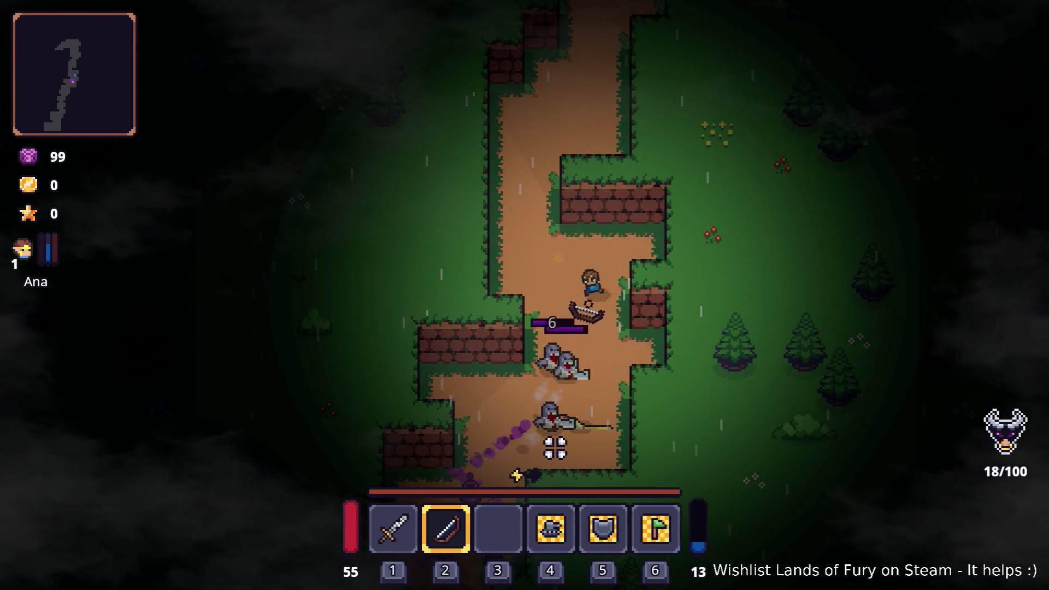
# Step: Walk up the forest path and switch the weapon from bow to sword
pyautogui.press('w')
pyautogui.press('a')
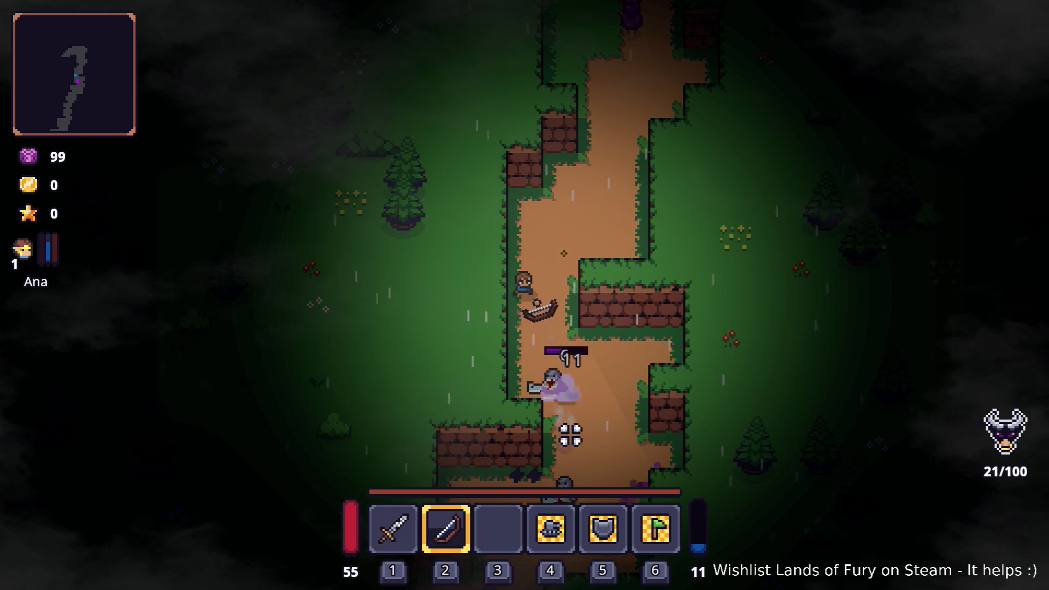
pyautogui.press('w')
pyautogui.press('d')
pyautogui.press('1')
pyautogui.press('w')
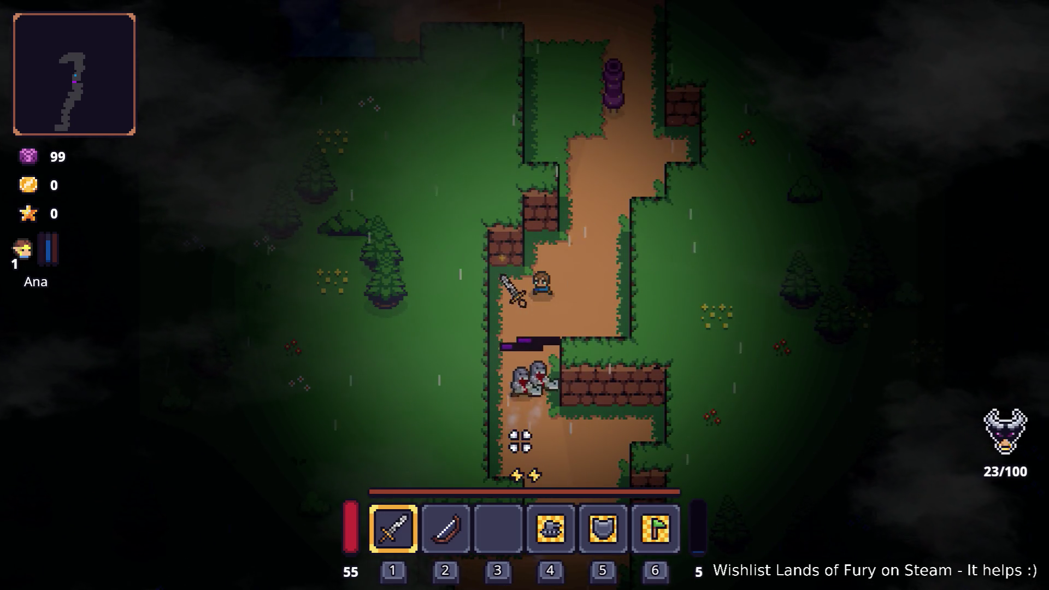
# Step: Fight the enemies along the path while collecting gold
pyautogui.press('w')
pyautogui.press('a')
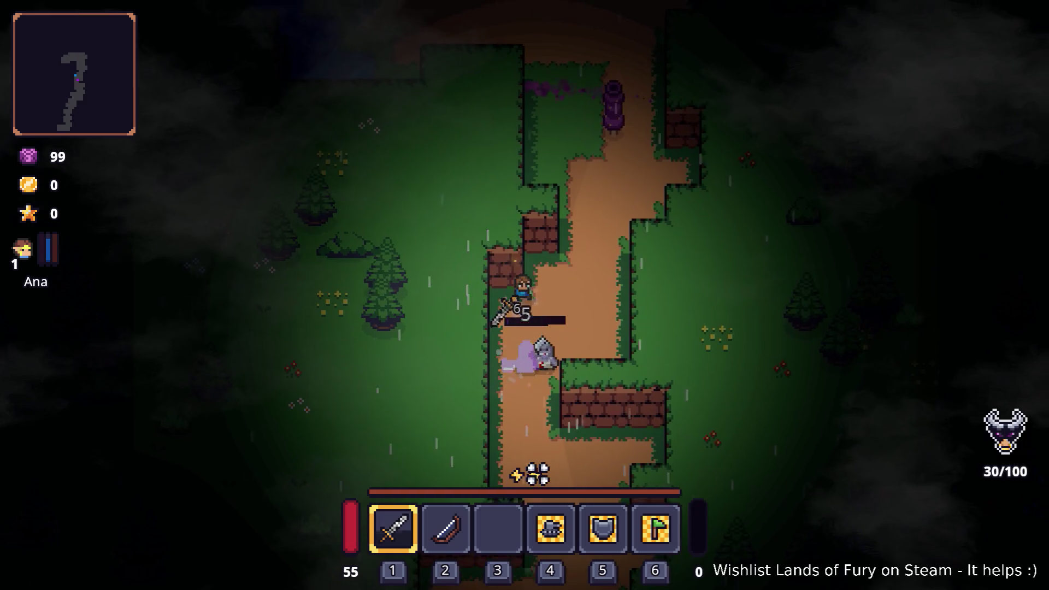
pyautogui.press('d')
pyautogui.press('w')
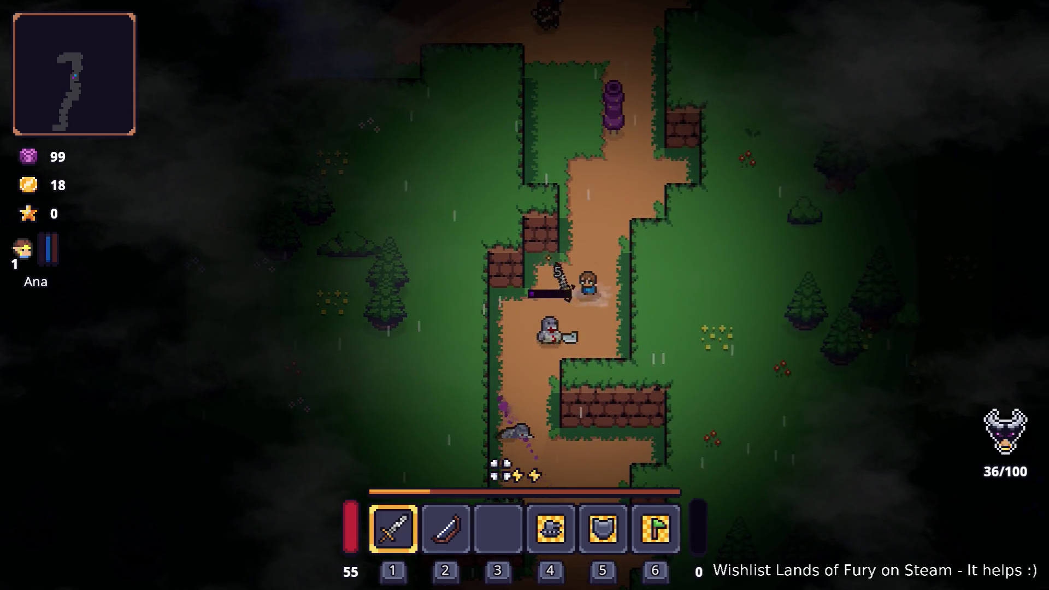
pyautogui.press('w')
pyautogui.press('d')
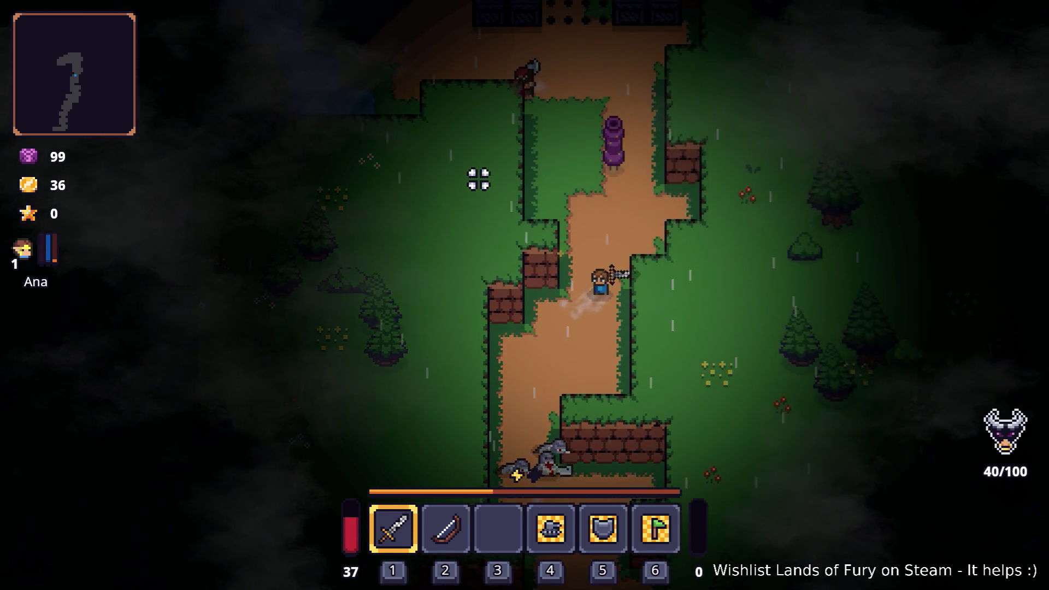
pyautogui.press('s')
pyautogui.press('a')
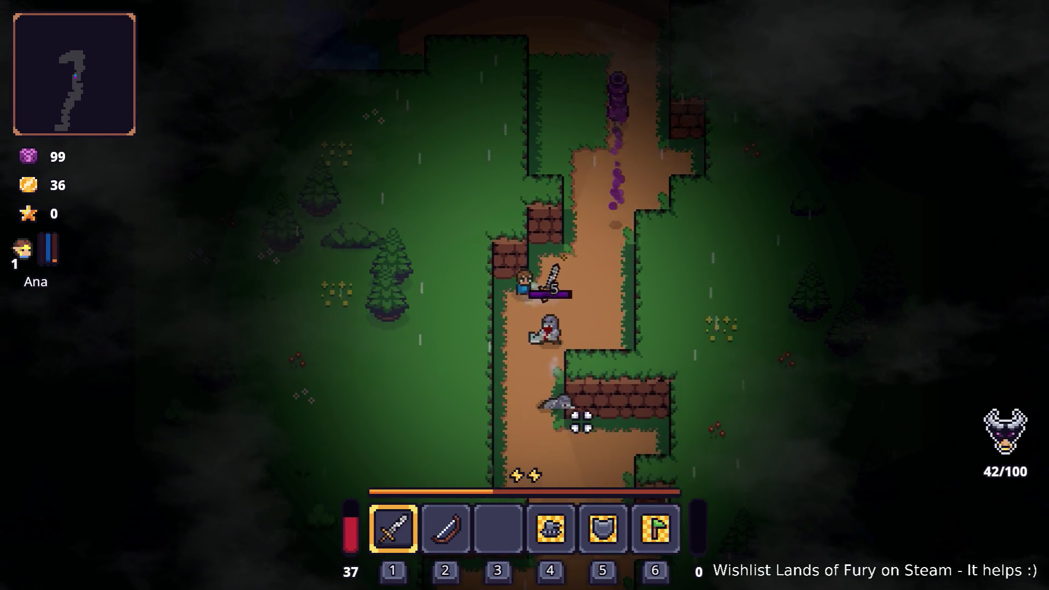
# Step: Reach the fenced area and open the chest to collect a knight unit
pyautogui.press('w')
pyautogui.press('d')
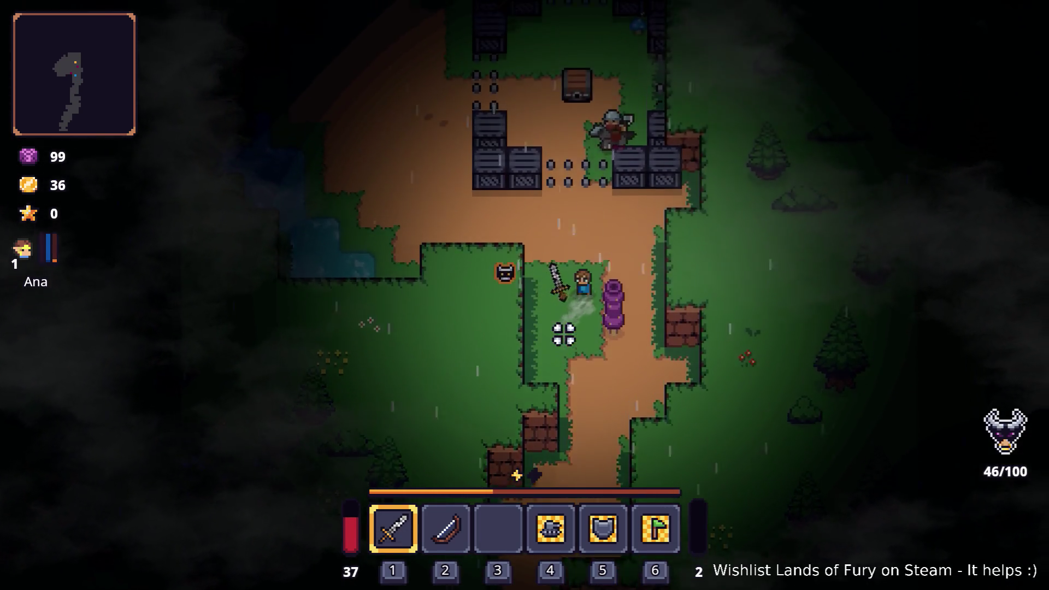
pyautogui.press('w')
pyautogui.press('a')
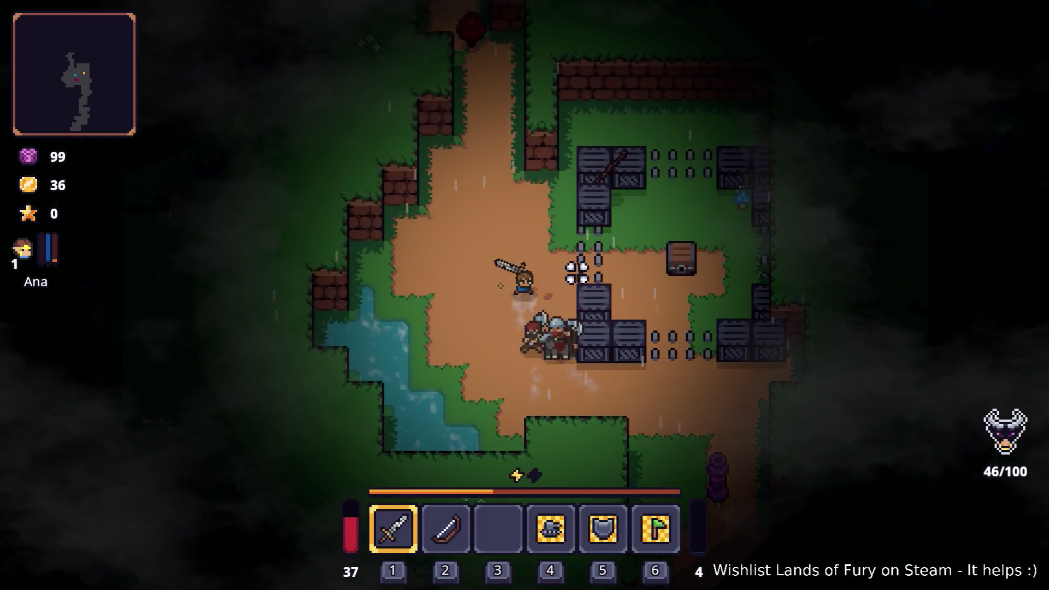
pyautogui.press('d')
pyautogui.press('w')
pyautogui.press('e')
pyautogui.press('d')
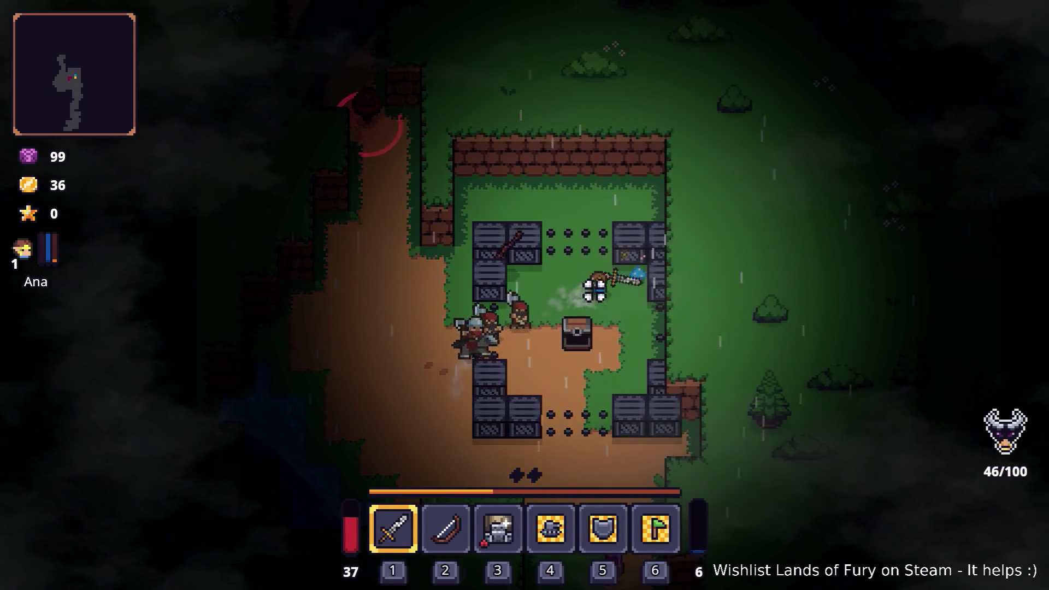
# Step: Fight around the fenced area, retreating toward the pond and back
pyautogui.press('a')
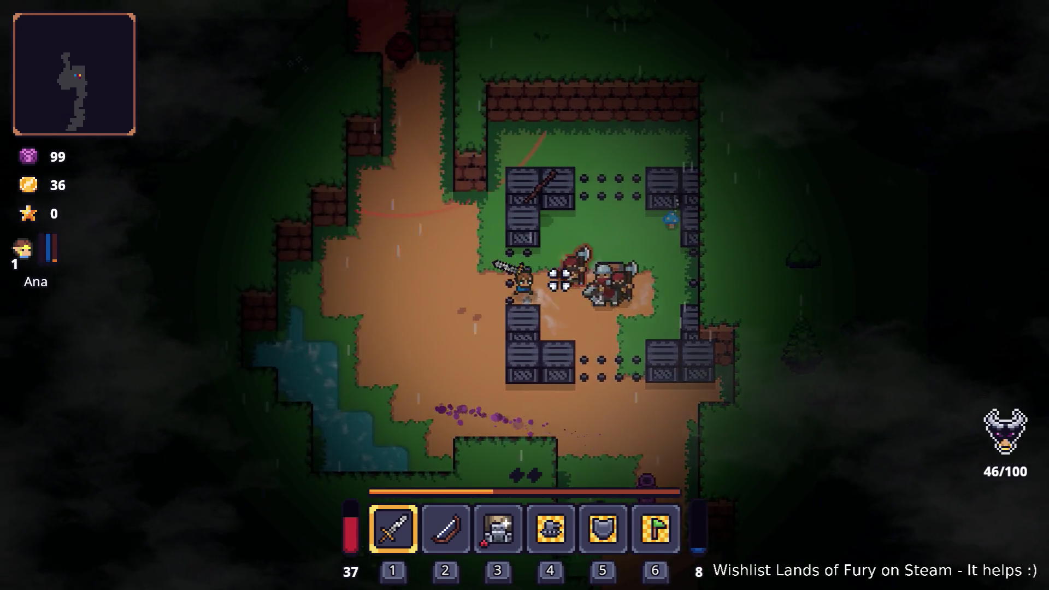
pyautogui.press('s')
pyautogui.press('a')
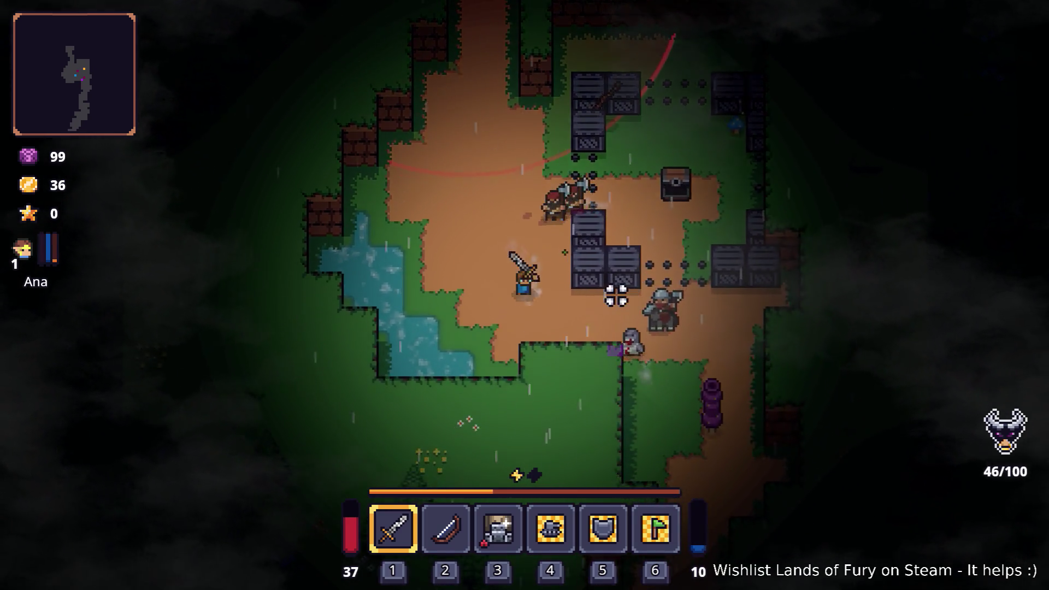
pyautogui.press('w')
pyautogui.press('d')
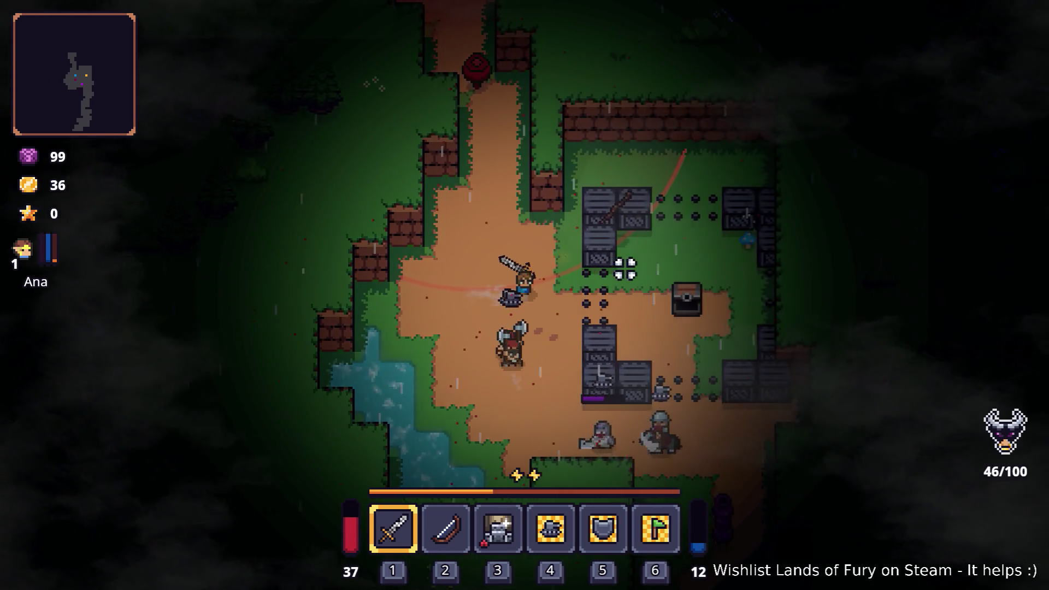
pyautogui.press('d')
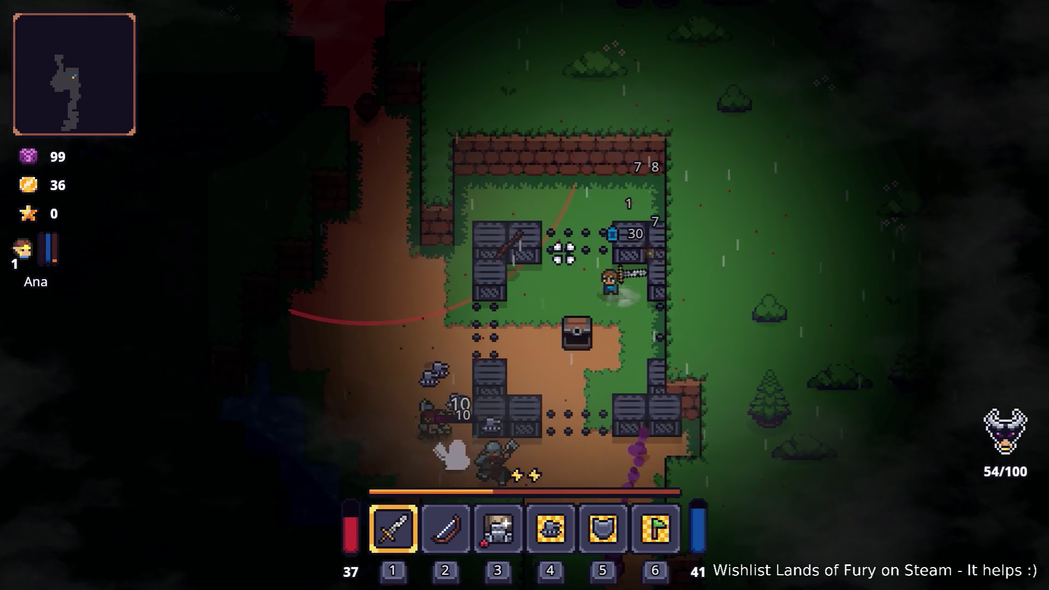
pyautogui.press('a')
pyautogui.press('s')
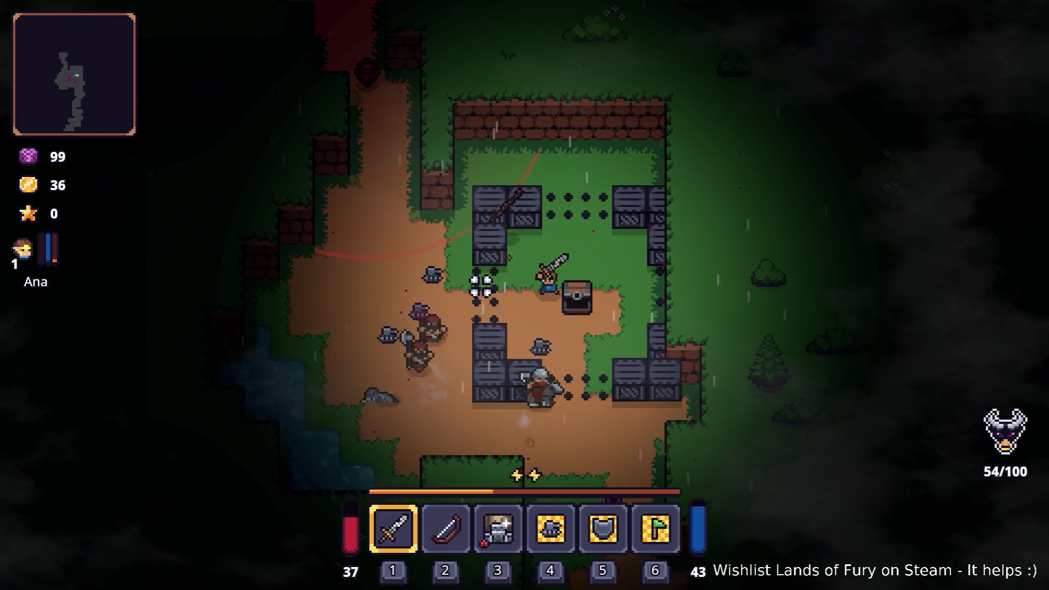
pyautogui.press('a')
pyautogui.press('s')
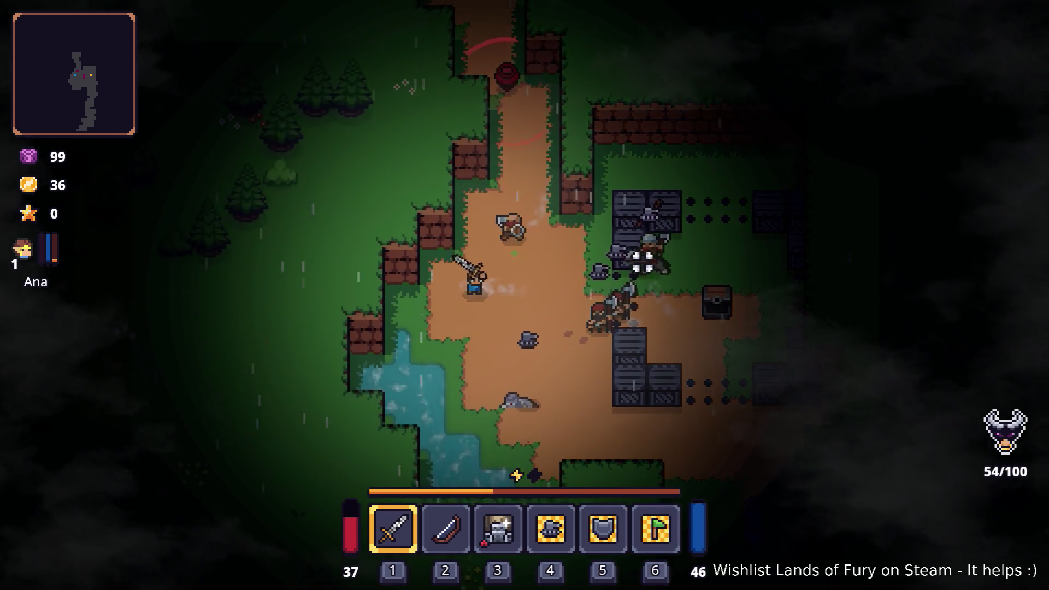
pyautogui.press('a')
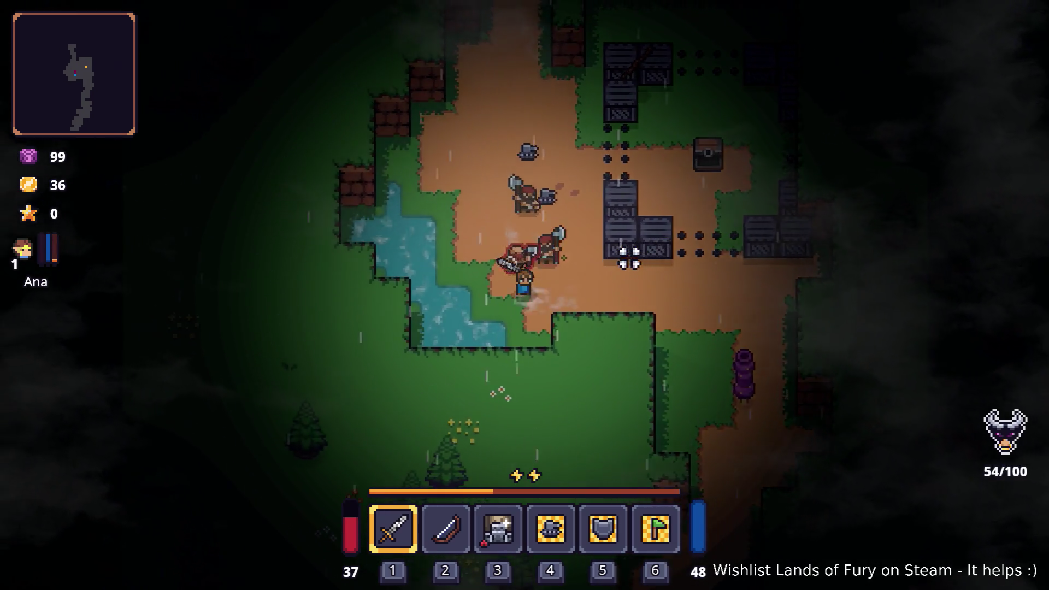
# Step: Flee up and down the path until game over, then restart the run
pyautogui.press('w')
pyautogui.press('d')
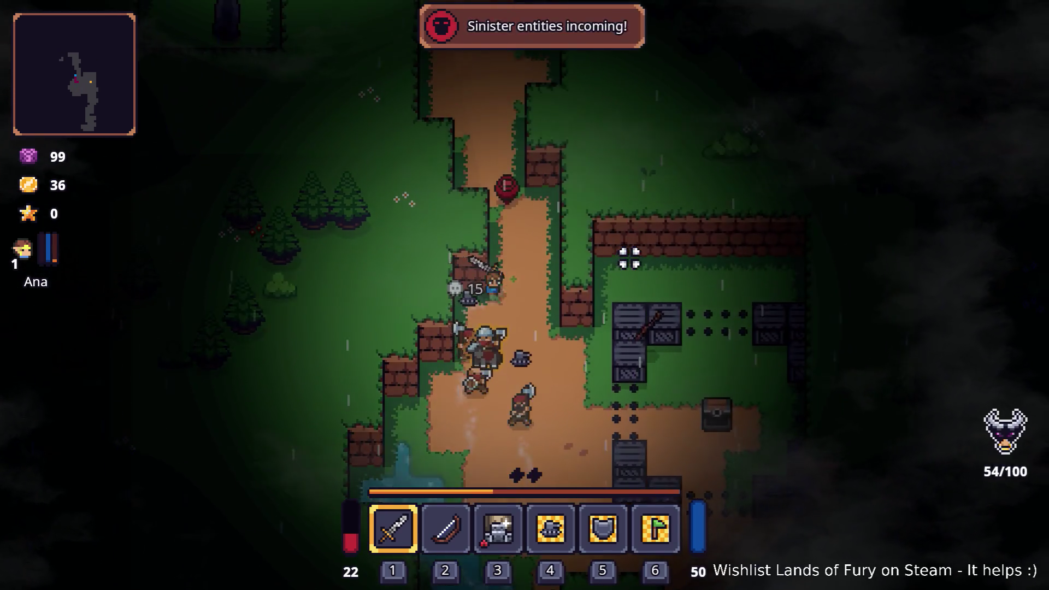
pyautogui.press('w')
pyautogui.press('s')
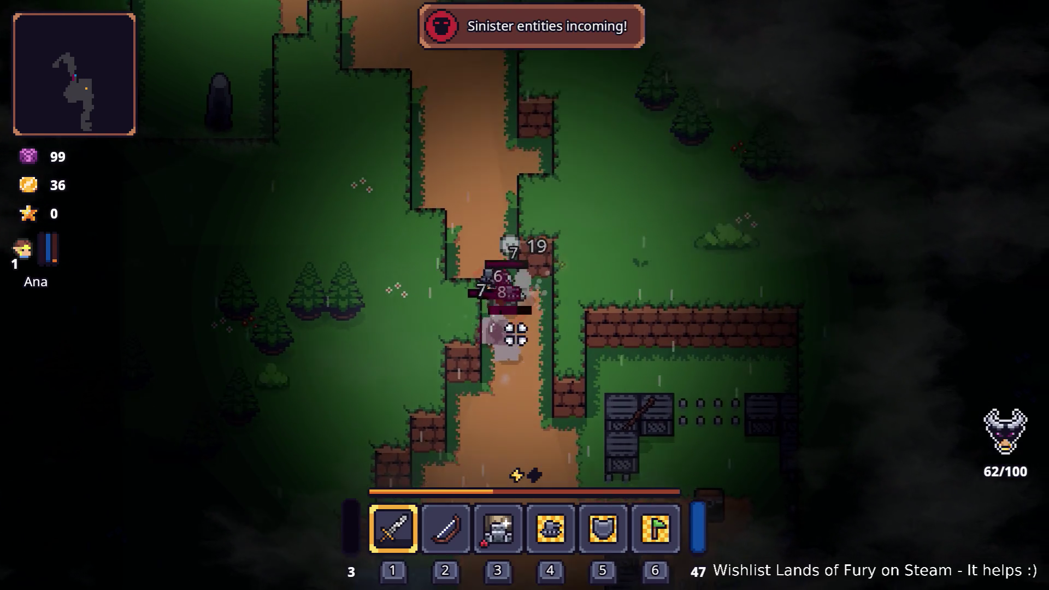
pyautogui.press('s')
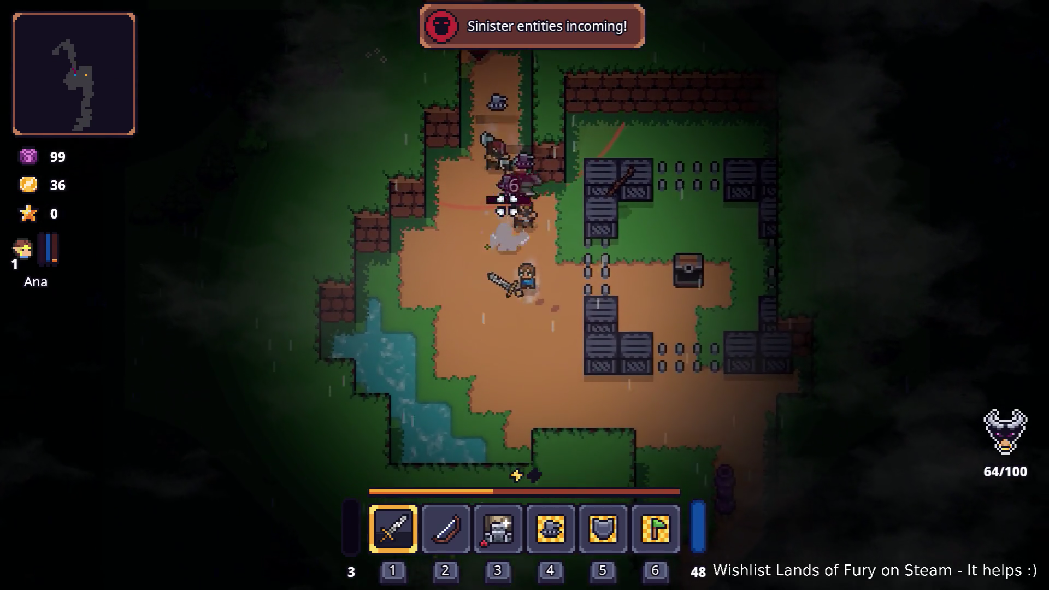
pyautogui.press('d')
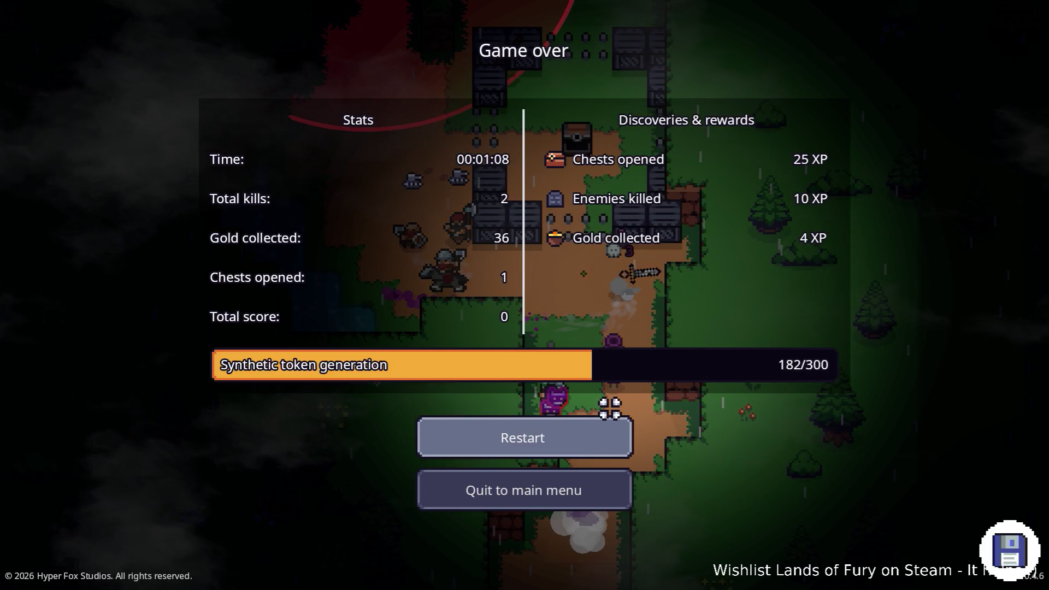
pyautogui.click(592, 431)
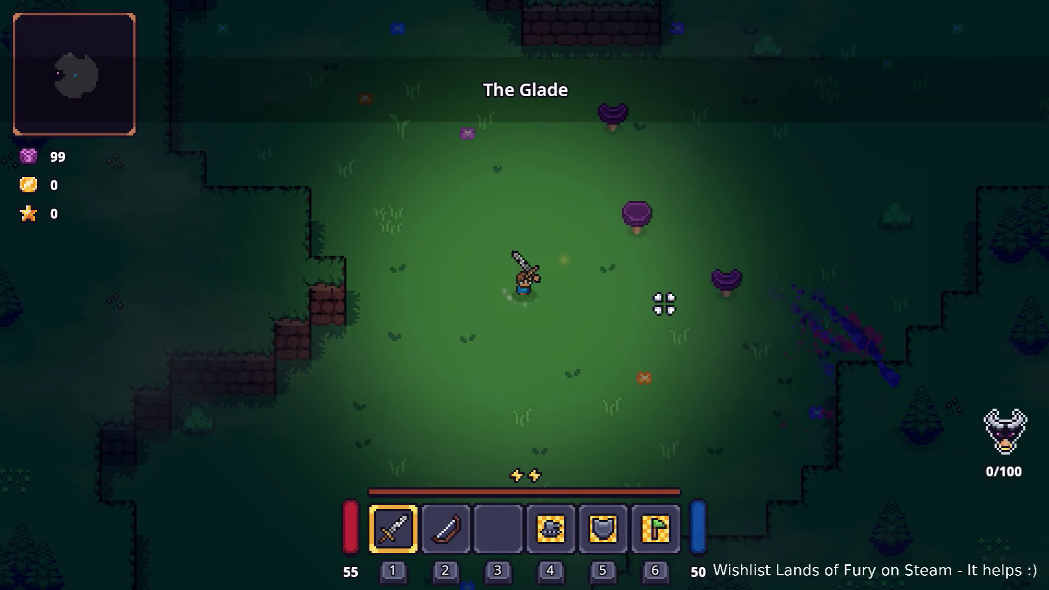
# Step: Run across The Glade and dash toward the red enemy
pyautogui.press('d')
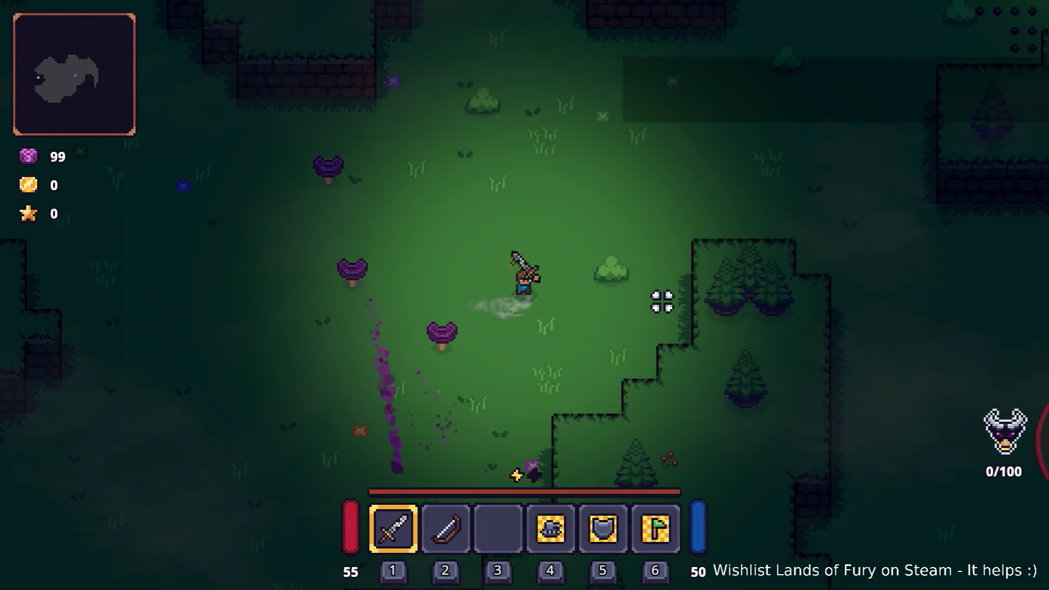
pyautogui.press('w')
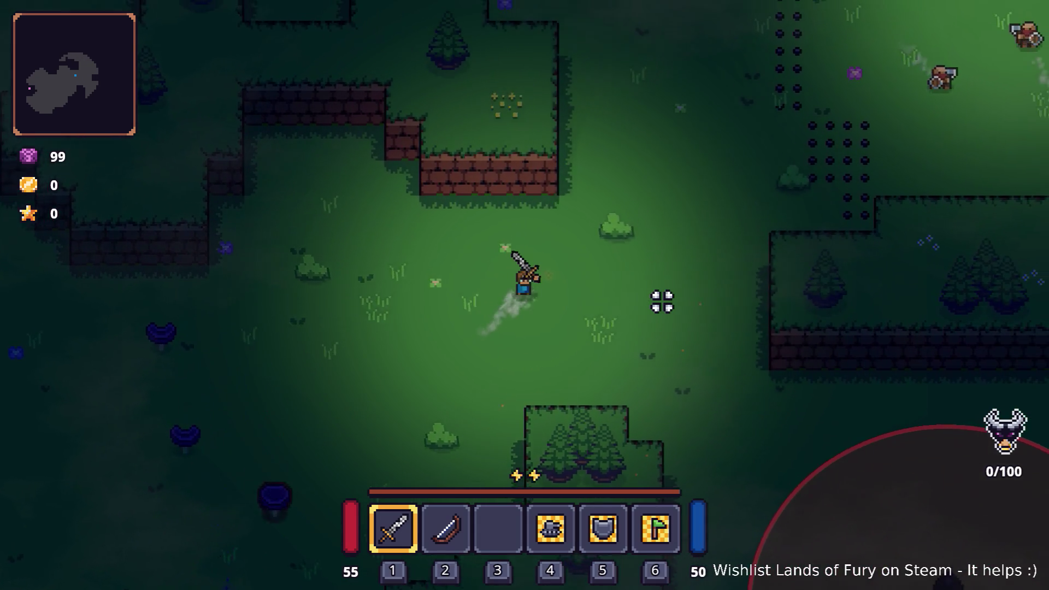
pyautogui.press('w')
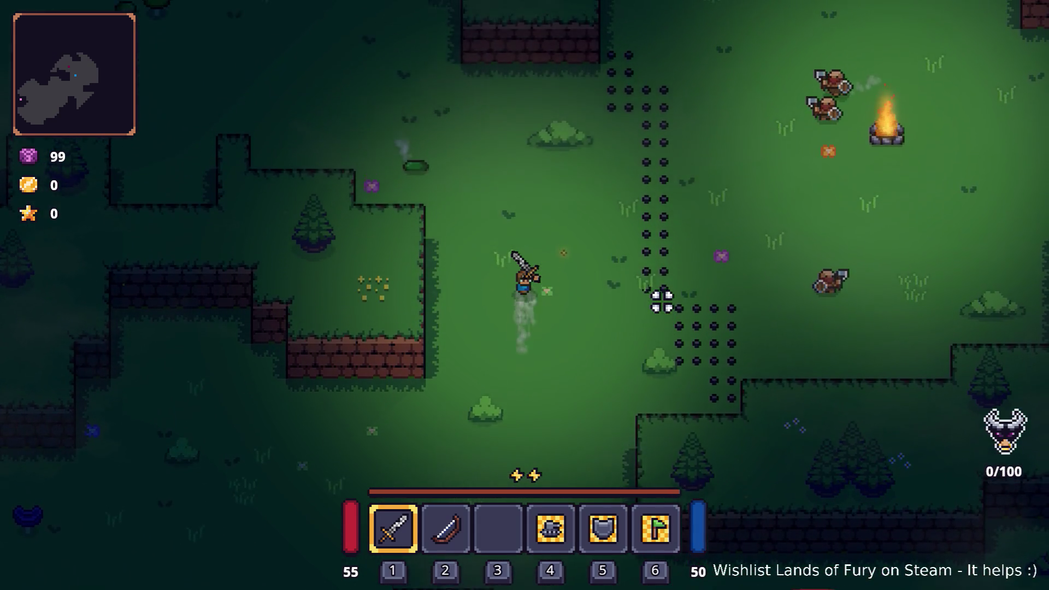
pyautogui.press('s')
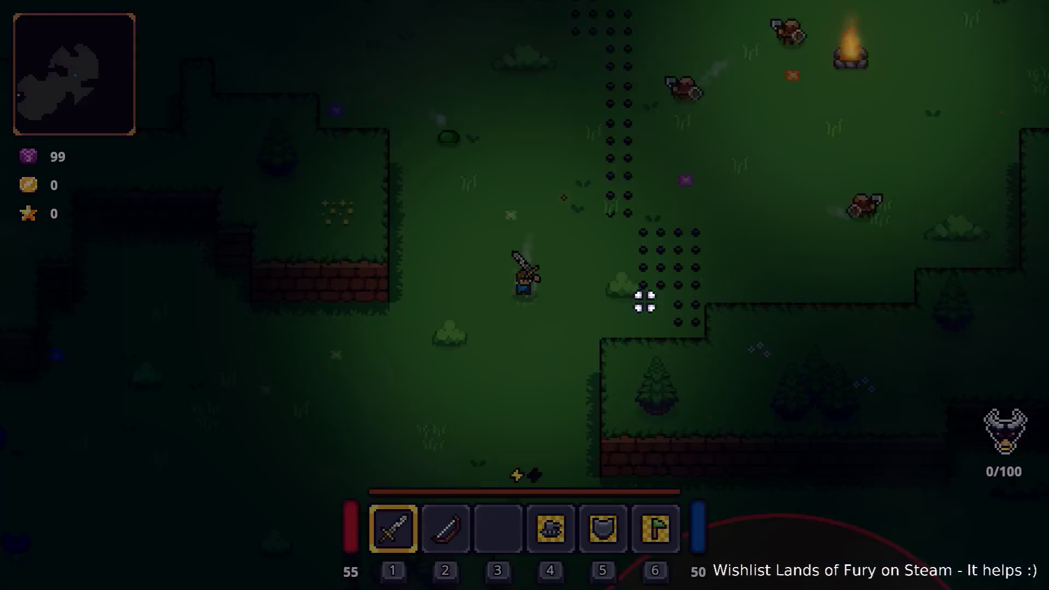
pyautogui.press('s')
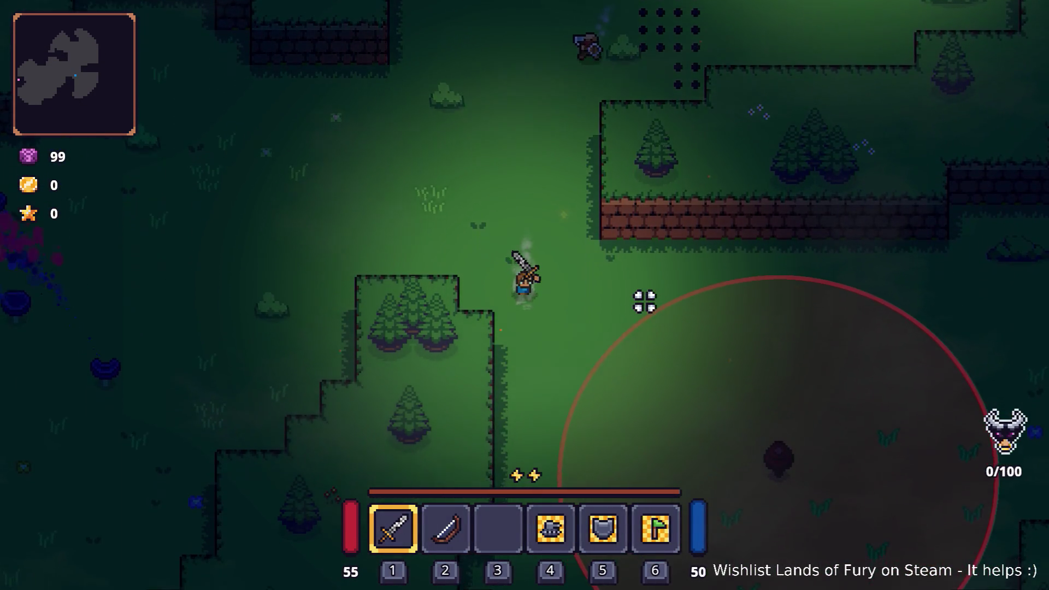
pyautogui.press('s')
pyautogui.press('d')
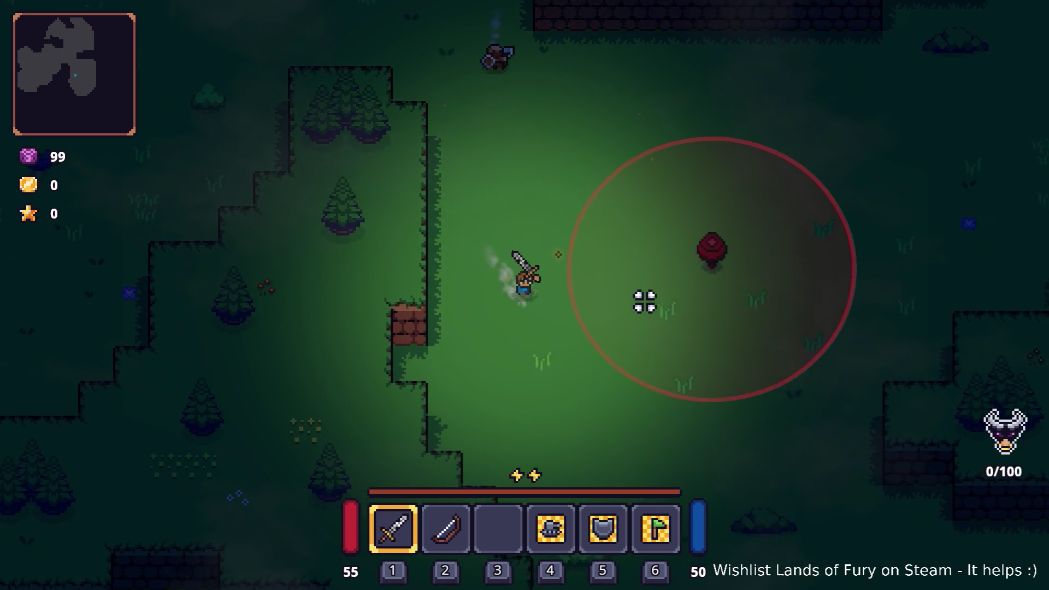
pyautogui.press('d')
pyautogui.press('space')
pyautogui.press('w')
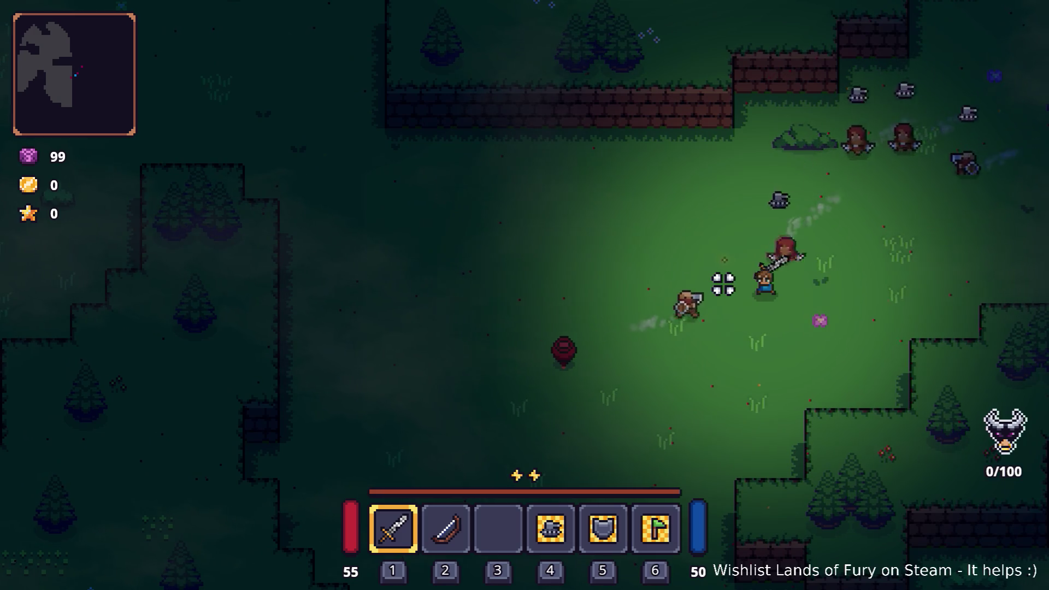
# Step: Dash and weave among the enemies, moving left and down to avoid them
pyautogui.press('s')
pyautogui.press('space')
pyautogui.press('a')
pyautogui.press('space')
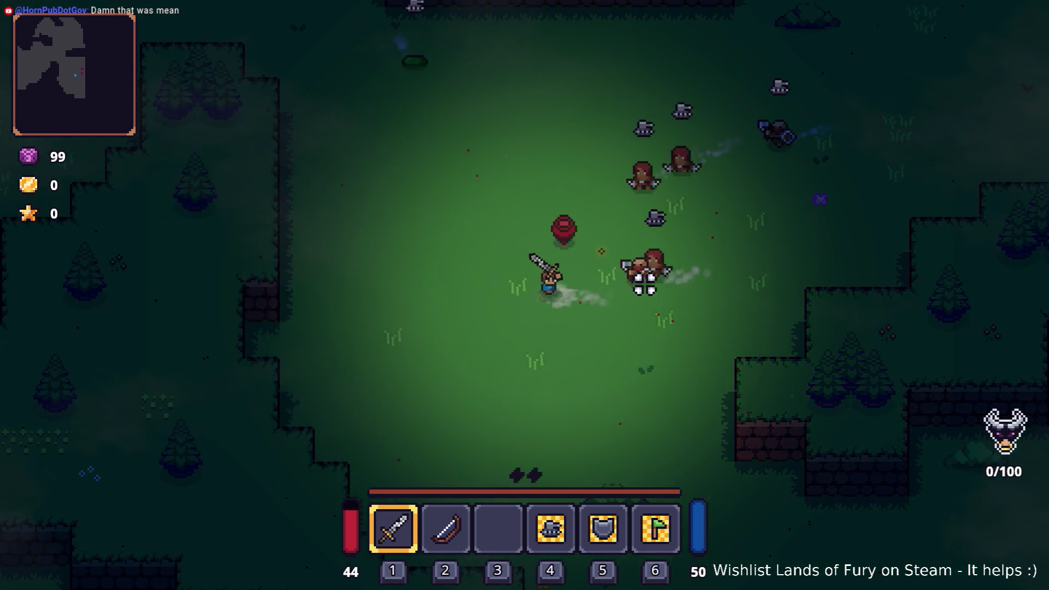
pyautogui.press('a')
pyautogui.press('s')
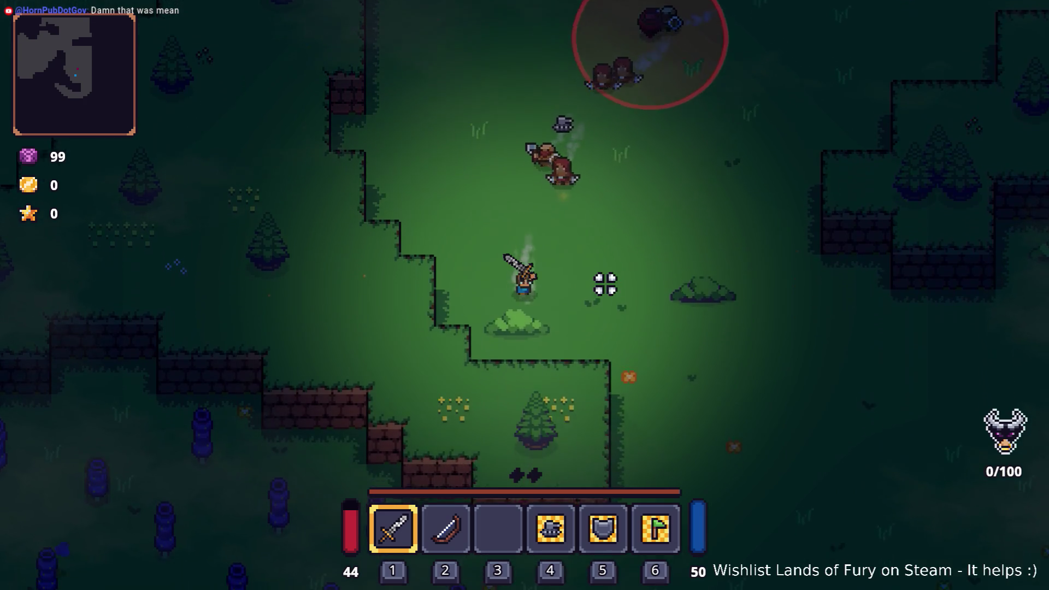
pyautogui.press('d')
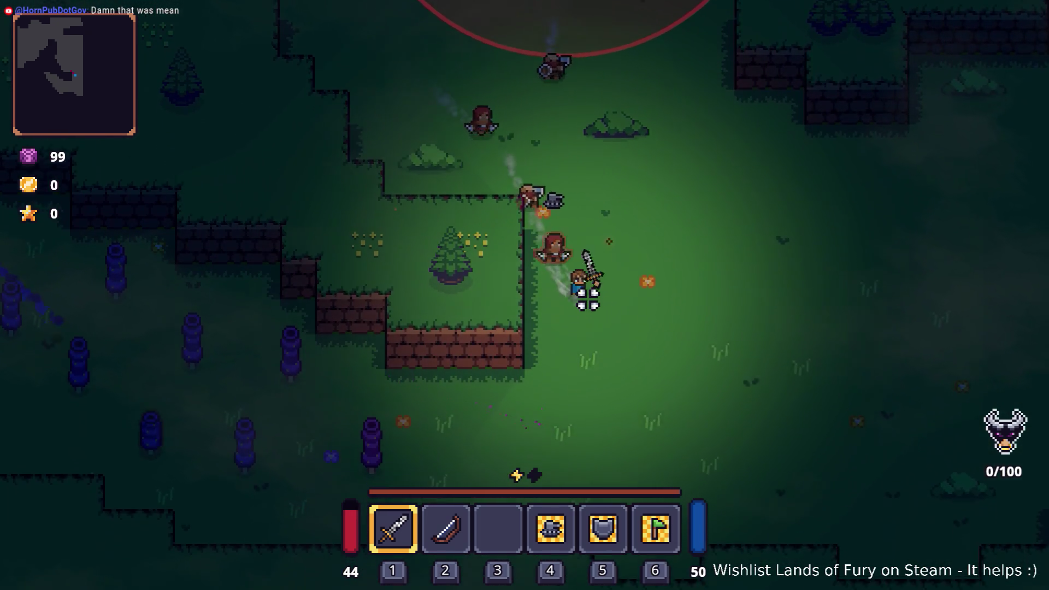
pyautogui.press('s')
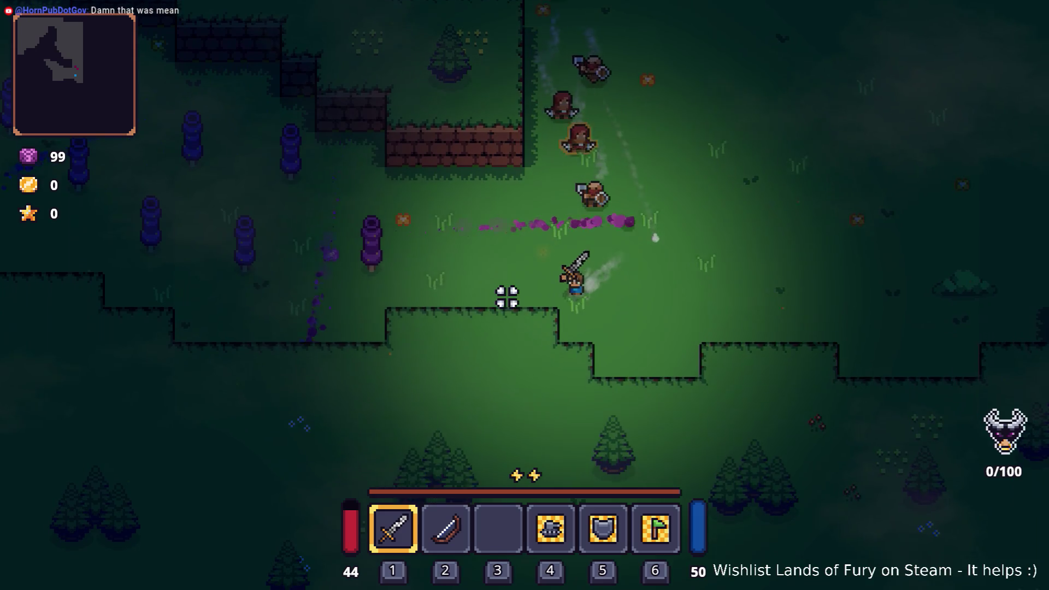
pyautogui.press('a')
pyautogui.press('space')
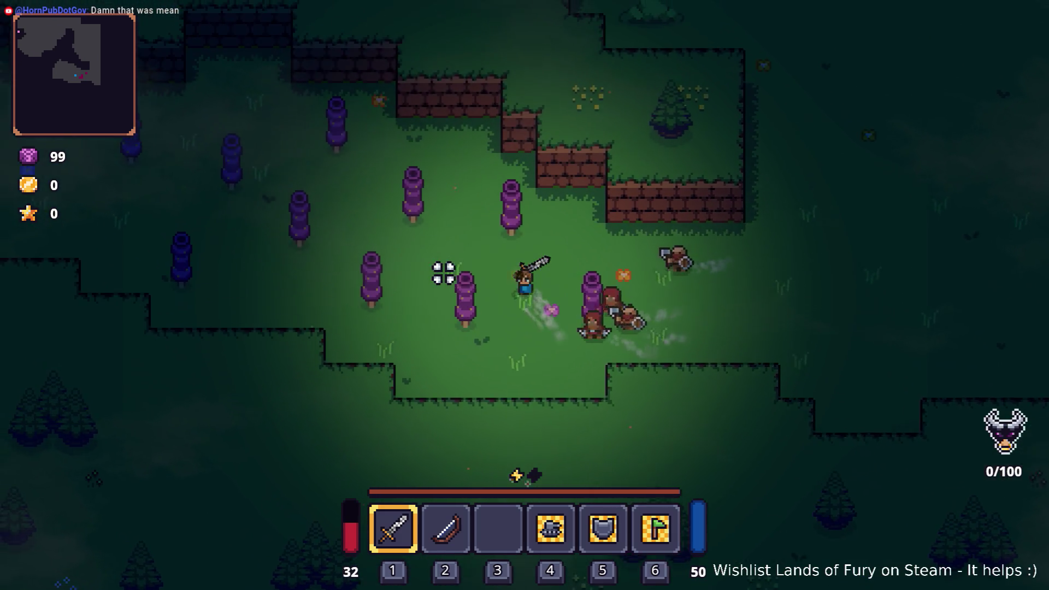
# Step: Head left toward the enemies and slash at them with the sword
pyautogui.press('s')
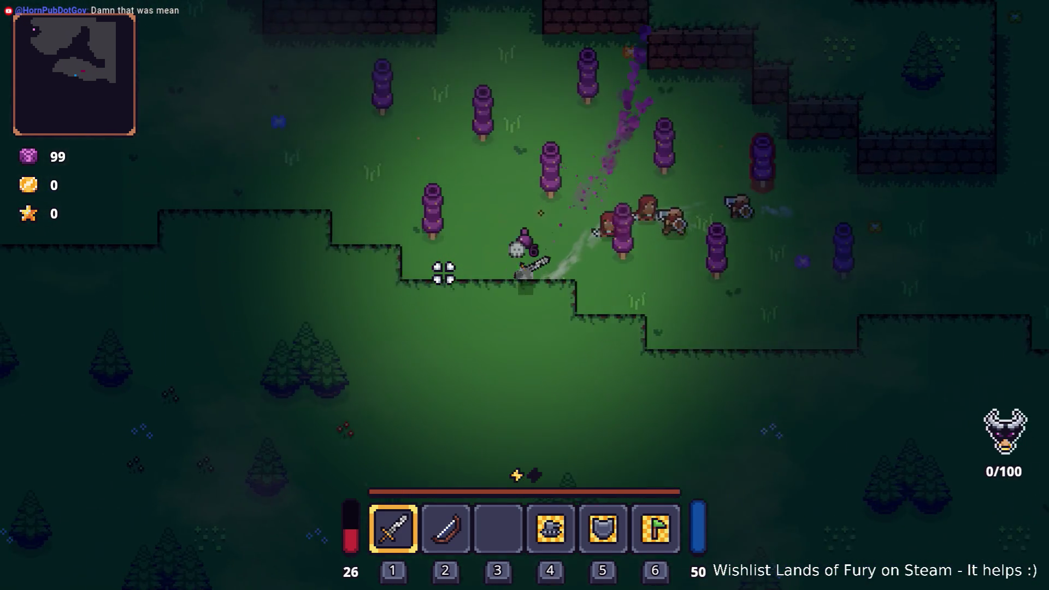
pyautogui.press('w')
pyautogui.press('space')
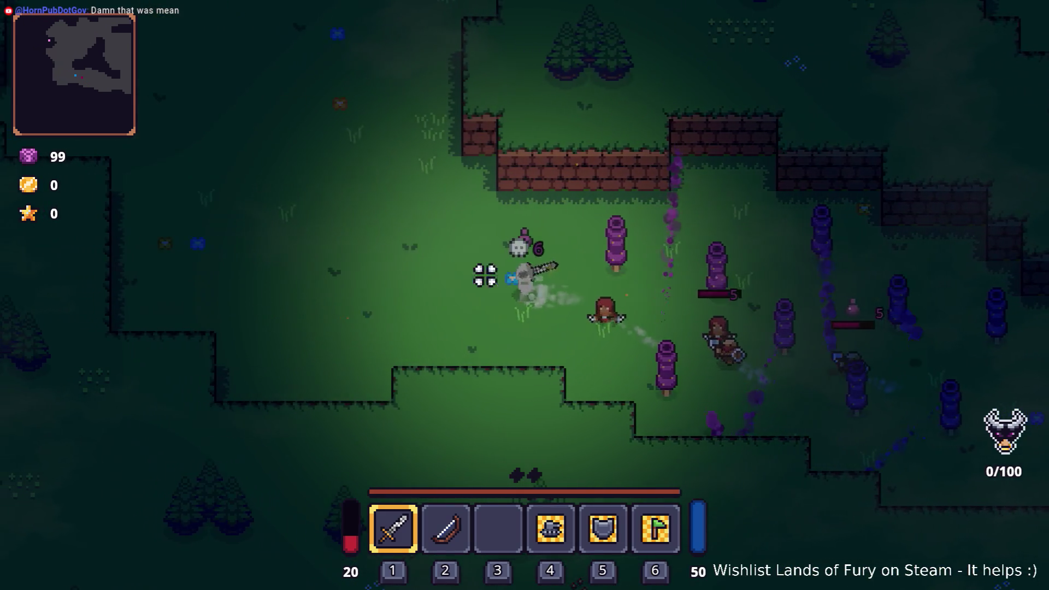
pyautogui.press('a')
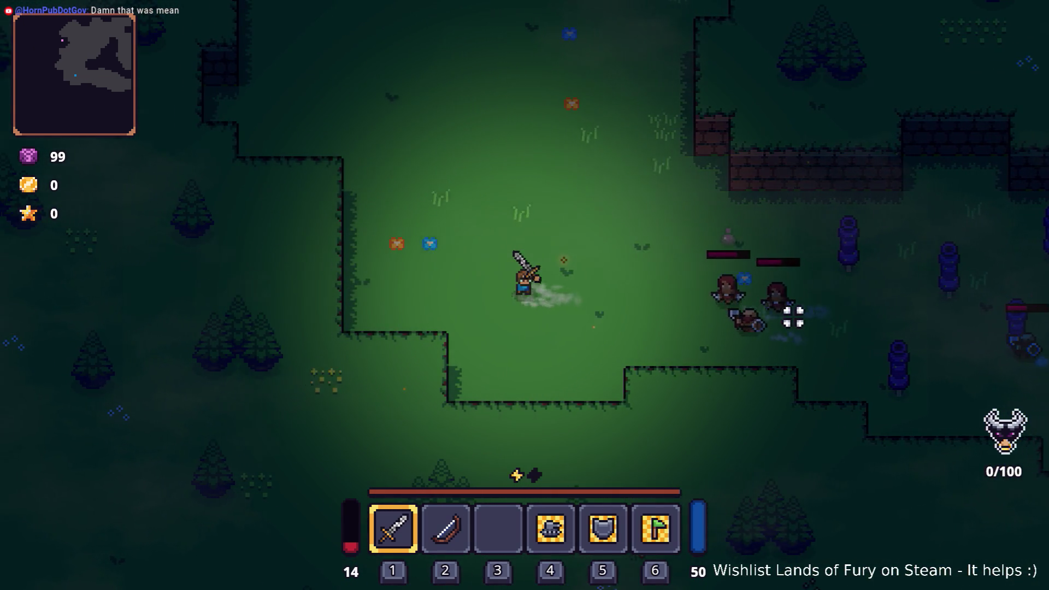
pyautogui.press('a')
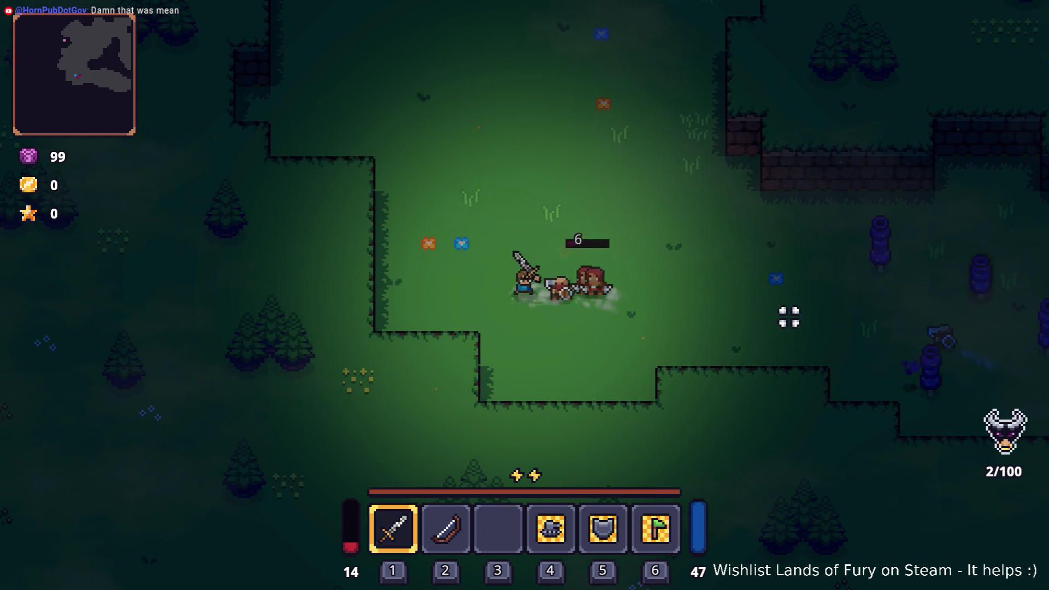
pyautogui.press('a')
pyautogui.click(788, 317)
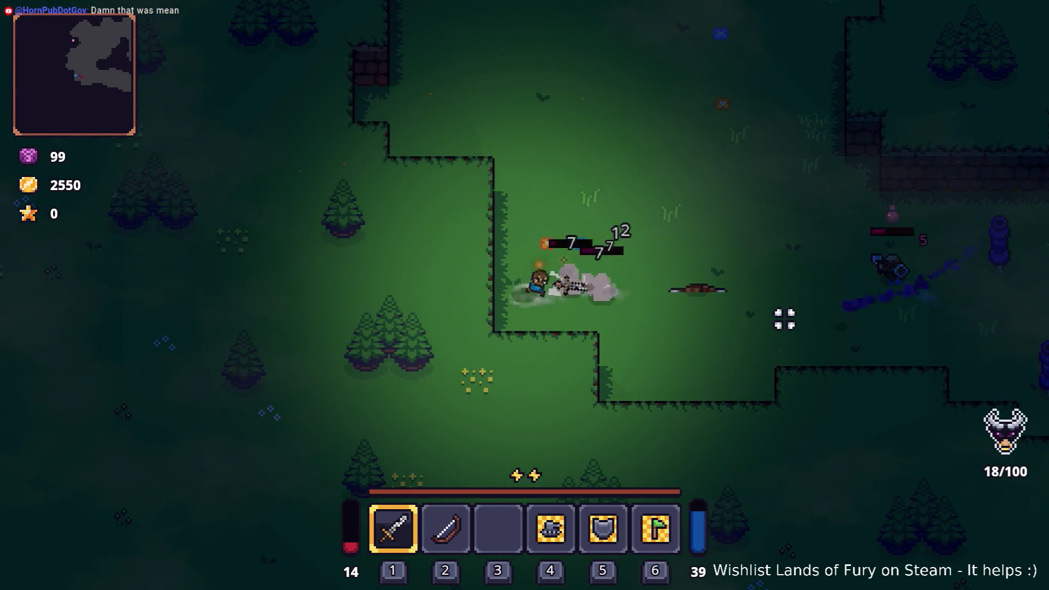
pyautogui.click(785, 314)
pyautogui.click(779, 330)
pyautogui.press('w')
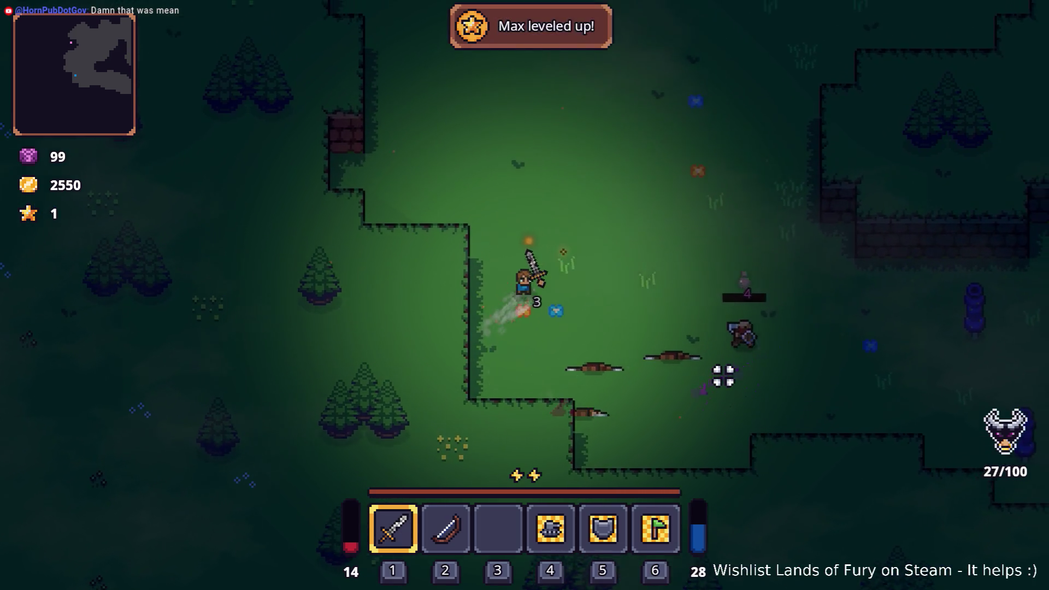
pyautogui.click(723, 376)
# Step: Dodge purple projectiles until the character dies, then quit to the main menu
pyautogui.press('d')
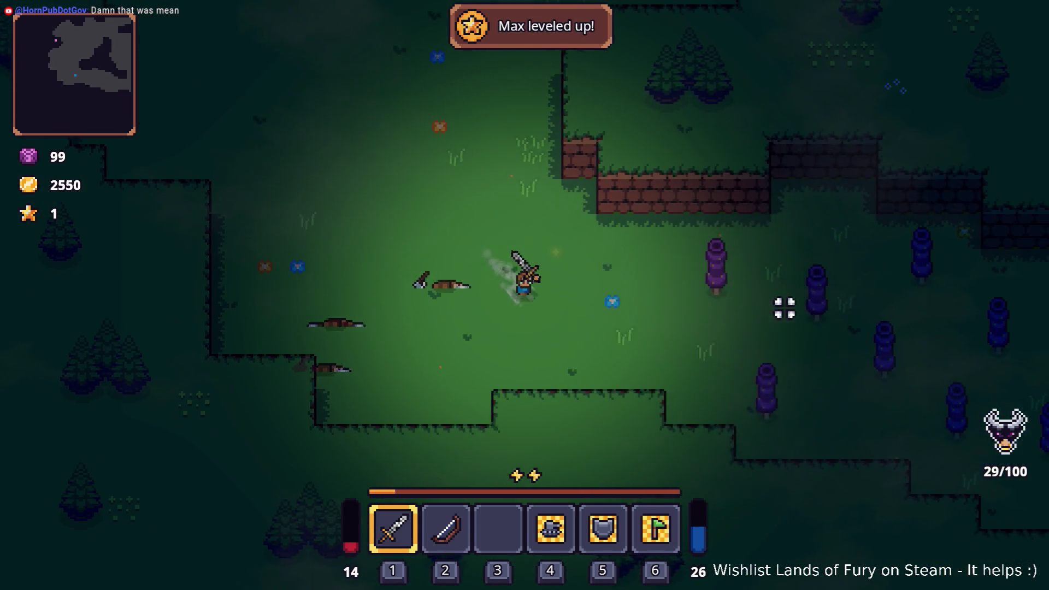
pyautogui.press('d')
pyautogui.press('s')
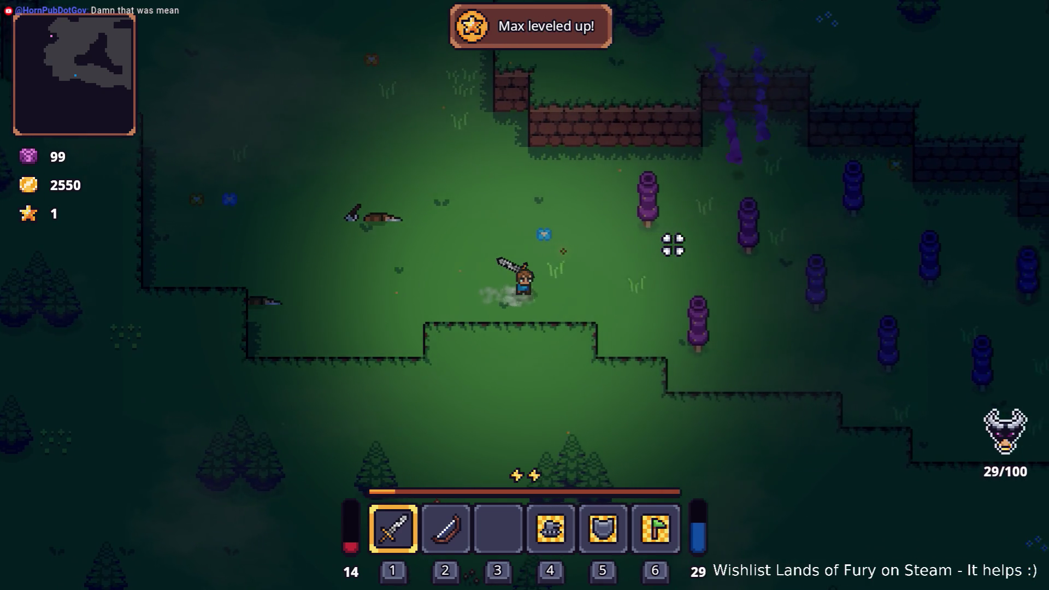
pyautogui.press('d')
pyautogui.press('a')
pyautogui.press('d')
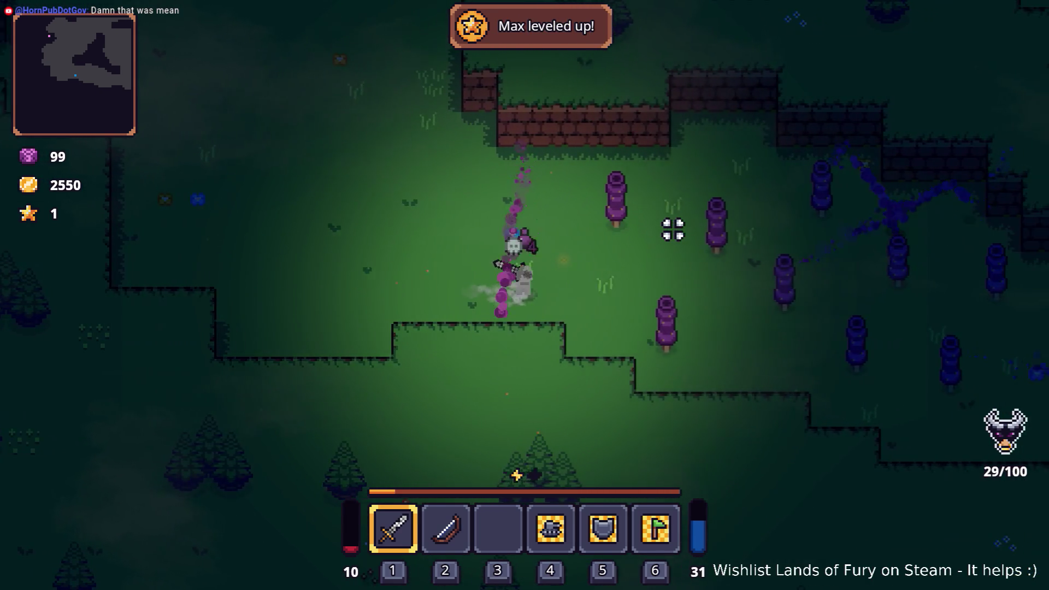
pyautogui.press('s')
pyautogui.press('w')
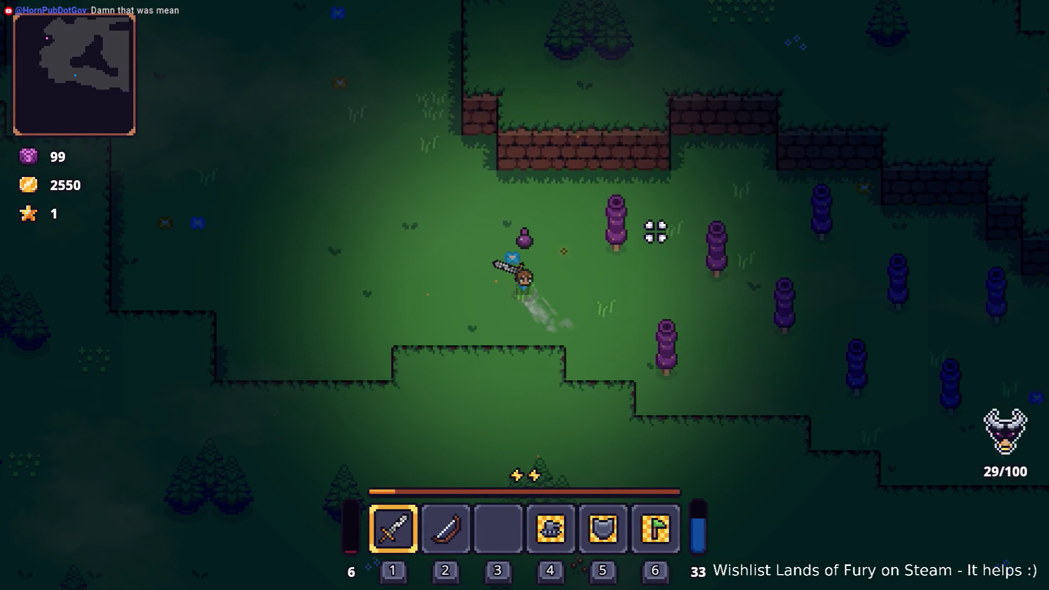
pyautogui.click(585, 497)
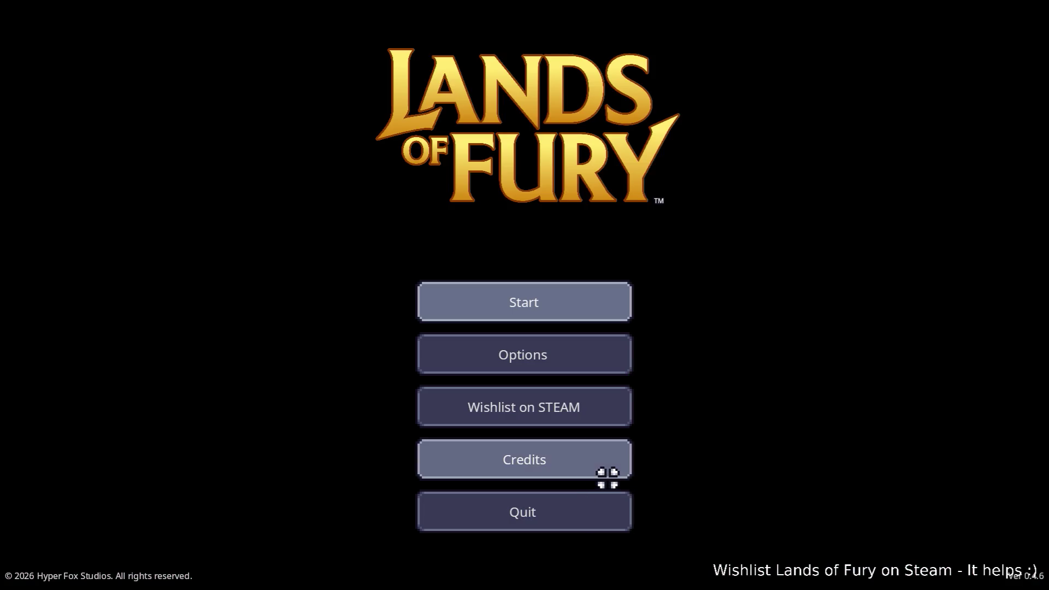
pyautogui.click(579, 521)
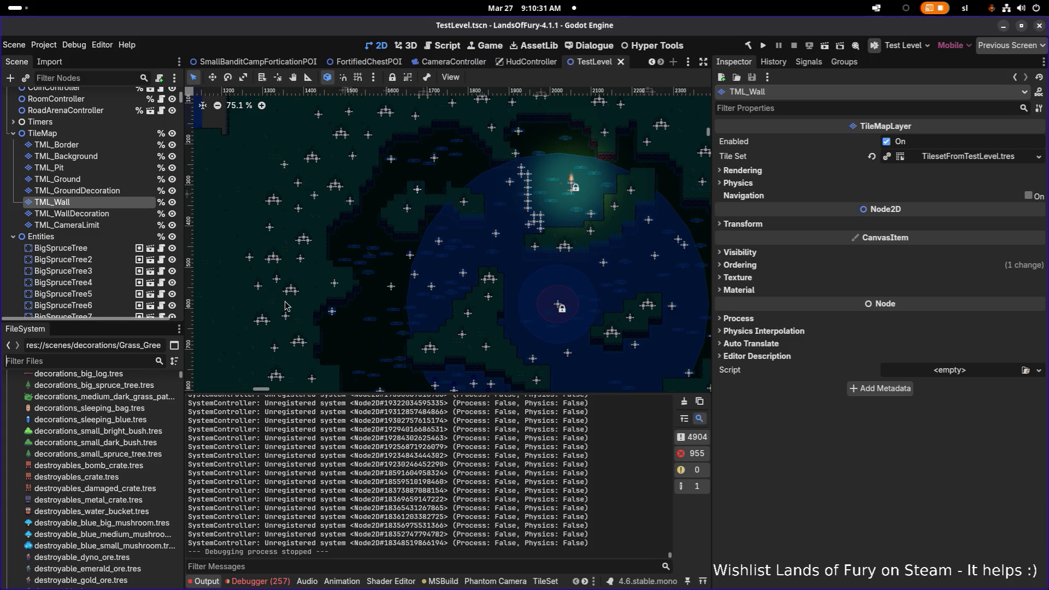
# Step: Filter the FileSystem for 'testle' and show the Level root node's Camp.tres settings
pyautogui.write('testel')
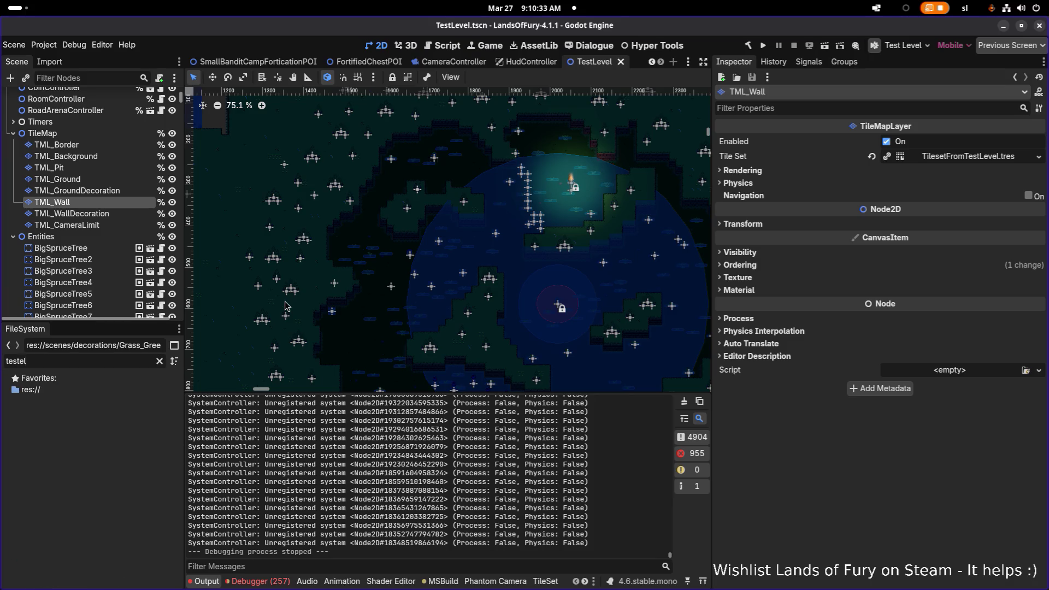
pyautogui.press('BackSpace')
pyautogui.press('BackSpace')
pyautogui.write('le')
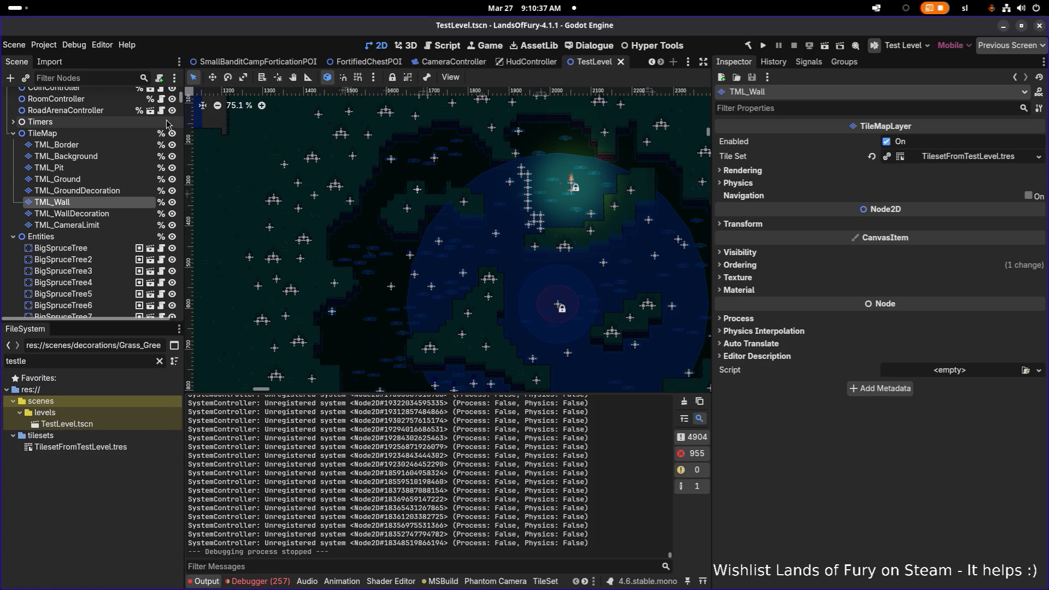
pyautogui.scroll(-3, 392, 146)
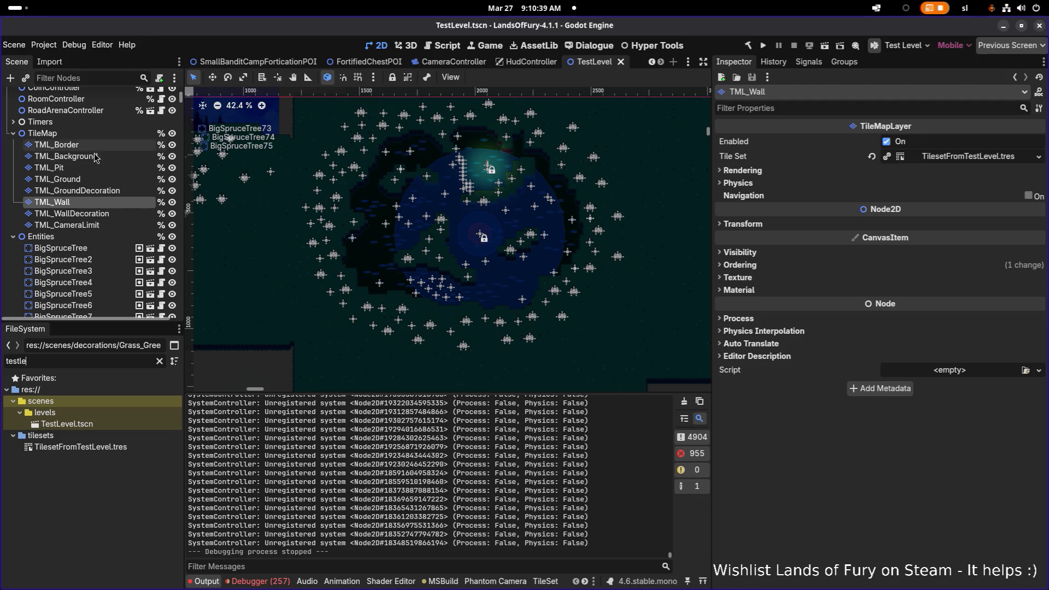
pyautogui.scroll(5, 92, 164)
pyautogui.click(90, 97)
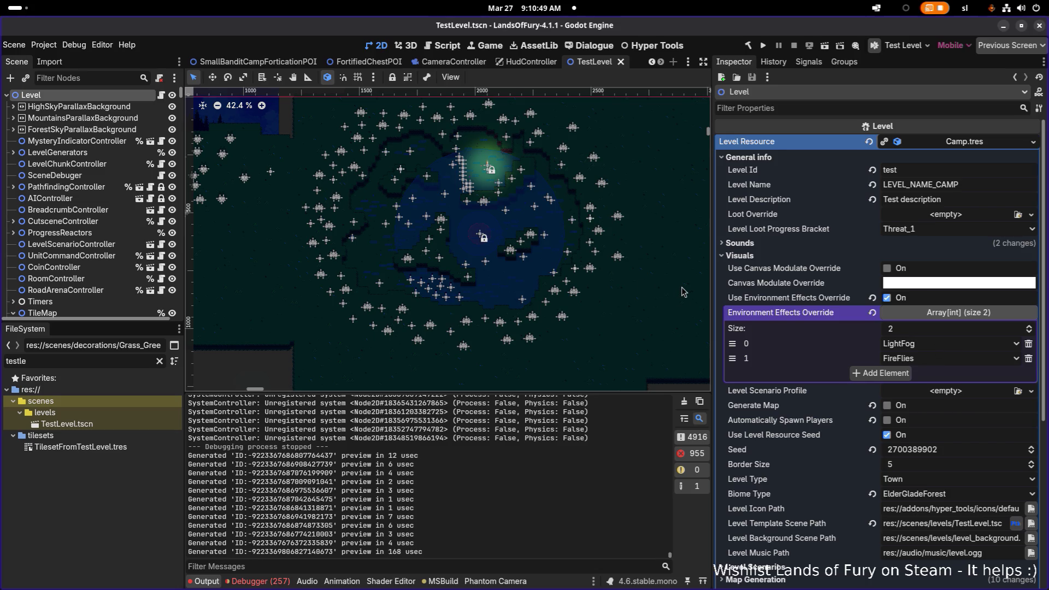
# Step: Filter files for 'lightn' and open ScreenLightningEffect.cs from scripts/ui
pyautogui.hotkey('alt', 'Tab')
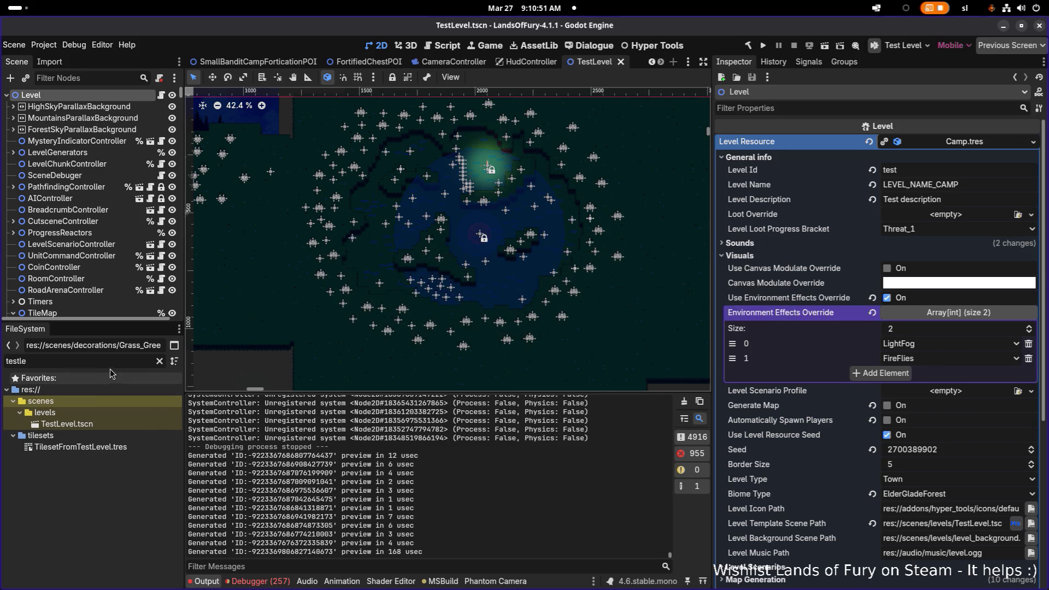
pyautogui.click(118, 357)
pyautogui.write('li')
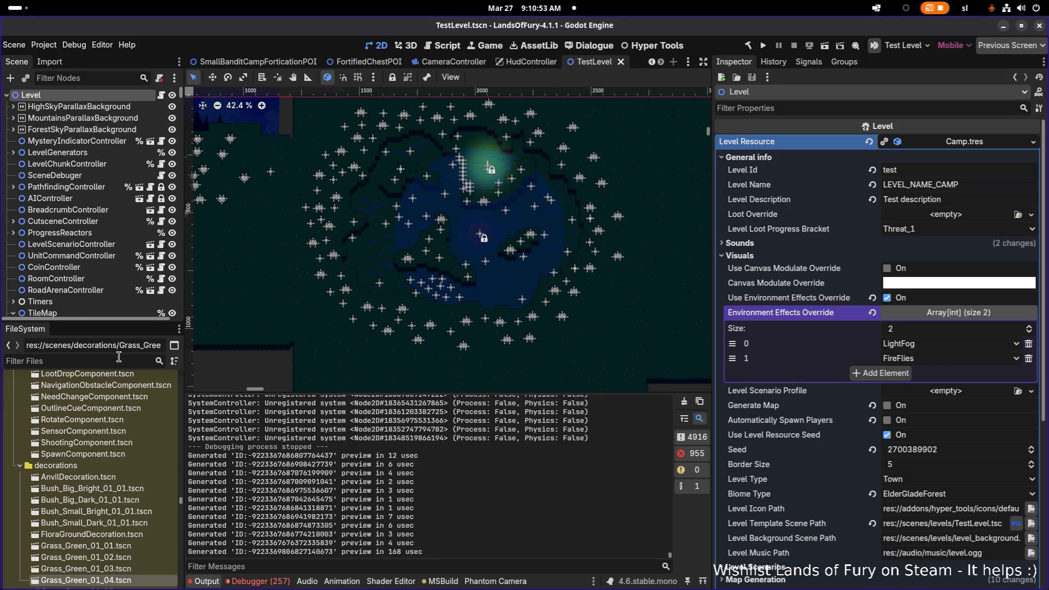
pyautogui.write('ghtning')
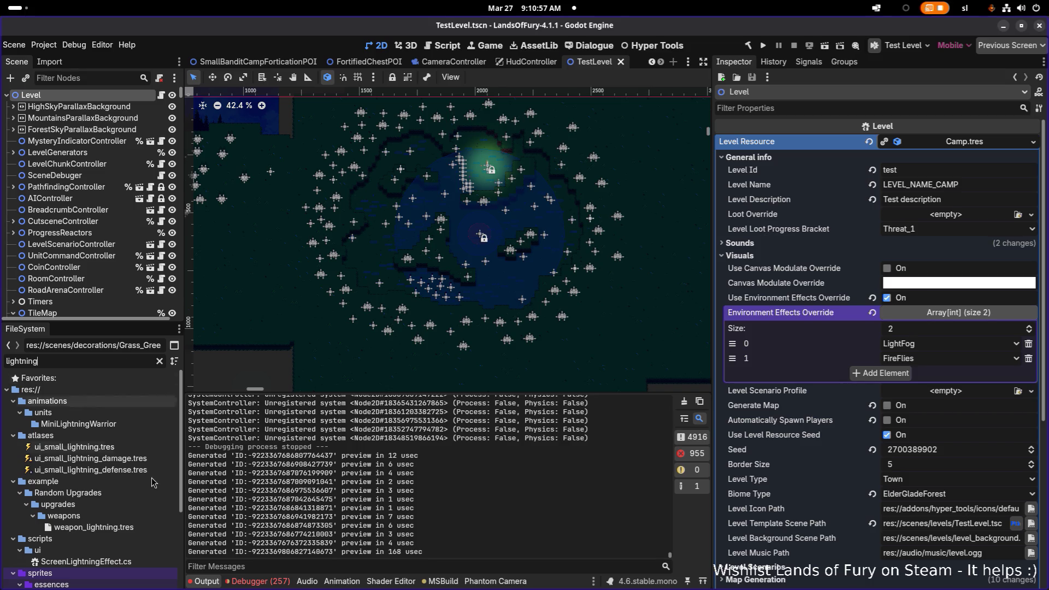
pyautogui.scroll(-5, 153, 482)
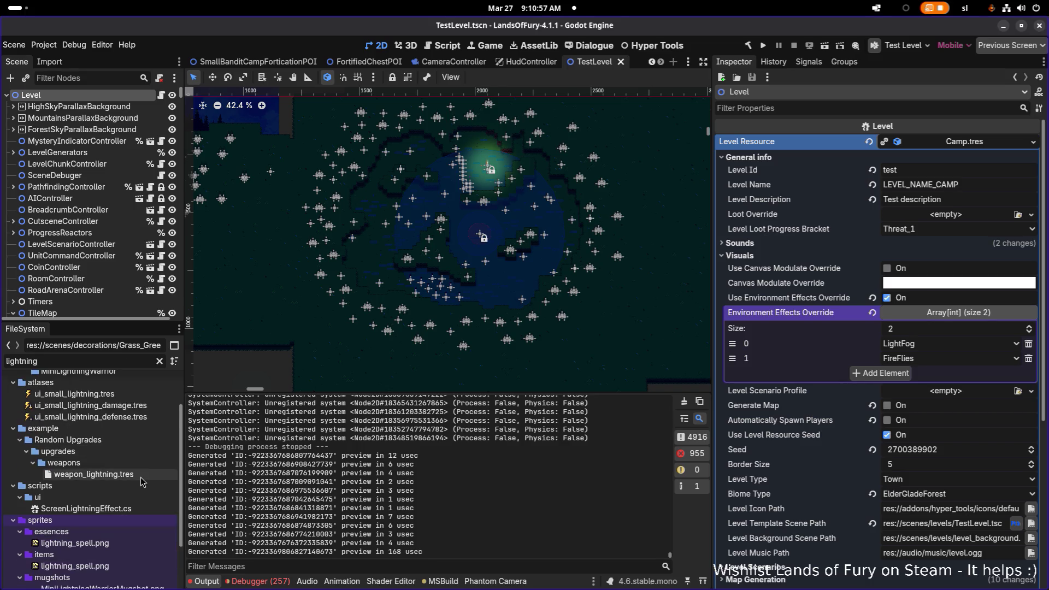
pyautogui.scroll(1, 131, 486)
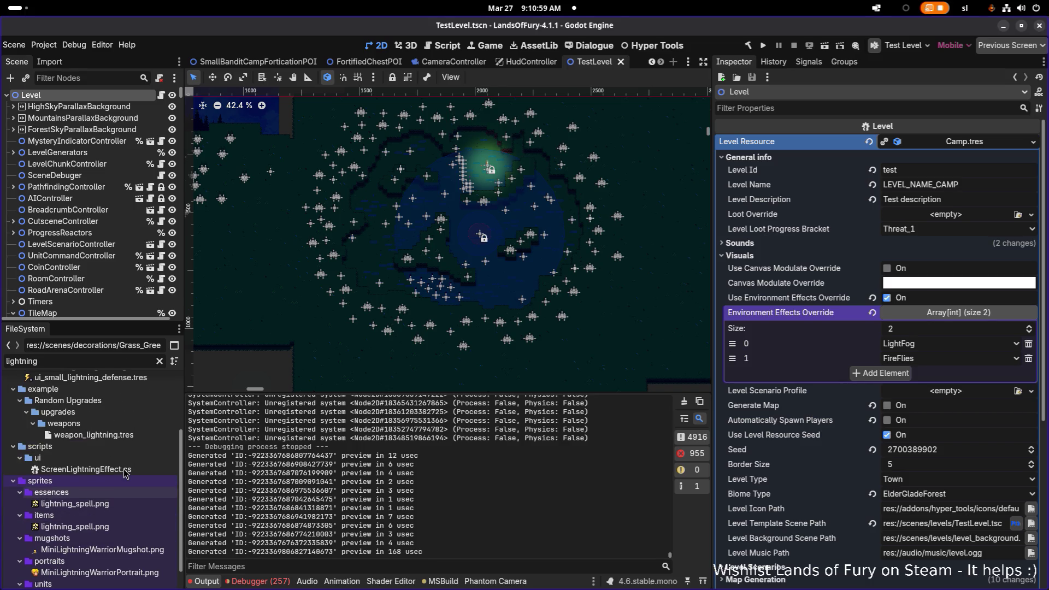
pyautogui.click(126, 471)
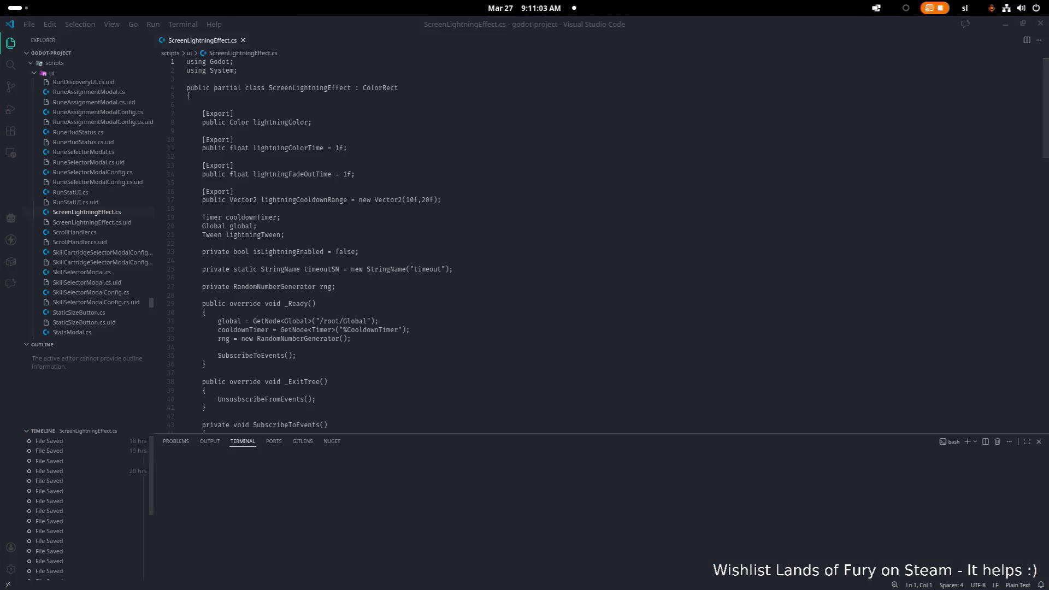
# Step: Close the Release Notes tab and review DisableLightning in ScreenLightningEffect.cs
pyautogui.click(394, 217)
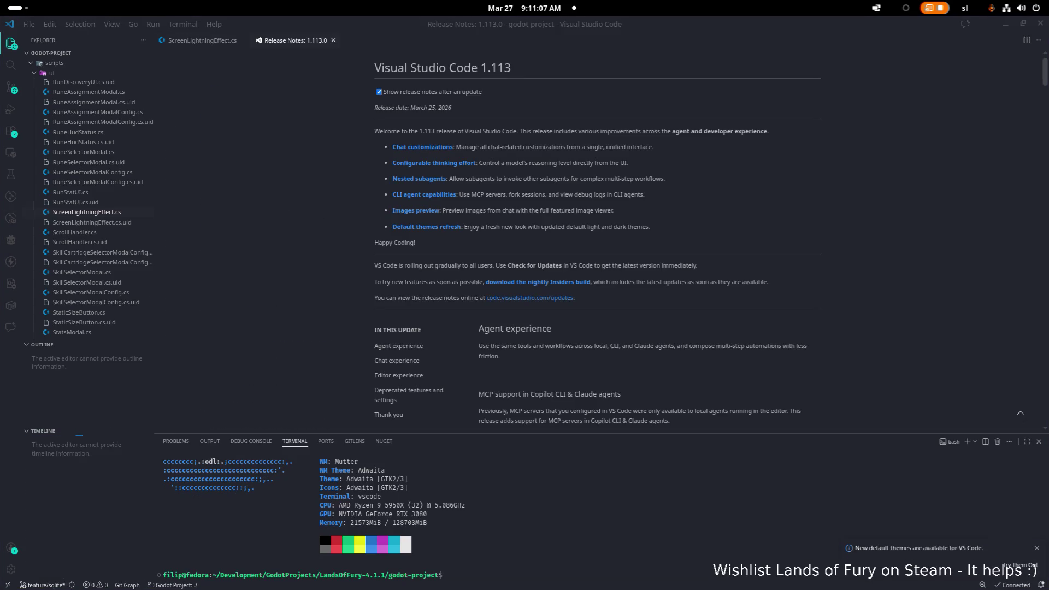
pyautogui.click(680, 204)
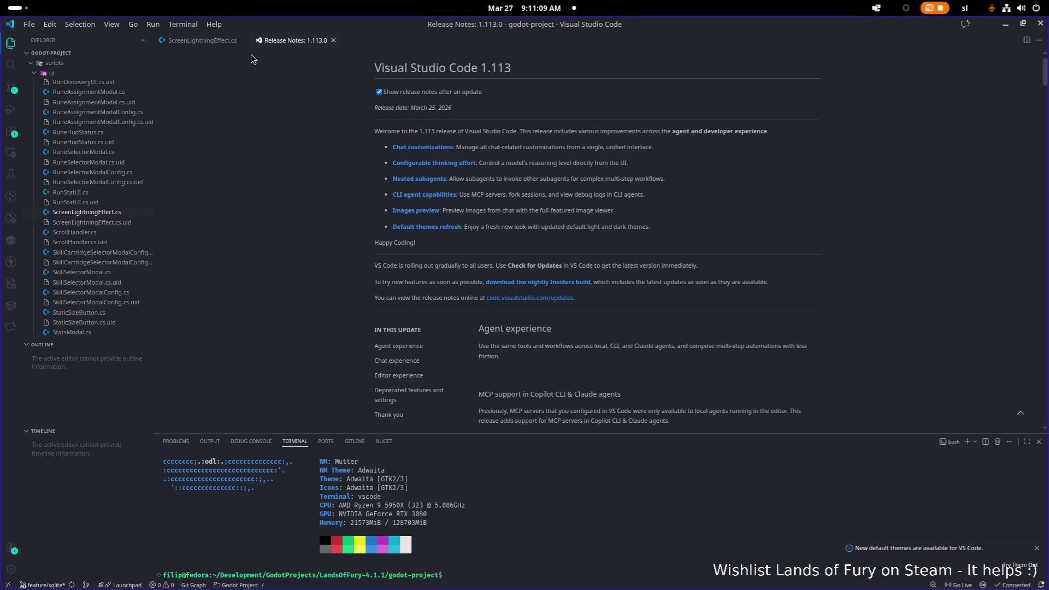
pyautogui.click(333, 40)
pyautogui.scroll(-4, 416, 190)
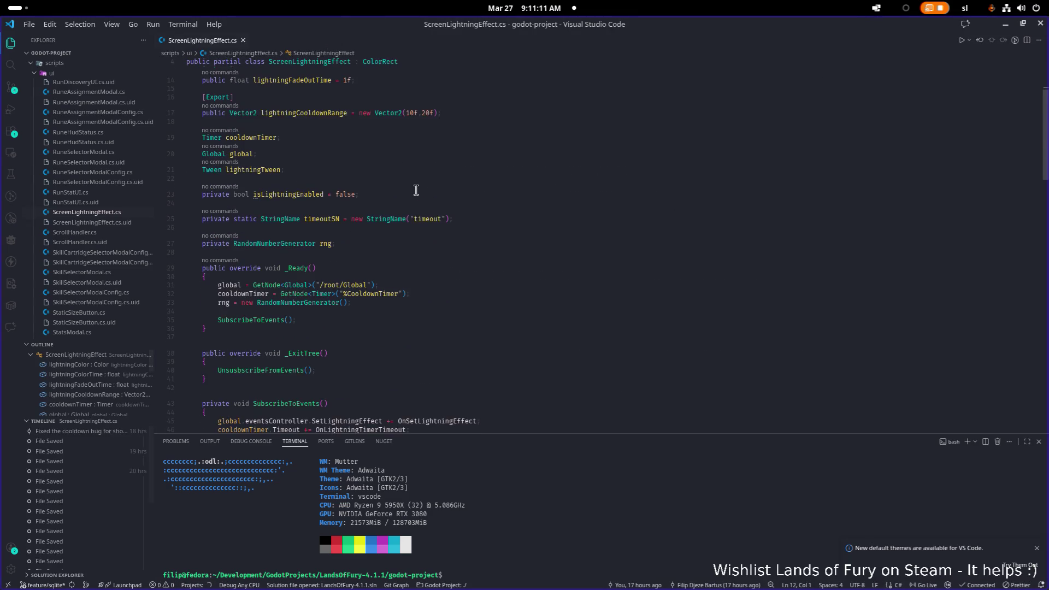
pyautogui.scroll(-10, 415, 189)
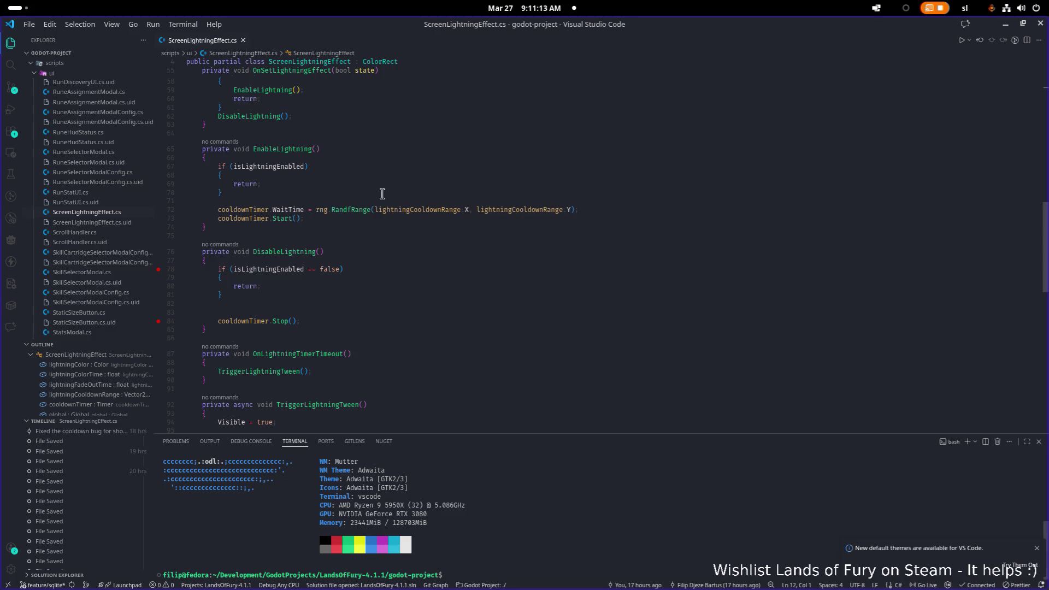
pyautogui.doubleClick(295, 257)
pyautogui.doubleClick(295, 250)
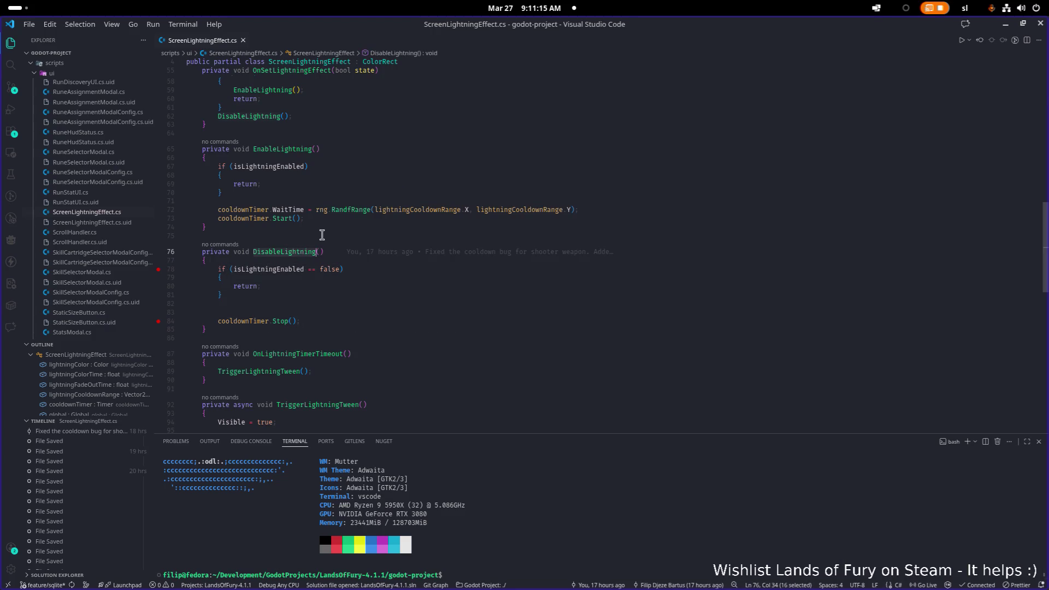
pyautogui.click(367, 211)
# Step: Search the whole workspace for SetLightningEffect from SubscribeToEvents
pyautogui.scroll(8, 376, 201)
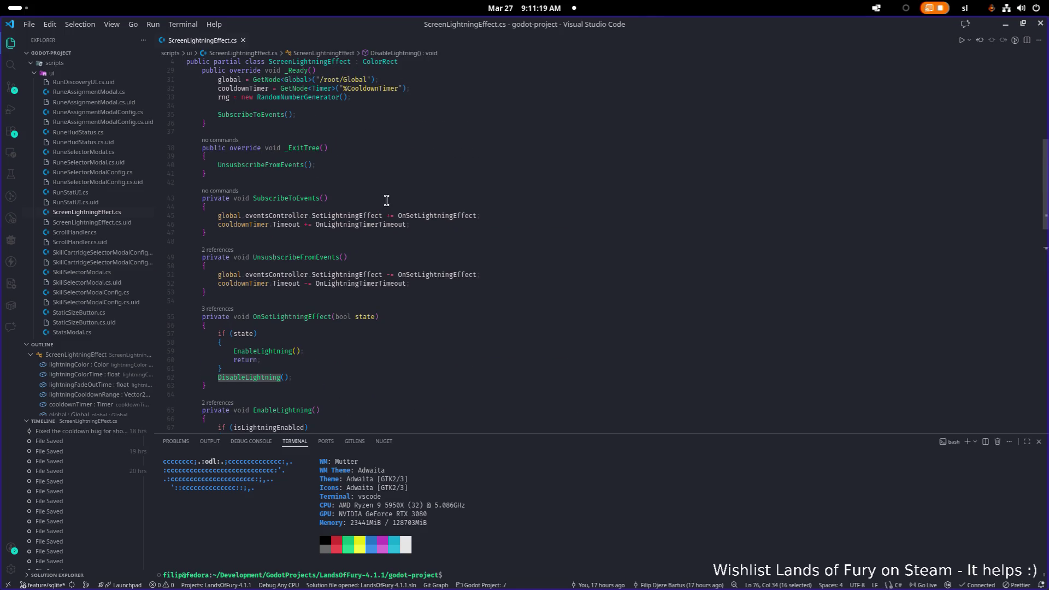
pyautogui.click(352, 217)
pyautogui.hotkey('ctrl', 'shift', 'f')
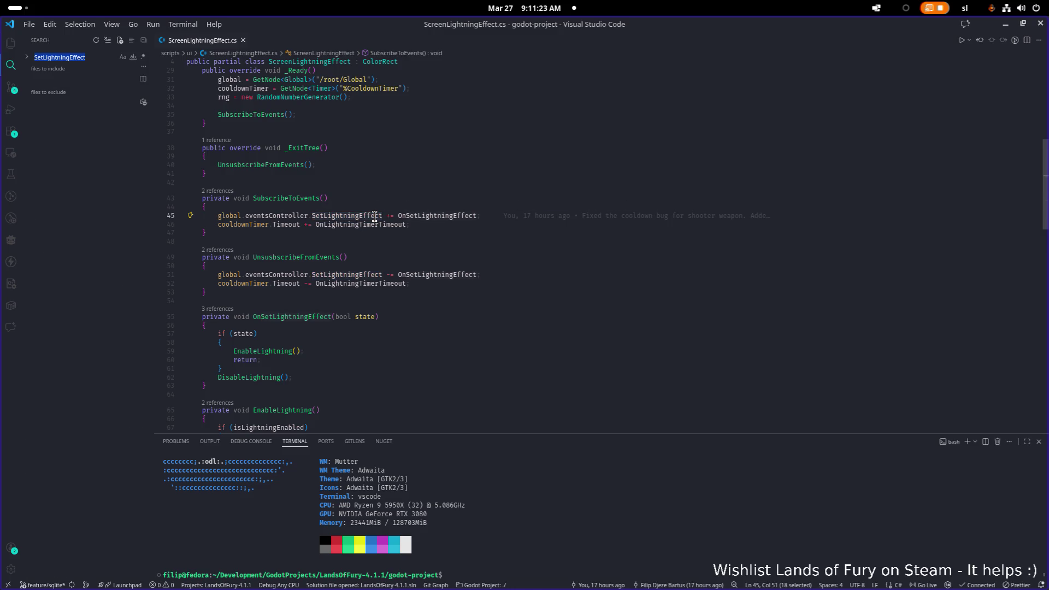
# Step: Open the CameraController.cs result and review SetEnvironmentEffect through DisableAllEnvironmentEffects
pyautogui.click(413, 172)
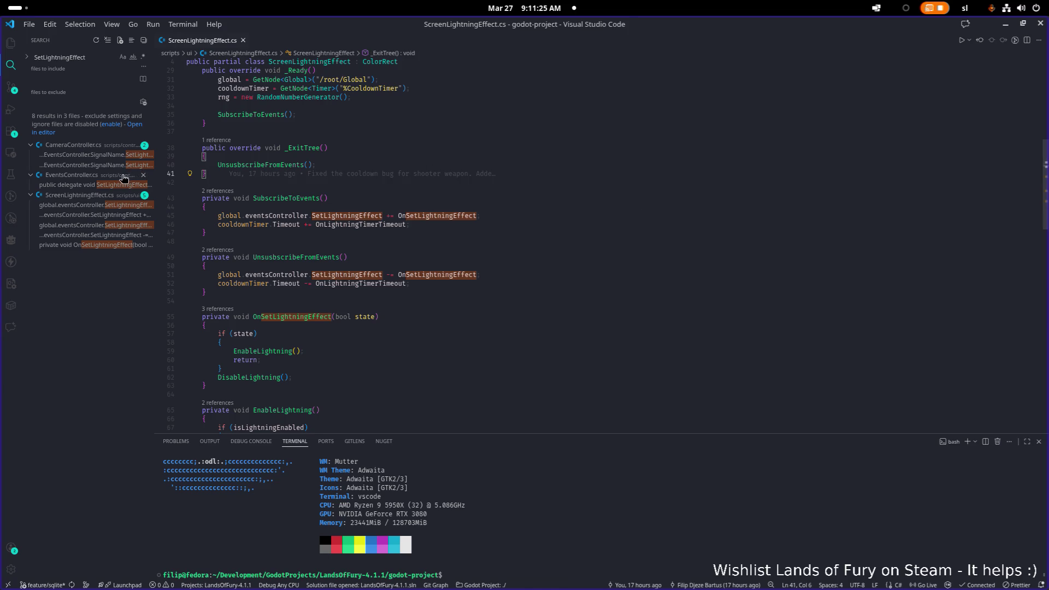
pyautogui.click(116, 156)
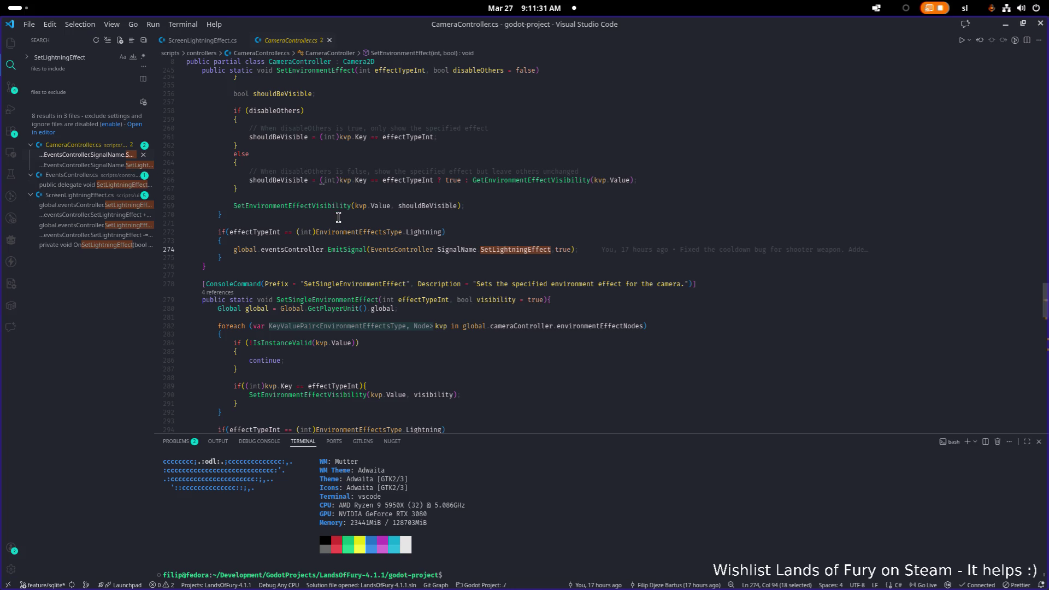
pyautogui.scroll(7, 336, 217)
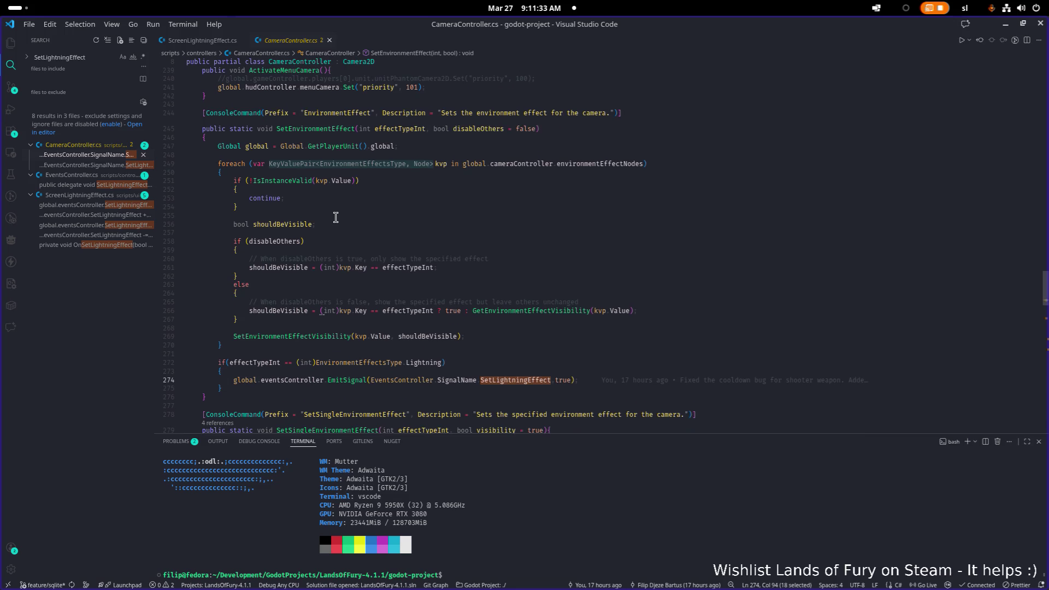
pyautogui.scroll(1, 336, 217)
pyautogui.scroll(-3, 336, 221)
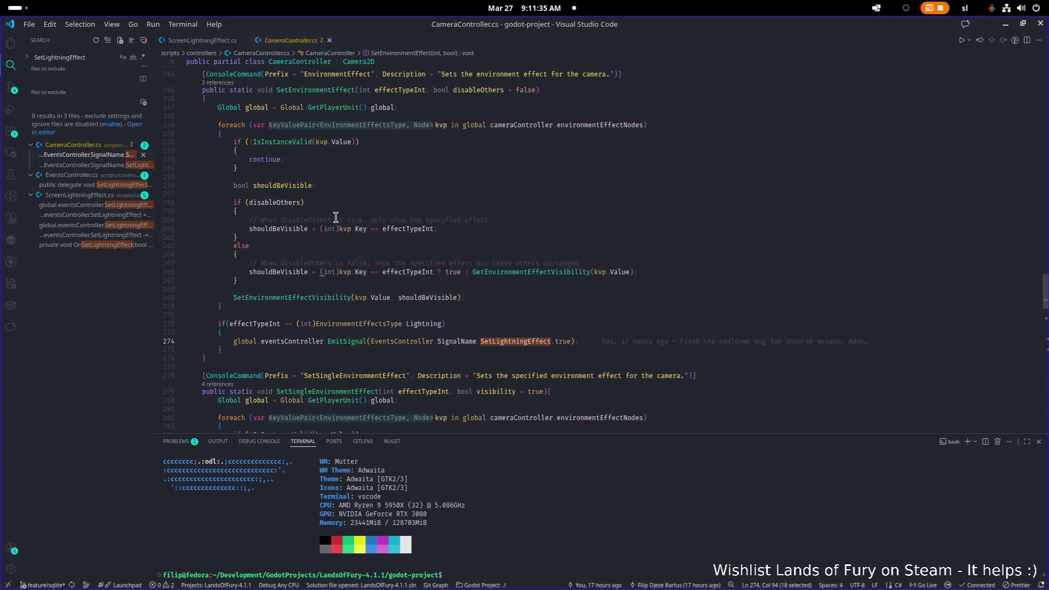
pyautogui.scroll(1, 336, 218)
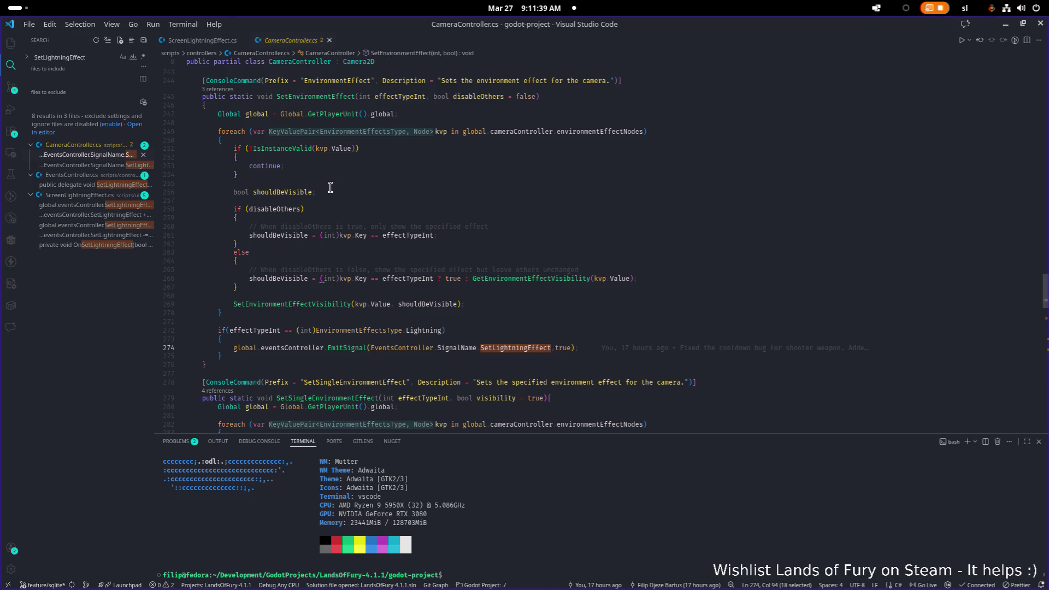
pyautogui.scroll(-10, 329, 187)
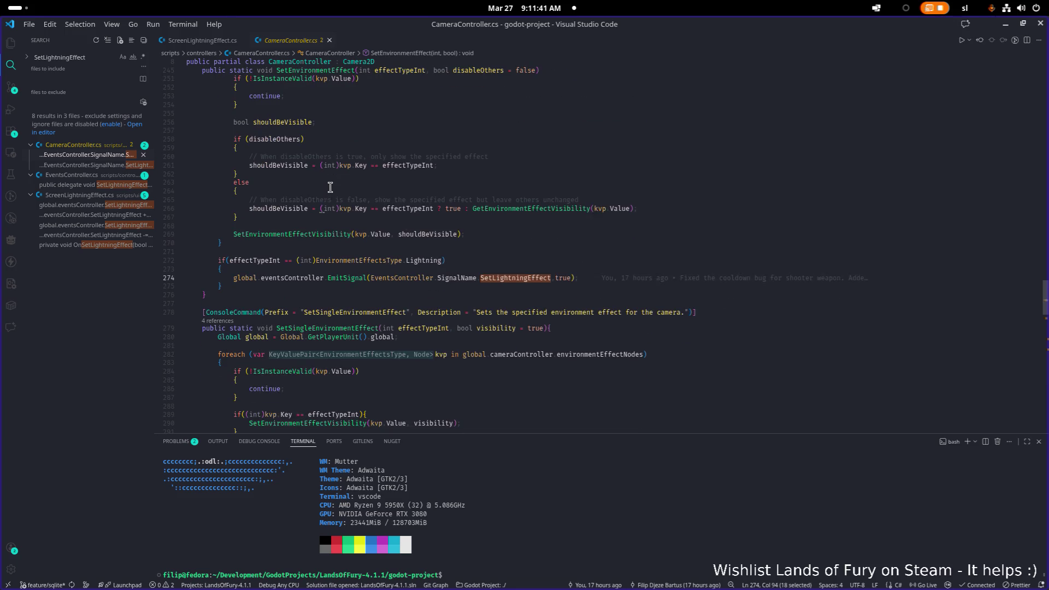
pyautogui.scroll(-2, 361, 188)
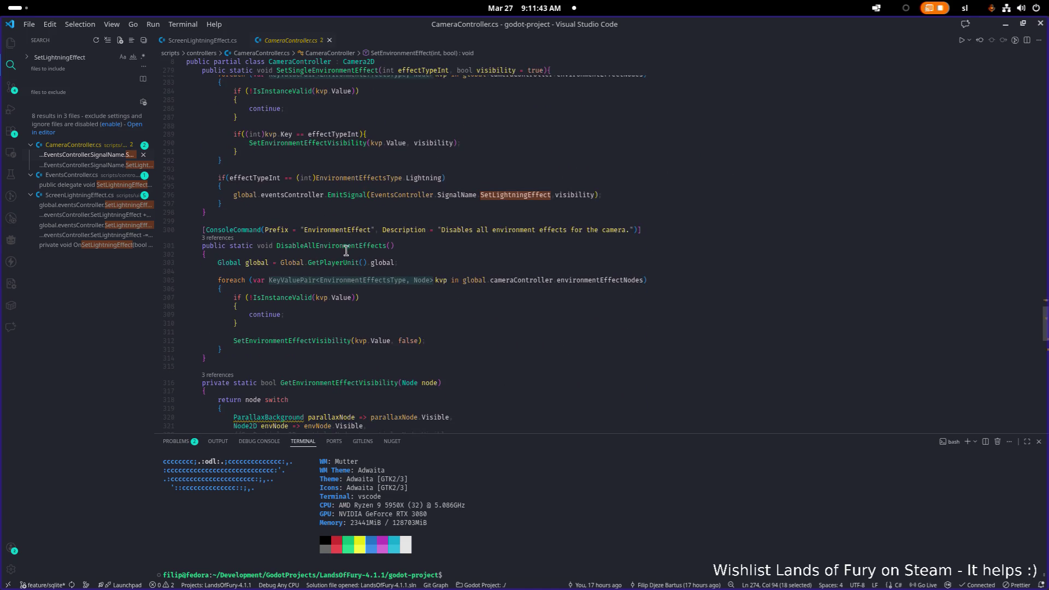
pyautogui.doubleClick(348, 248)
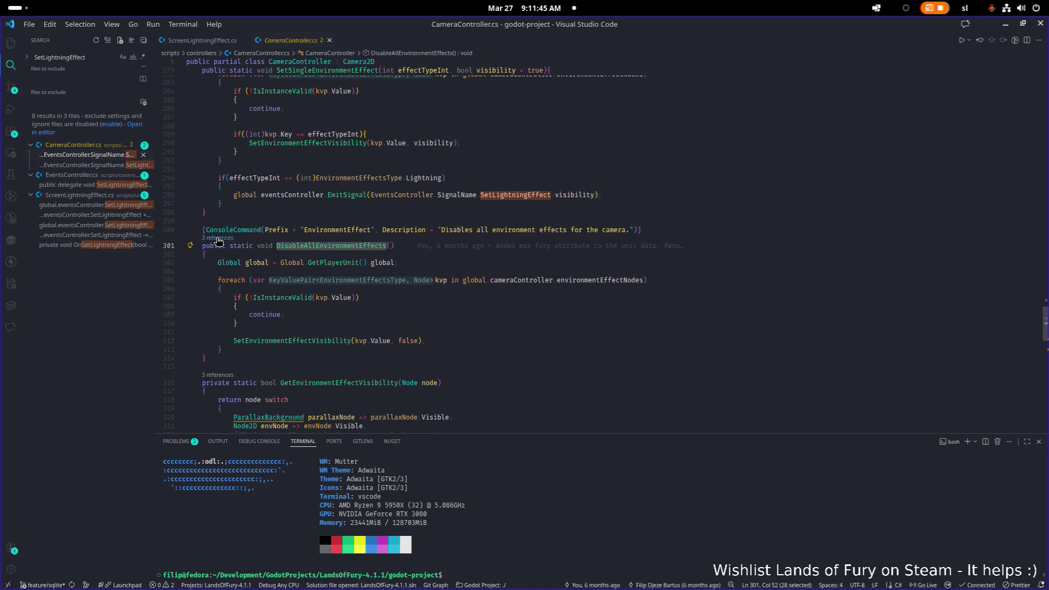
pyautogui.click(218, 239)
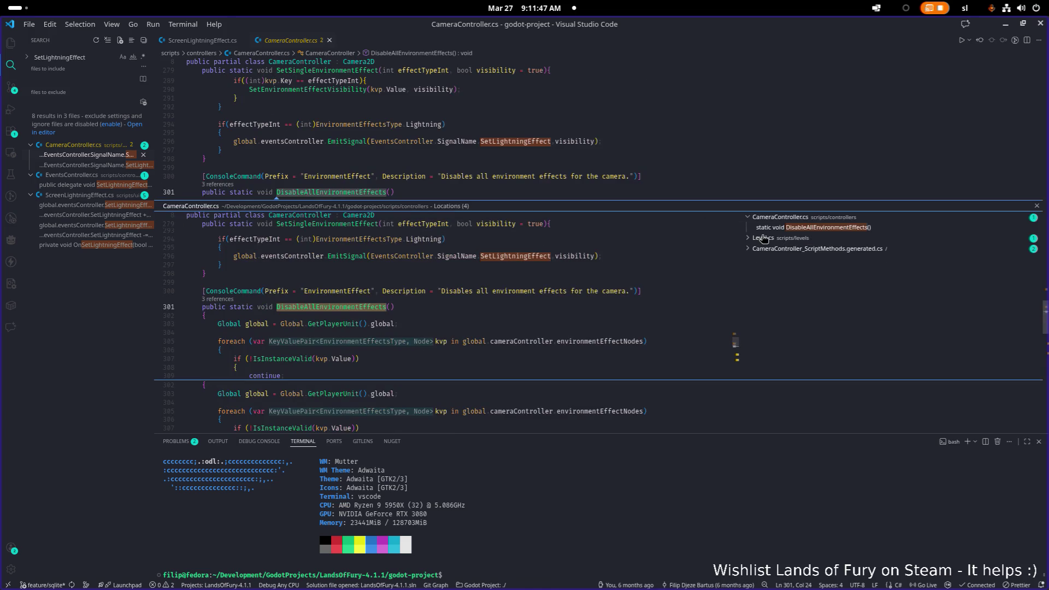
pyautogui.click(763, 239)
pyautogui.click(791, 249)
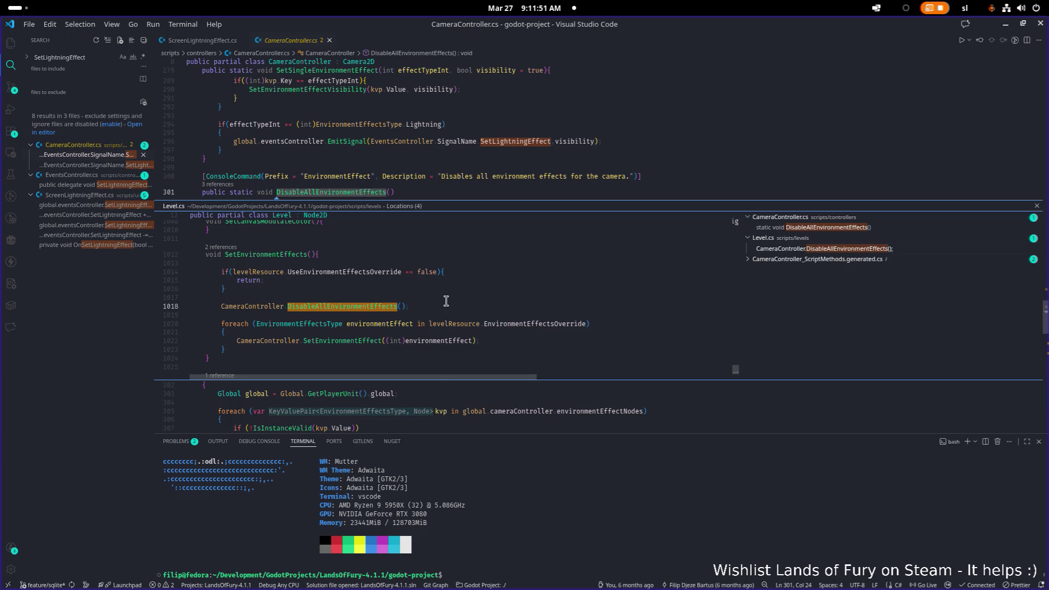
pyautogui.press('Escape')
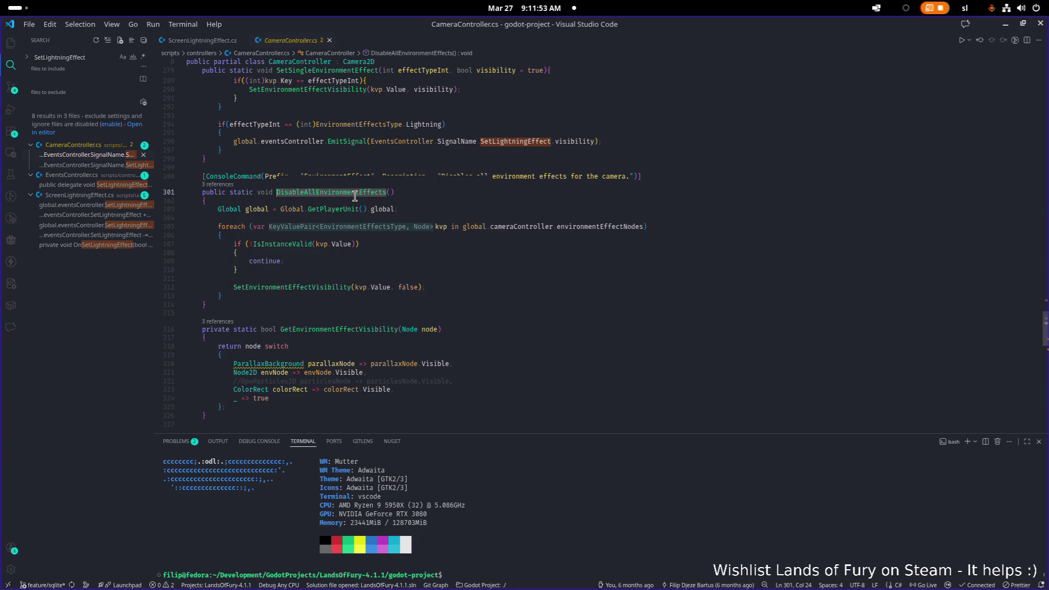
pyautogui.scroll(4, 356, 211)
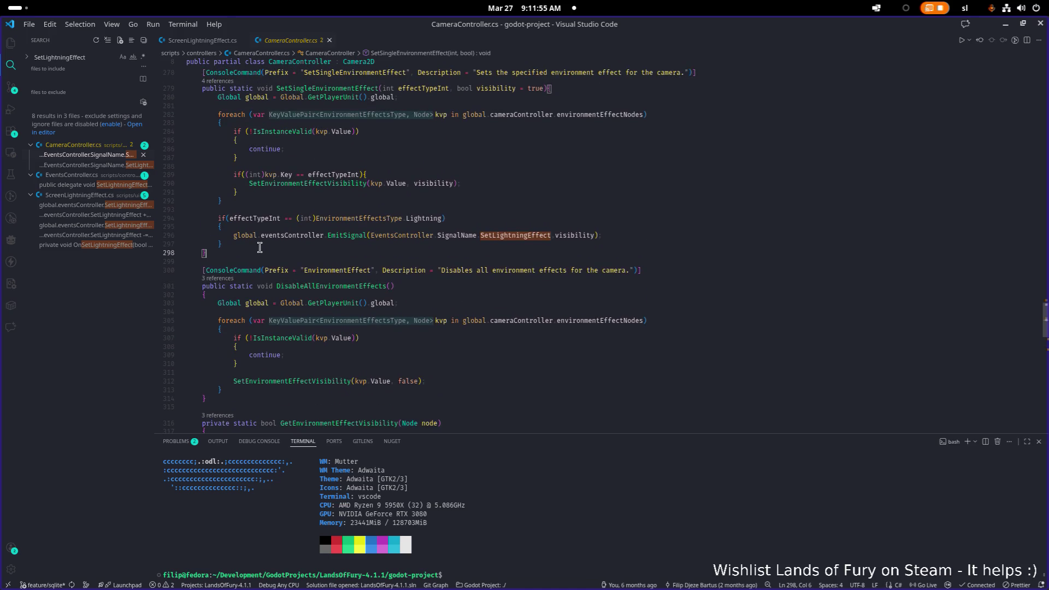
pyautogui.moveTo(221, 249); pyautogui.dragTo(216, 218)
pyautogui.hotkey('ctrl', 'c')
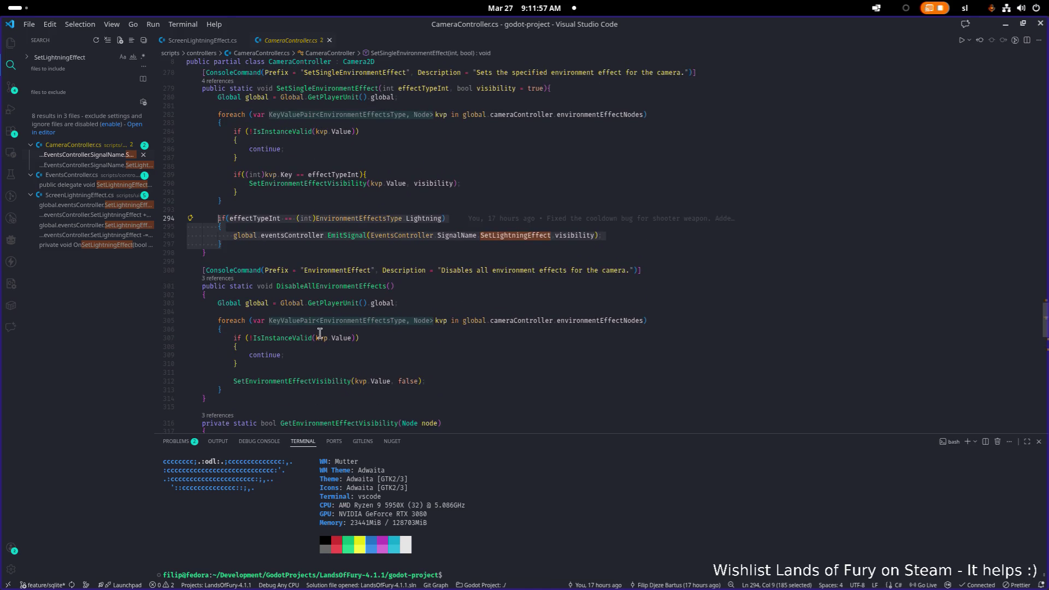
pyautogui.click(259, 388)
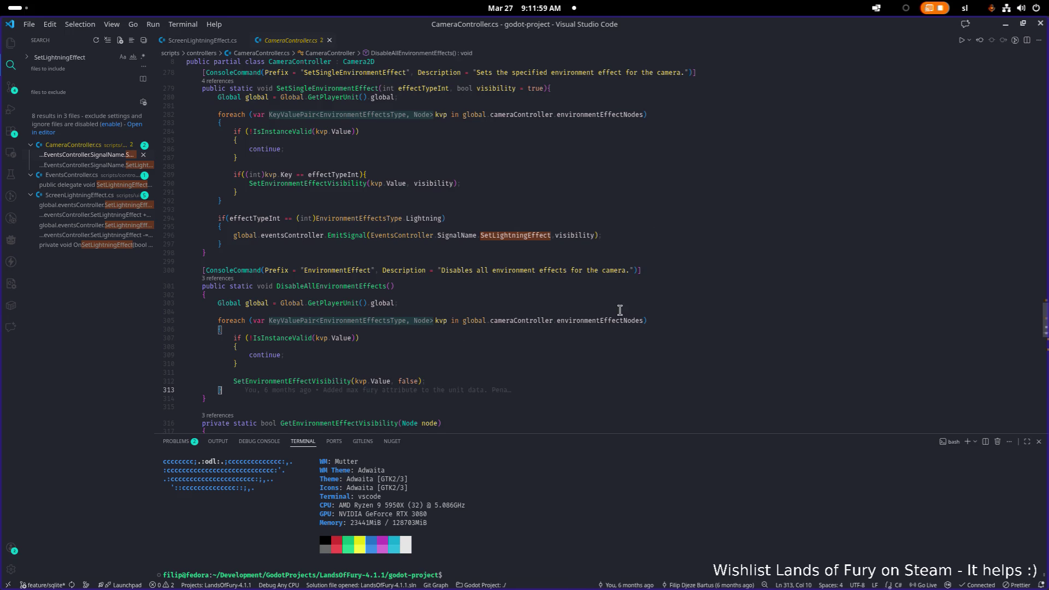
# Step: Add EmitSignal SetLightningEffect with false after the foreach loop and save
pyautogui.press('Return')
pyautogui.hotkey('ctrl', 'v')
pyautogui.press('Up')
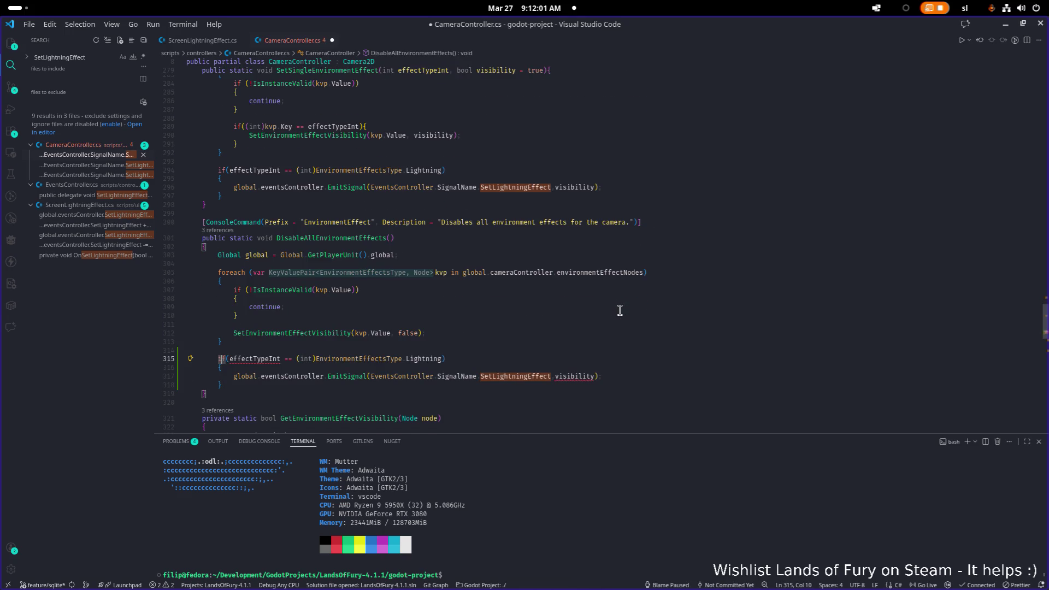
pyautogui.press('Down')
pyautogui.press('Down')
pyautogui.press('Down')
pyautogui.press('BackSpace')
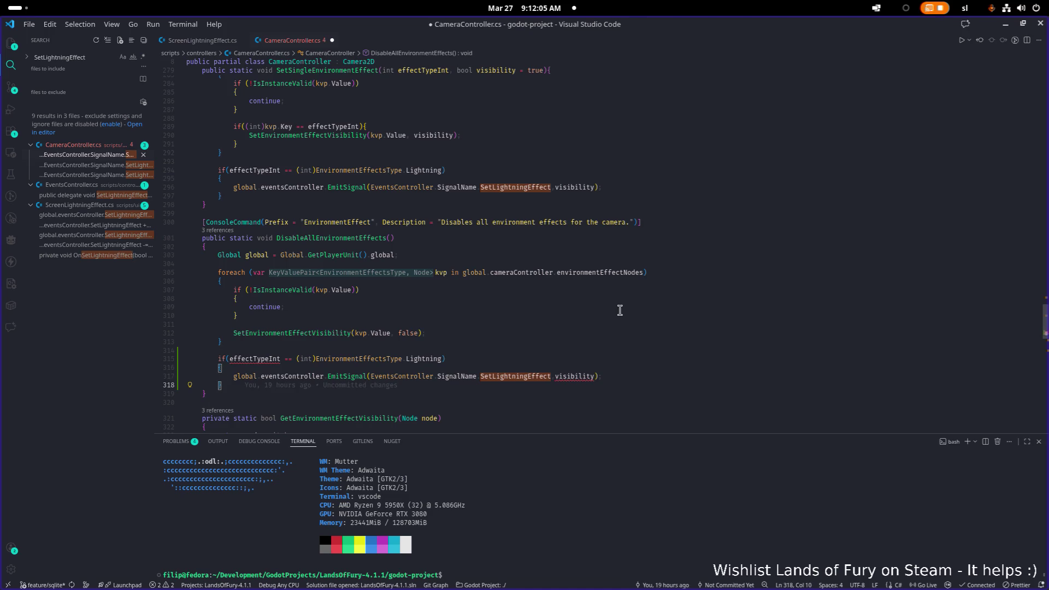
pyautogui.press('Up')
pyautogui.press('Up')
pyautogui.hotkey('shift', 'Up')
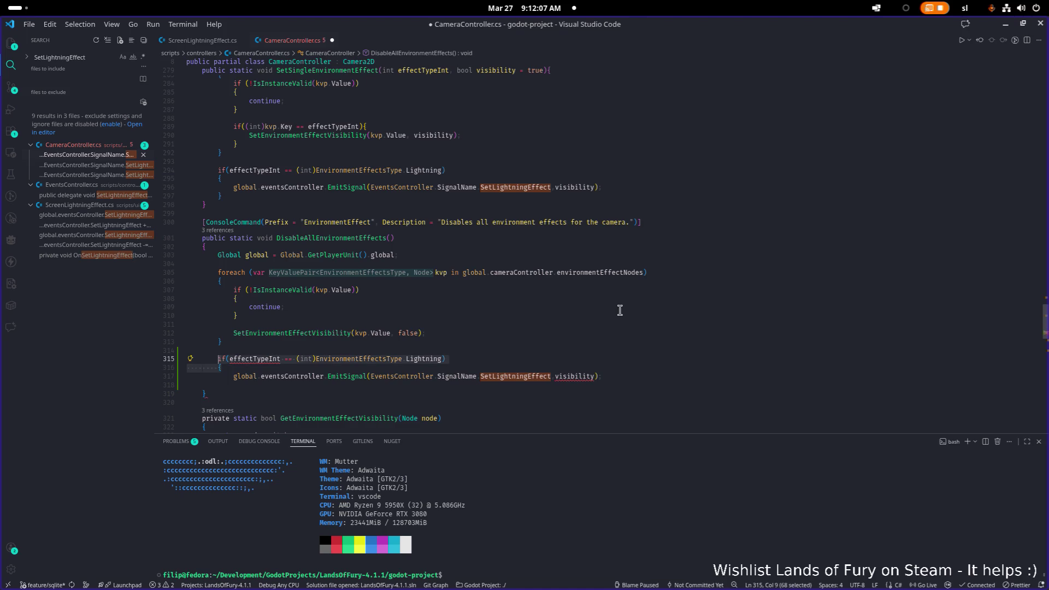
pyautogui.press('BackSpace')
pyautogui.hotkey('shift', 'Tab')
pyautogui.press('End')
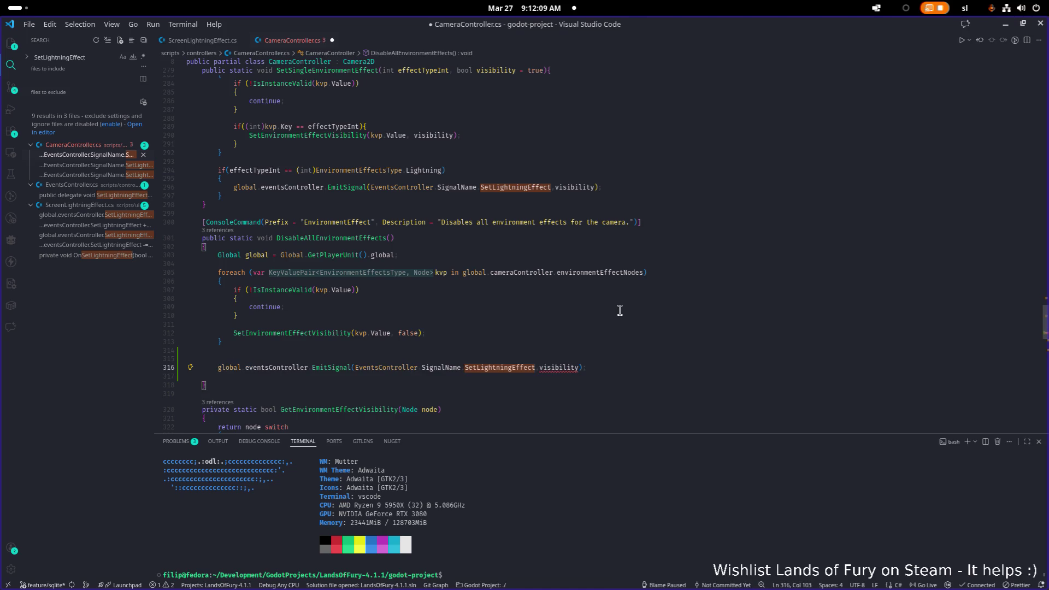
pyautogui.press('Left')
pyautogui.press('Left')
pyautogui.hotkey('ctrl', 'BackSpace')
pyautogui.write('false')
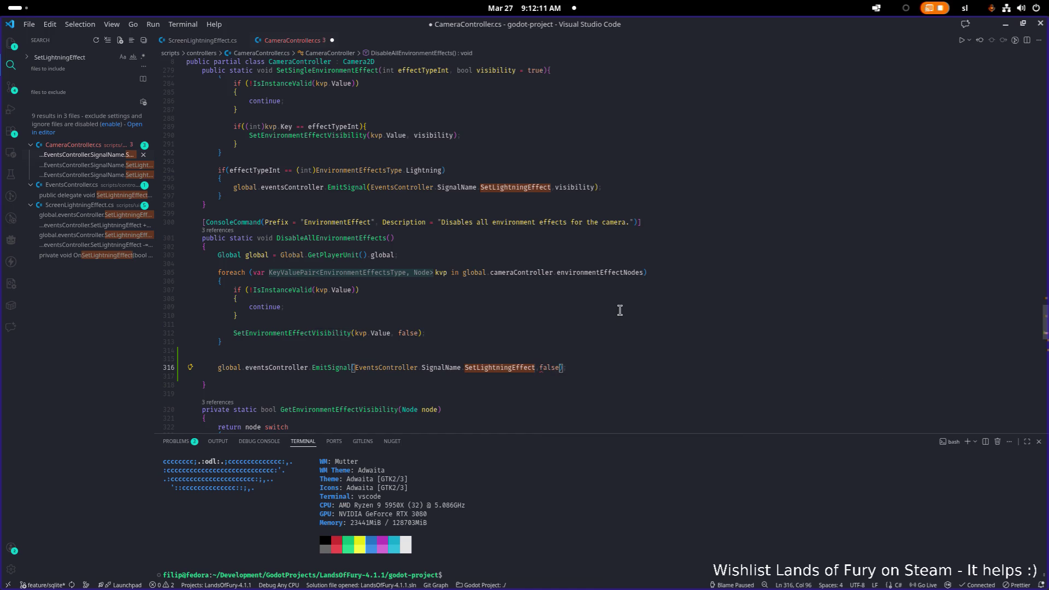
pyautogui.hotkey('ctrl', 's')
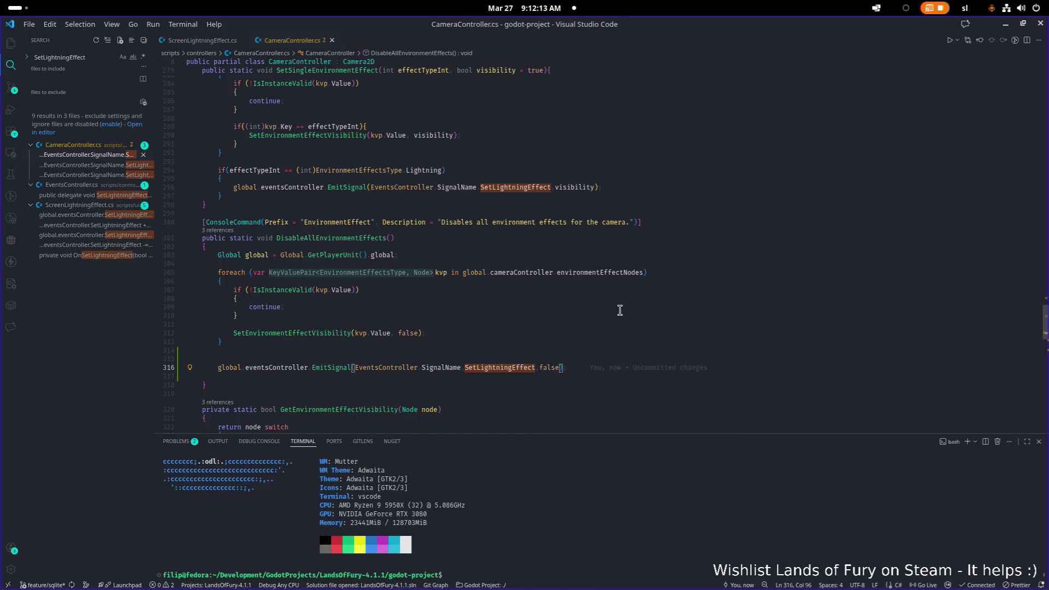
# Step: Remove the leftover blank lines, save, and show references to DisableAllEnvironmentEffects
pyautogui.click(489, 377)
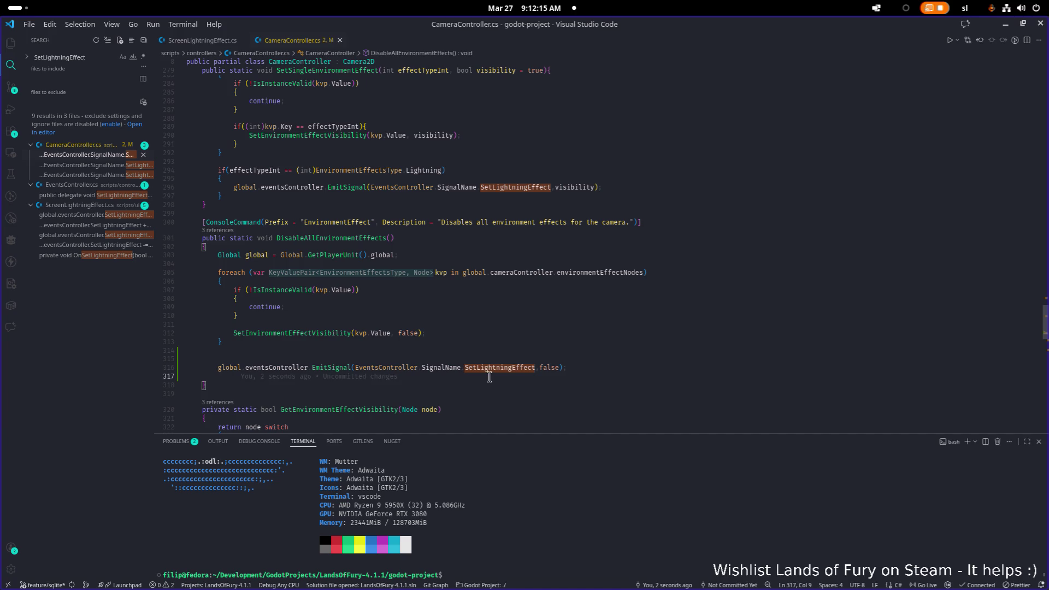
pyautogui.hotkey('ctrl', 'shift', 'k')
pyautogui.press('Up')
pyautogui.press('Up')
pyautogui.press('BackSpace')
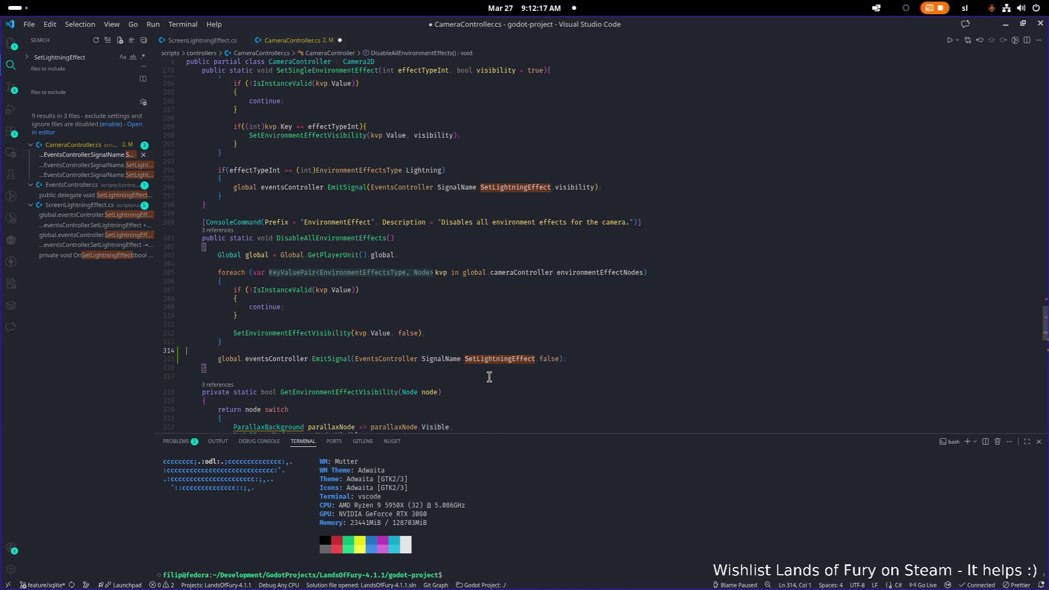
pyautogui.hotkey('ctrl', 's')
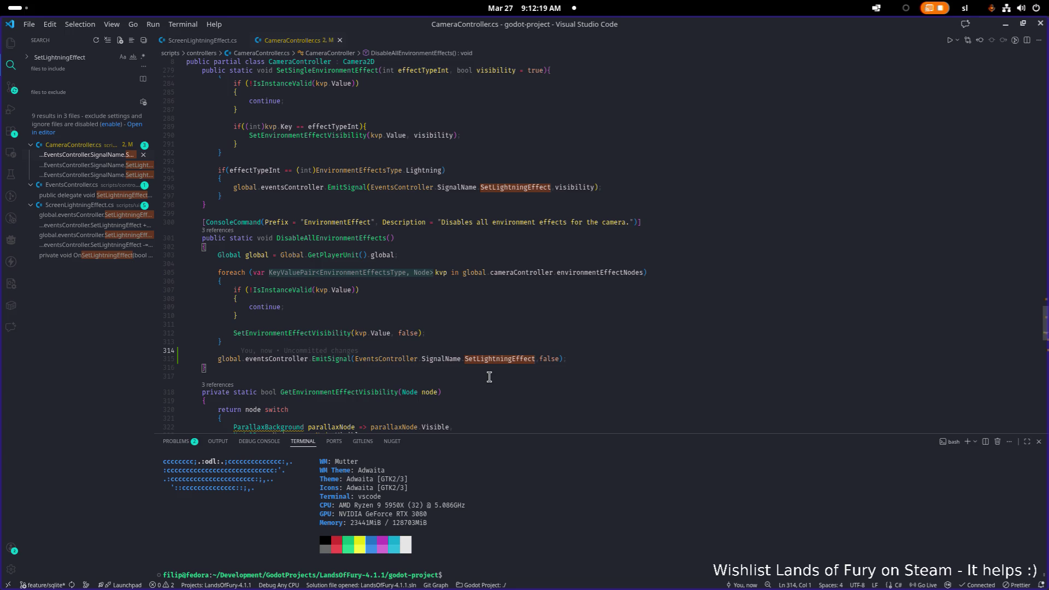
pyautogui.click(585, 331)
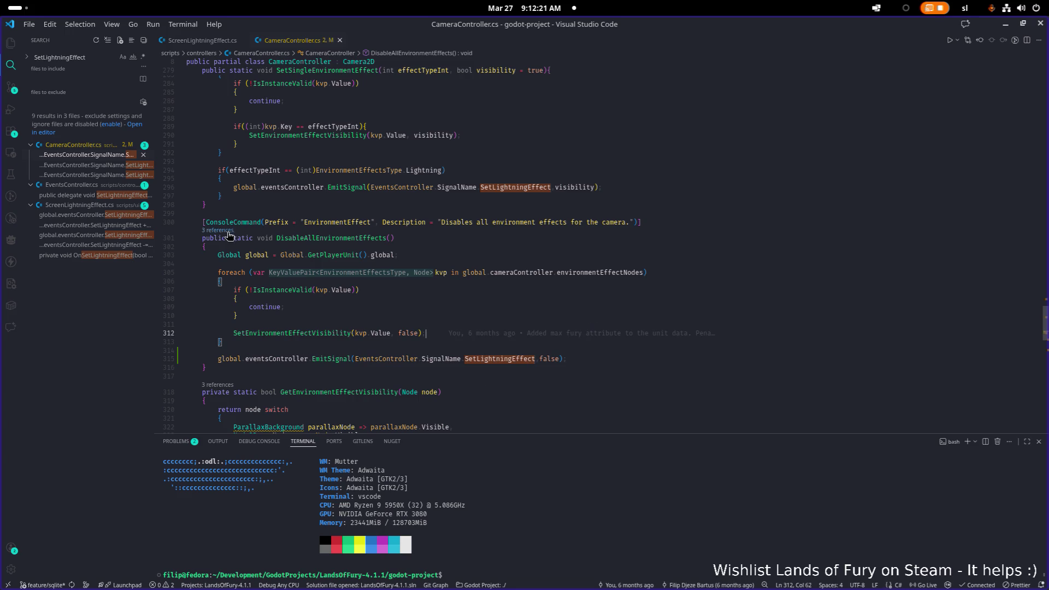
pyautogui.click(226, 230)
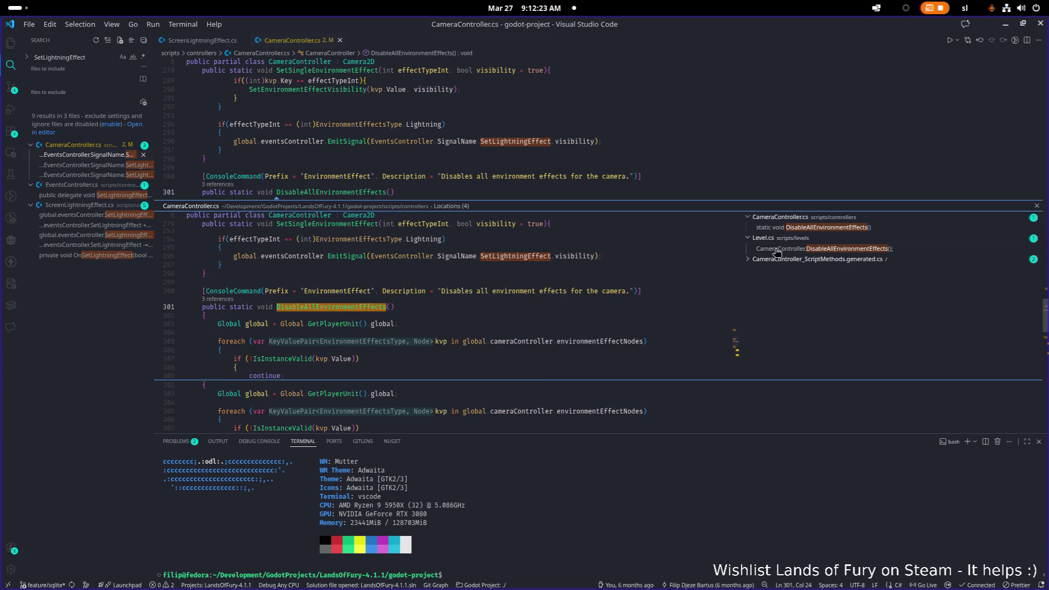
# Step: Open Level.cs from the references peek and find SetEnvironmentEffects in _Ready at line 156
pyautogui.click(776, 252)
pyautogui.doubleClick(351, 298)
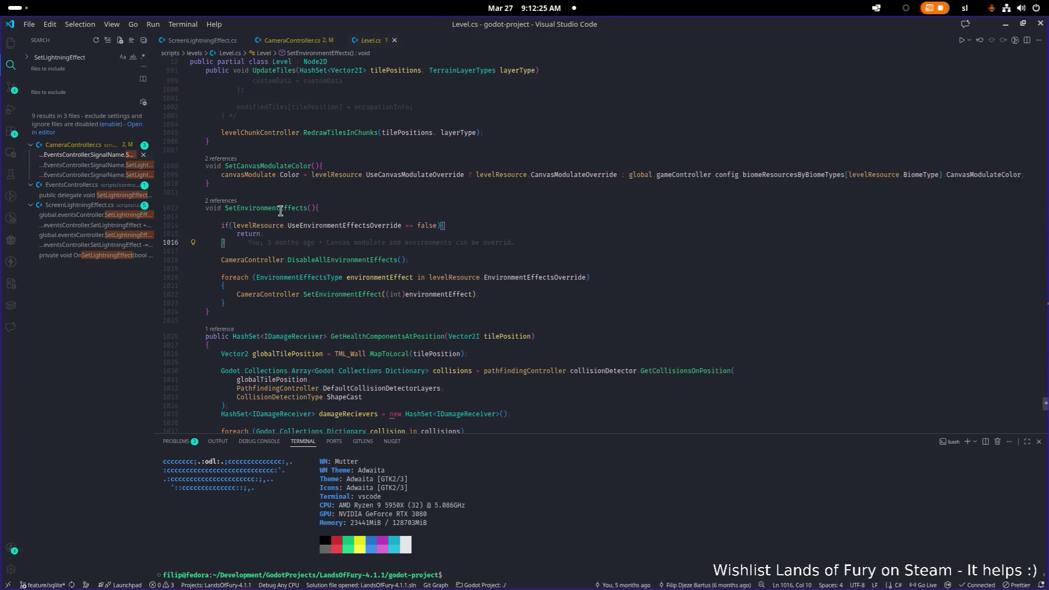
pyautogui.doubleClick(281, 211)
pyautogui.hotkey('ctrl', 'f')
pyautogui.press('Return')
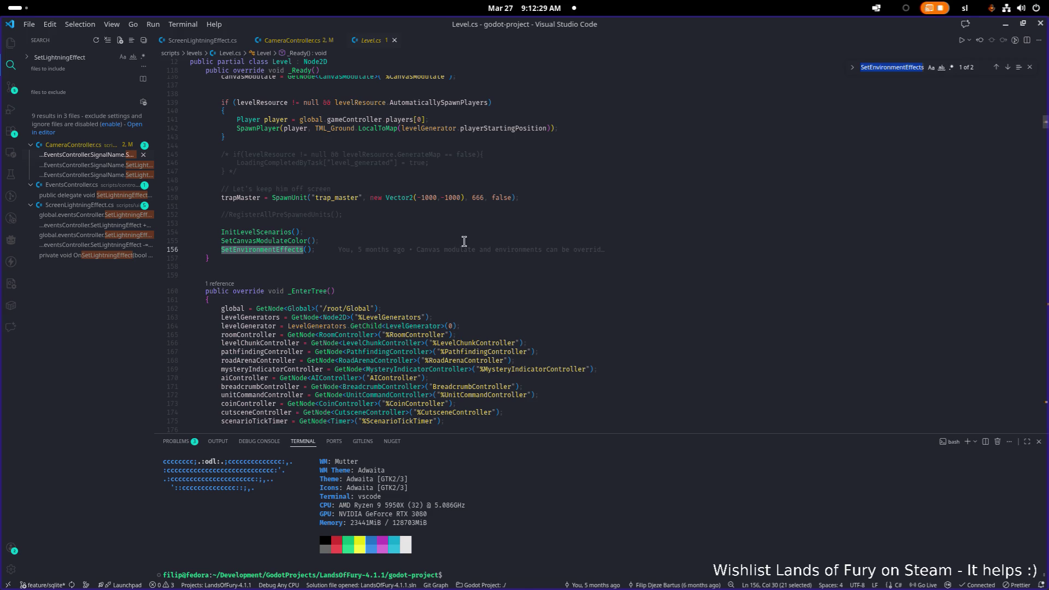
pyautogui.click(589, 309)
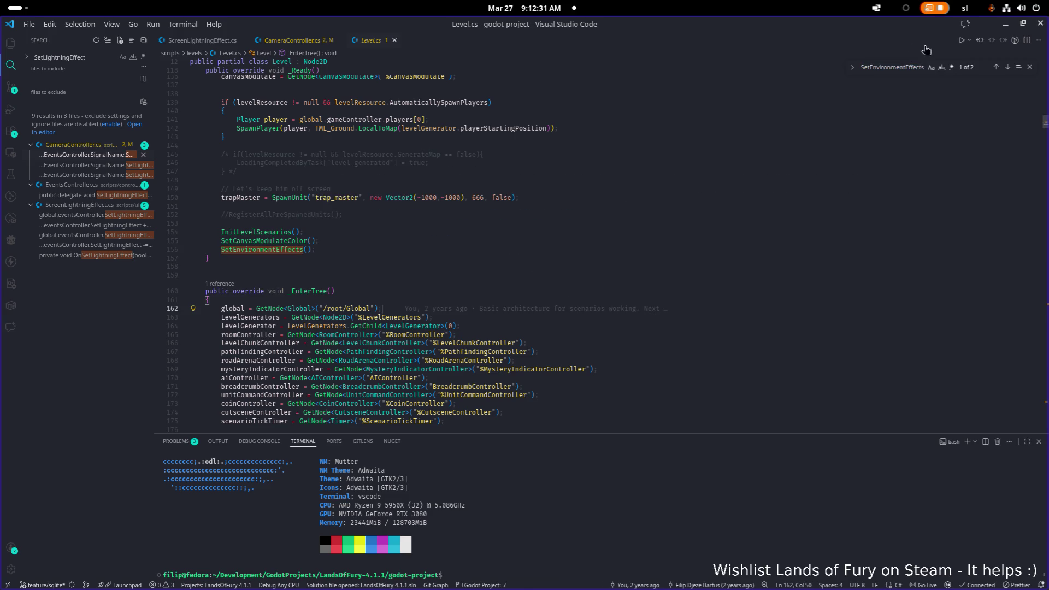
pyautogui.click(1005, 24)
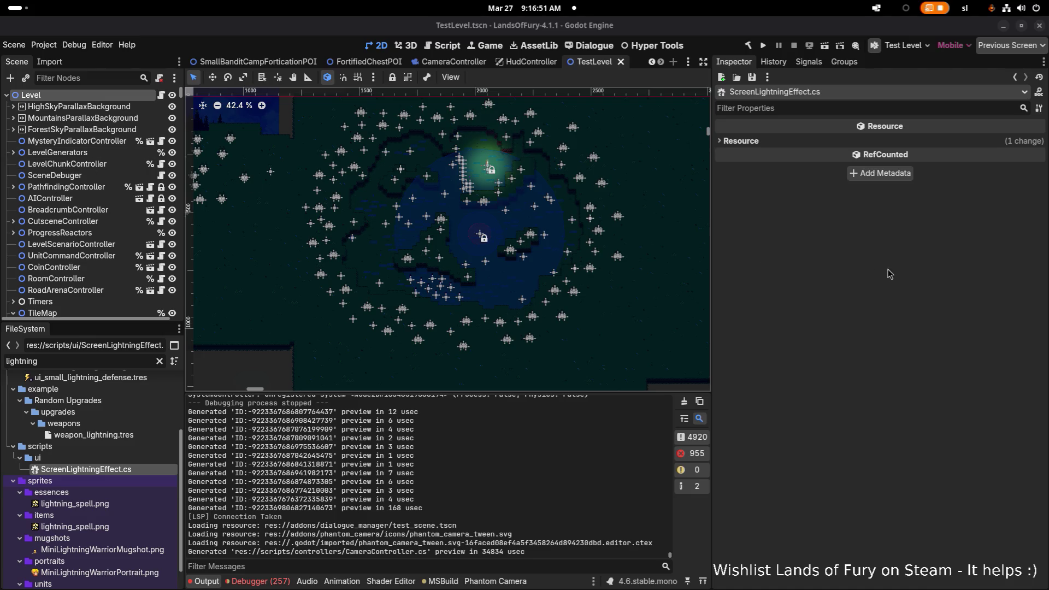
pyautogui.click(758, 294)
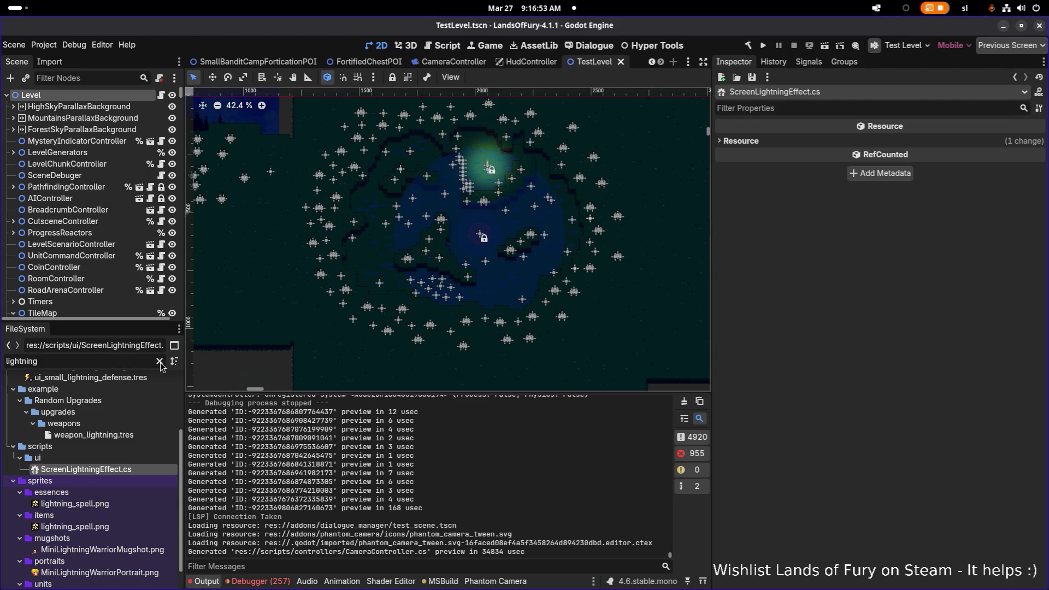
# Step: Filter project files by 'rainyro' and inspect RainyRoadArena1.tres, a Hard arena with six enemy-pool entries
pyautogui.doubleClick(106, 361)
pyautogui.write('rainy')
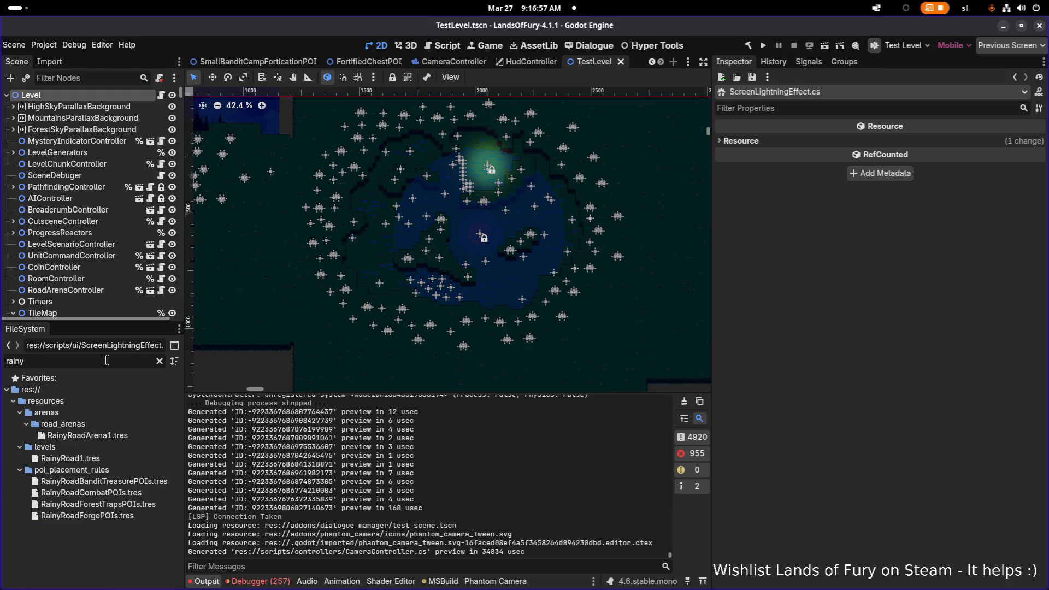
pyautogui.write('ro')
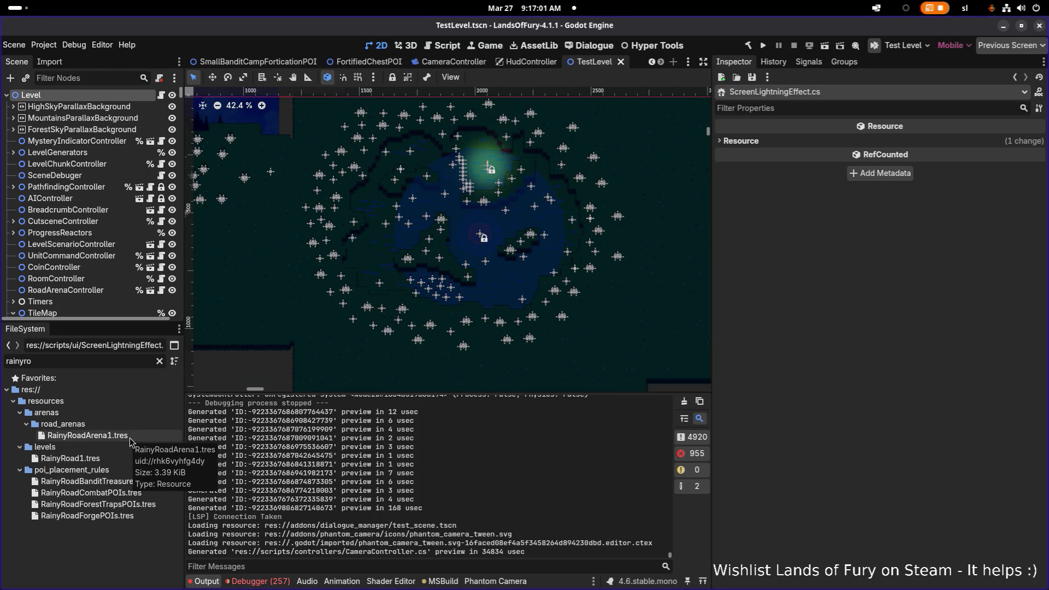
pyautogui.click(130, 437)
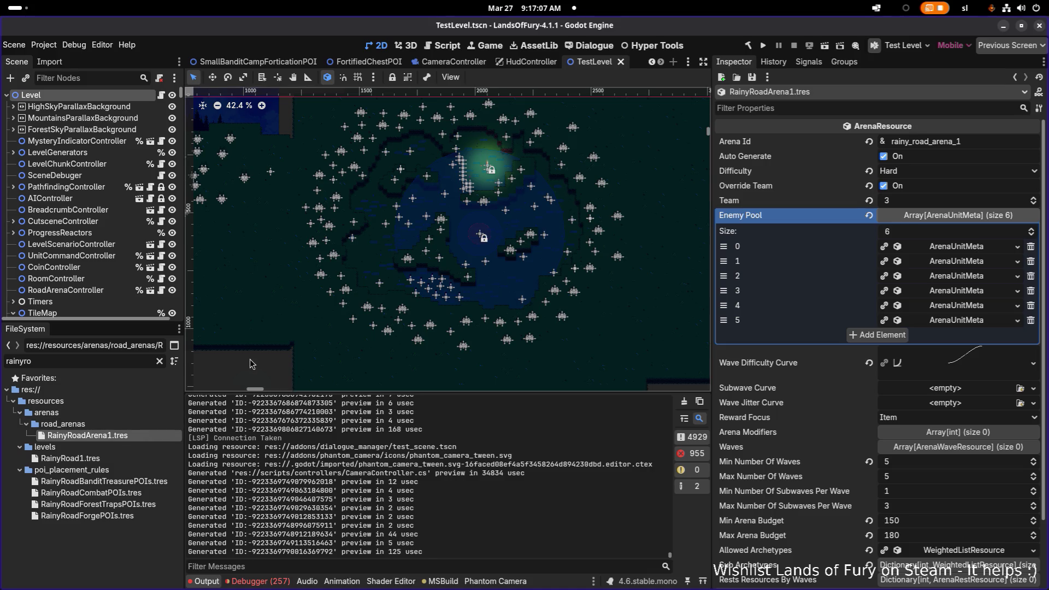
pyautogui.click(129, 469)
pyautogui.doubleClick(130, 447)
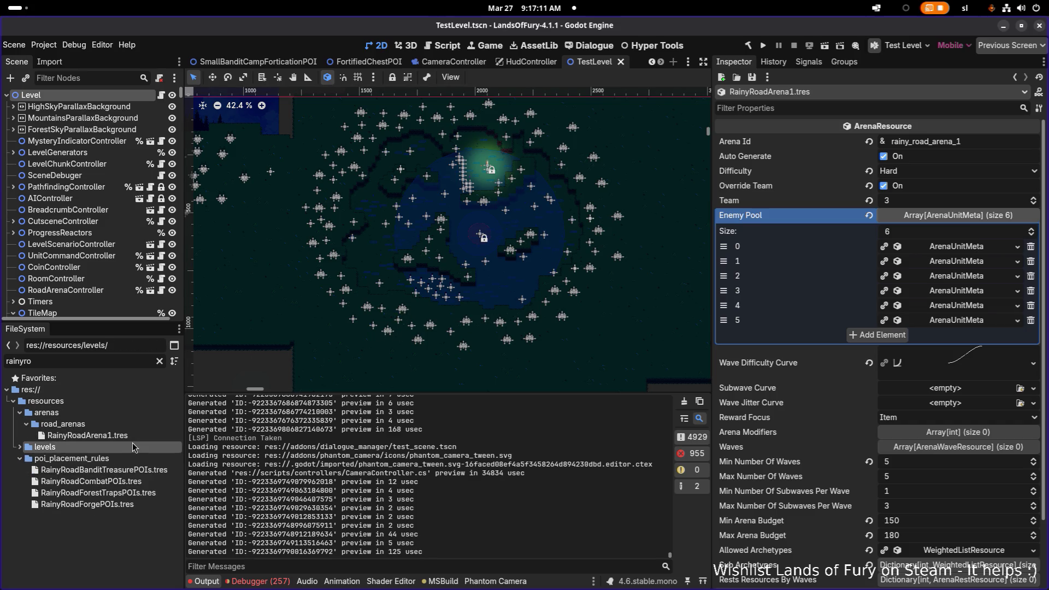
pyautogui.click(133, 437)
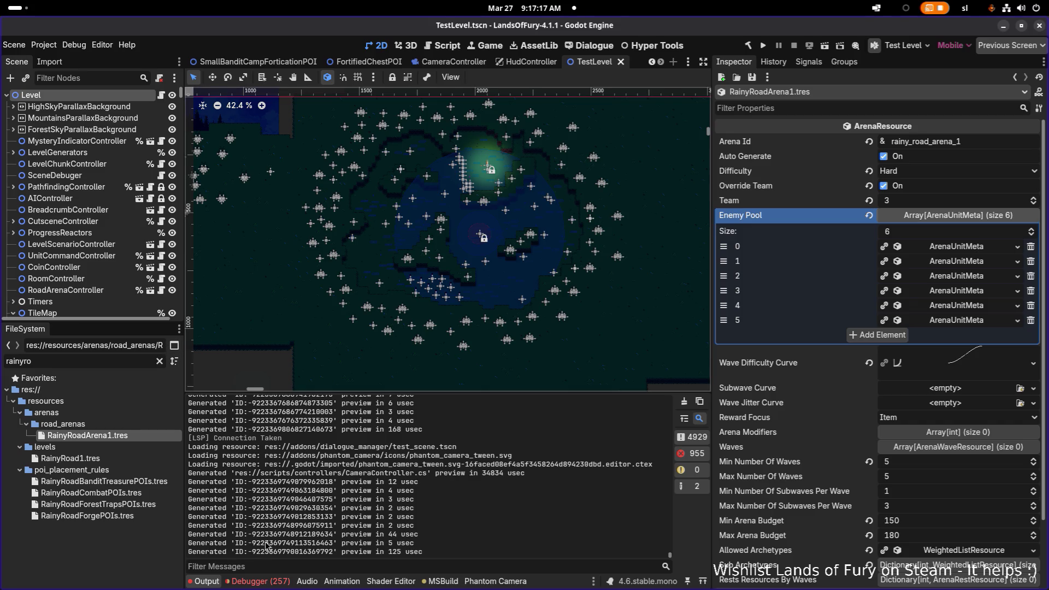
pyautogui.click(262, 581)
# Step: Expand the ArgumentOutOfRange error and trace its stack frame to RoadArenaController.cs line 171
pyautogui.scroll(-20, 362, 536)
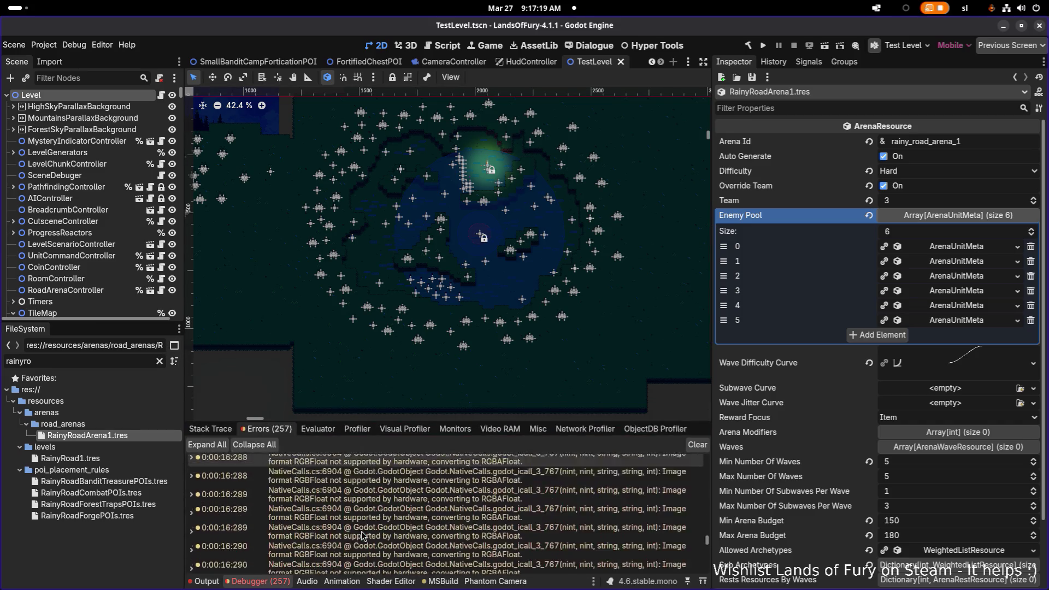
pyautogui.scroll(5, 361, 532)
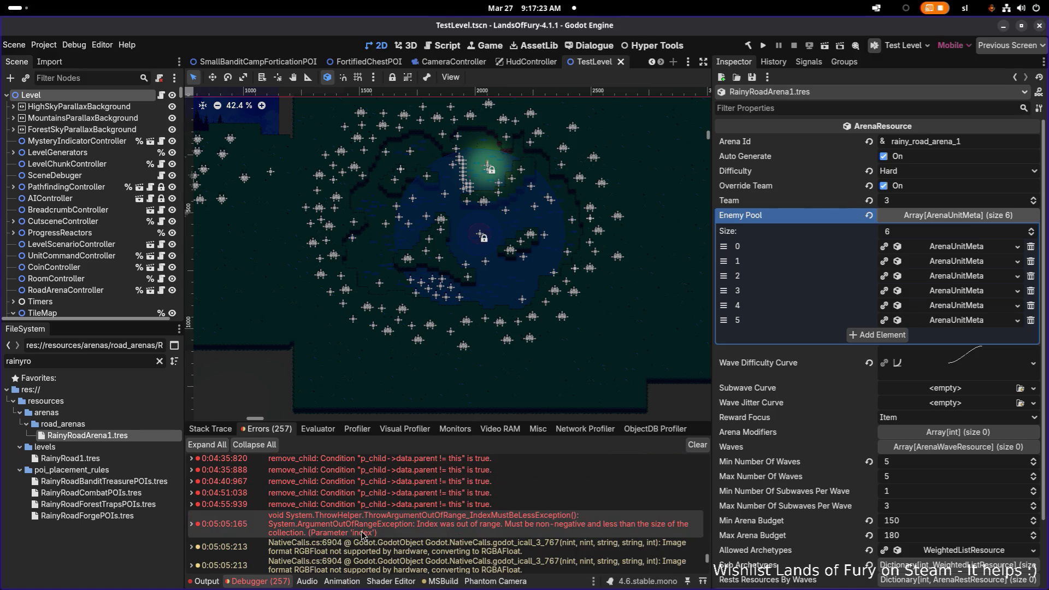
pyautogui.doubleClick(214, 526)
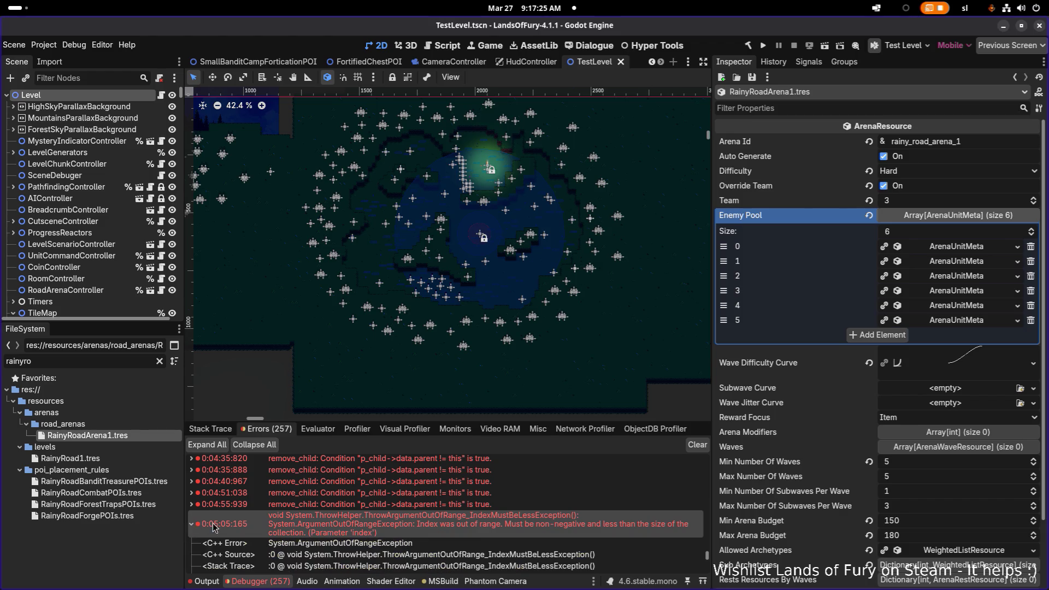
pyautogui.scroll(-3, 214, 526)
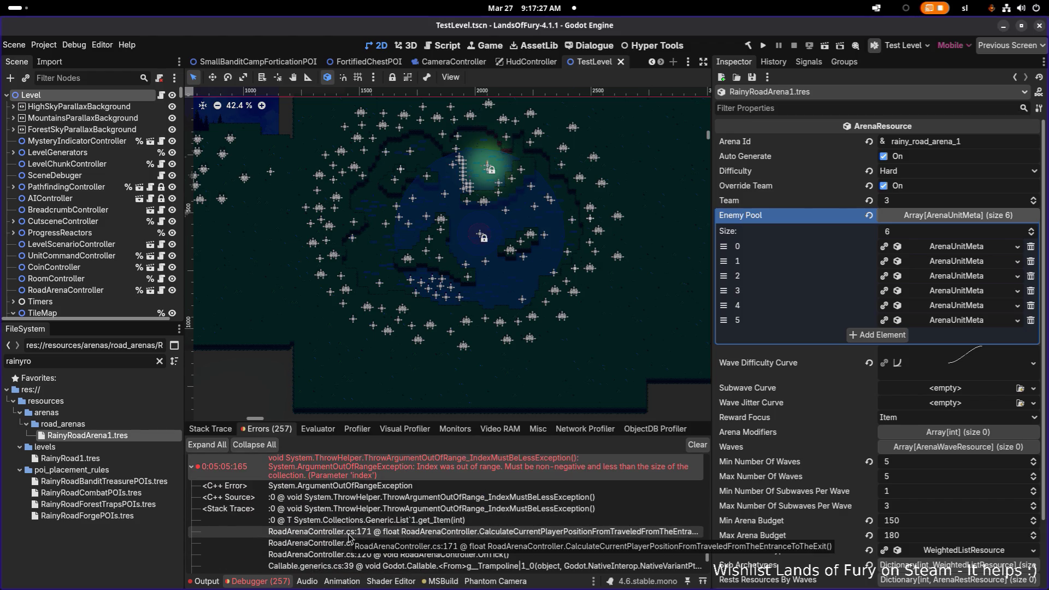
pyautogui.doubleClick(349, 534)
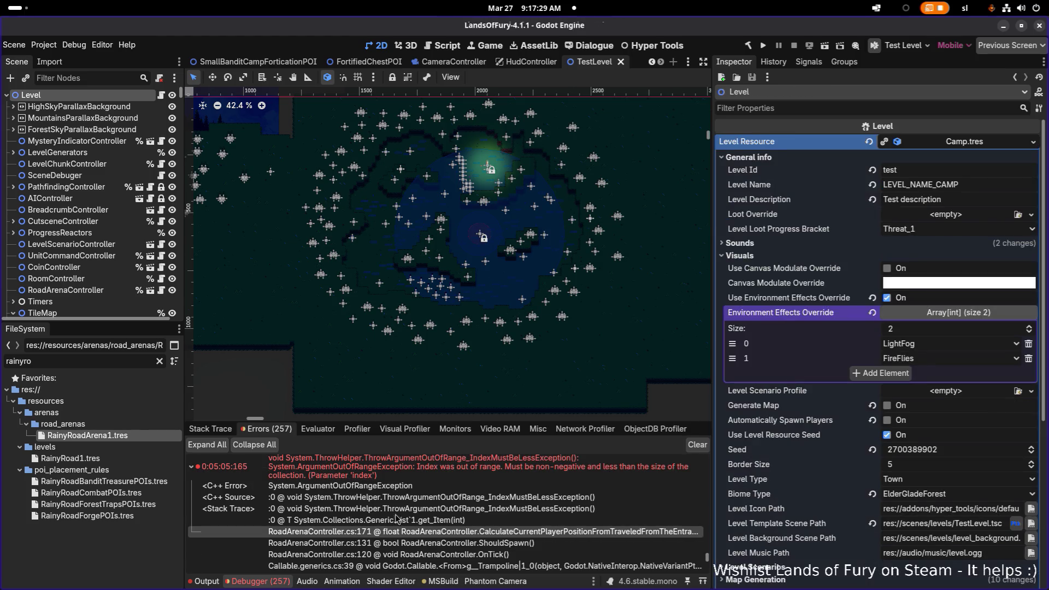
pyautogui.hotkey('alt', 'Tab')
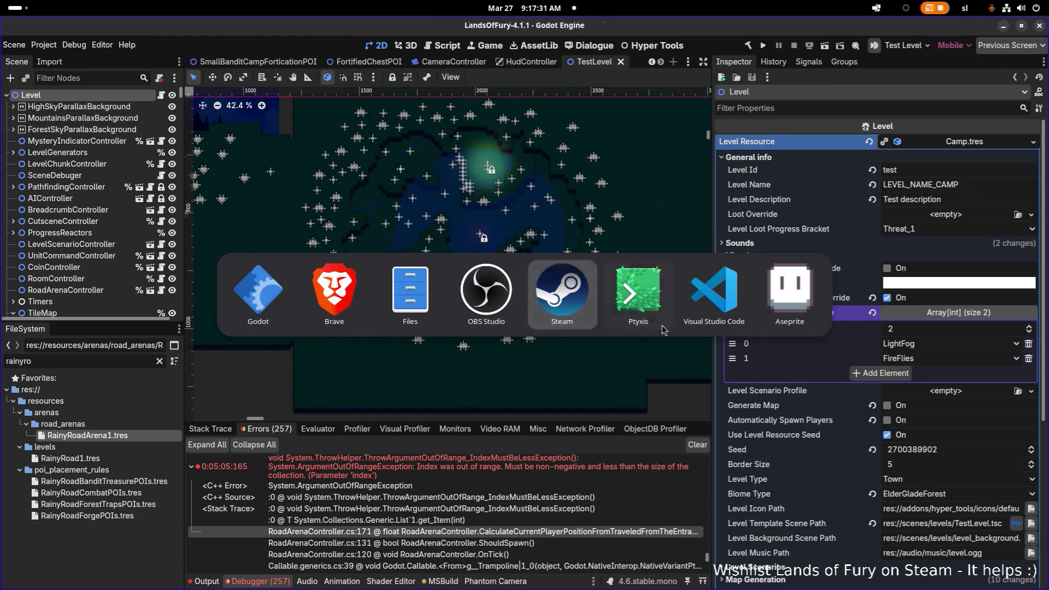
# Step: In VS Code, open RoadArenaController.cs and scroll to CalculateCurrentPlayerPosition... around line 166
pyautogui.click(710, 307)
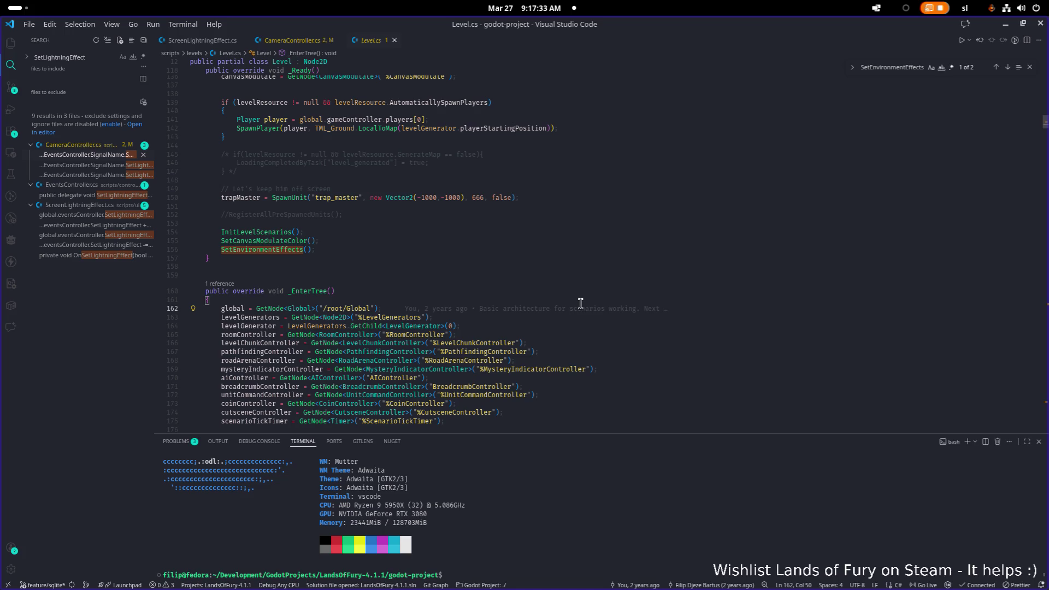
pyautogui.hotkey('ctrl', 'p')
pyautogui.write('roadarena')
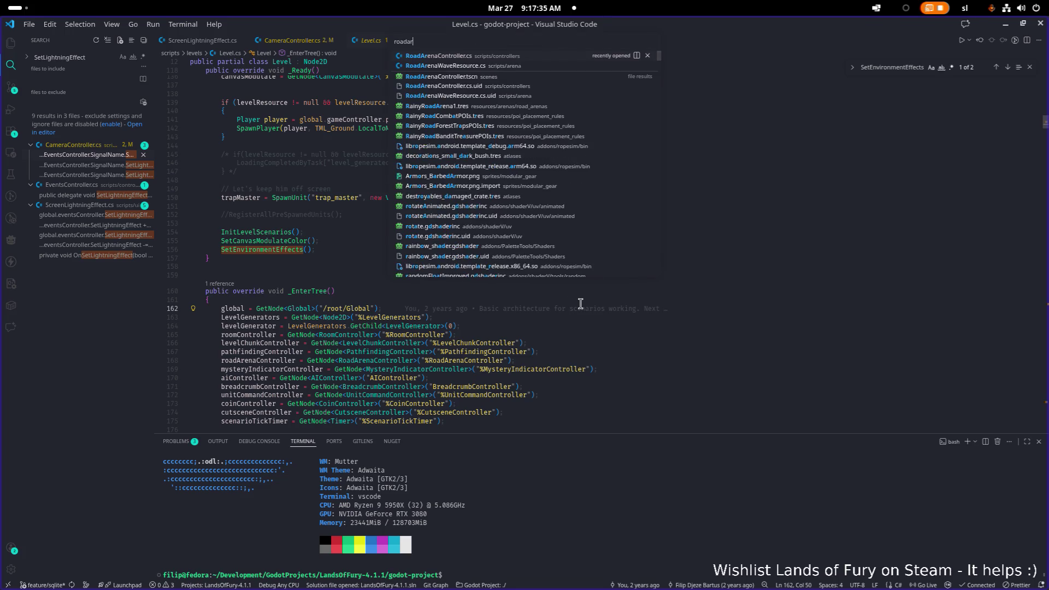
pyautogui.press('Return')
pyautogui.scroll(-20, 573, 304)
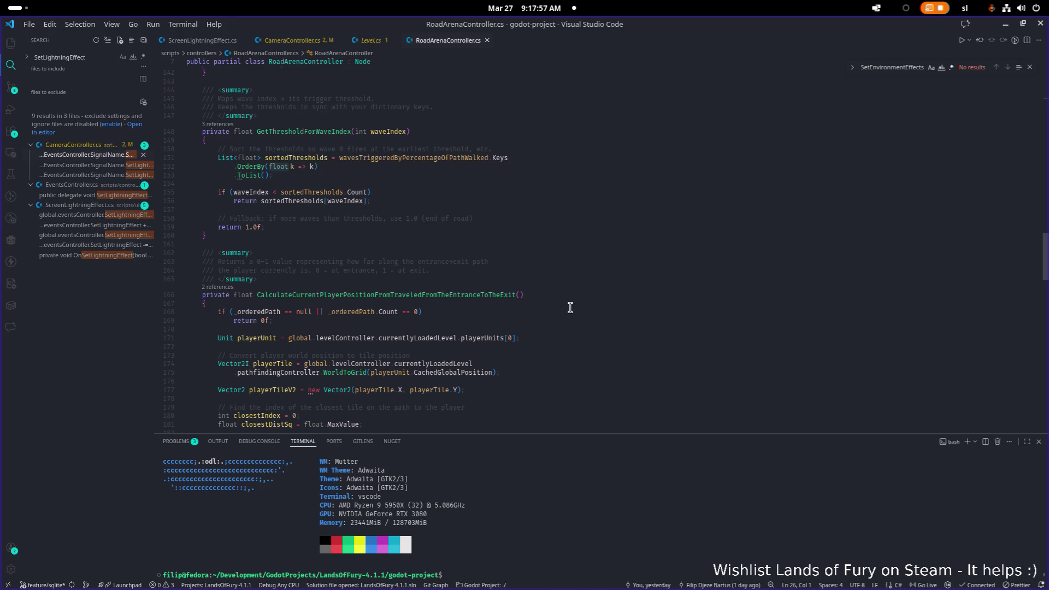
pyautogui.scroll(-1, 541, 298)
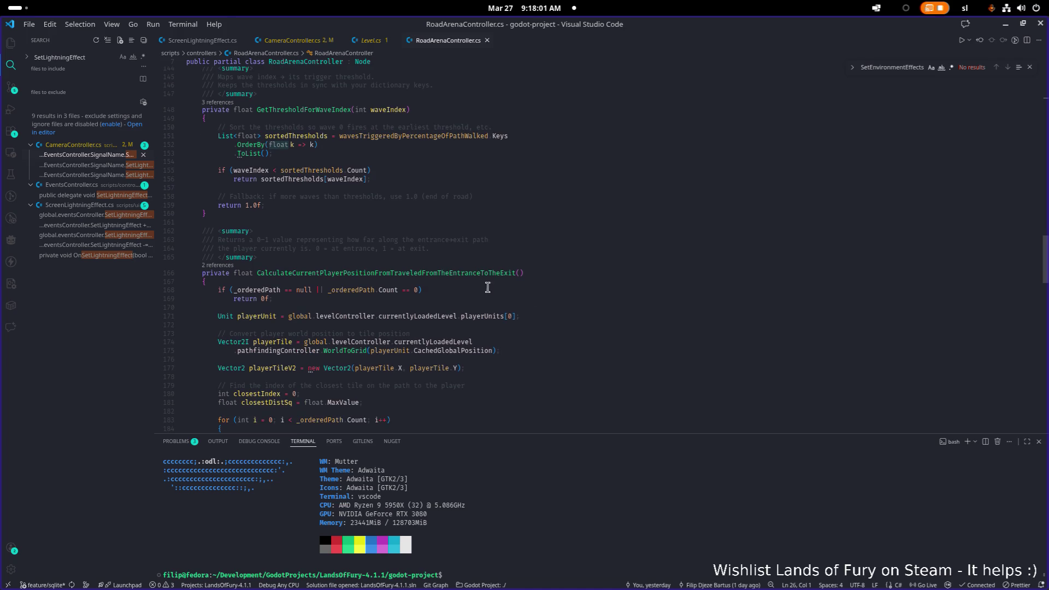
pyautogui.click(526, 317)
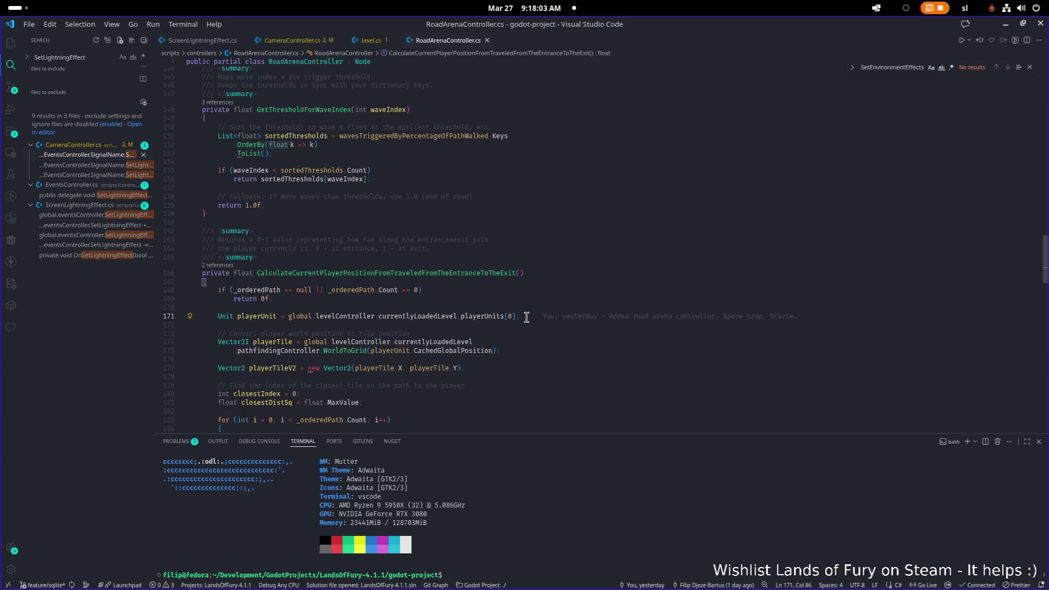
pyautogui.doubleClick(381, 273)
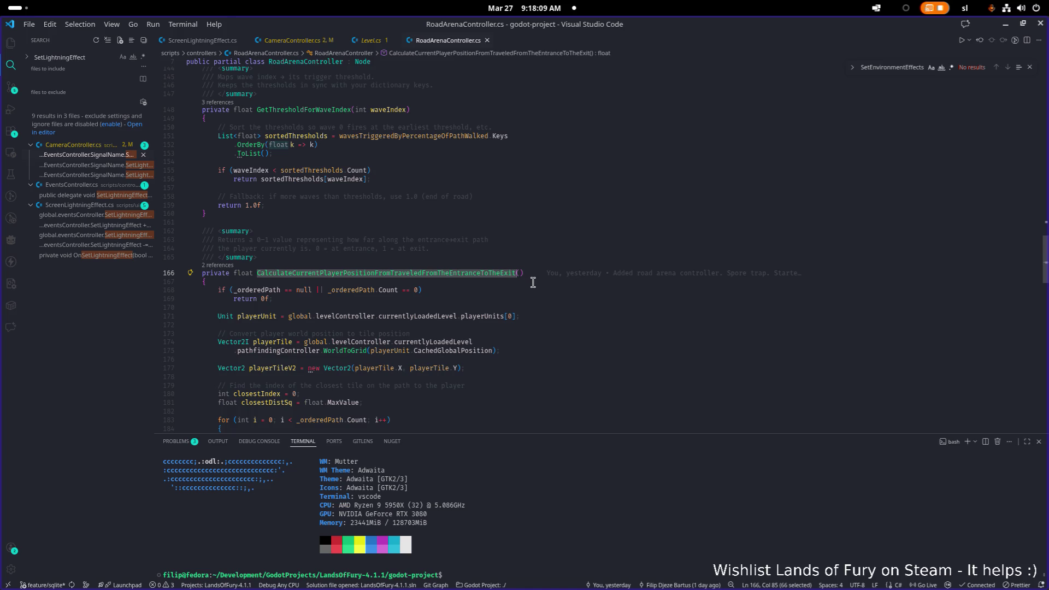
pyautogui.press('Left')
pyautogui.press('Left')
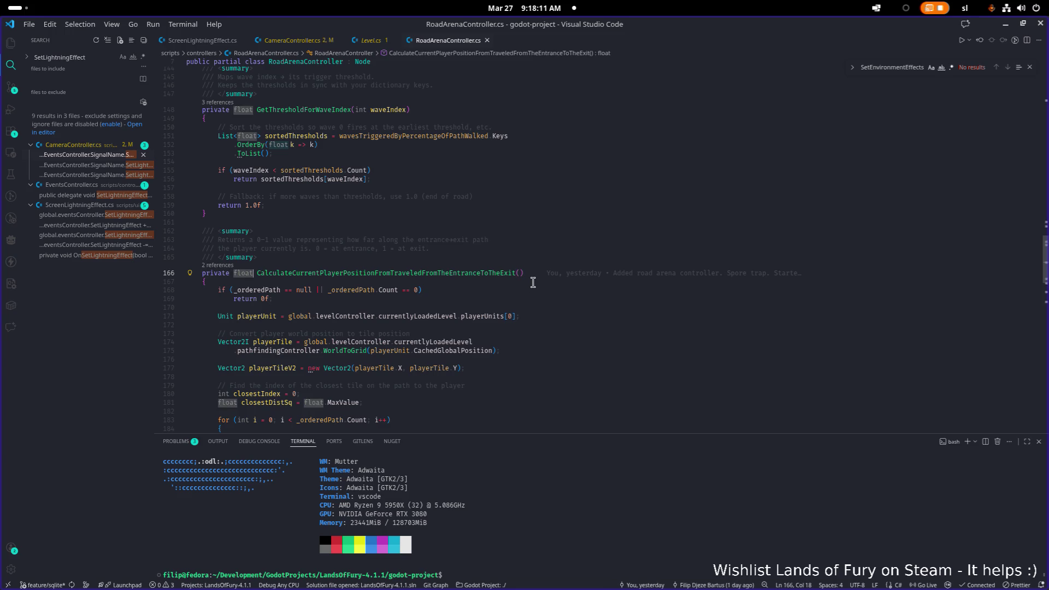
pyautogui.hotkey('ctrl', 'shift', 'Right')
pyautogui.hotkey('ctrl', 'f')
pyautogui.press('Return')
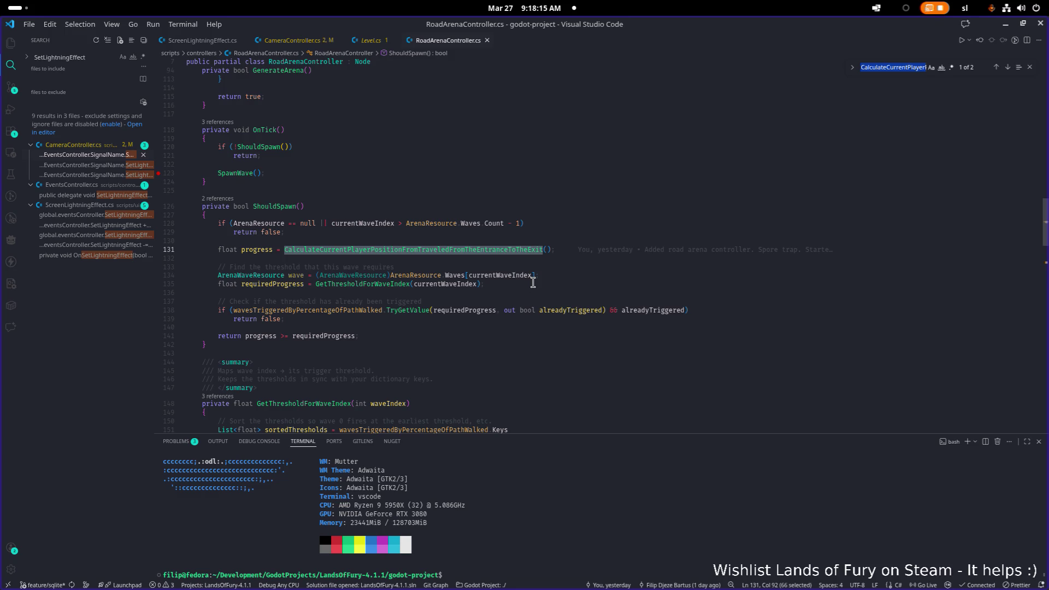
pyautogui.doubleClick(286, 208)
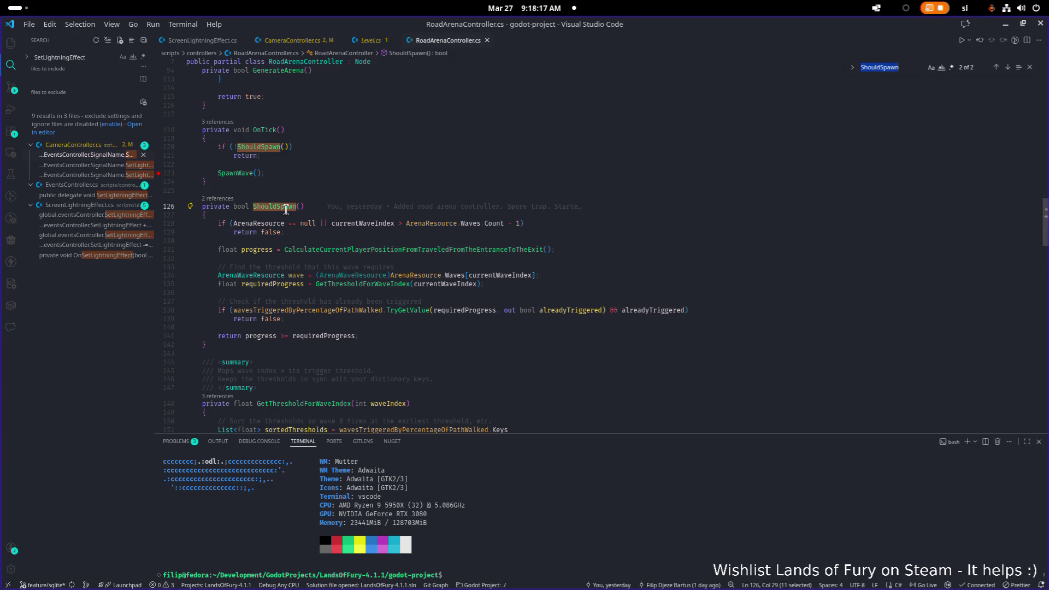
pyautogui.scroll(2, 295, 216)
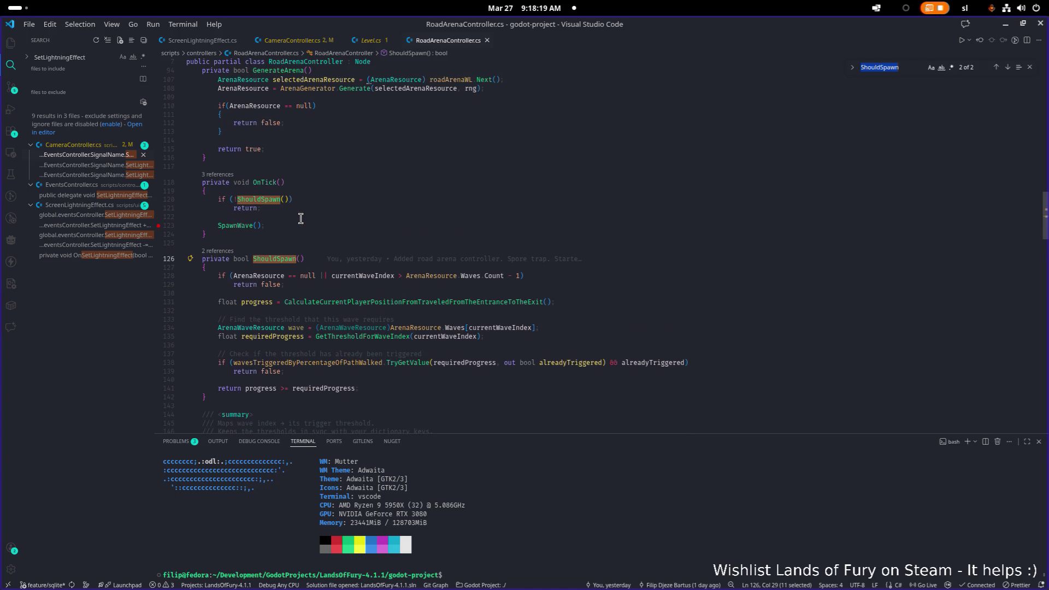
pyautogui.click(280, 259)
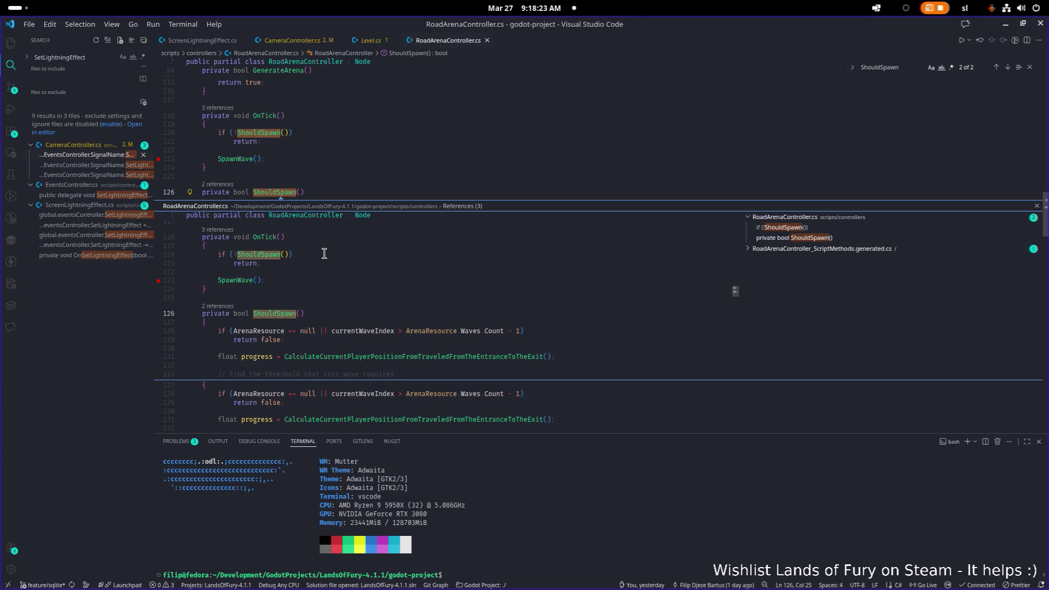
pyautogui.scroll(-3, 327, 254)
pyautogui.click(412, 236)
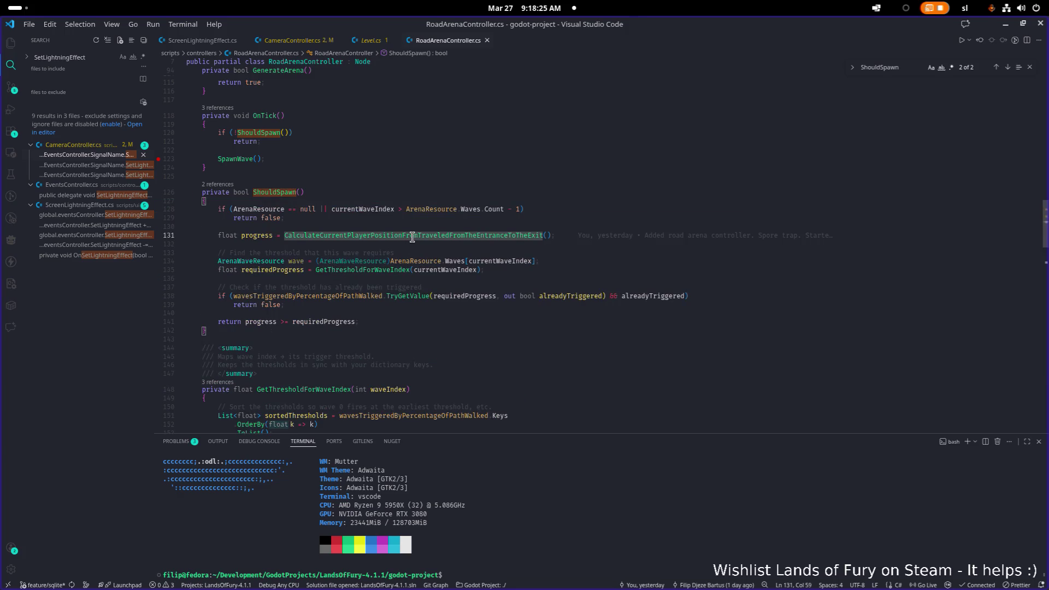
pyautogui.press('F12')
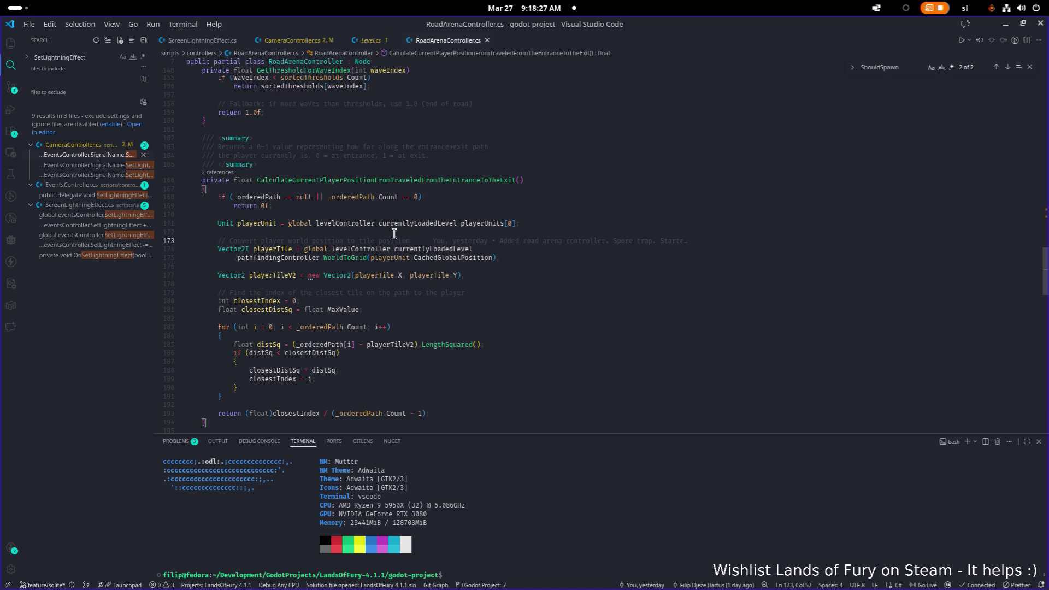
pyautogui.click(394, 227)
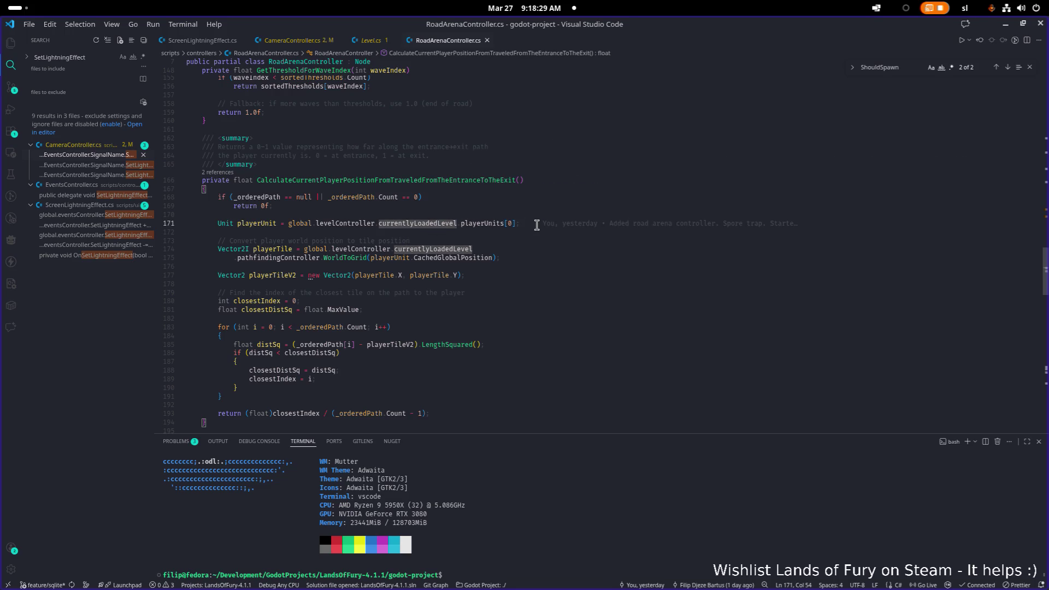
pyautogui.click(537, 225)
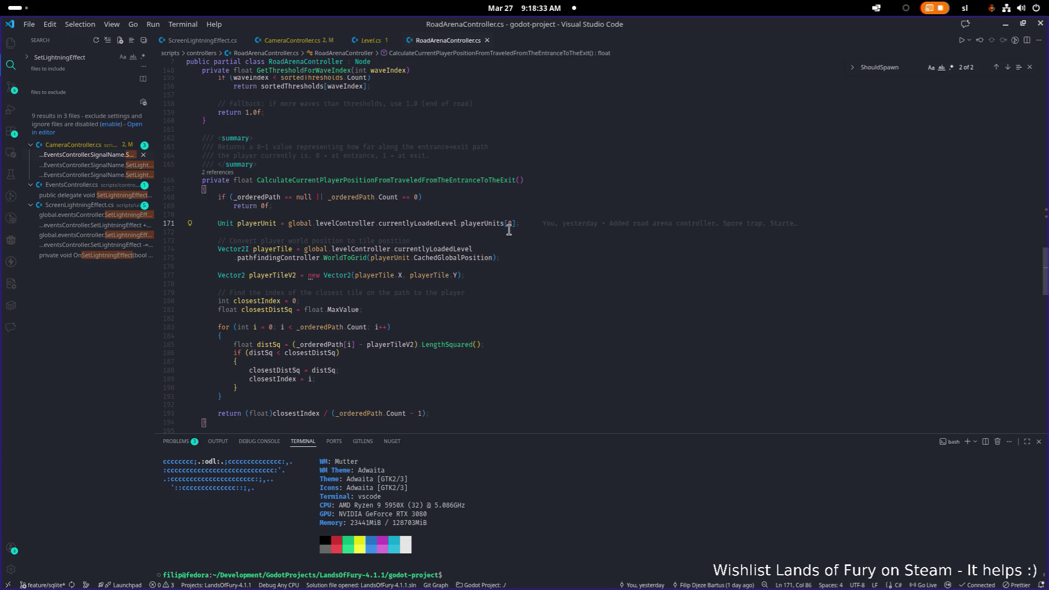
pyautogui.click(429, 191)
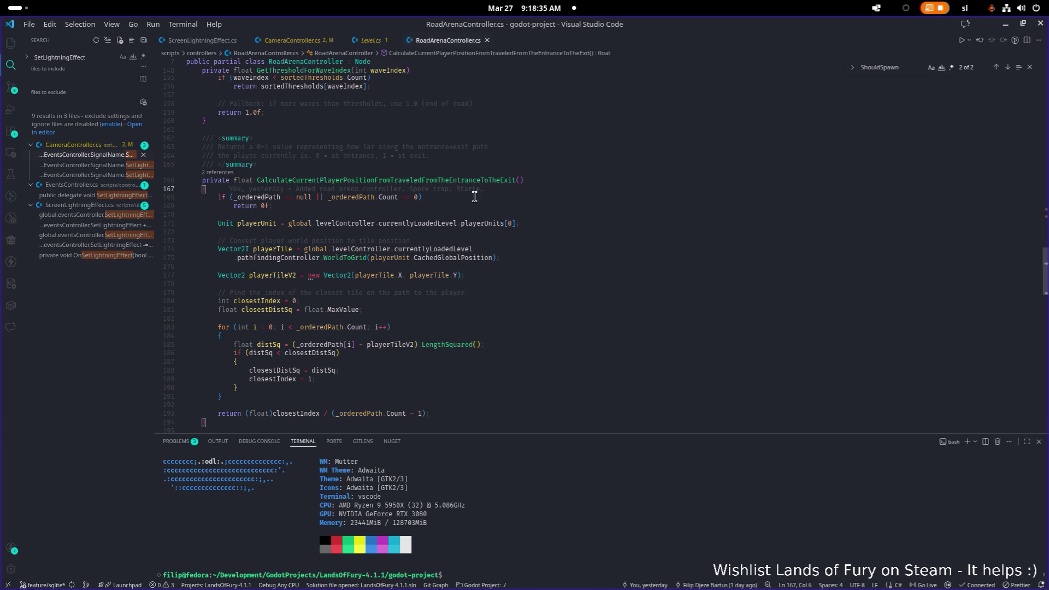
pyautogui.press('Down')
pyautogui.press('End')
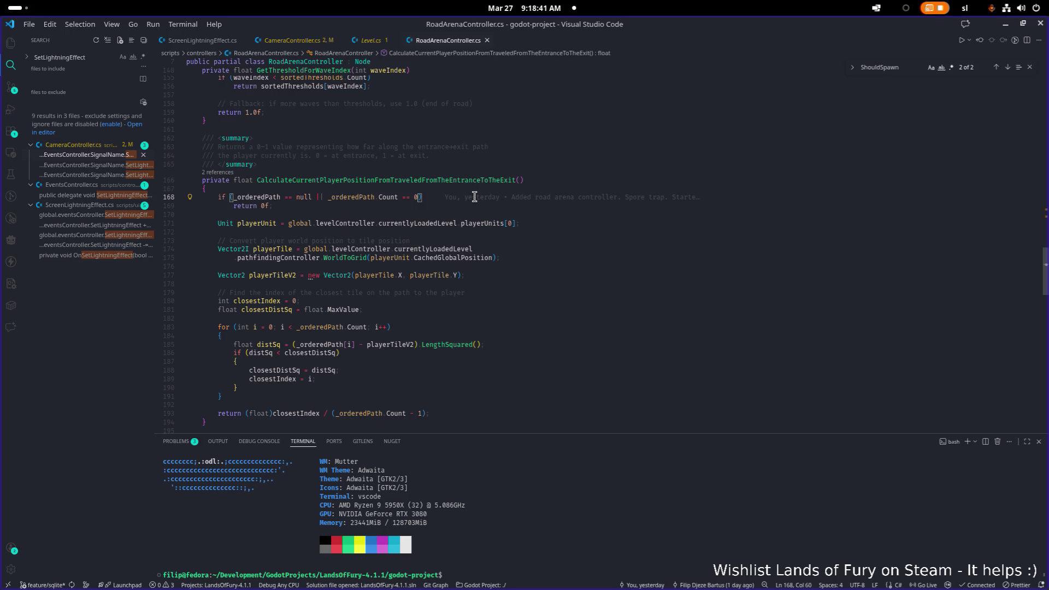
pyautogui.press('BackSpace')
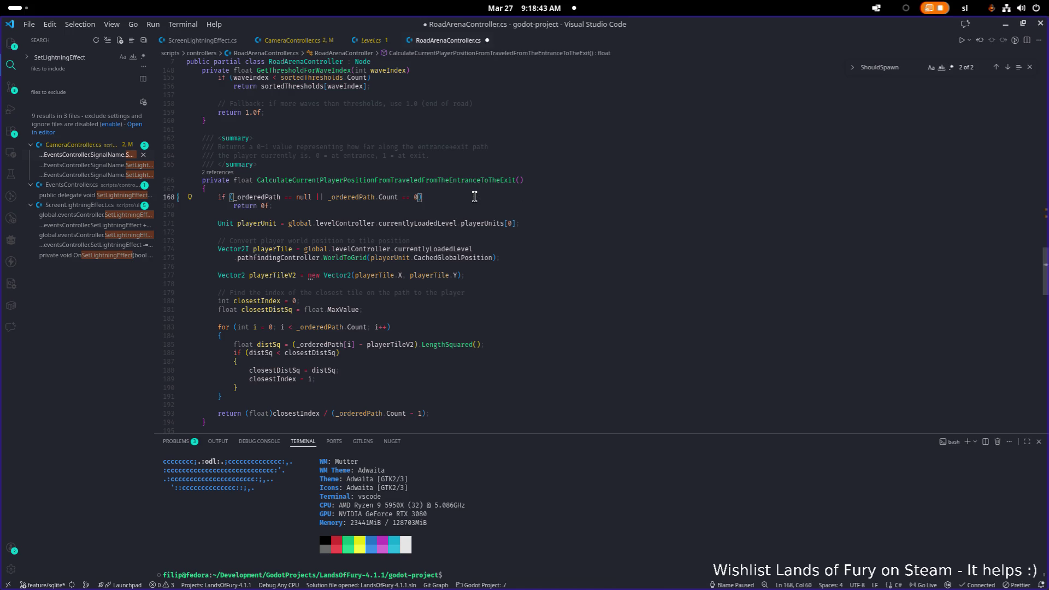
pyautogui.hotkey('ctrl', 's')
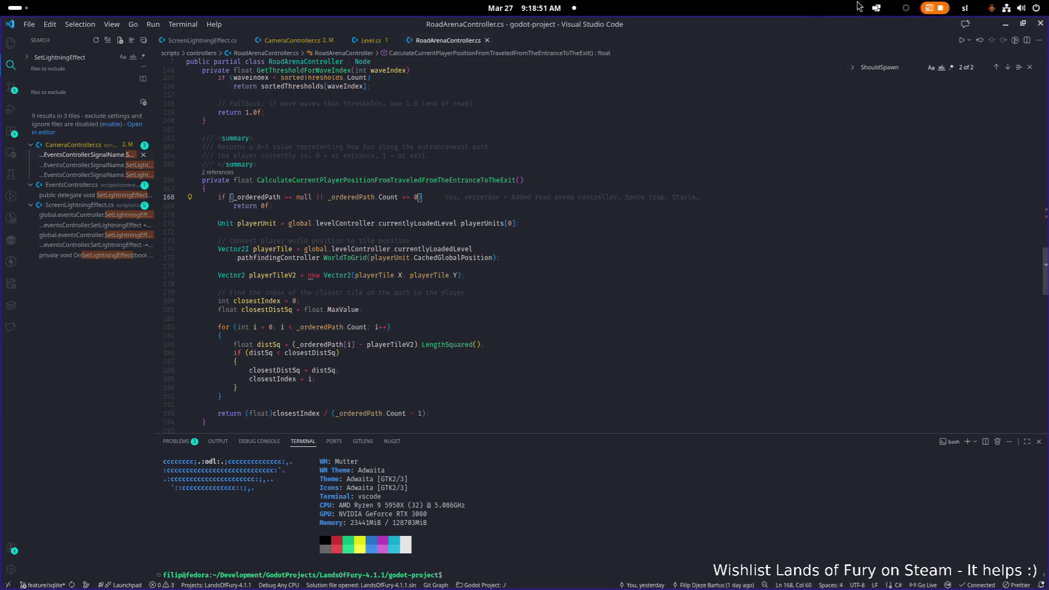
pyautogui.click(1005, 24)
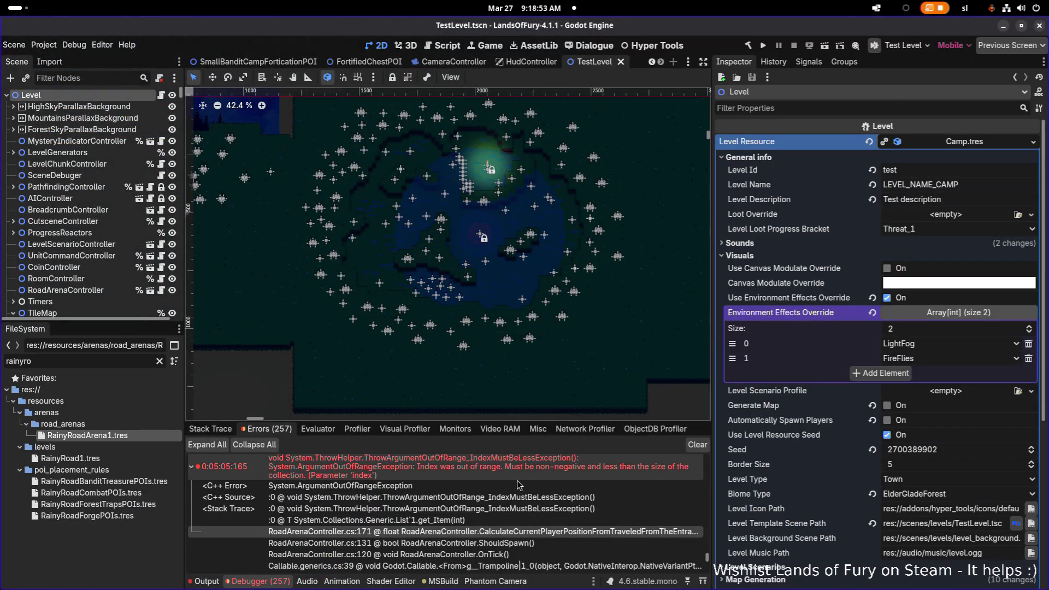
pyautogui.scroll(1, 500, 494)
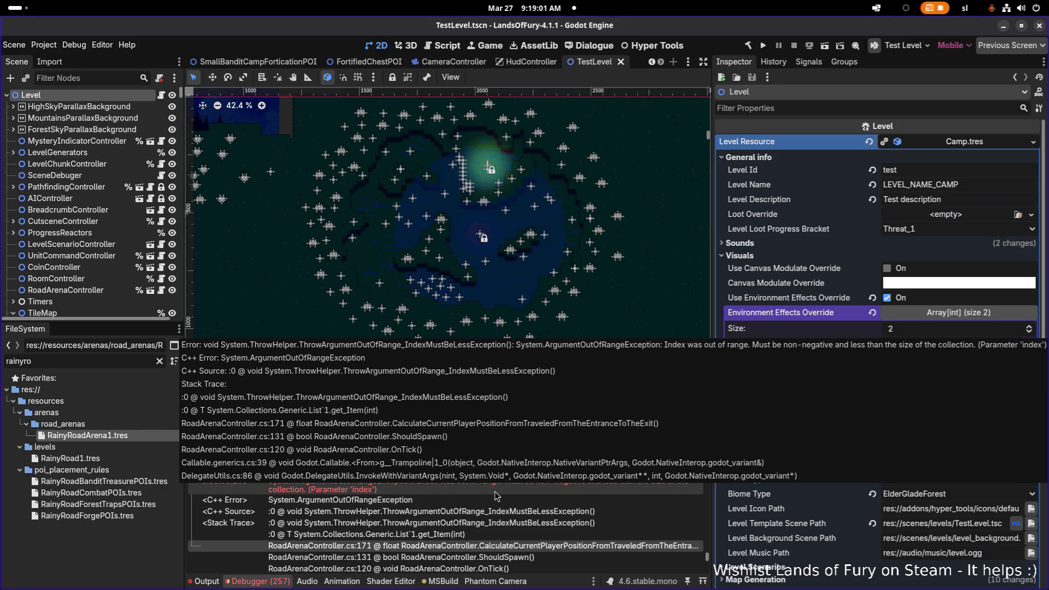
pyautogui.hotkey('alt', 'Tab')
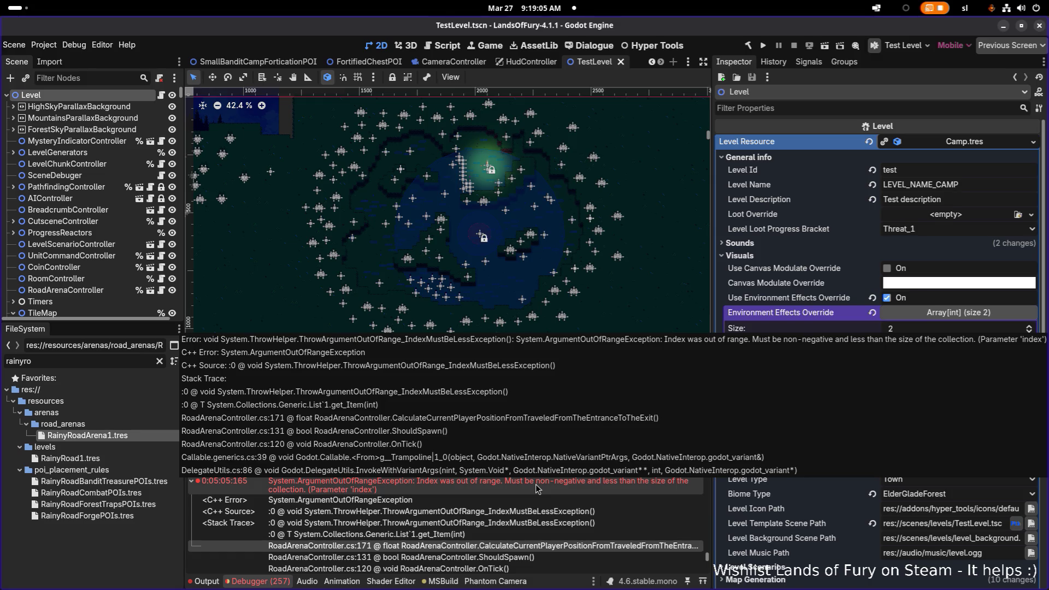
pyautogui.hotkey('alt', 'Tab')
pyautogui.hotkey('alt', 'Tab')
pyautogui.hotkey('alt', 'Tab')
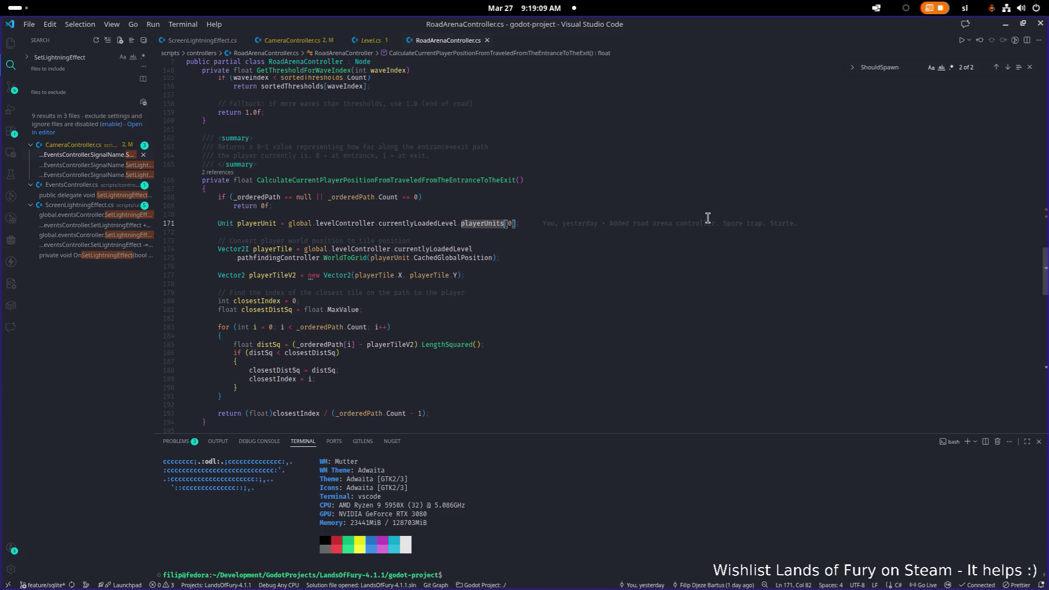
# Step: Append '|| <playerUnits path>.Count == 0' to the if condition on line 168 and save
pyautogui.hotkey('shift', 'Home')
pyautogui.hotkey('shift', 'Right')
pyautogui.hotkey('shift', 'Right')
pyautogui.hotkey('shift', 'Right')
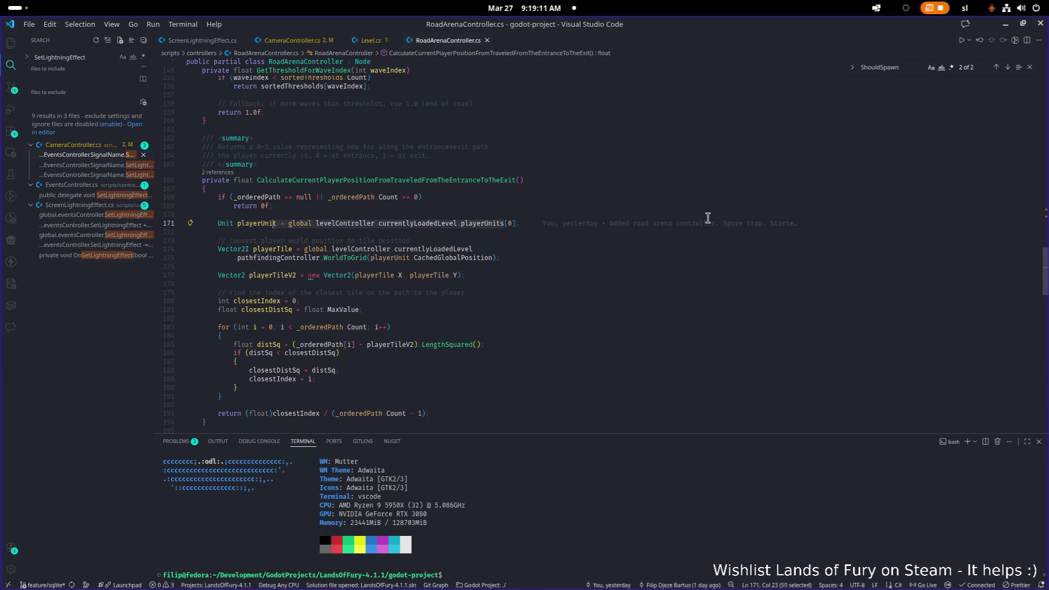
pyautogui.press('Up')
pyautogui.press('Up')
pyautogui.press('Up')
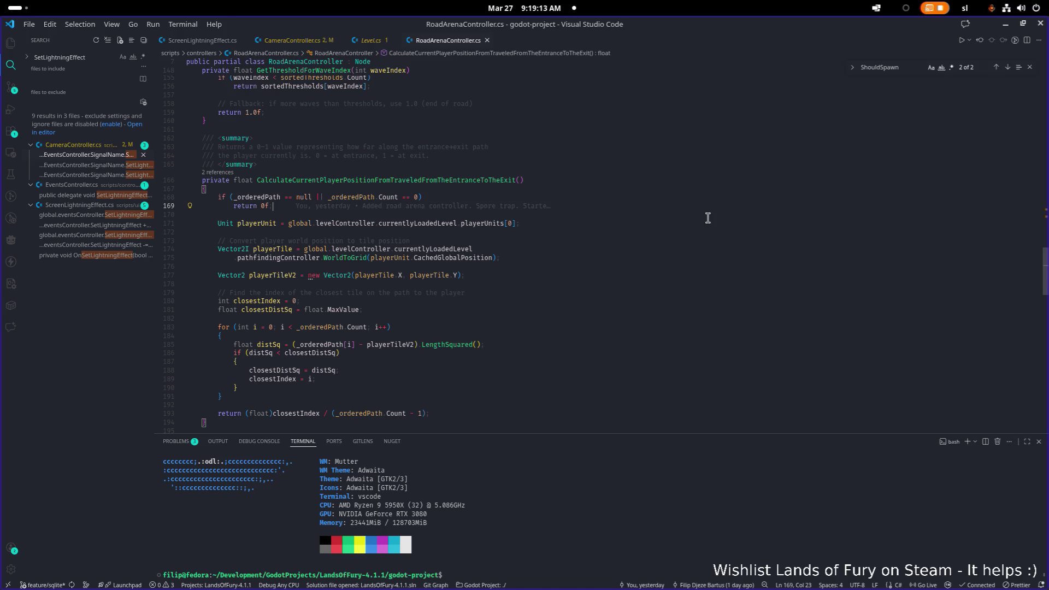
pyautogui.press('End')
pyautogui.press('Left')
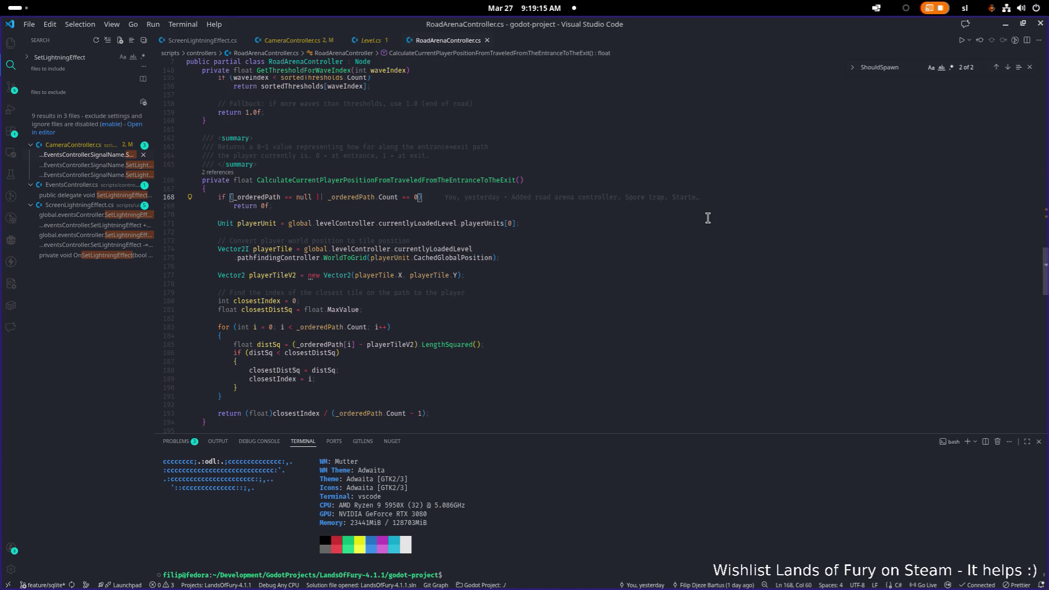
pyautogui.write('||')
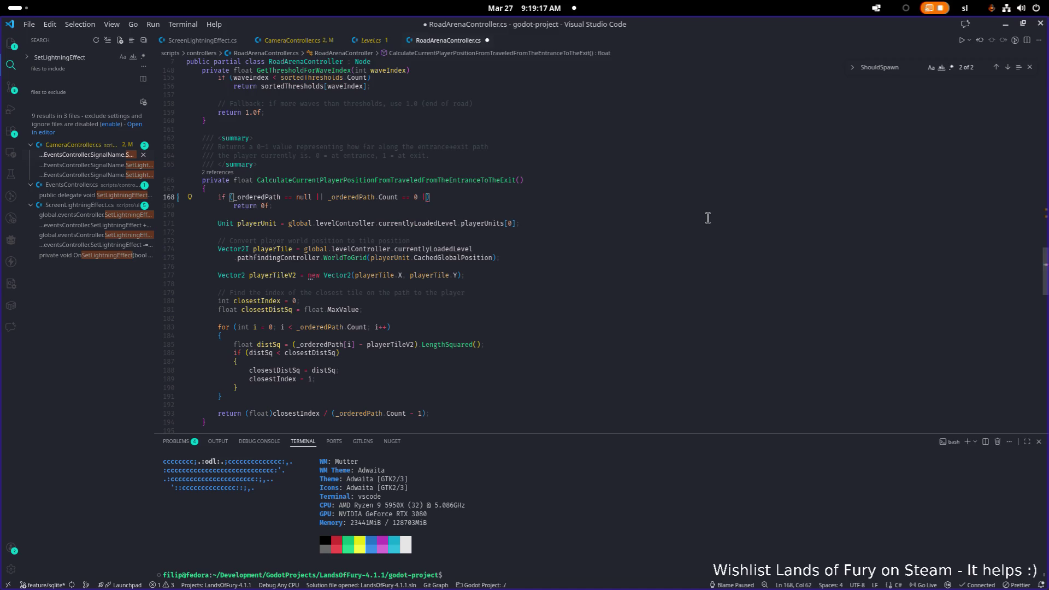
pyautogui.write('global.levelController.currentlyLoadedLevel.playerUnits')
pyautogui.write('.Count ')
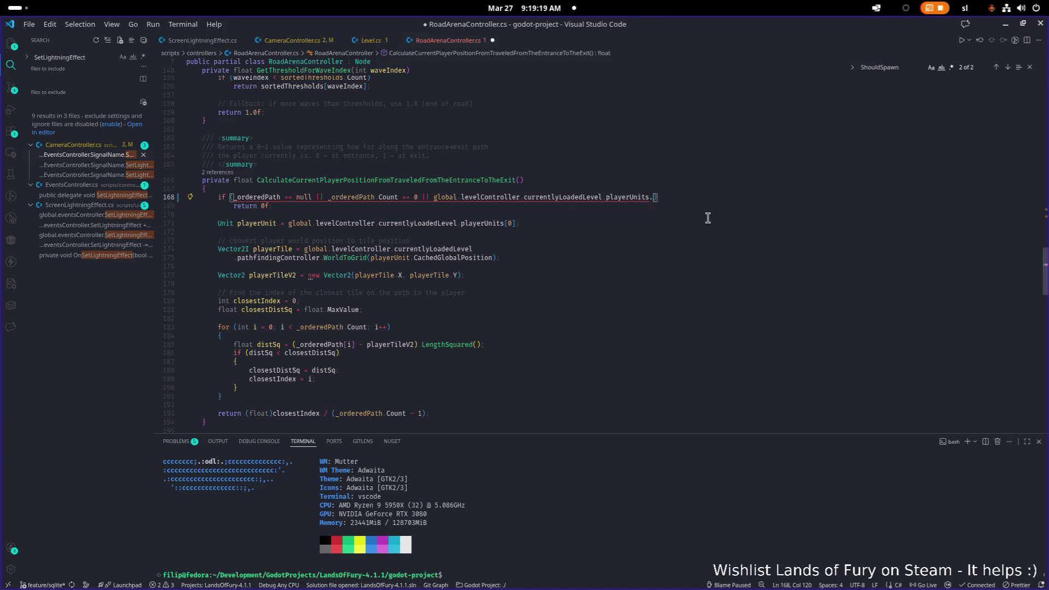
pyautogui.write('== 0')
pyautogui.hotkey('ctrl', 's')
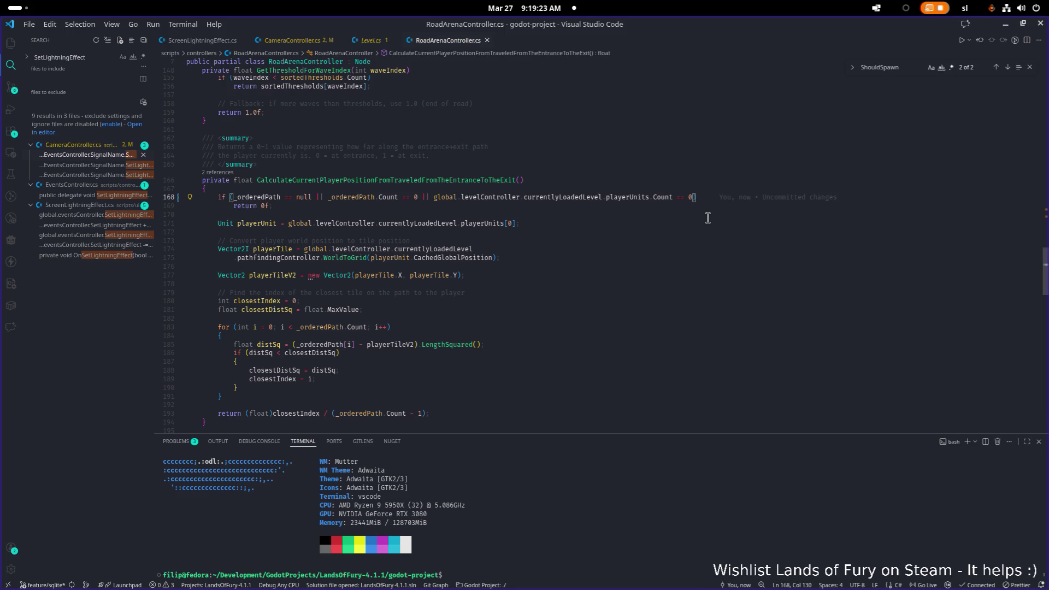
# Step: Make the chain null-safe as global?.levelController?.currentlyLoadedLevel?.playerUnits?.Count and save
pyautogui.hotkey('ctrl', 'Left')
pyautogui.hotkey('ctrl', 'Left')
pyautogui.hotkey('ctrl', 'Left')
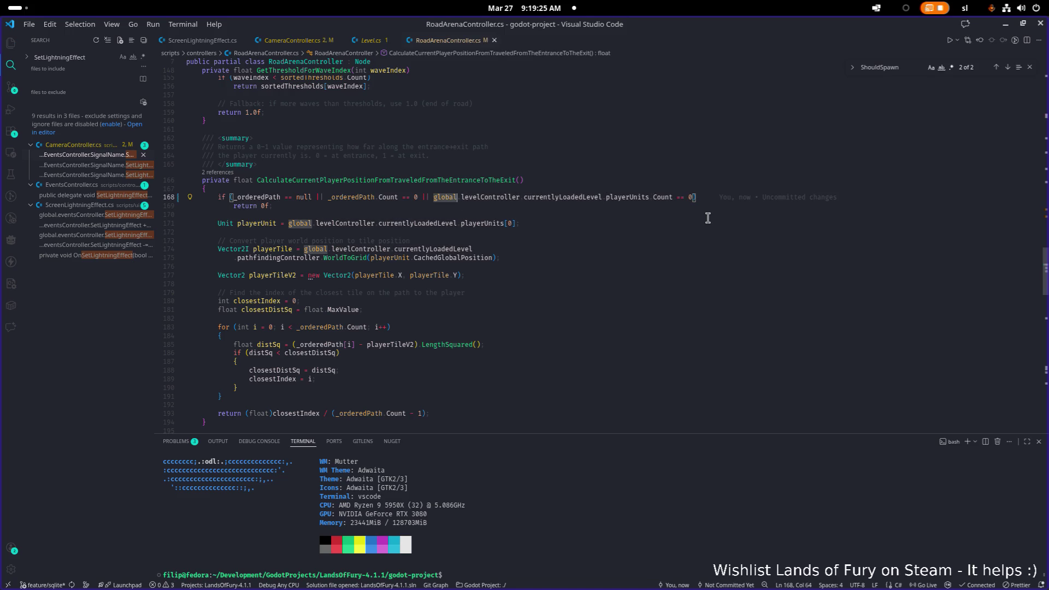
pyautogui.write('?')
pyautogui.hotkey('ctrl', 'Right')
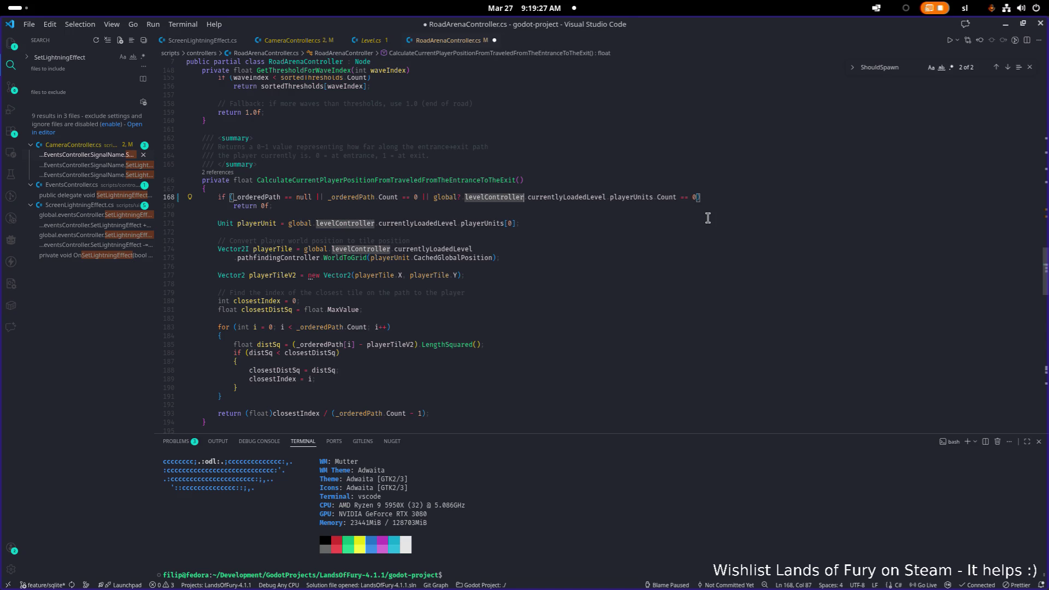
pyautogui.write('?')
pyautogui.hotkey('ctrl', 'Right')
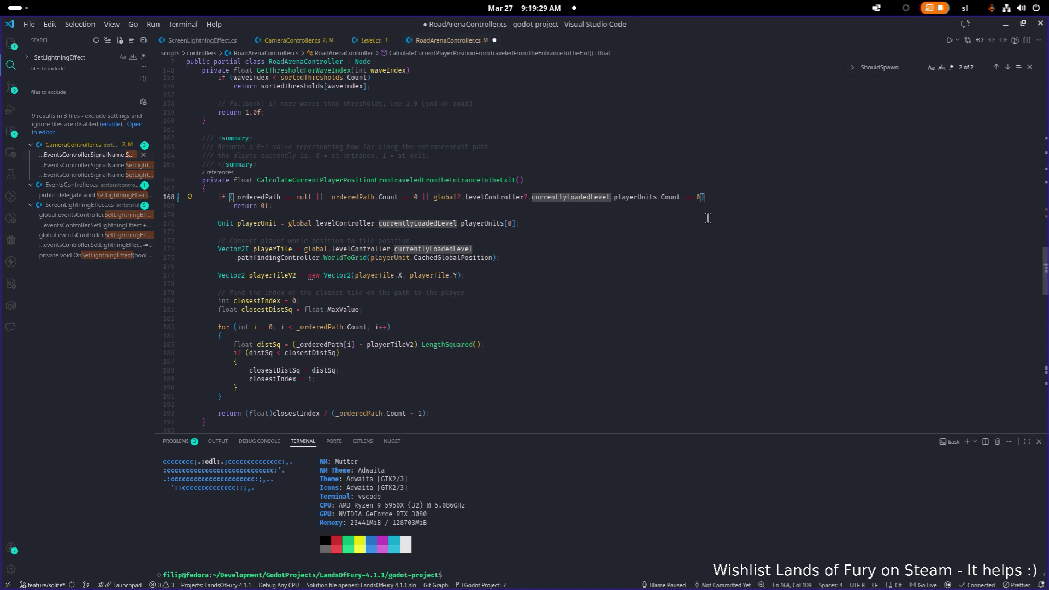
pyautogui.write('?')
pyautogui.hotkey('ctrl', 'Right')
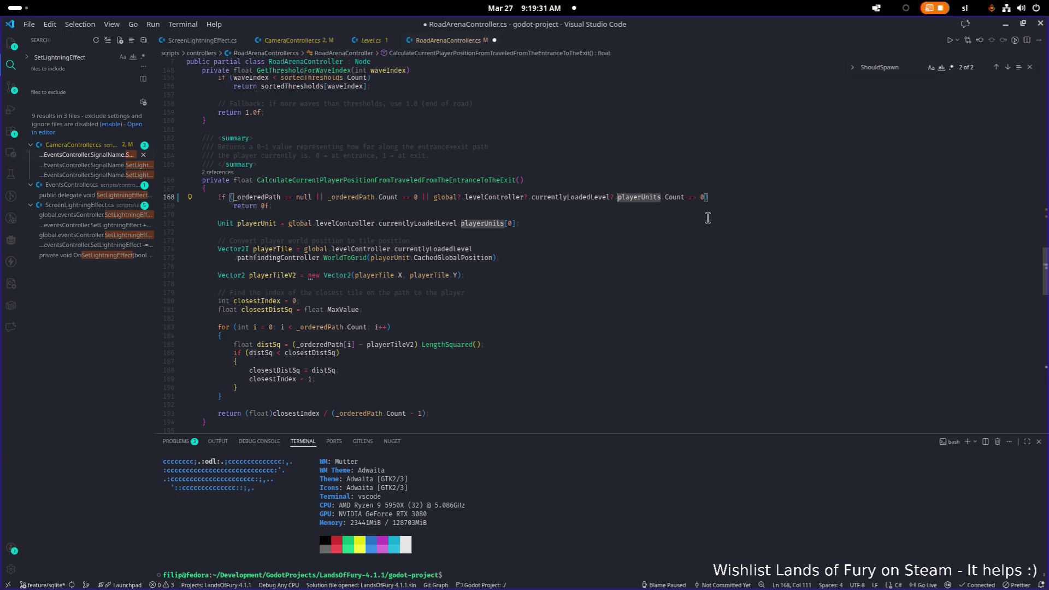
pyautogui.write('?')
pyautogui.hotkey('ctrl', 's')
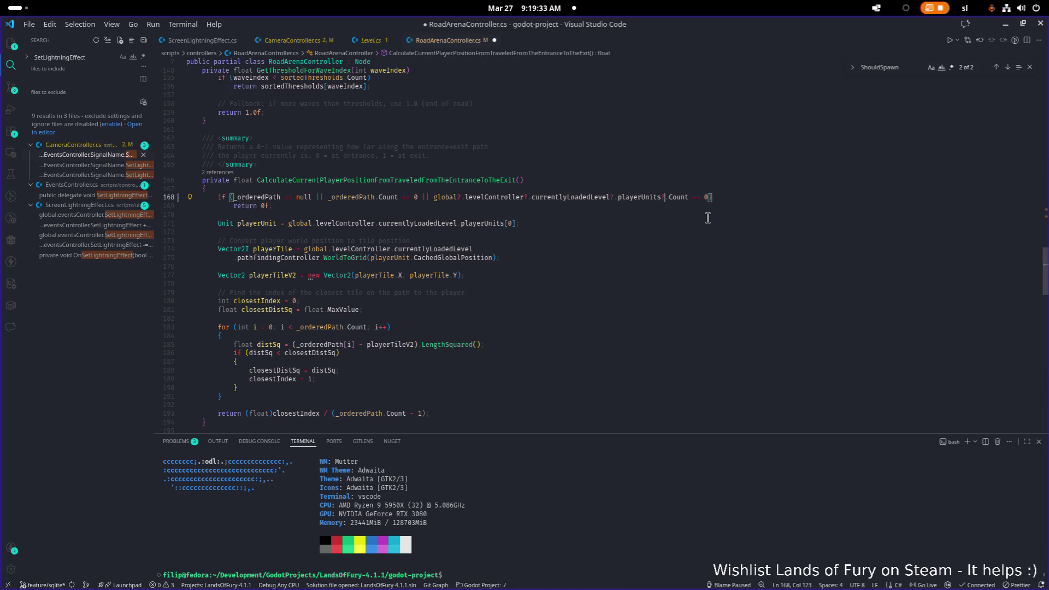
# Step: Split the condition's clauses and closing parenthesis onto separate lines and save
pyautogui.press('Home')
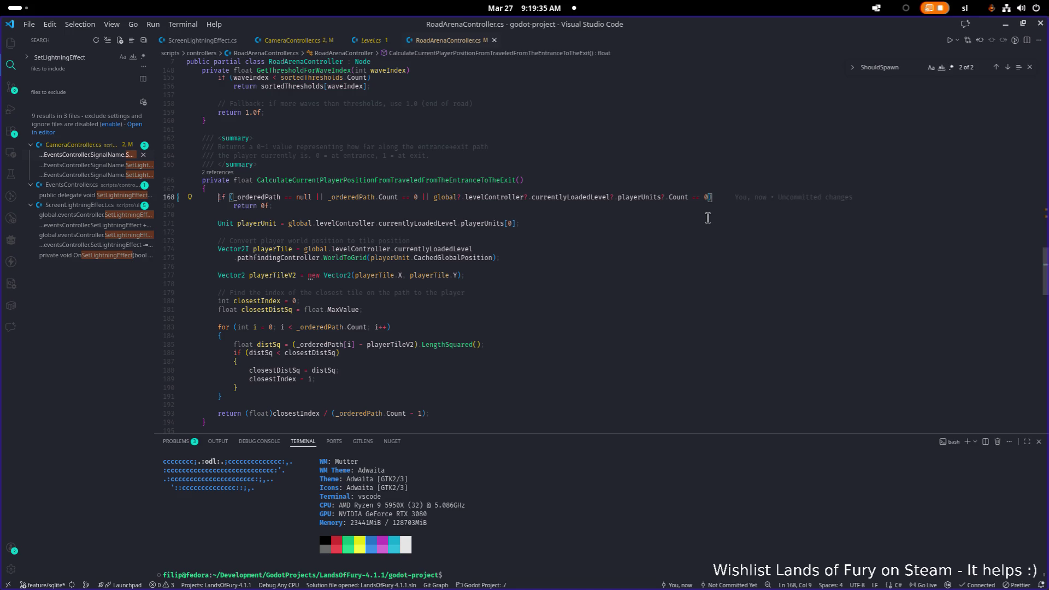
pyautogui.hotkey('ctrl', 'Right')
pyautogui.hotkey('ctrl', 'Right')
pyautogui.press('Return')
pyautogui.hotkey('ctrl', 'Right')
pyautogui.hotkey('ctrl', 'Right')
pyautogui.hotkey('ctrl', 'Right')
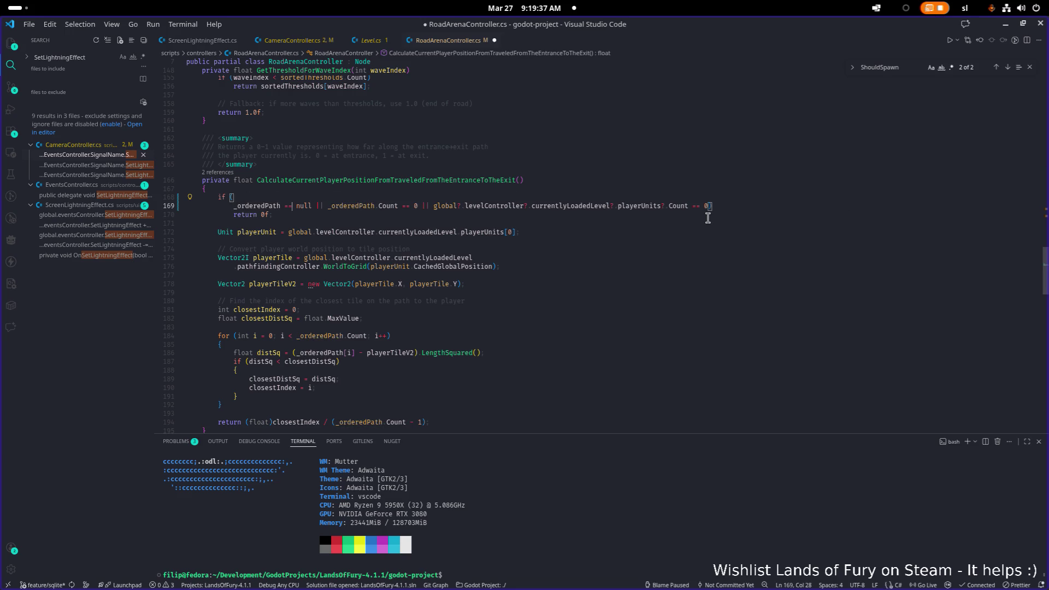
pyautogui.press('Return')
pyautogui.hotkey('ctrl', 'Right')
pyautogui.hotkey('ctrl', 'Right')
pyautogui.hotkey('ctrl', 'Right')
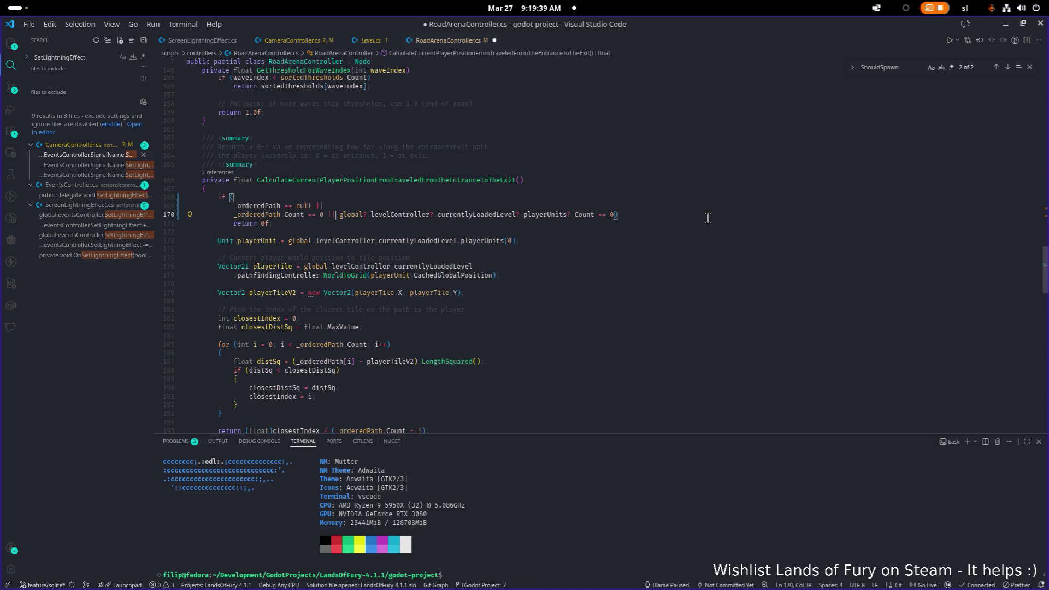
pyautogui.press('Return')
pyautogui.hotkey('ctrl', 'Right')
pyautogui.hotkey('ctrl', 'Right')
pyautogui.hotkey('ctrl', 'Right')
pyautogui.press('Return')
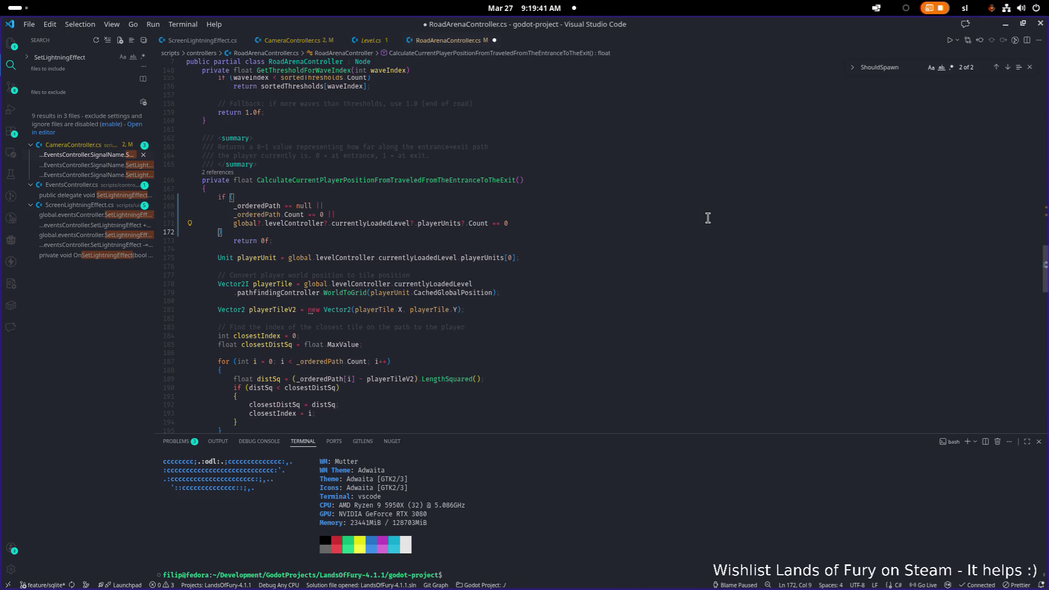
pyautogui.hotkey('ctrl', 's')
# Step: Minimize VS Code to return to Godot Engine
pyautogui.click(700, 217)
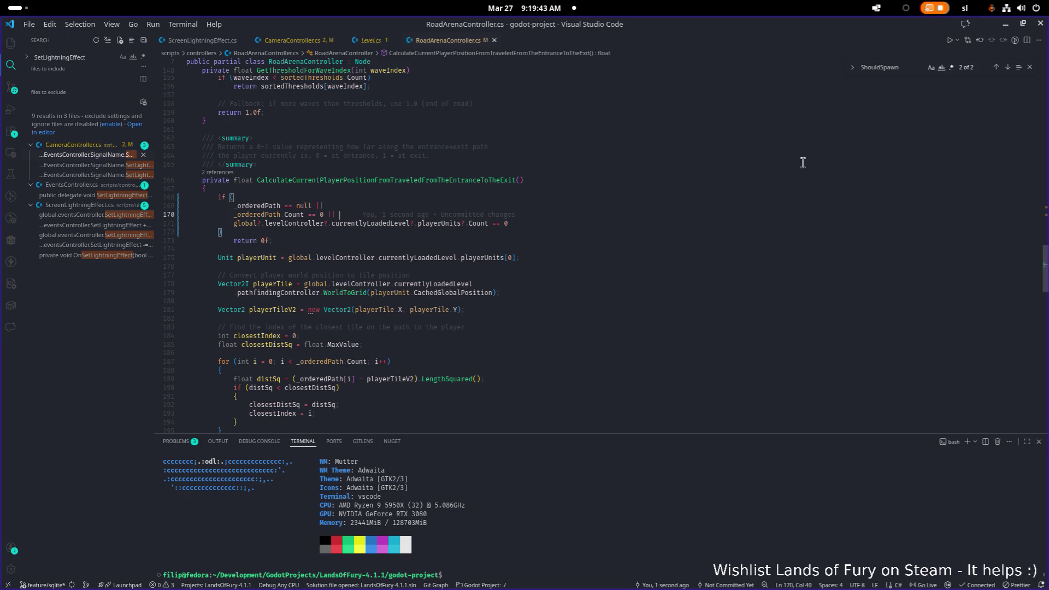
pyautogui.scroll(-1, 885, 121)
pyautogui.click(1005, 24)
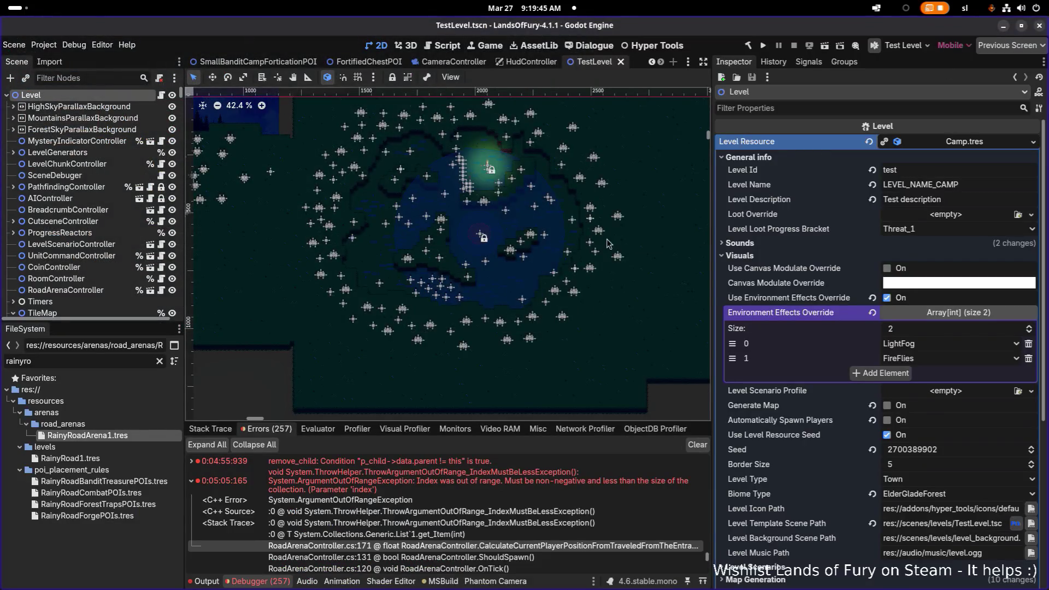
# Step: Filter project files by 'izzy' and look at IzzyCamp.tres and IzzyWorld.tres
pyautogui.click(103, 361)
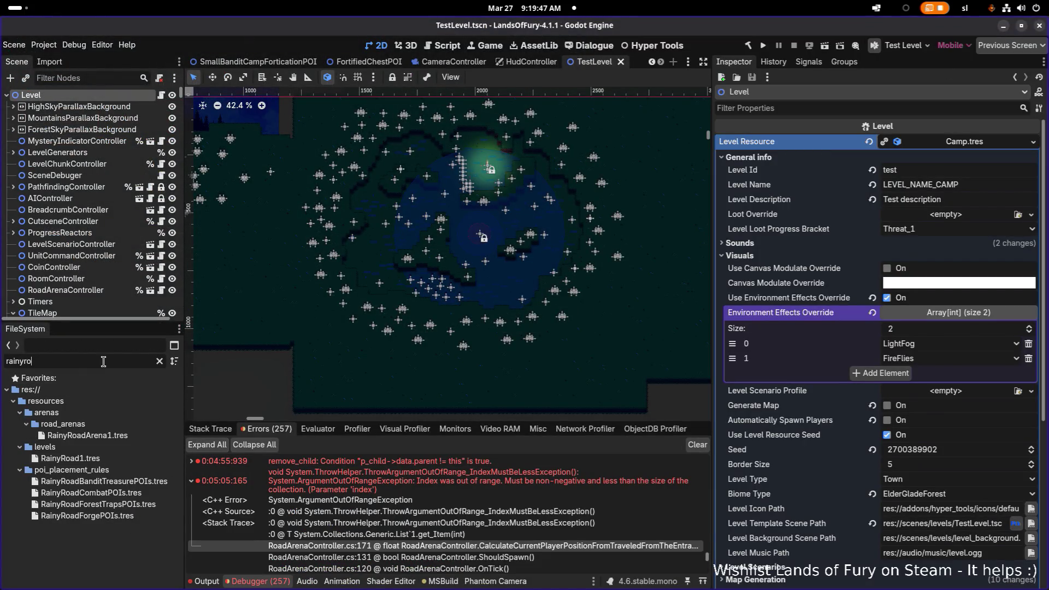
pyautogui.hotkey('ctrl', 'a')
pyautogui.press('BackSpace')
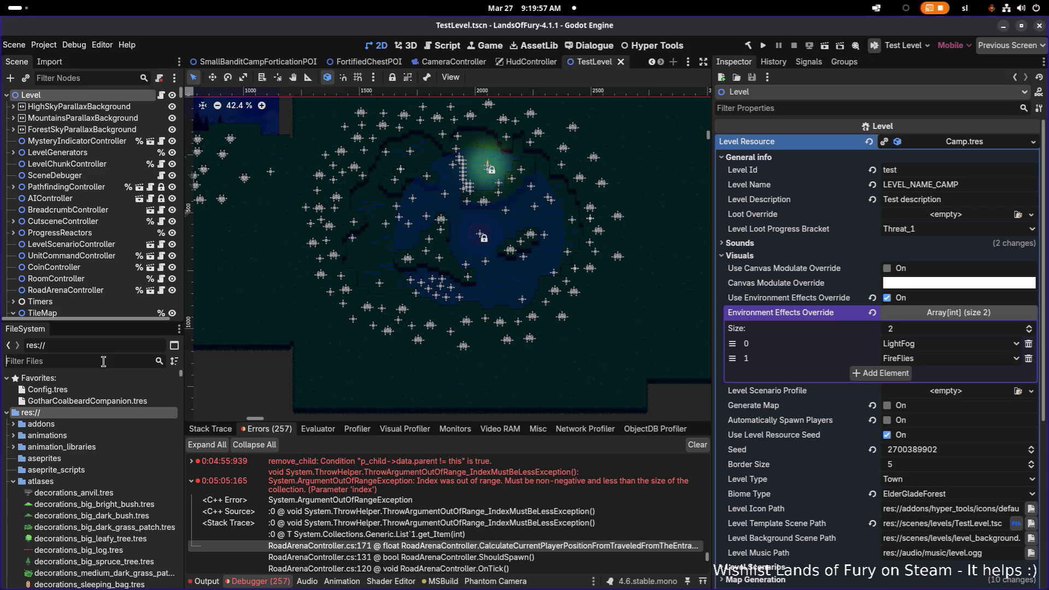
pyautogui.write('izzy')
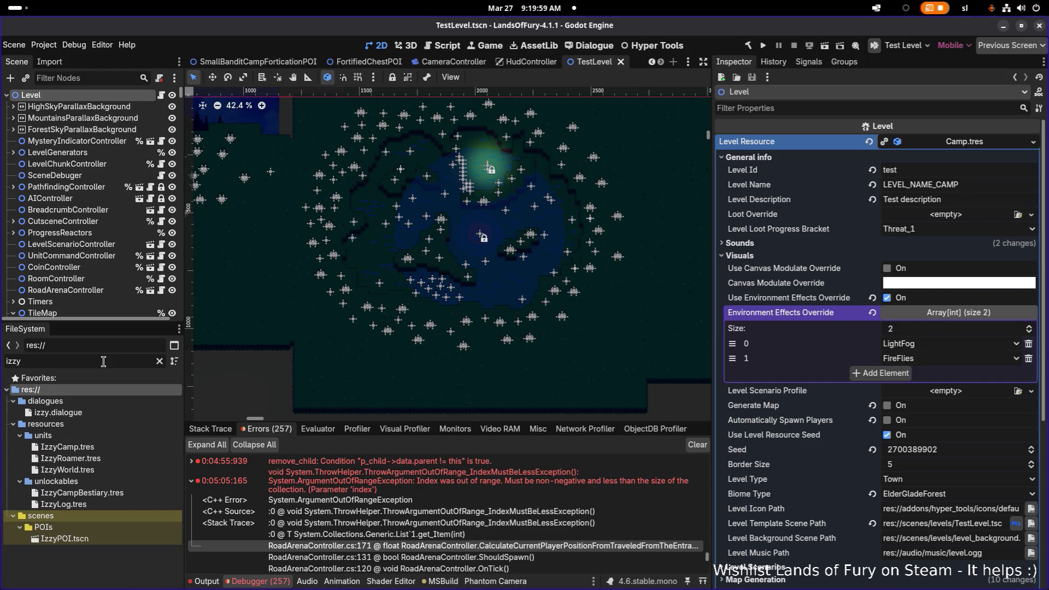
pyautogui.click(114, 450)
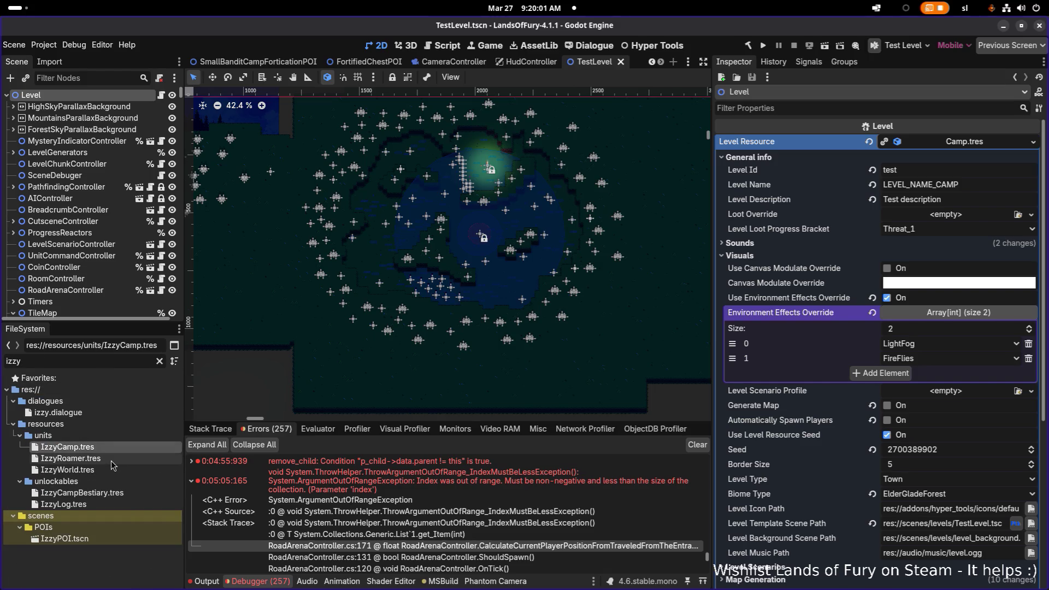
pyautogui.click(113, 472)
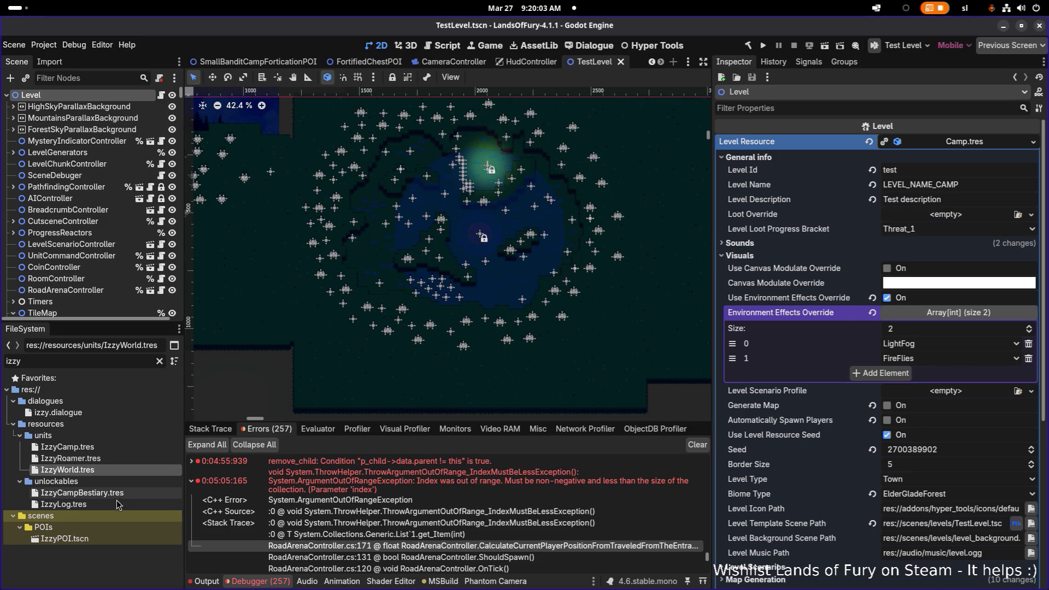
# Step: Change the file filter to 'lilithc' to look for the Lilith unit resources
pyautogui.doubleClick(113, 359)
pyautogui.write('lilith')
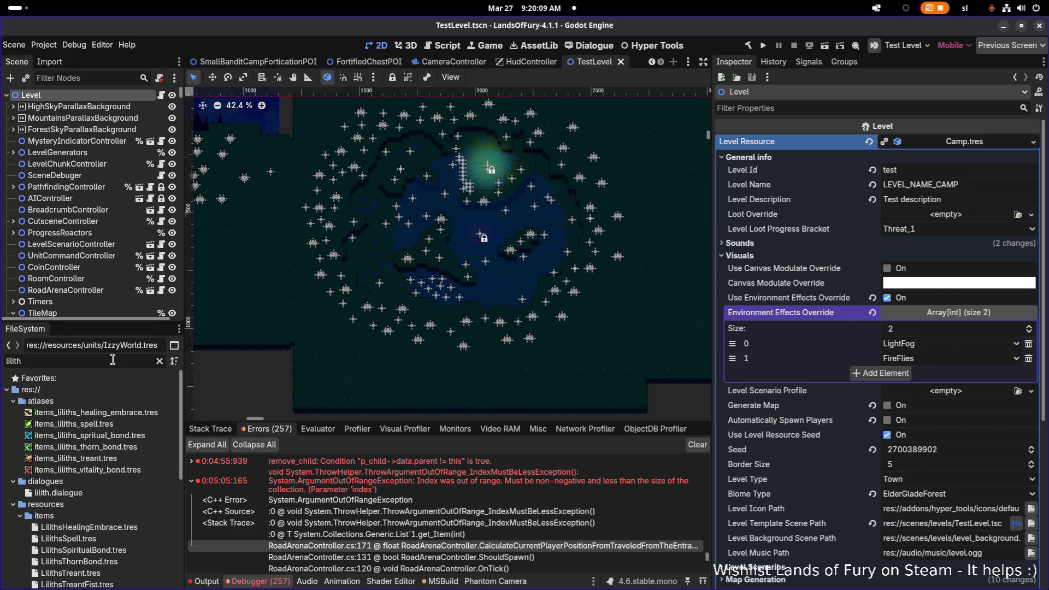
pyautogui.write('ca')
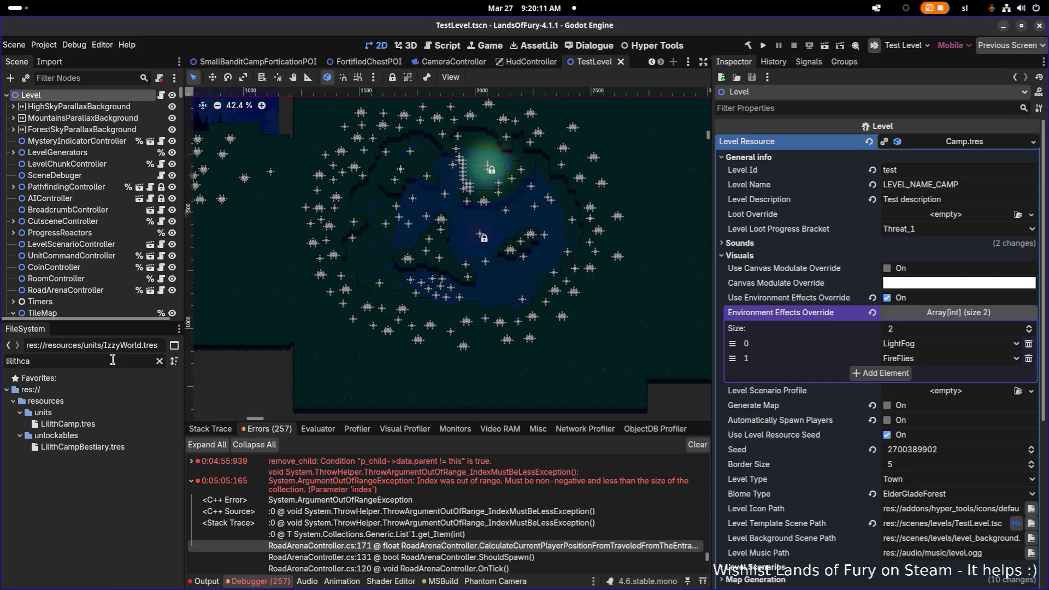
pyautogui.press('BackSpace')
pyautogui.press('BackSpace')
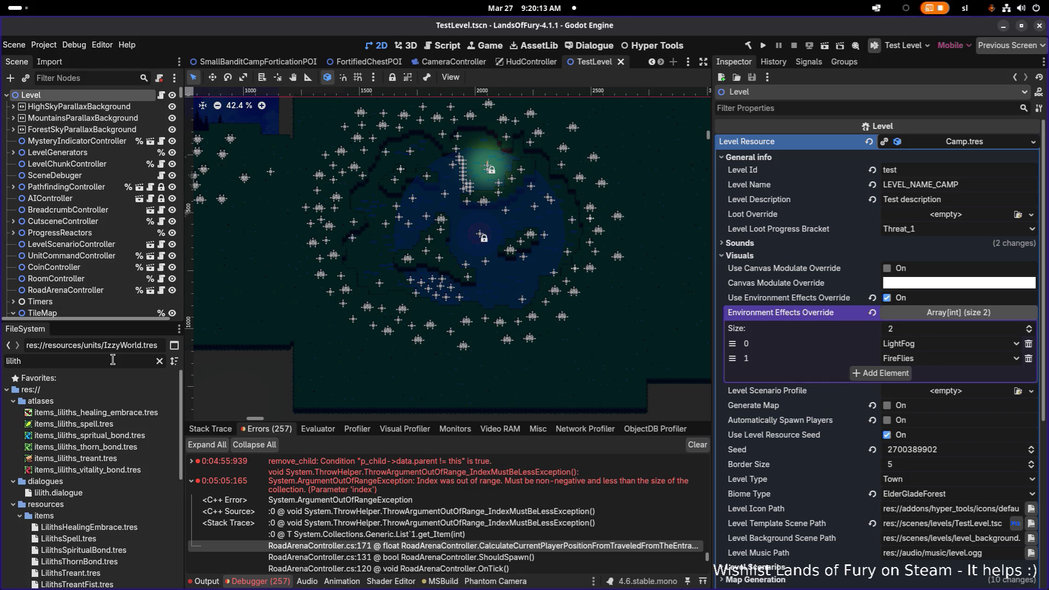
# Step: Duplicate LilithCompanion.tres as LilithRoamer.tres
pyautogui.write('comp')
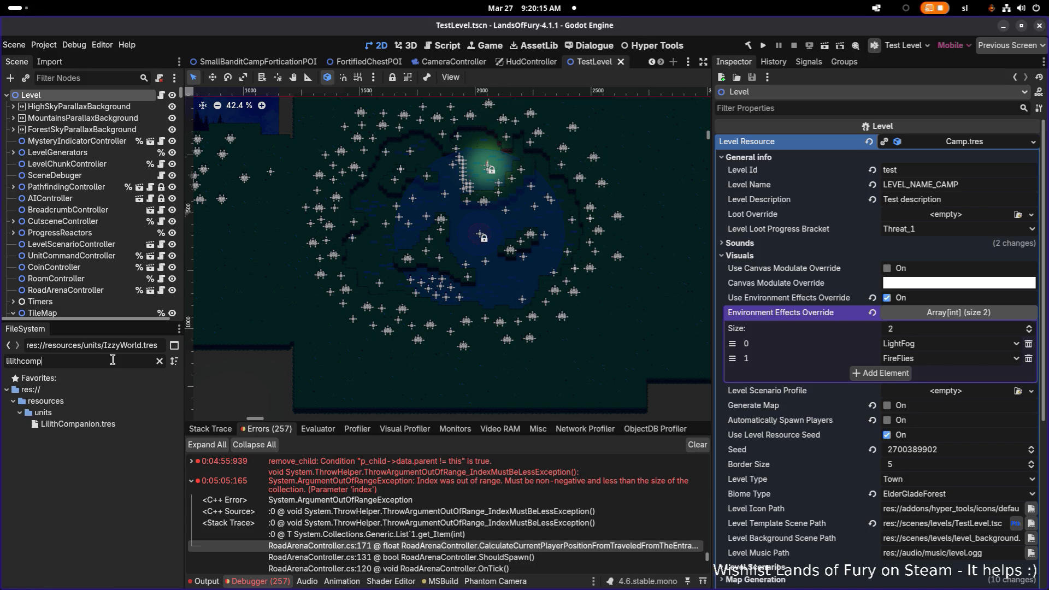
pyautogui.click(76, 425)
pyautogui.hotkey('ctrl', 'd')
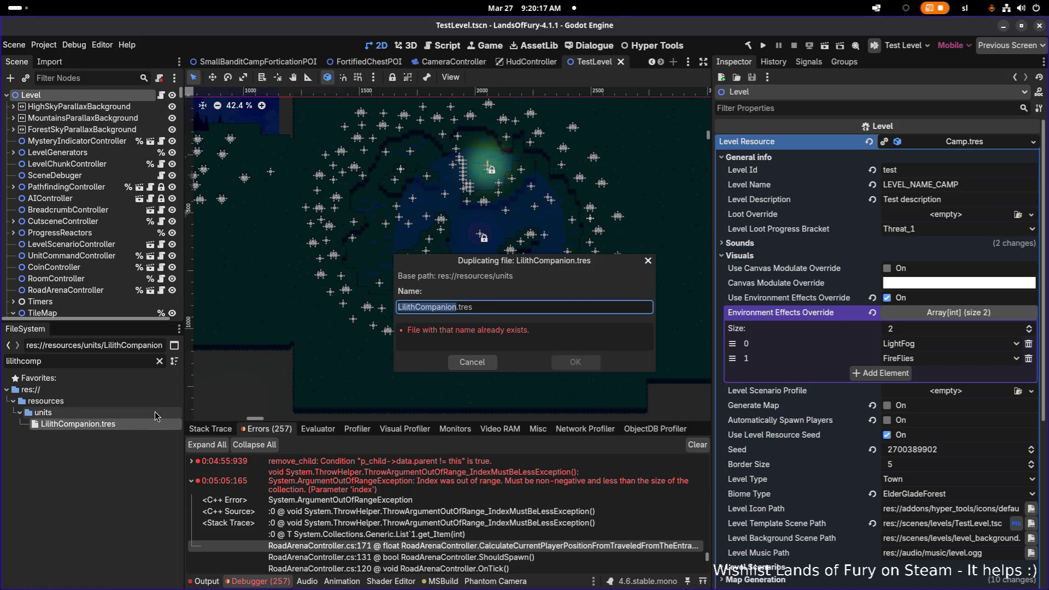
pyautogui.press('Right')
pyautogui.press('Left')
pyautogui.press('Left')
pyautogui.press('Left')
pyautogui.hotkey('ctrl', 'shift', 'Right')
pyautogui.press('BackSpace')
pyautogui.write('Roamer')
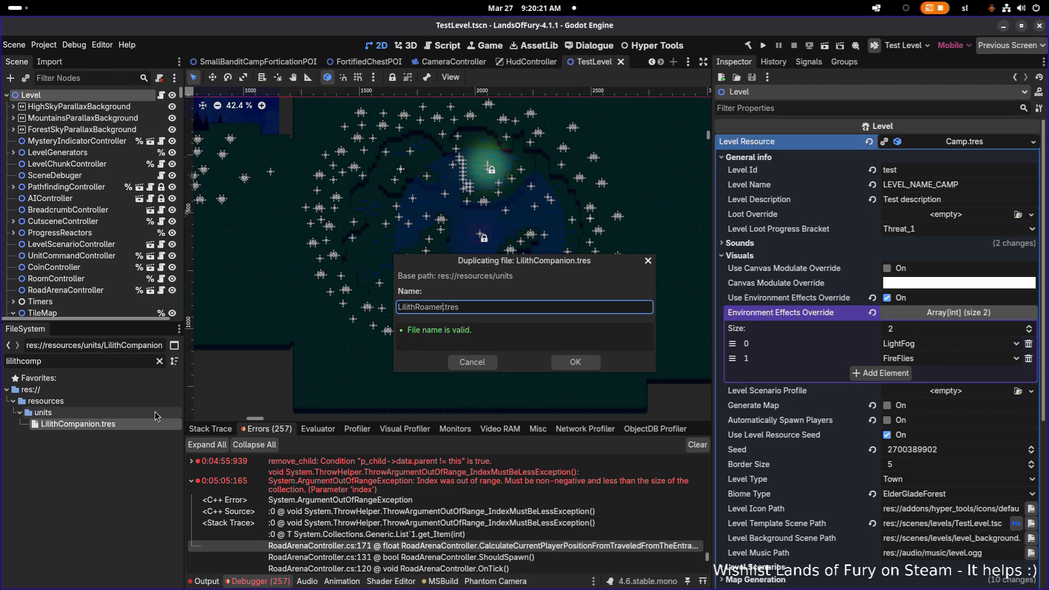
pyautogui.press('Return')
# Step: Open LilithRoamer.tres, turn off Is Companion, and set its Id to lilith_roamer
pyautogui.click(117, 360)
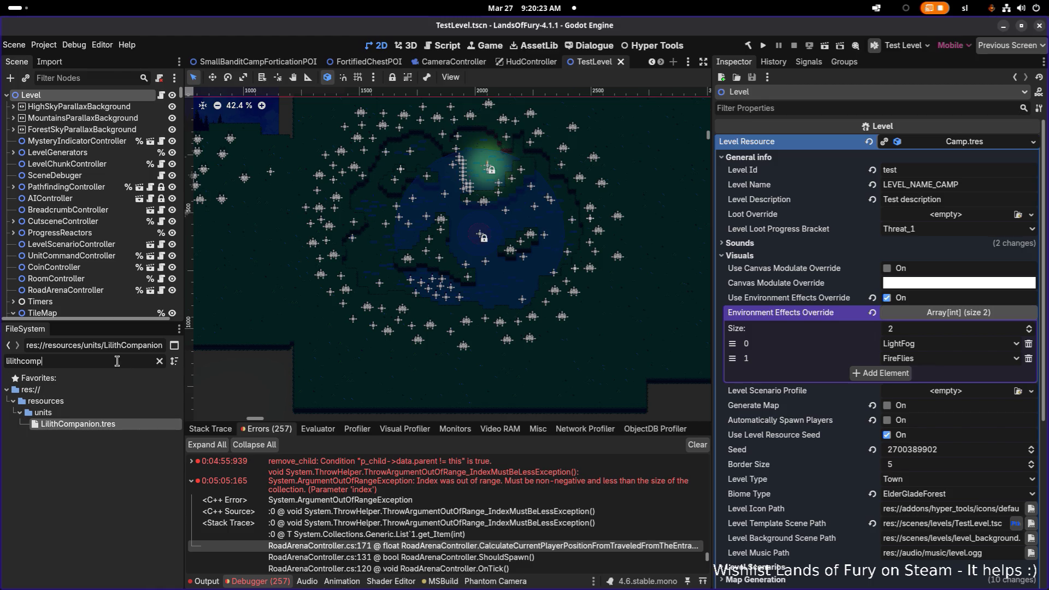
pyautogui.press('BackSpace')
pyautogui.press('BackSpace')
pyautogui.press('BackSpace')
pyautogui.write('ro')
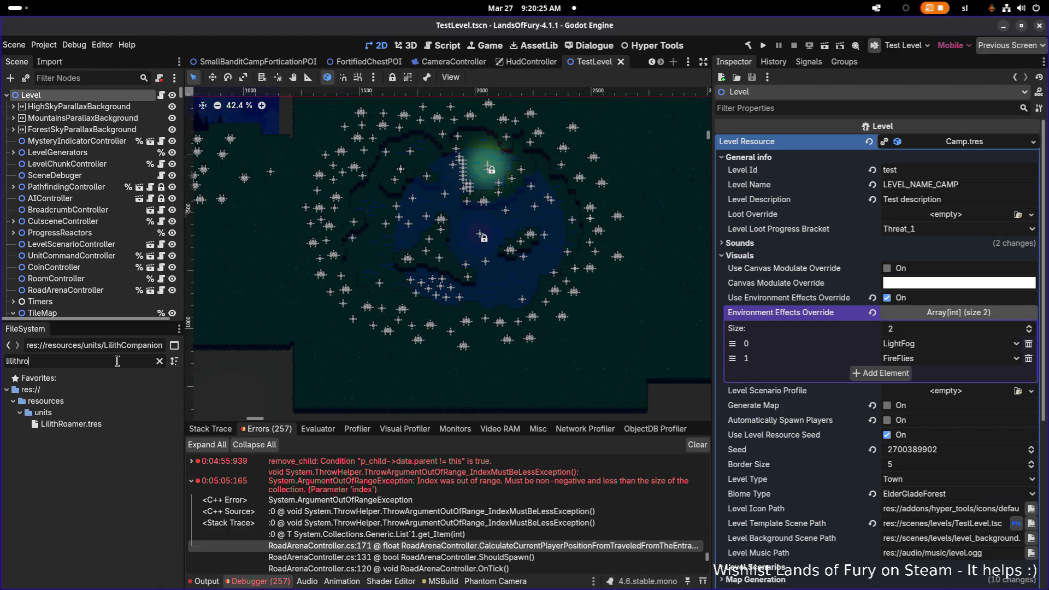
pyautogui.write('a')
pyautogui.click(114, 424)
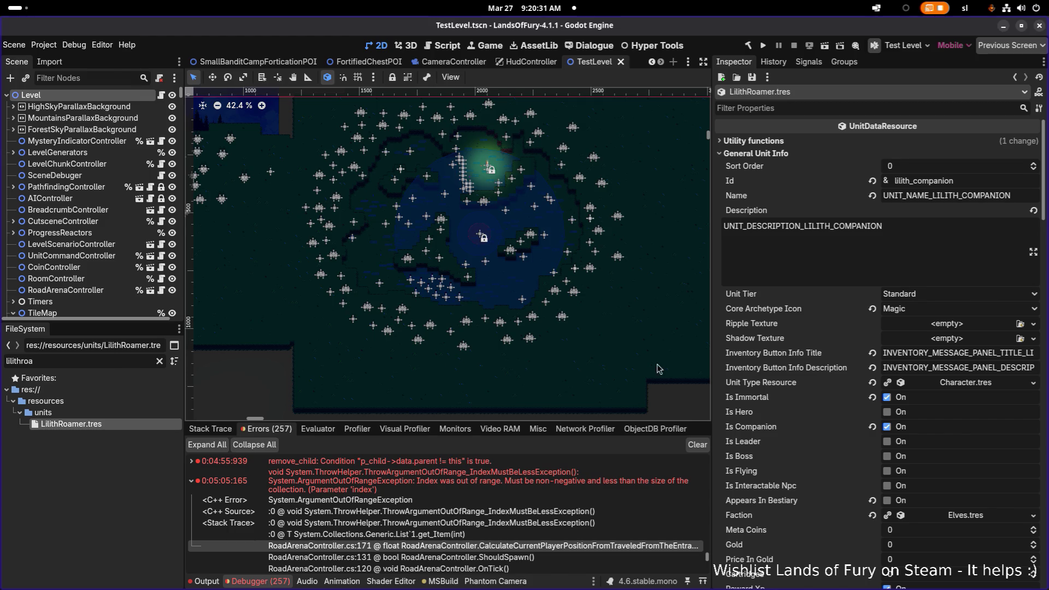
pyautogui.click(887, 429)
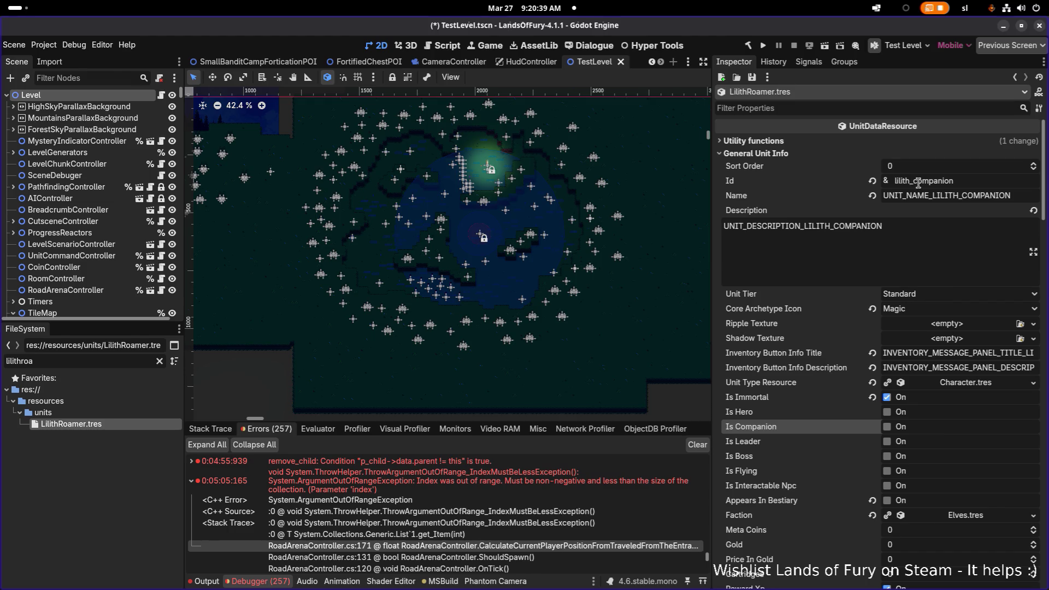
pyautogui.doubleClick(1011, 188)
pyautogui.write('lilith_roamer')
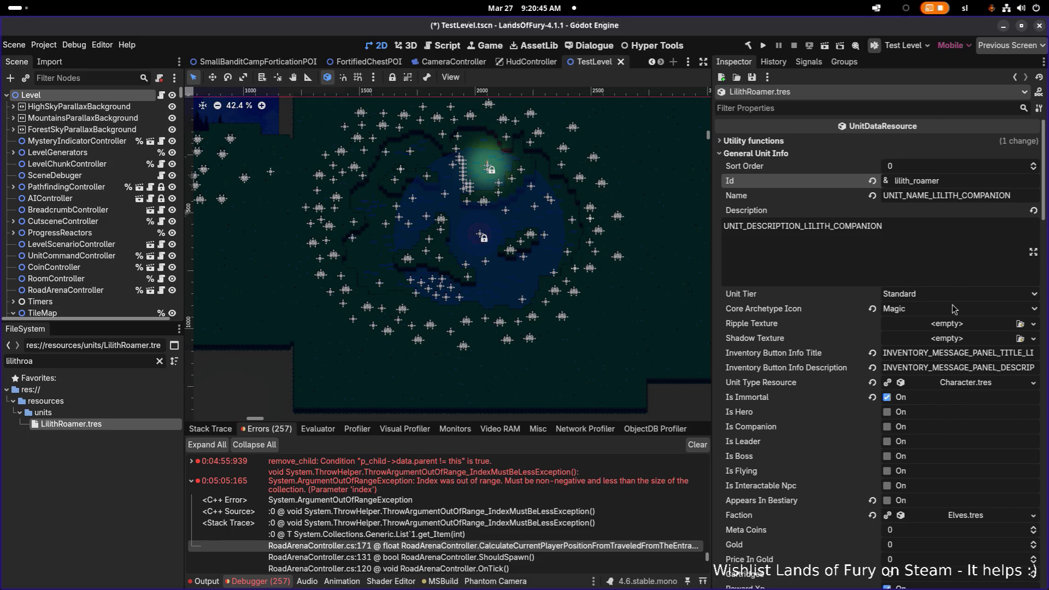
pyautogui.scroll(-3, 953, 309)
pyautogui.scroll(-4, 954, 310)
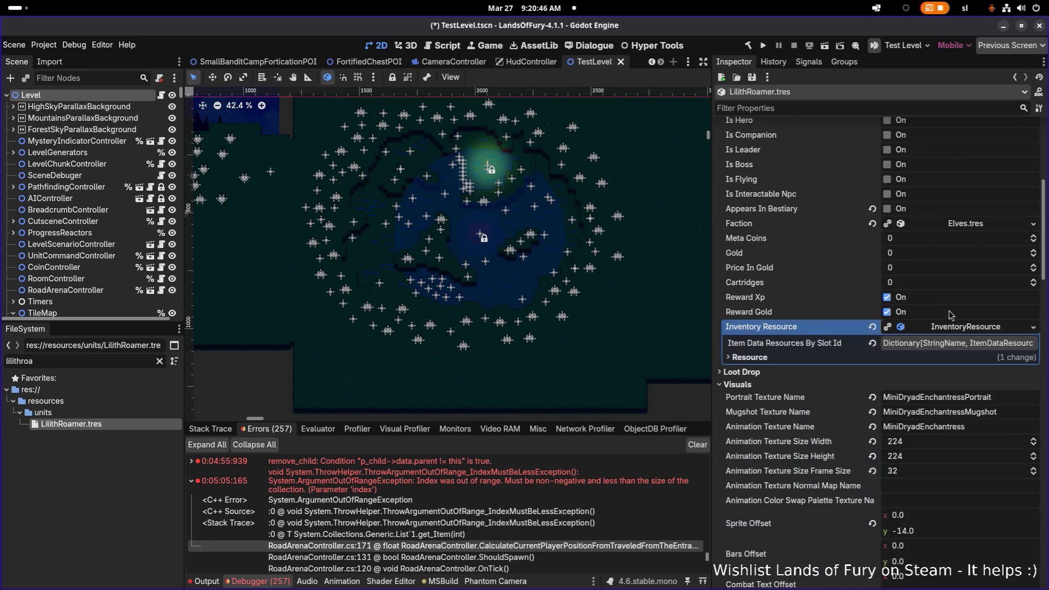
pyautogui.click(952, 348)
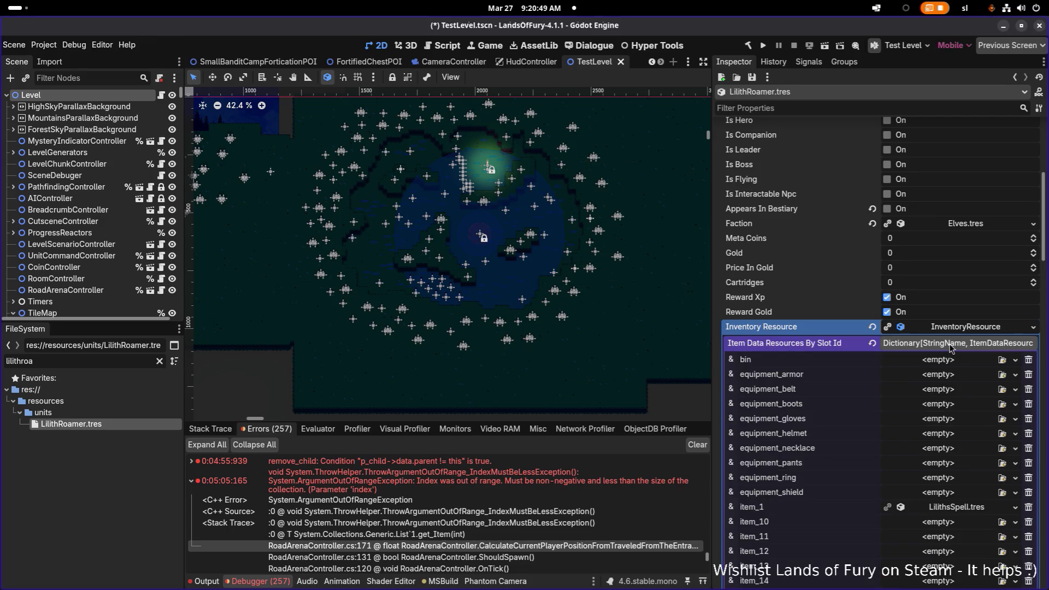
pyautogui.click(950, 348)
pyautogui.scroll(-4, 952, 348)
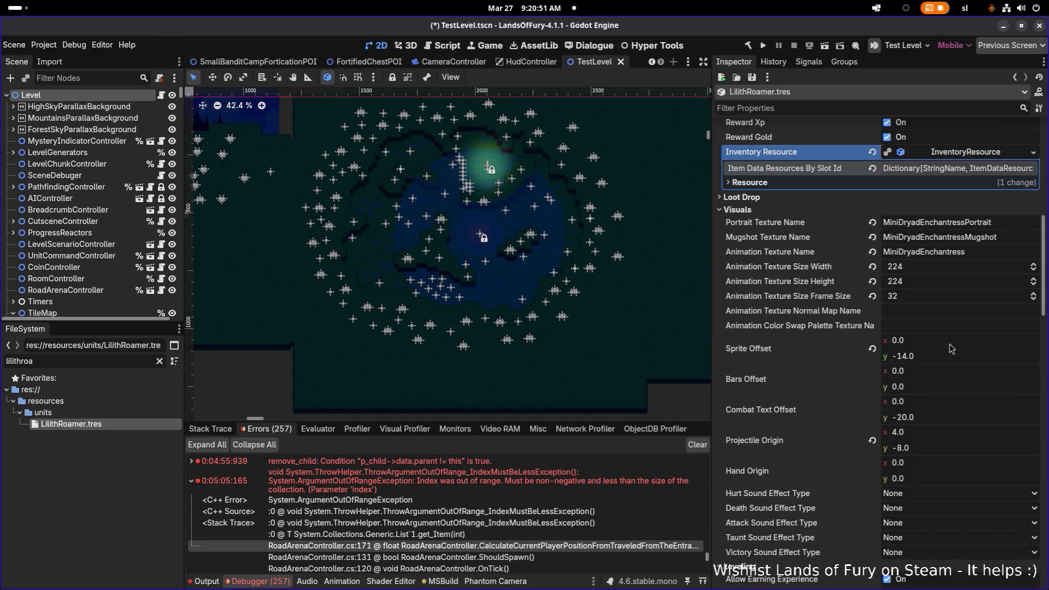
pyautogui.scroll(-12, 951, 348)
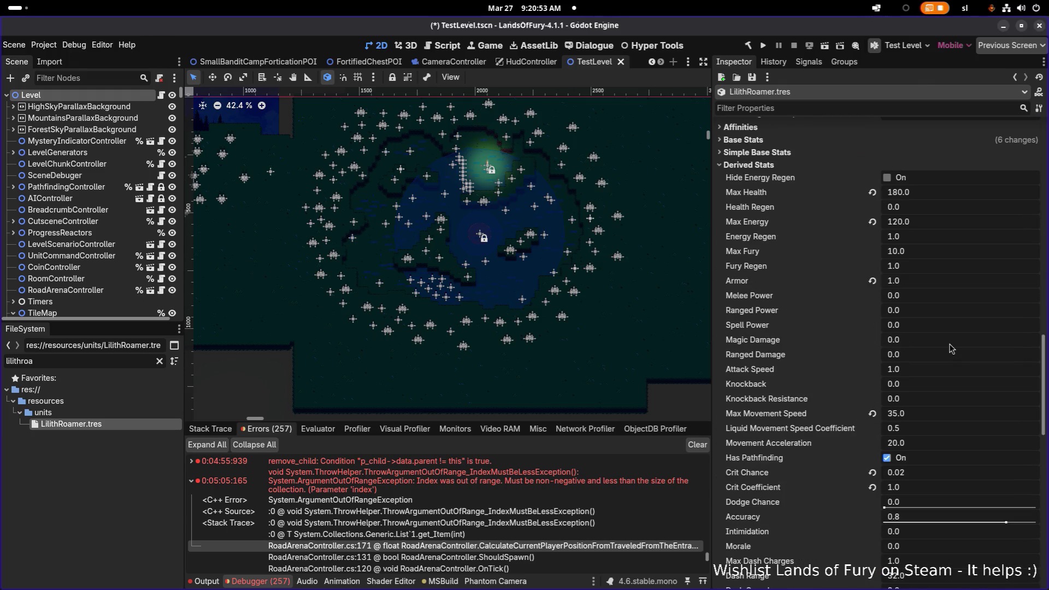
pyautogui.scroll(-10, 951, 349)
pyautogui.scroll(-5, 951, 348)
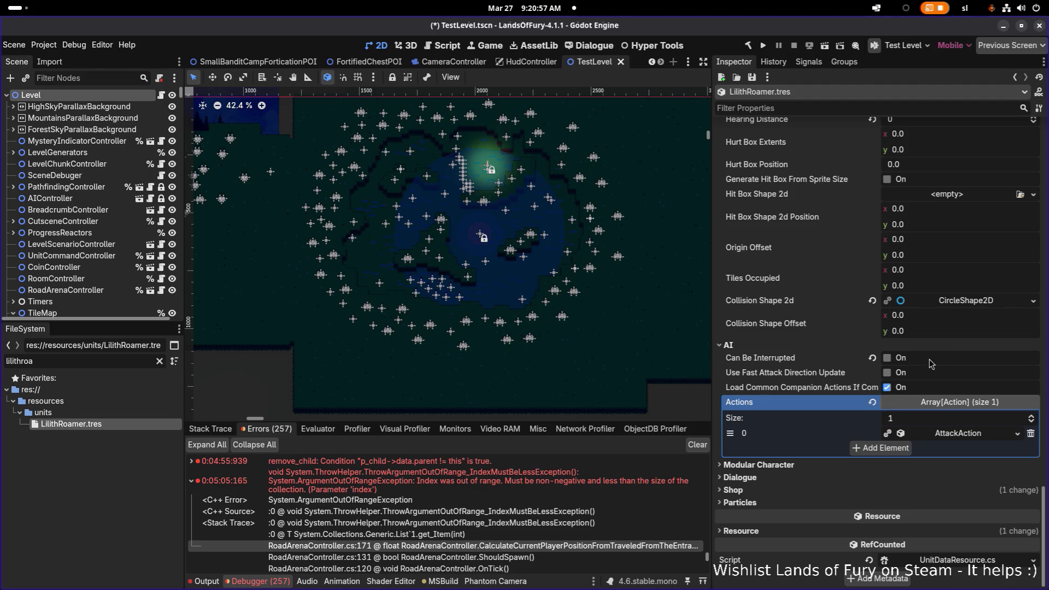
pyautogui.scroll(9, 912, 365)
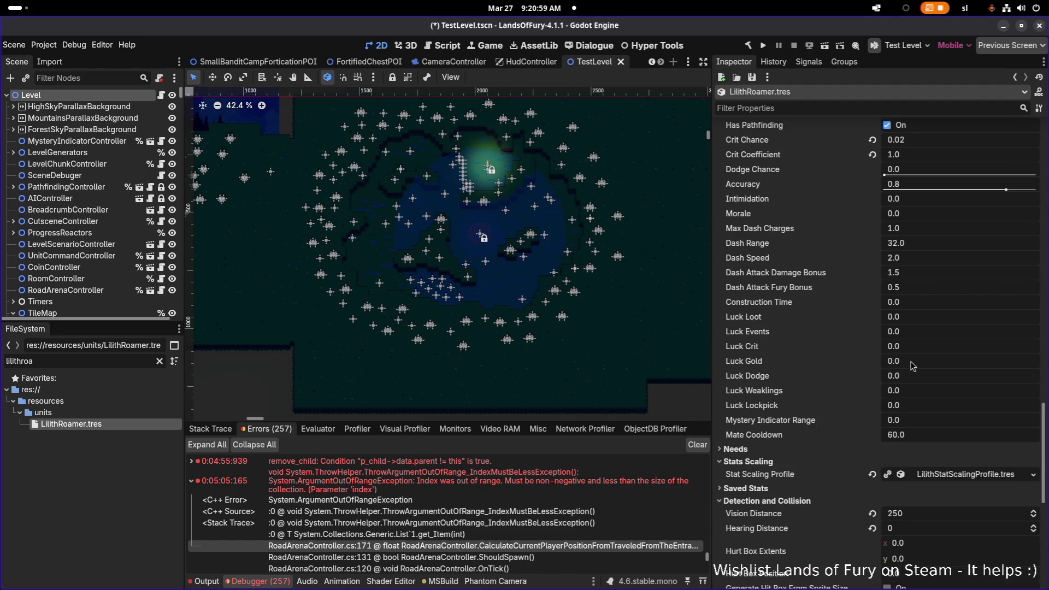
pyautogui.scroll(15, 912, 364)
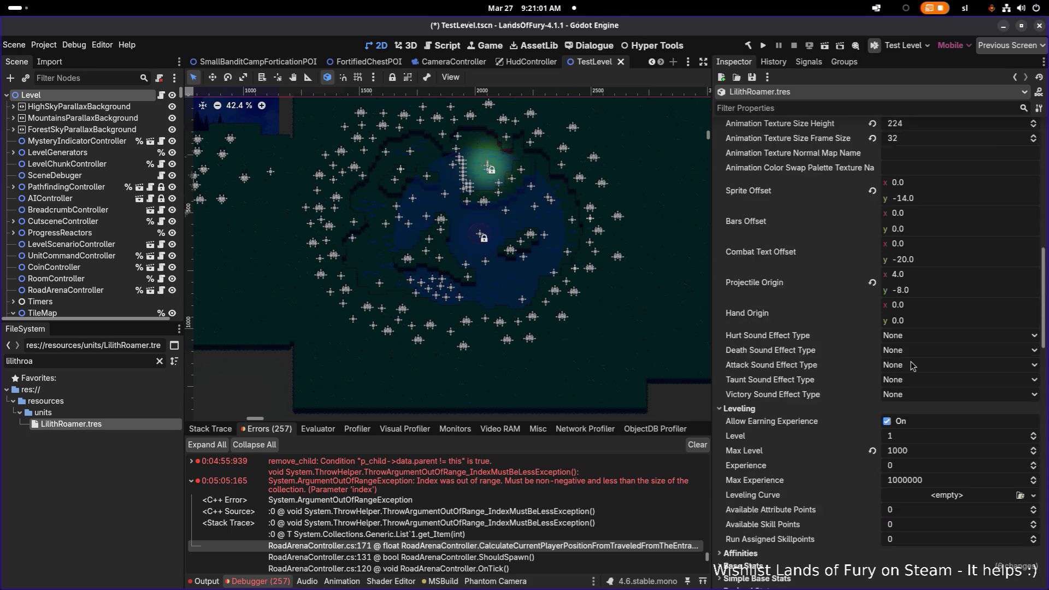
pyautogui.scroll(12, 911, 364)
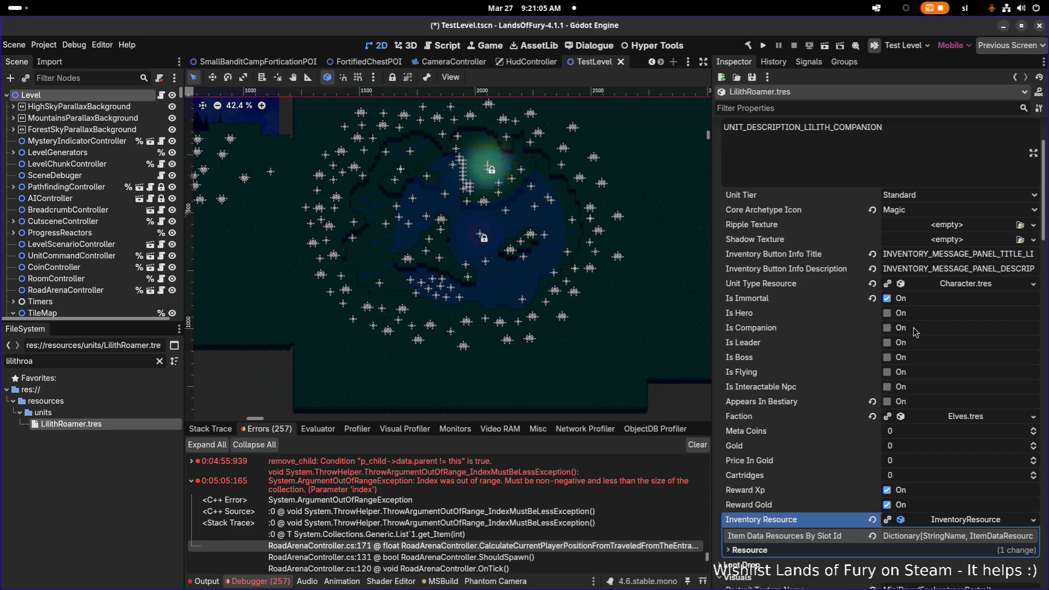
pyautogui.scroll(-2, 915, 332)
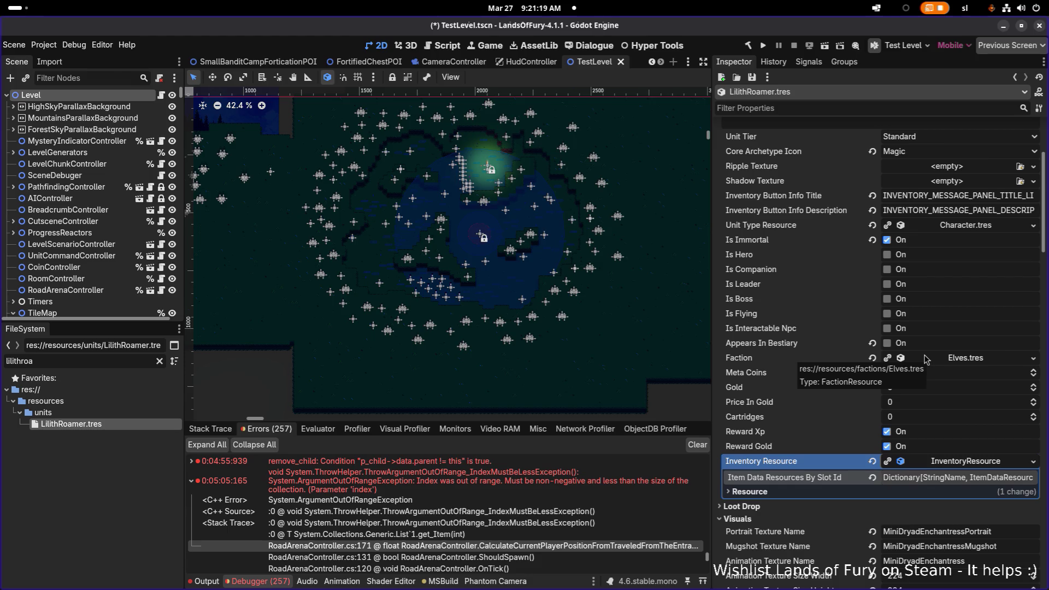
pyautogui.scroll(-3, 938, 330)
pyautogui.scroll(-10, 938, 330)
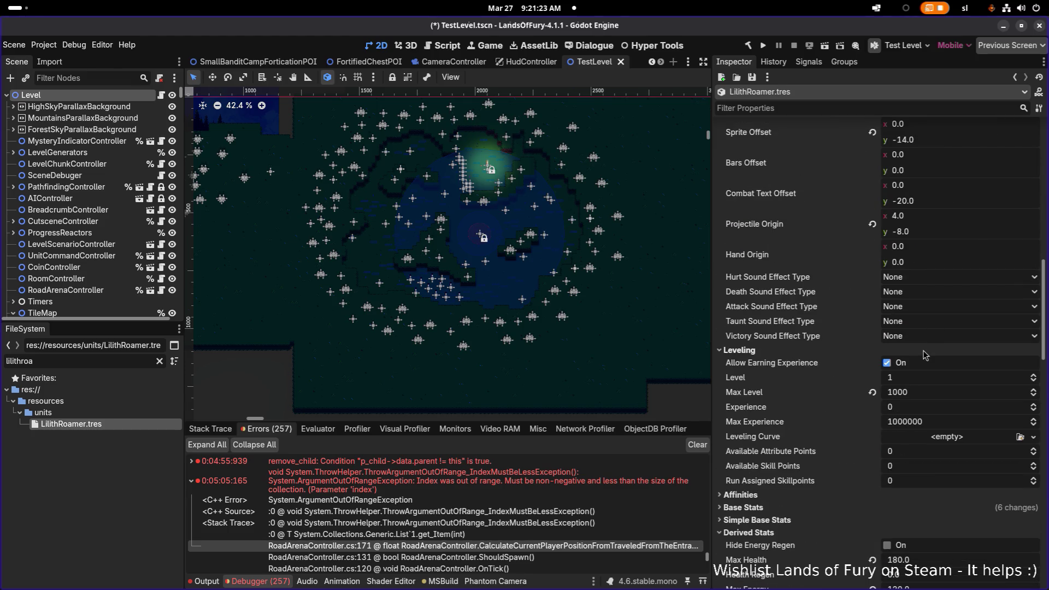
pyautogui.scroll(-7, 927, 352)
pyautogui.scroll(-7, 926, 354)
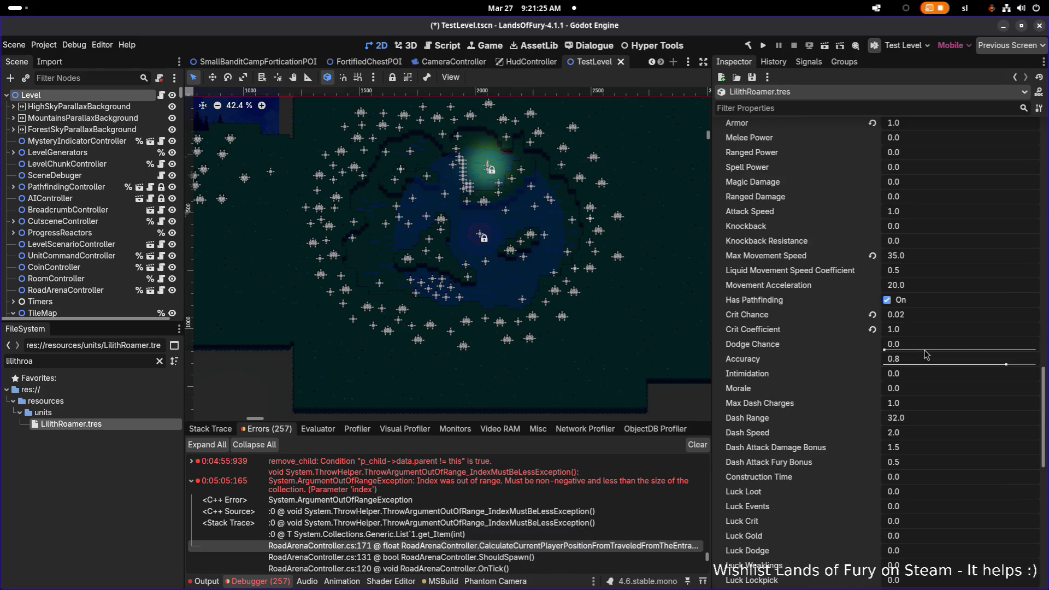
pyautogui.scroll(-4, 927, 354)
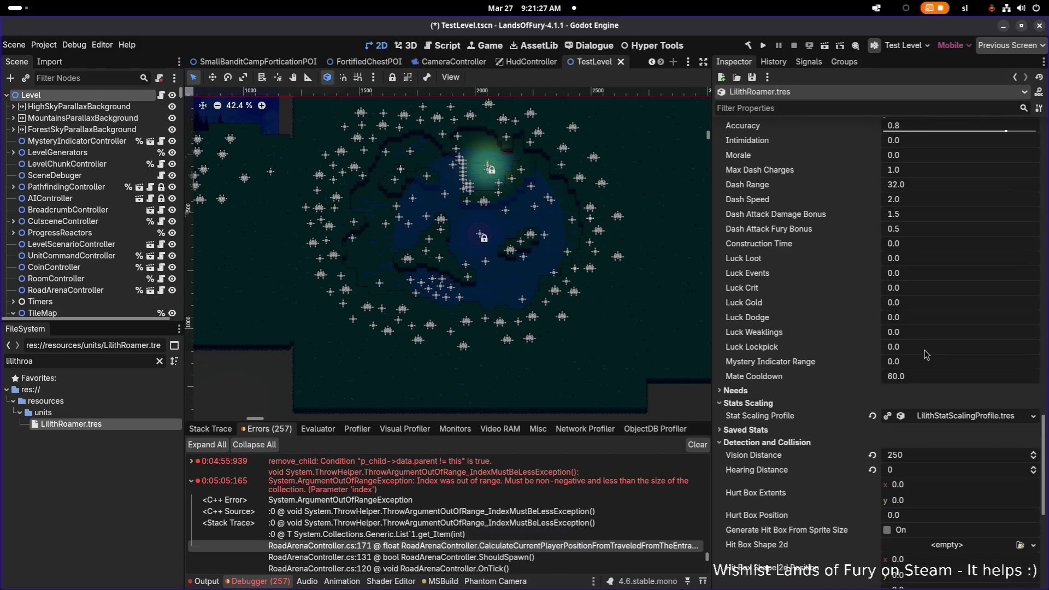
pyautogui.scroll(-3, 875, 364)
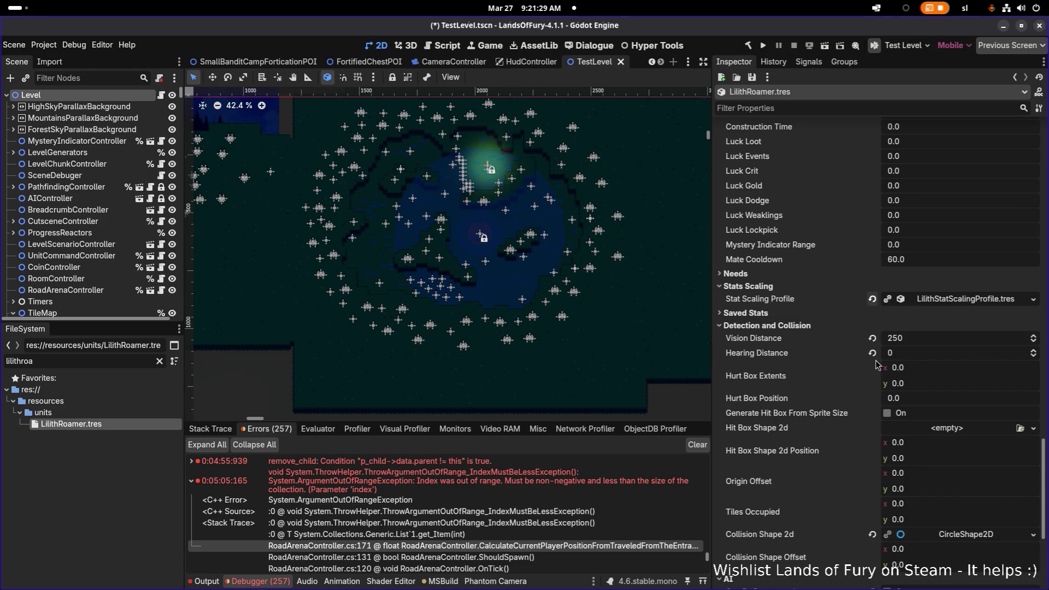
pyautogui.scroll(15, 876, 365)
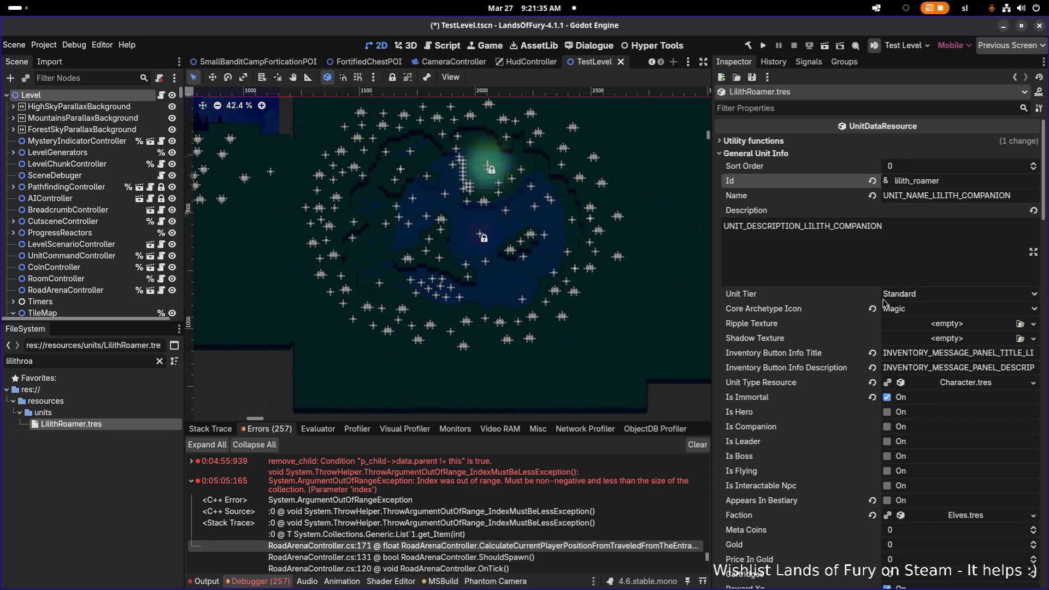
pyautogui.scroll(-10, 879, 311)
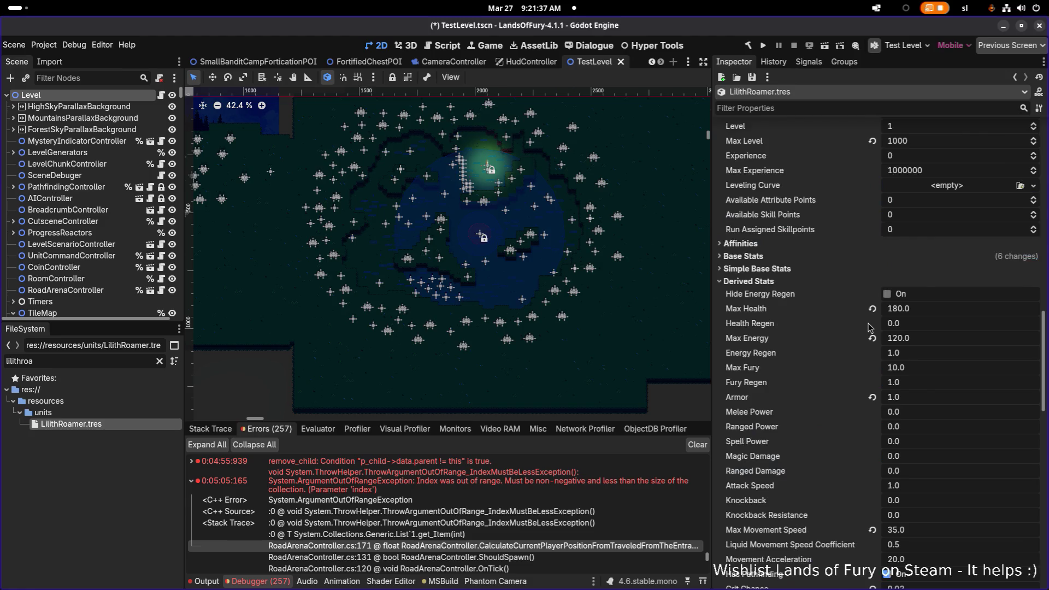
pyautogui.scroll(3, 869, 327)
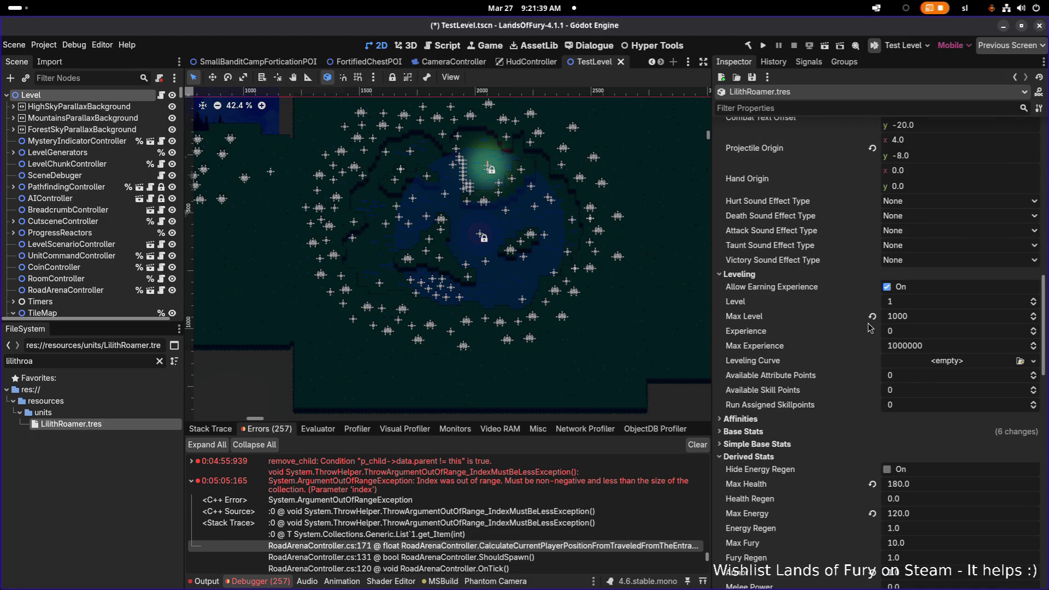
pyautogui.scroll(-15, 870, 327)
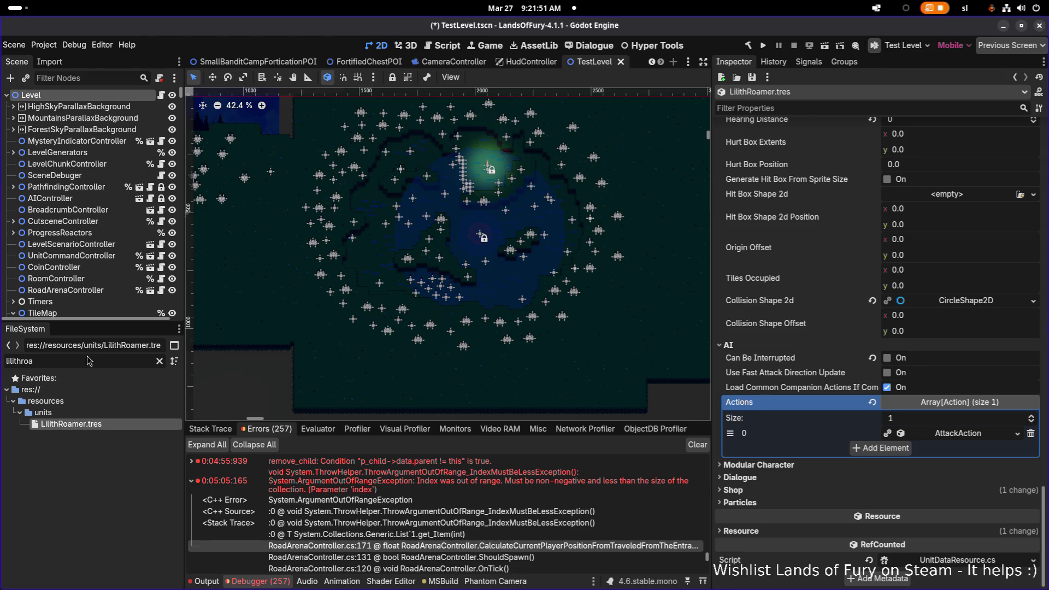
# Step: Copy IzzyRoamer's PatrolInCircleRadiusAction into LilithRoamer's Actions as a unique resource
pyautogui.click(62, 362)
pyautogui.doubleClick(62, 362)
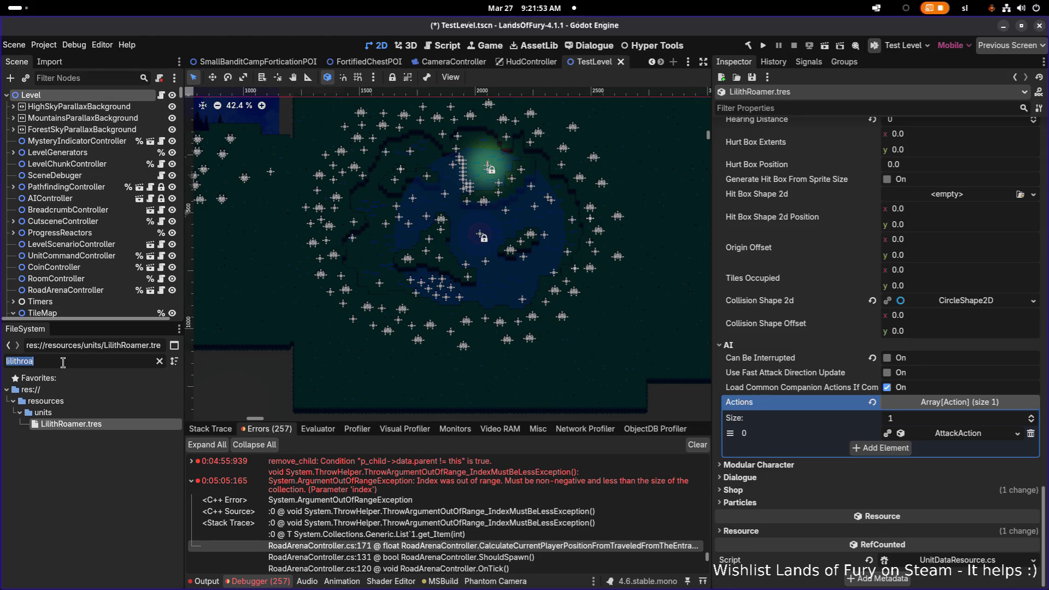
pyautogui.write('roamer')
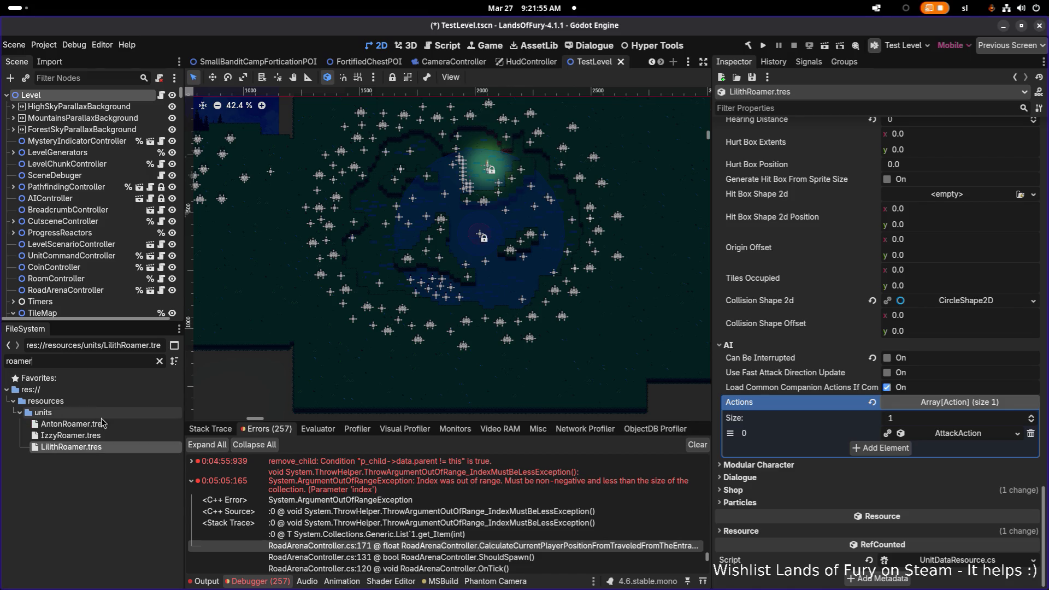
pyautogui.click(103, 435)
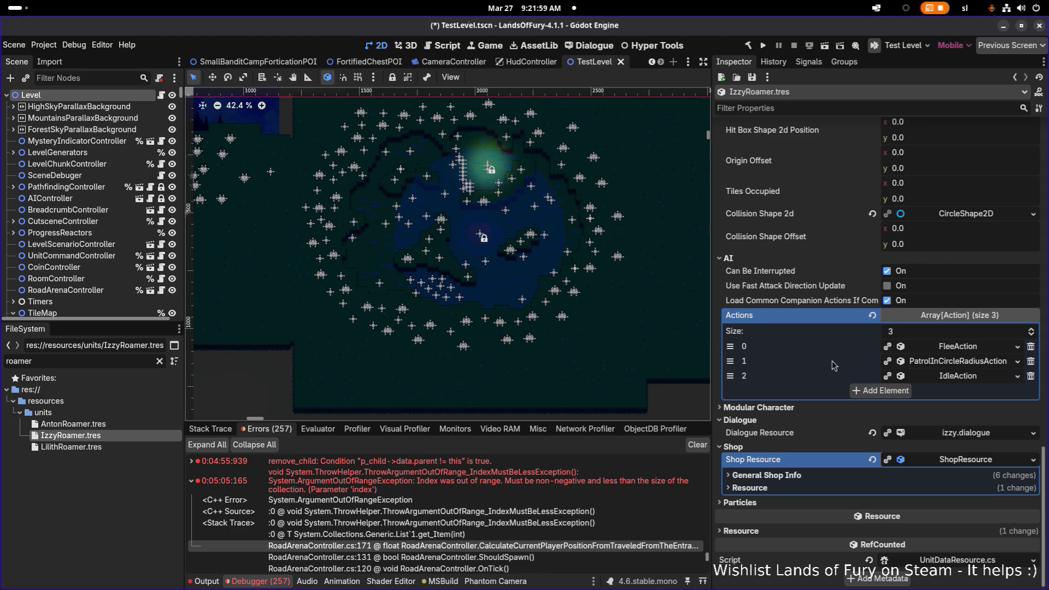
pyautogui.rightClick(922, 364)
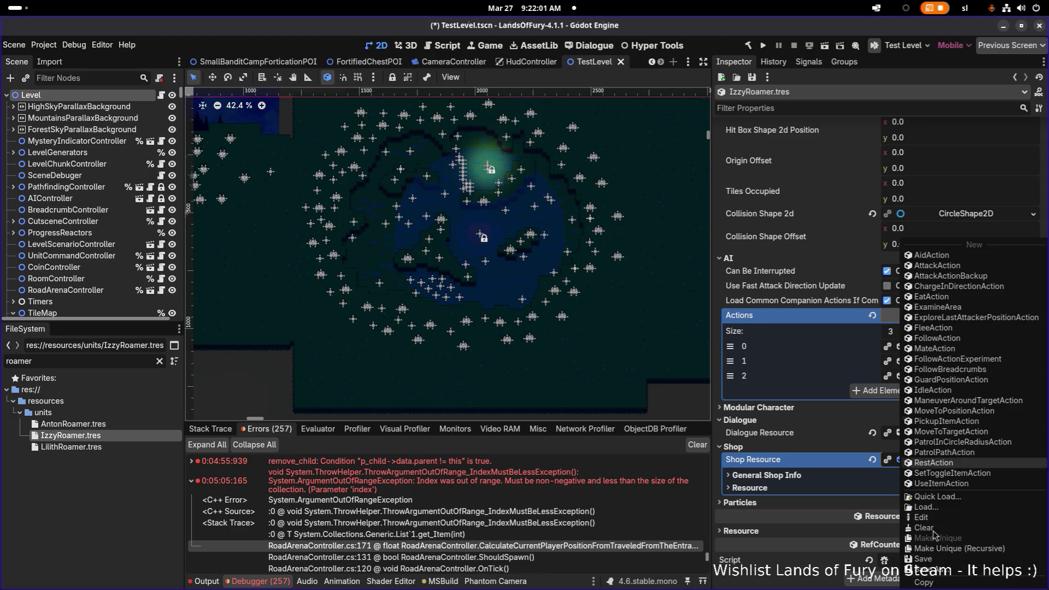
pyautogui.click(877, 446)
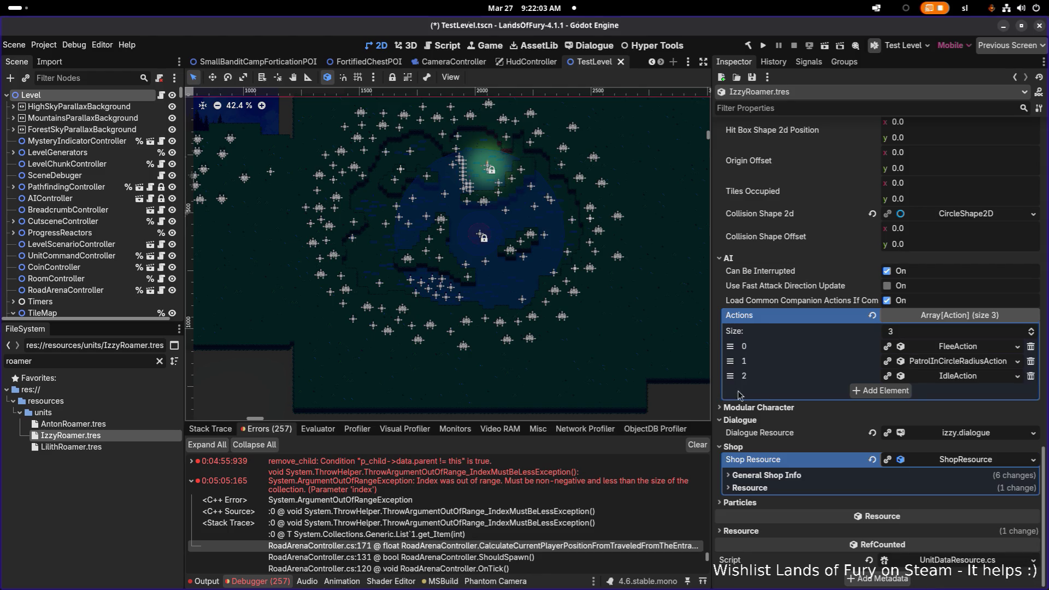
pyautogui.click(87, 449)
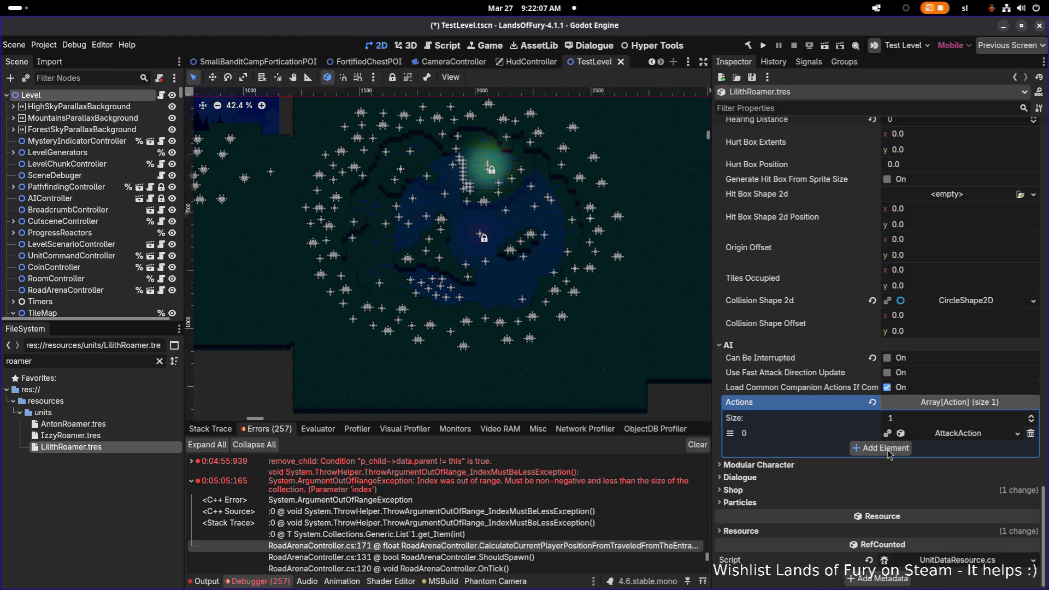
pyautogui.click(880, 448)
pyautogui.click(942, 456)
pyautogui.click(927, 538)
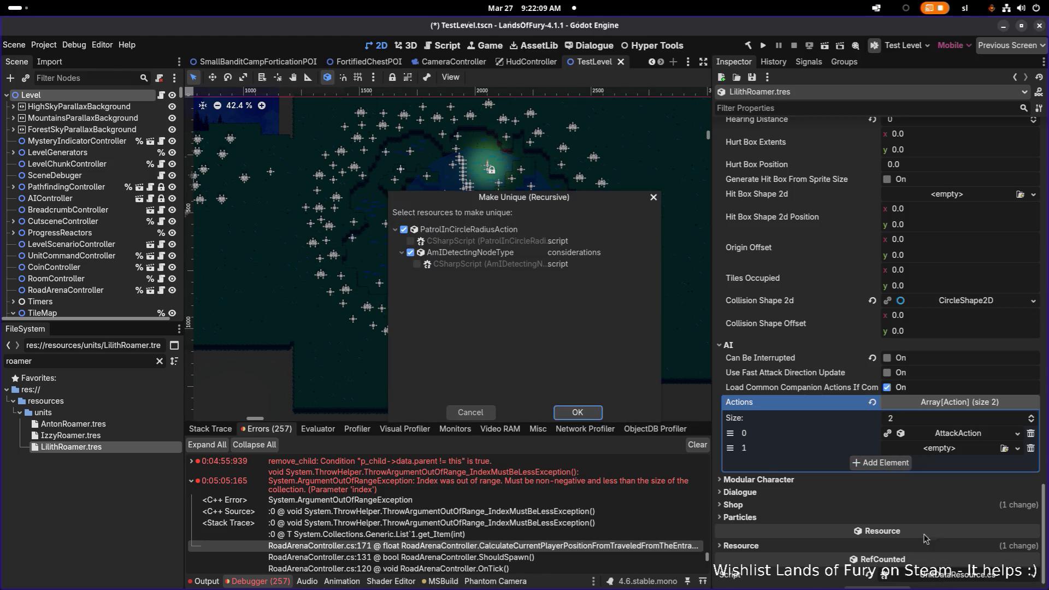
pyautogui.click(577, 412)
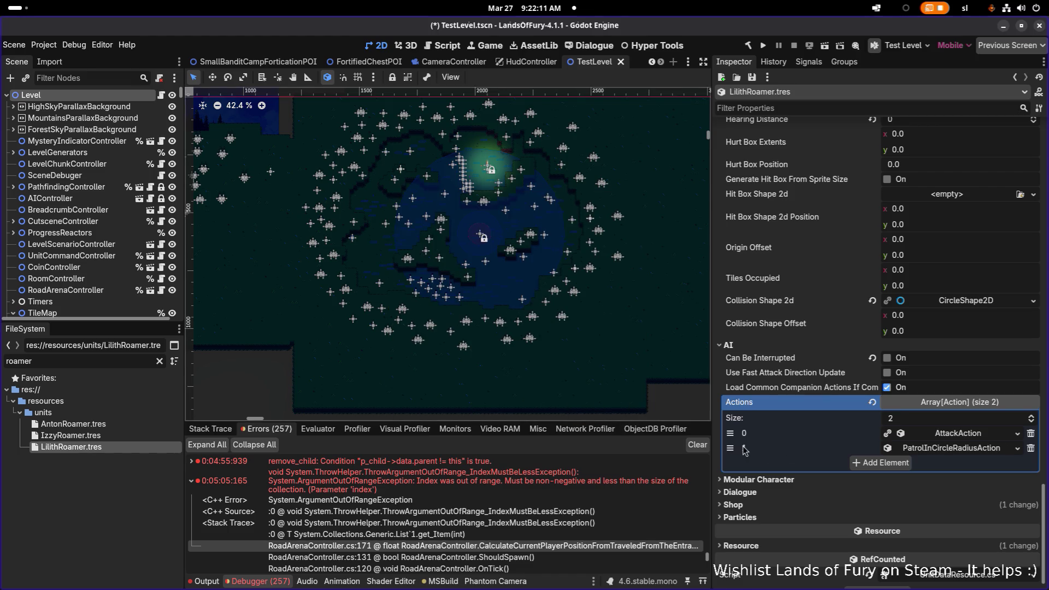
# Step: Copy IzzyRoamer's FleeAction into a new third slot of LilithRoamer's Actions
pyautogui.click(126, 435)
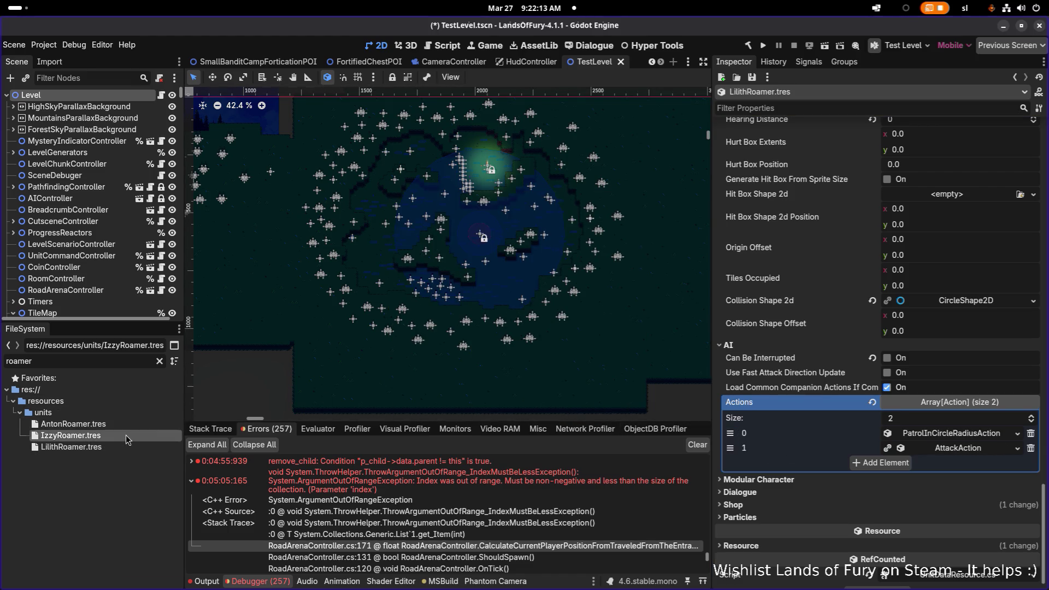
pyautogui.rightClick(932, 353)
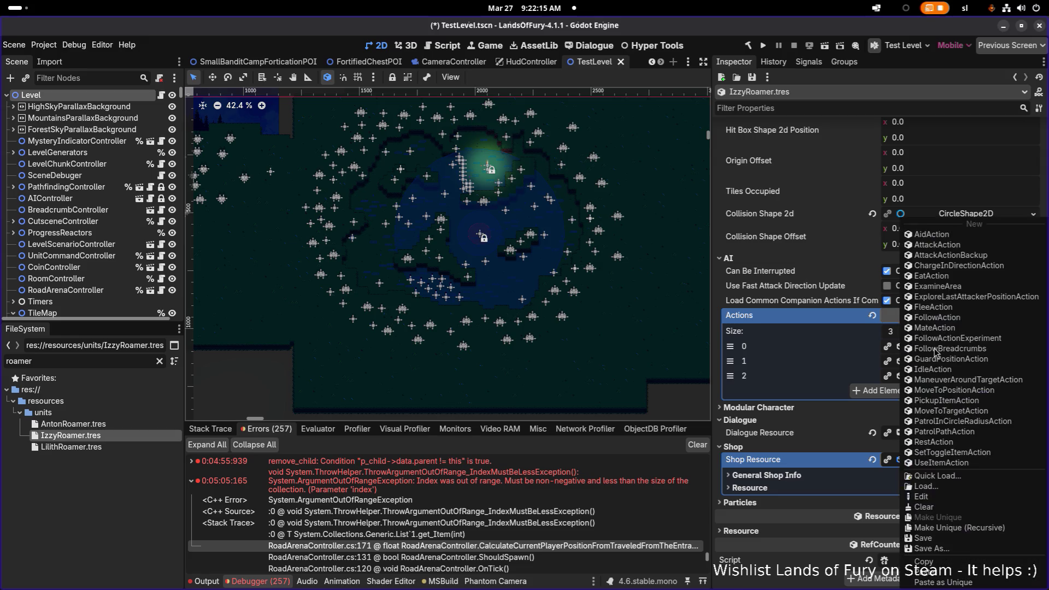
pyautogui.click(931, 562)
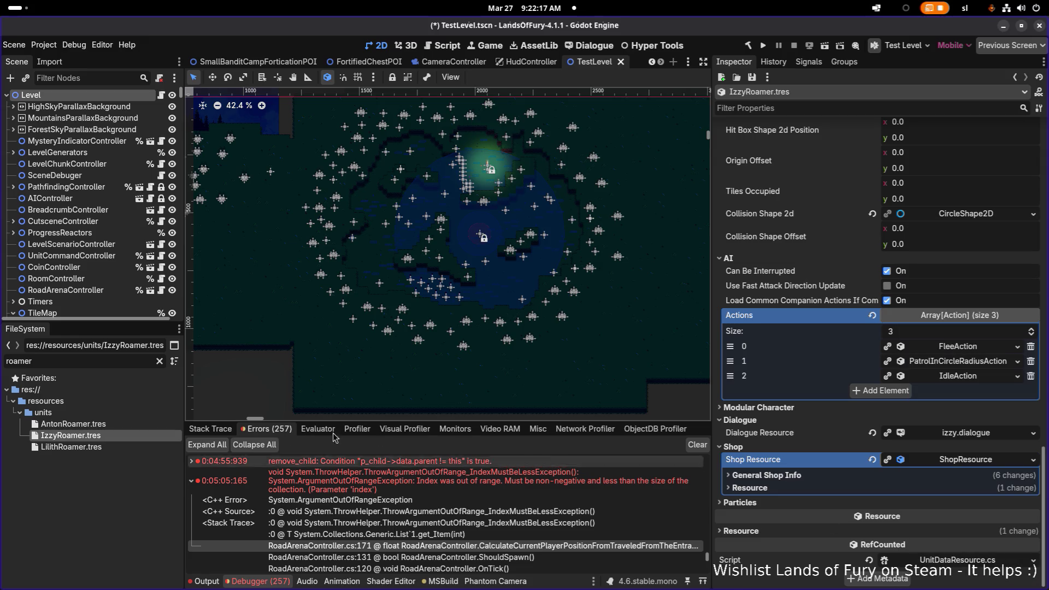
pyautogui.click(127, 447)
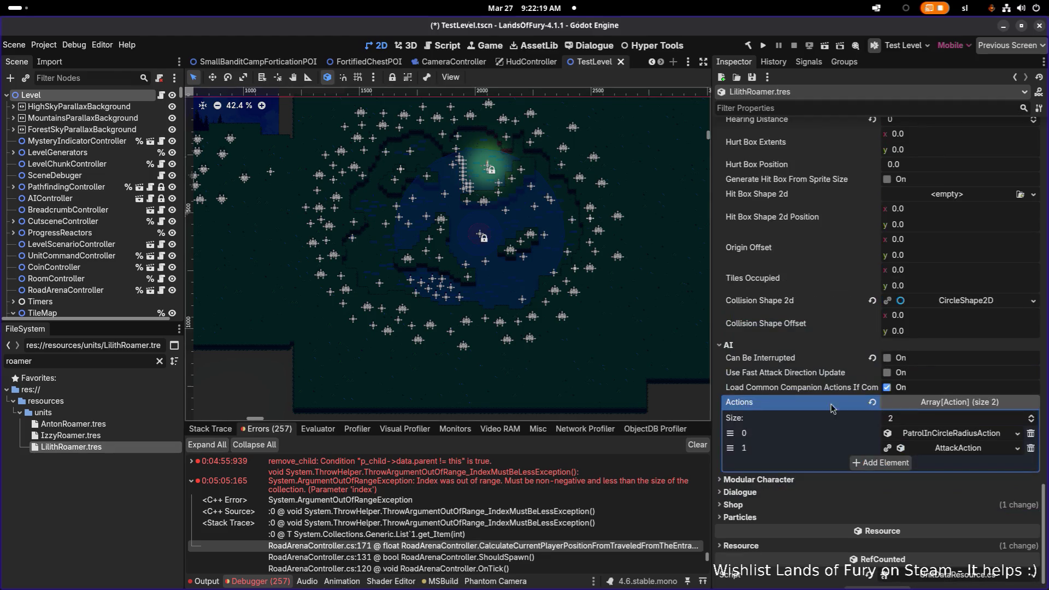
pyautogui.click(881, 463)
pyautogui.click(924, 463)
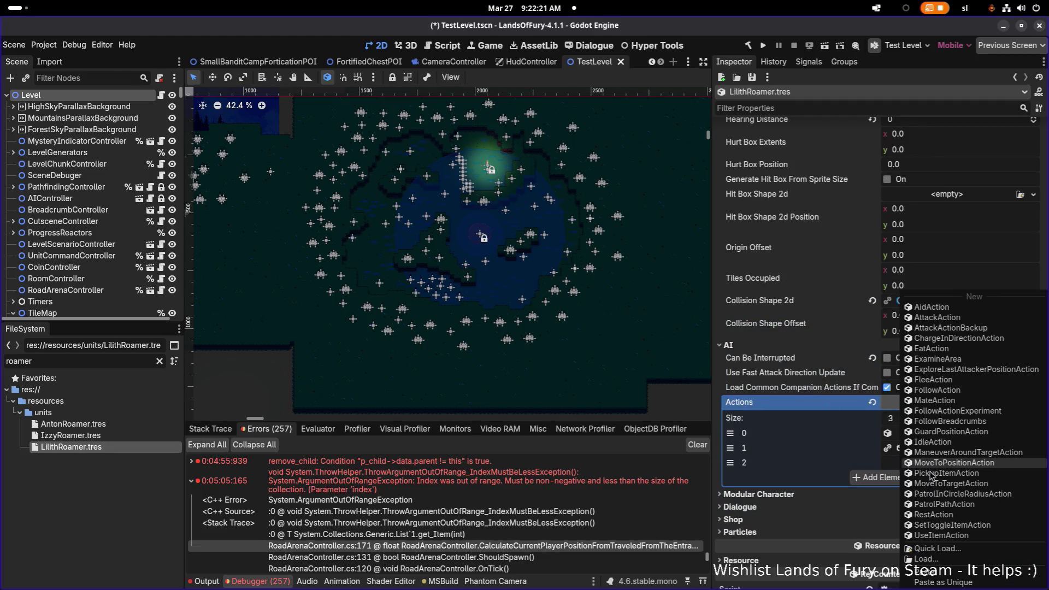
pyautogui.click(940, 573)
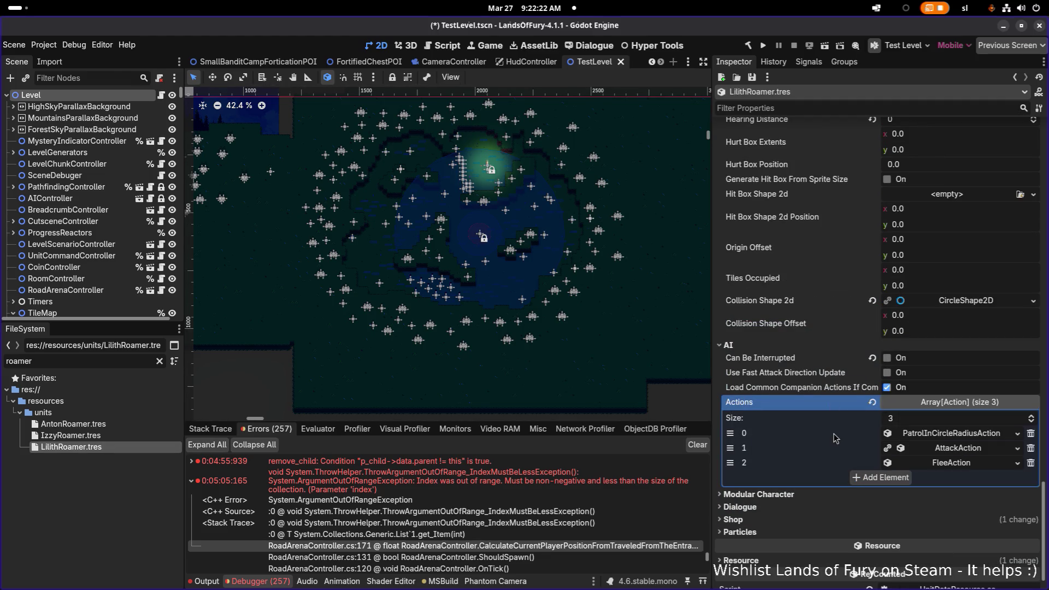
# Step: Move FleeAction ahead of AttackAction, make it unique, and save
pyautogui.click(967, 464)
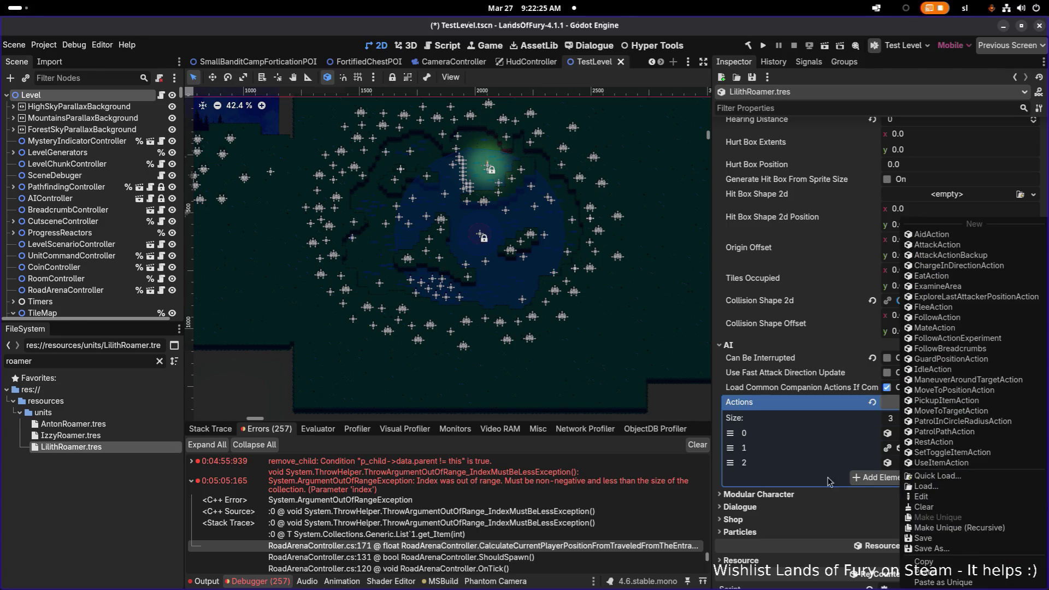
pyautogui.click(796, 469)
pyautogui.moveTo(730, 464); pyautogui.dragTo(730, 449)
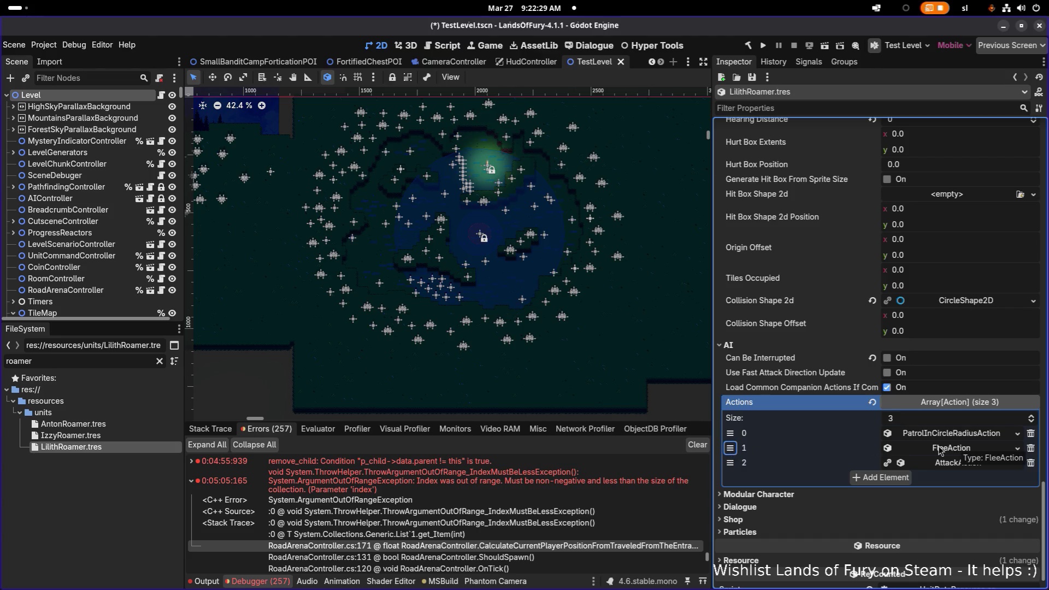
pyautogui.rightClick(956, 452)
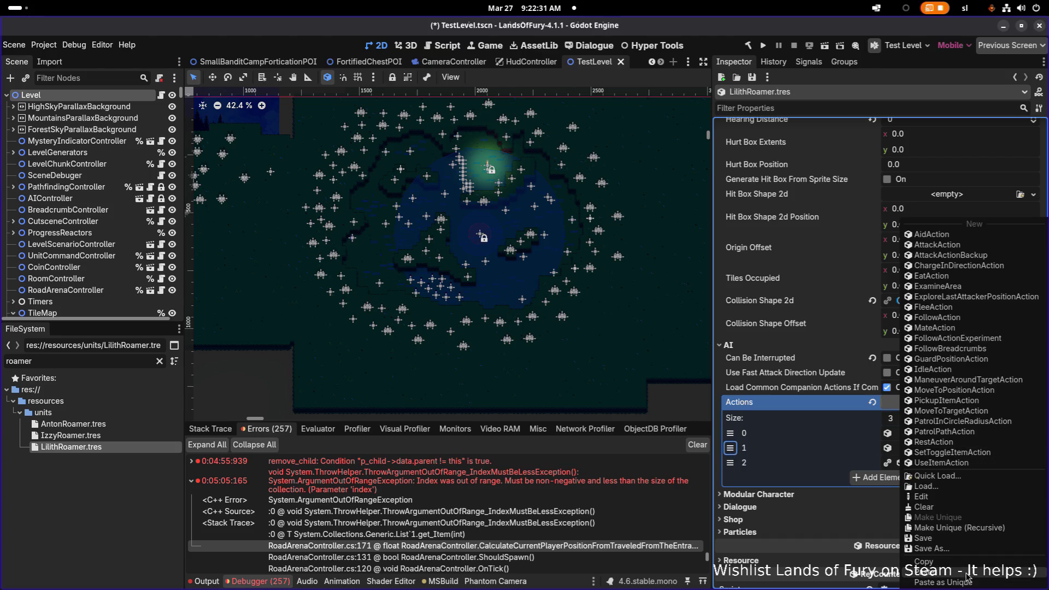
pyautogui.click(972, 528)
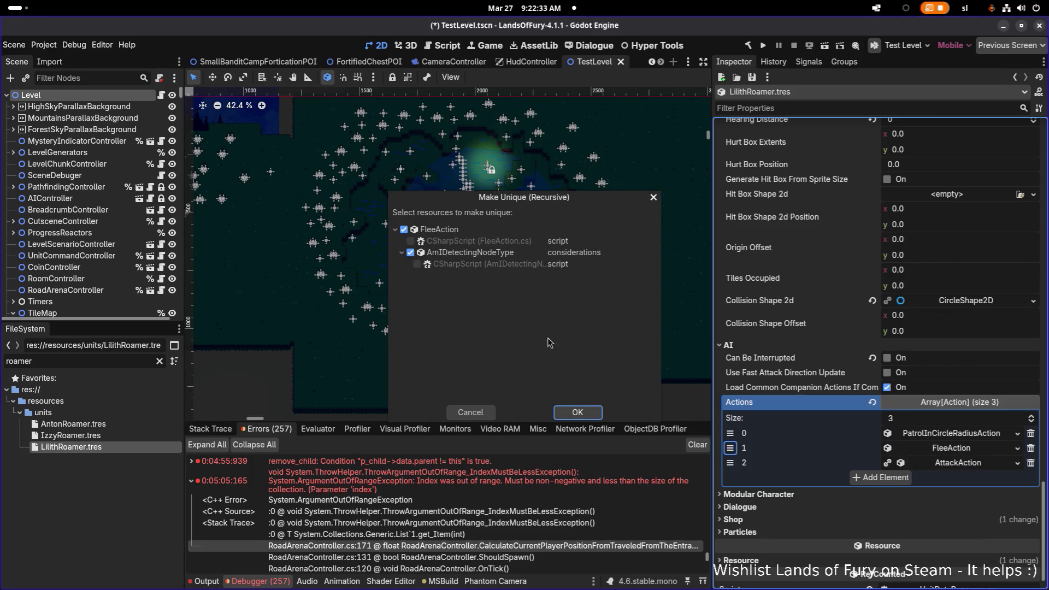
pyautogui.click(590, 414)
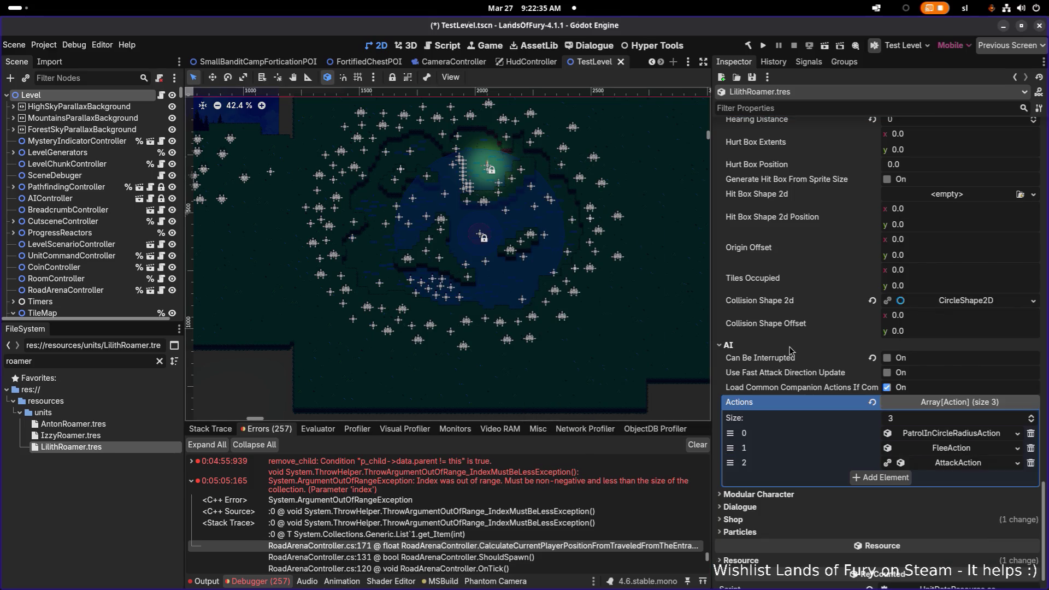
pyautogui.hotkey('ctrl', 's')
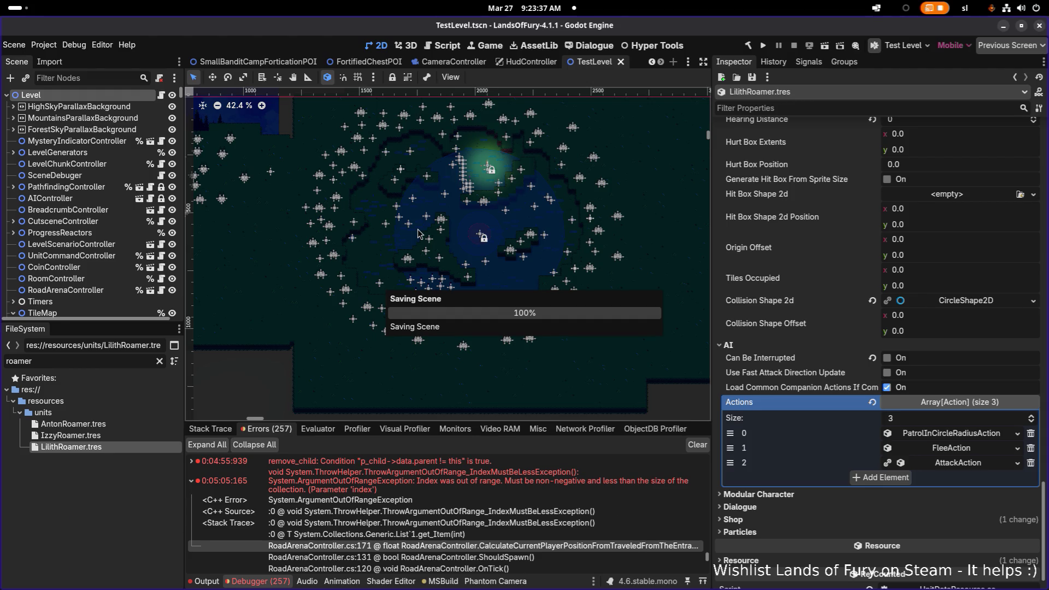
pyautogui.scroll(-1, 417, 233)
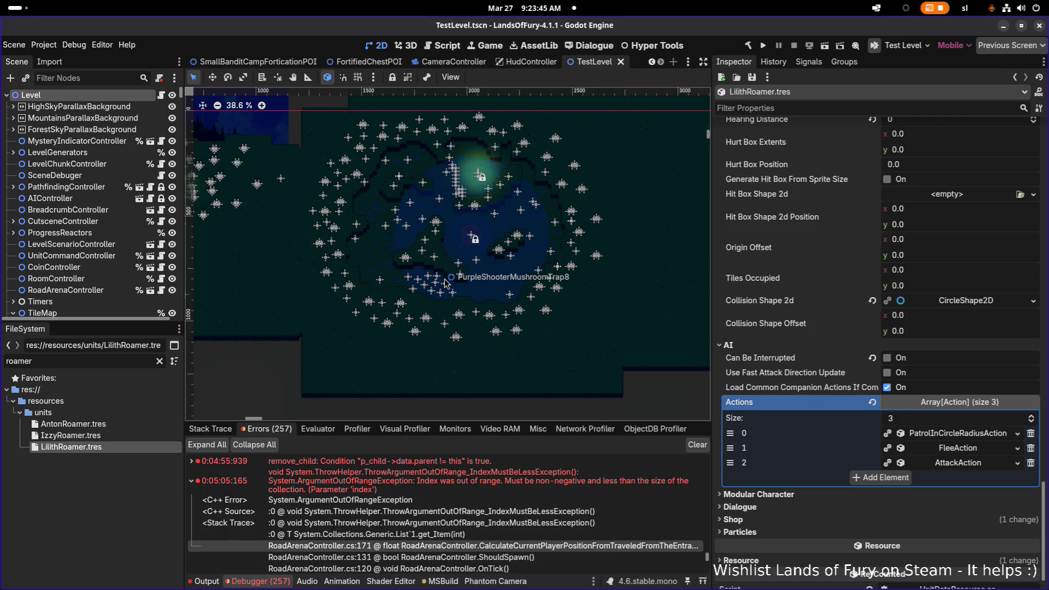
pyautogui.moveTo(382, 284); pyautogui.dragTo(470, 283)
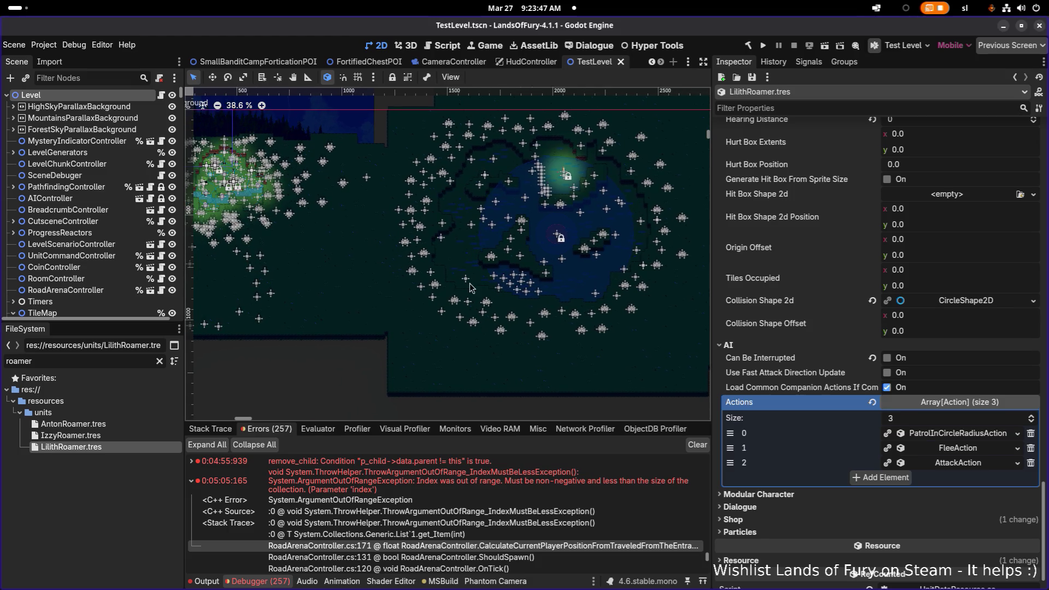
pyautogui.moveTo(249, 206); pyautogui.dragTo(275, 213)
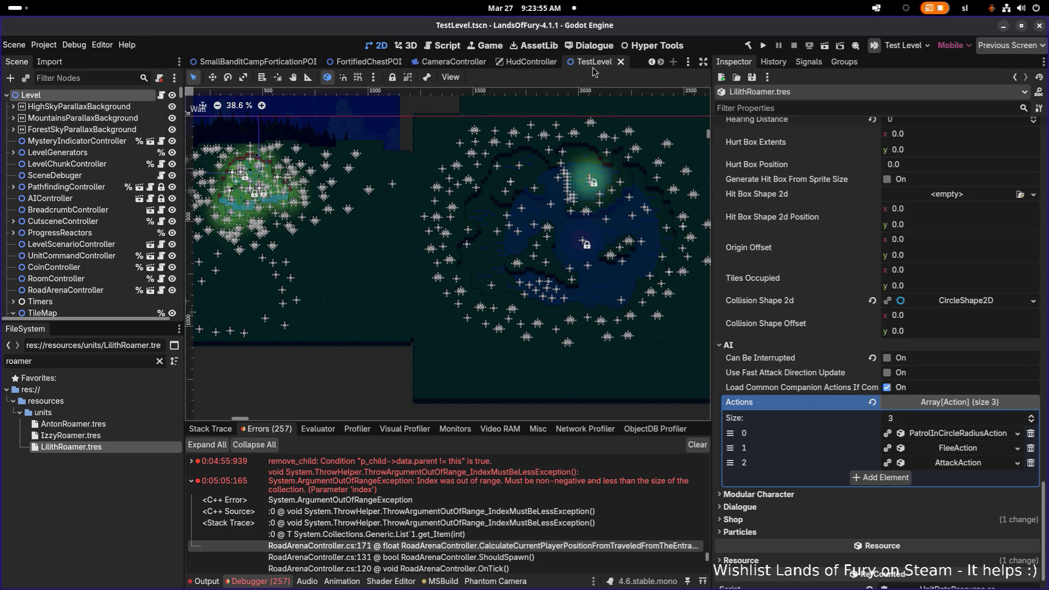
pyautogui.moveTo(580, 69)
pyautogui.scroll(6, 254, 192)
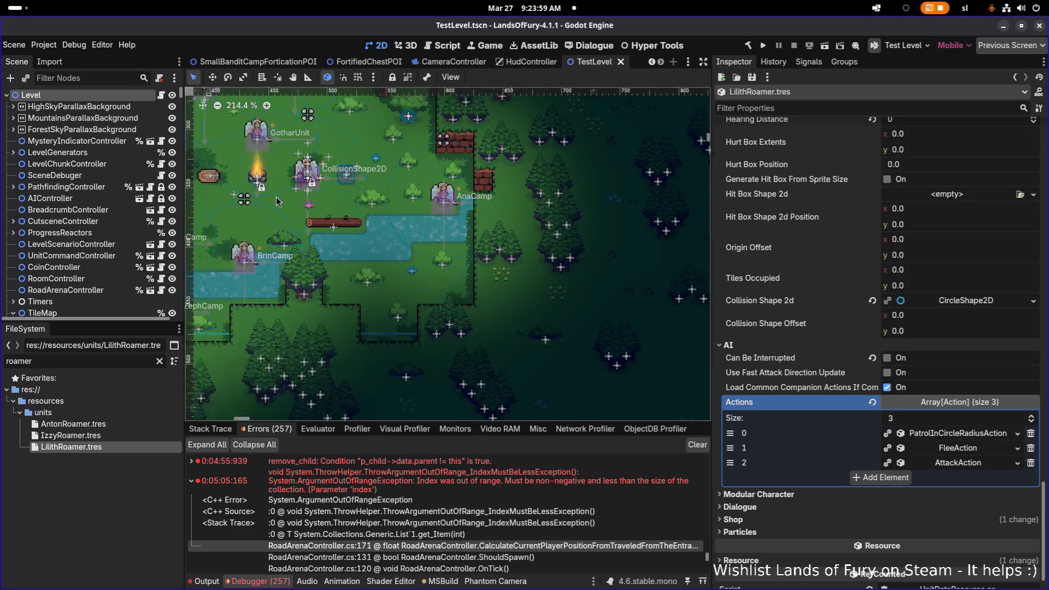
pyautogui.scroll(-4, 306, 204)
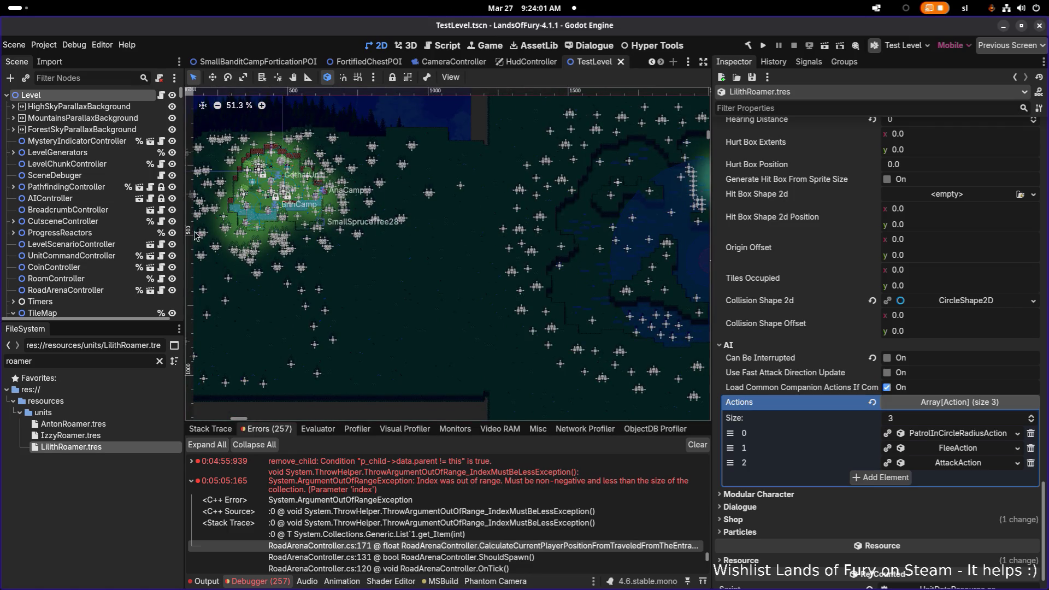
pyautogui.scroll(-10, 109, 122)
pyautogui.click(118, 80)
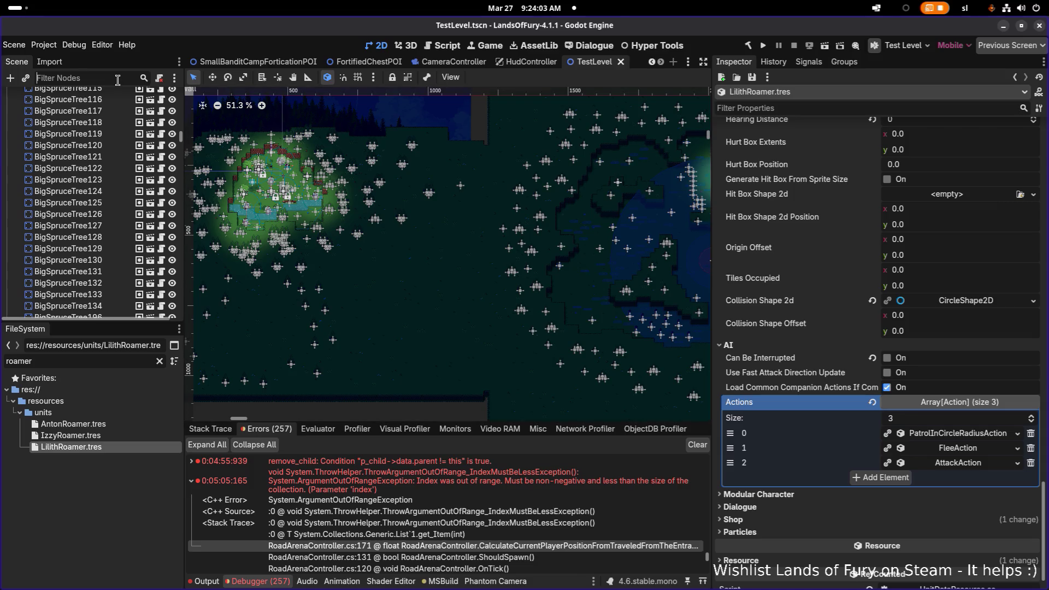
# Step: Filter the scene tree by 'spawn' and set Spawn3's Amount and Max Active Entities to 0
pyautogui.write('spawn')
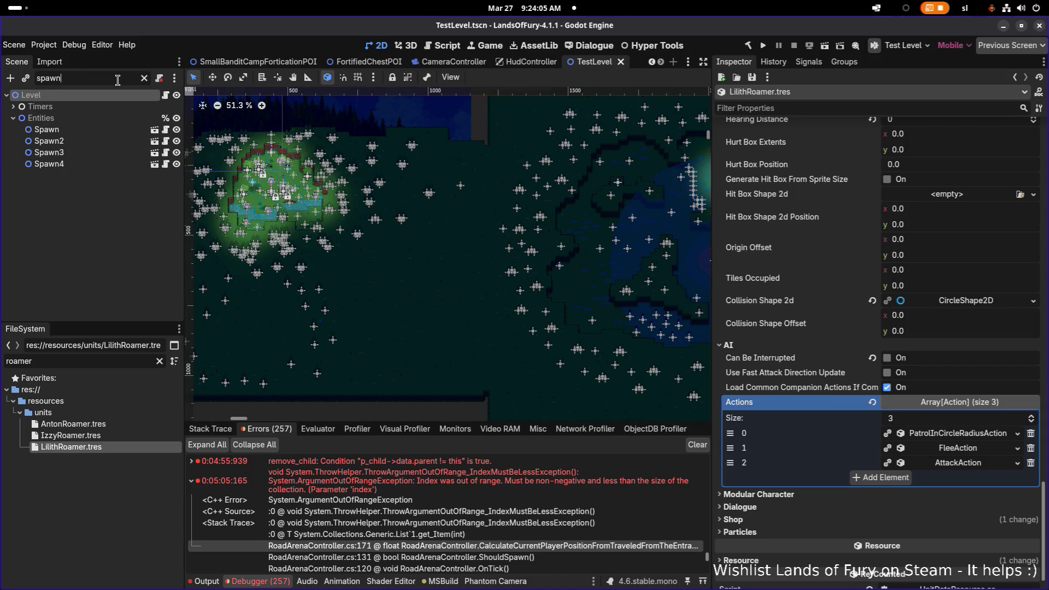
pyautogui.click(121, 152)
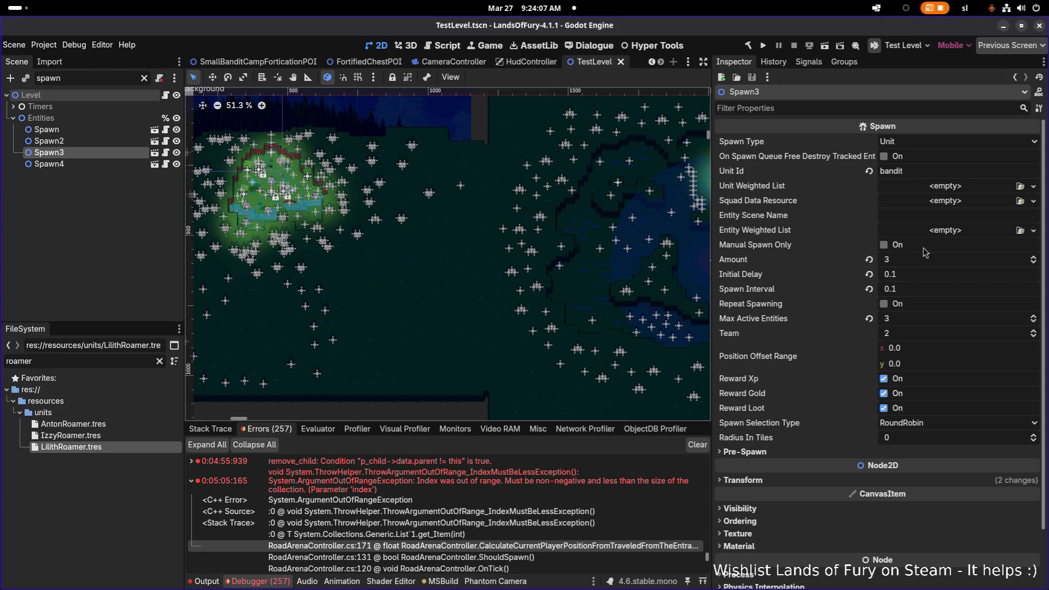
pyautogui.click(925, 264)
pyautogui.write('0')
pyautogui.press('Return')
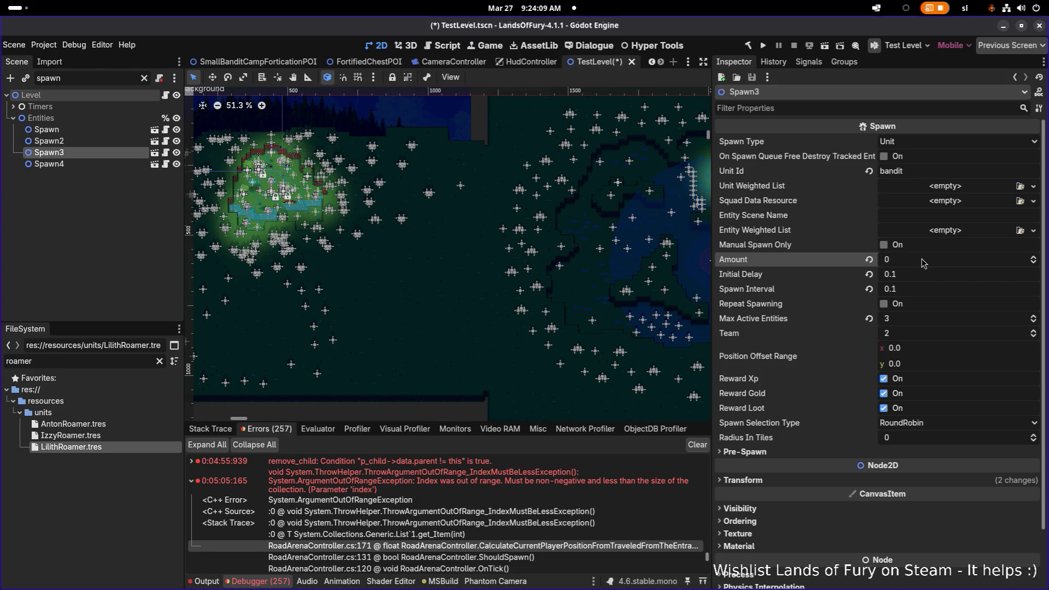
pyautogui.click(920, 320)
pyautogui.write('0')
pyautogui.press('Return')
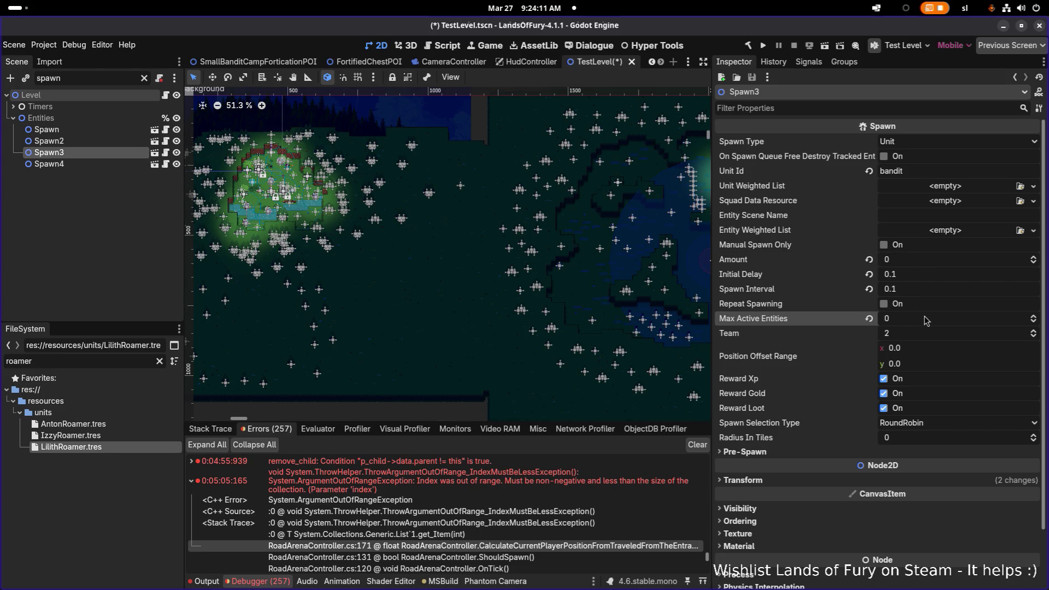
# Step: Set Spawn4's Amount and Max Active Entities to 0, save TestLevel, and clear the node filter
pyautogui.click(100, 163)
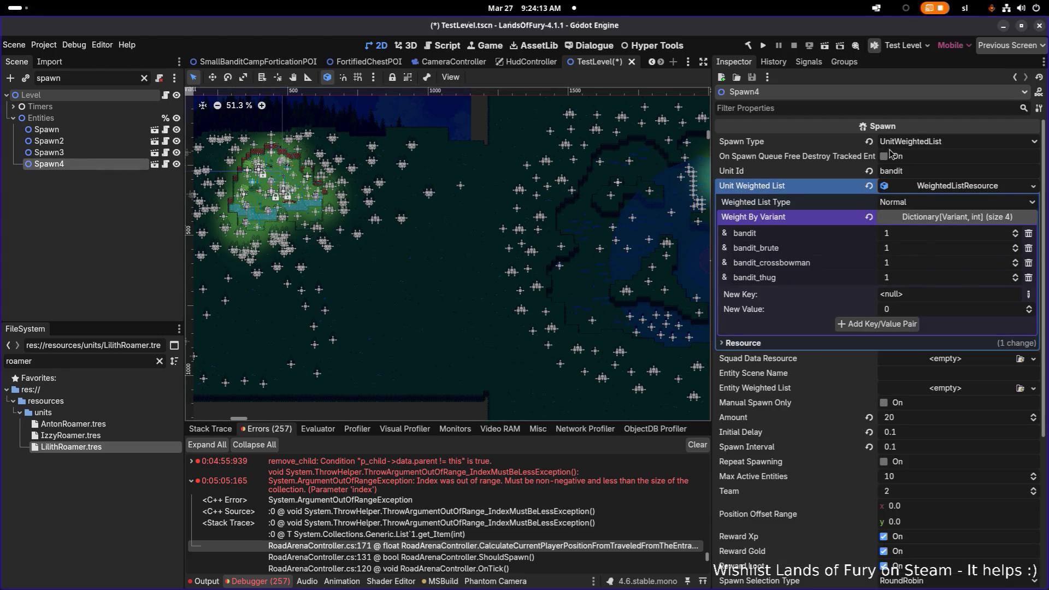
pyautogui.scroll(-5, 902, 323)
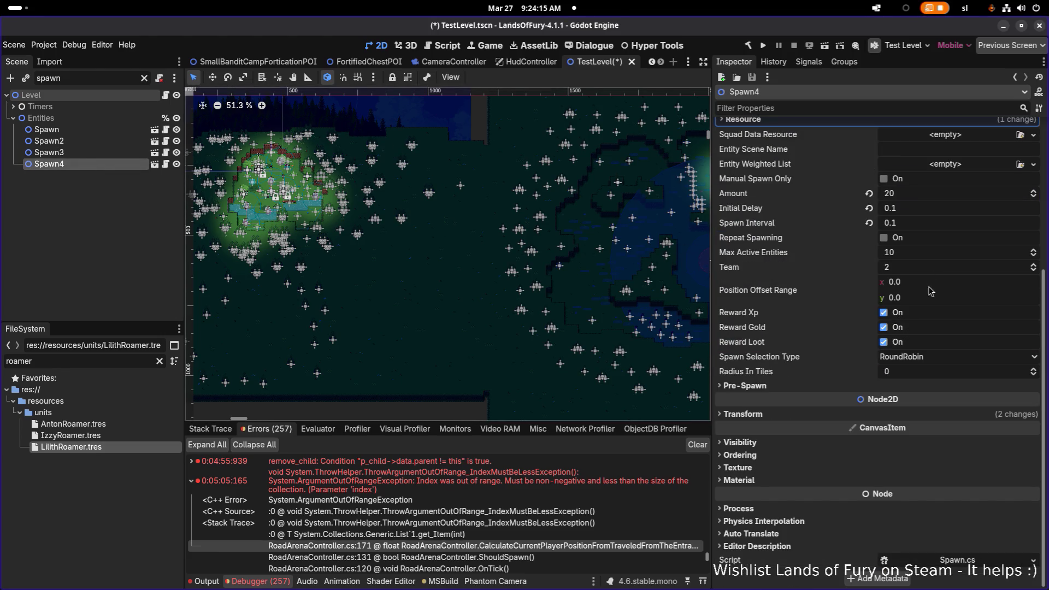
pyautogui.click(955, 197)
pyautogui.write('0')
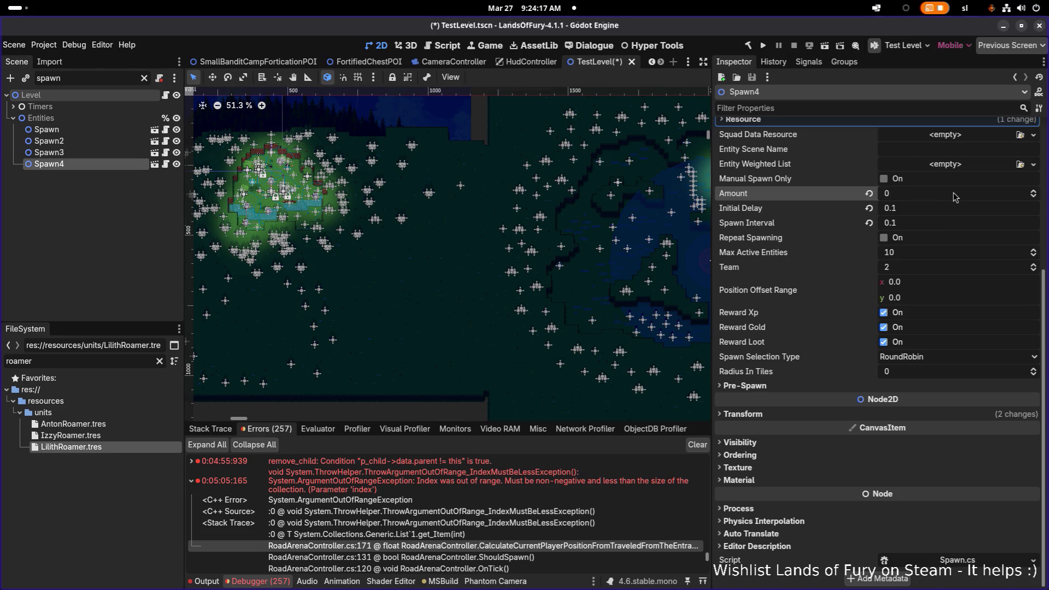
pyautogui.click(921, 259)
pyautogui.write('0')
pyautogui.press('Return')
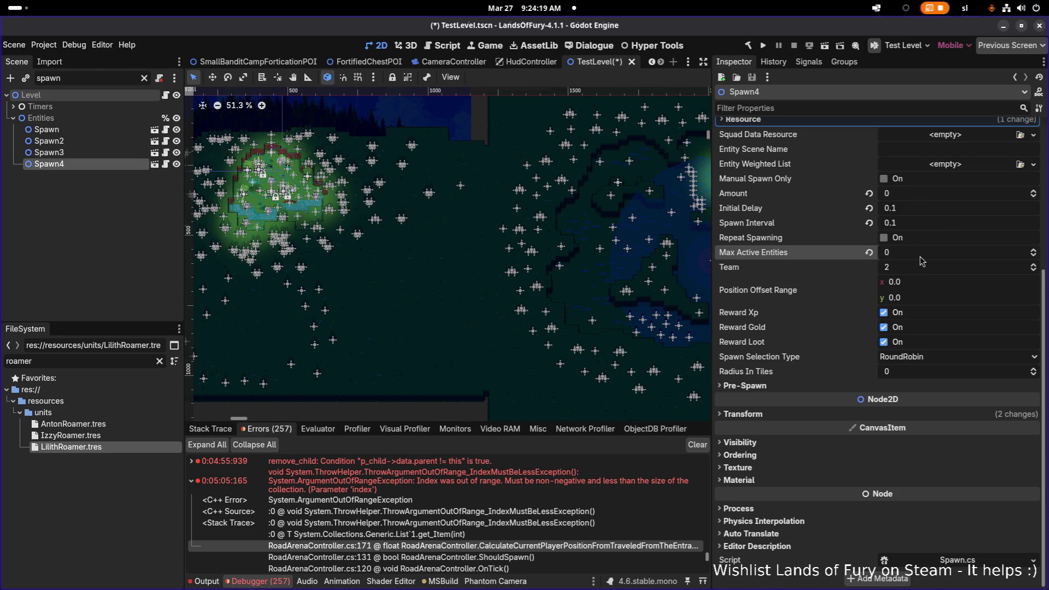
pyautogui.hotkey('ctrl', 's')
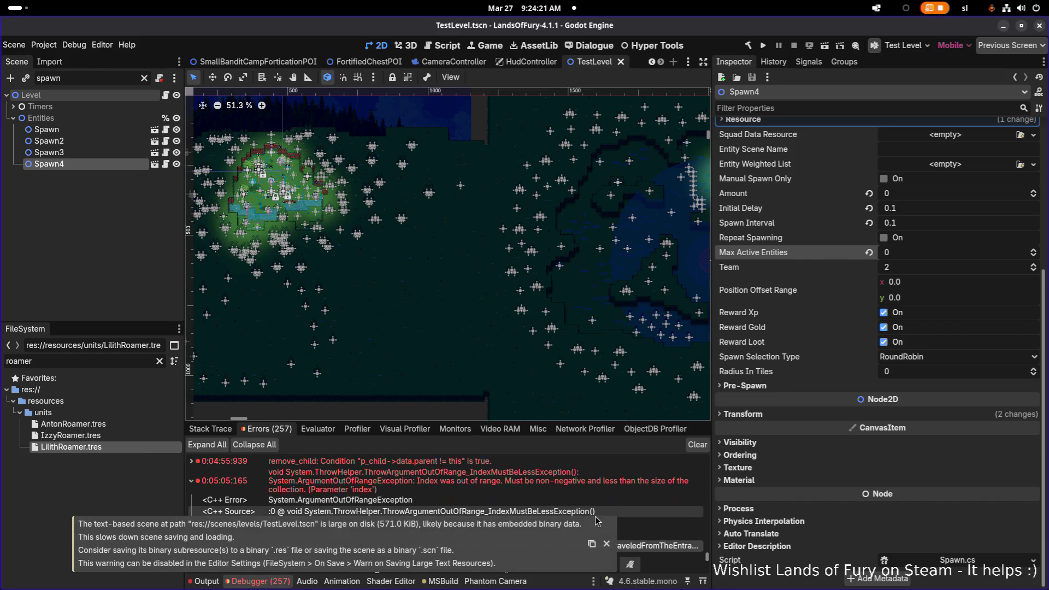
pyautogui.scroll(1, 253, 295)
pyautogui.click(253, 295)
pyautogui.click(160, 81)
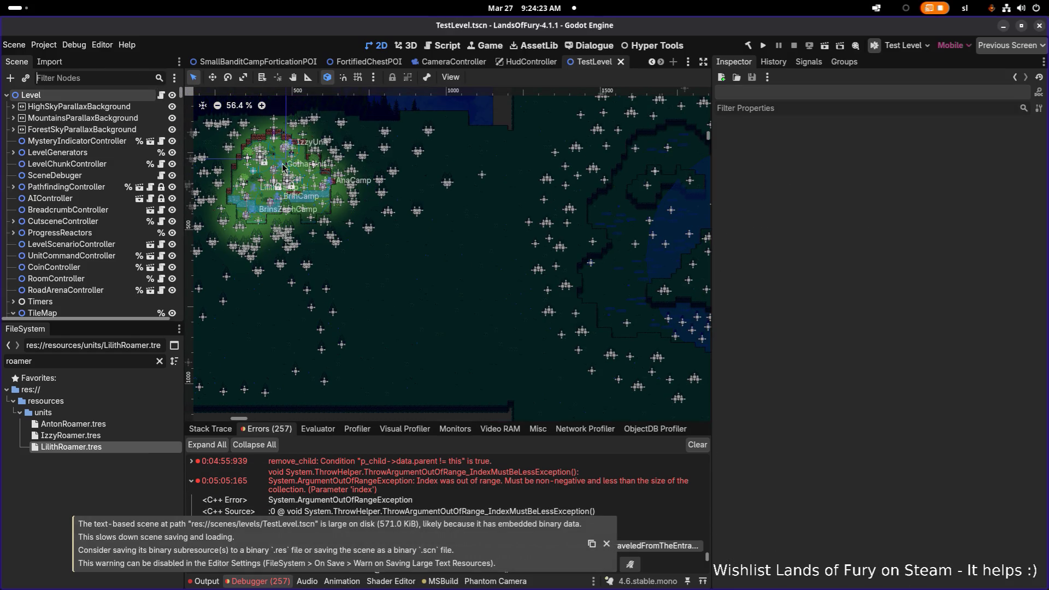
# Step: Locate and select IzzyPOI.tscn in the POIs folder of the FileSystem
pyautogui.scroll(-6, 499, 218)
pyautogui.click(116, 358)
pyautogui.doubleClick(116, 358)
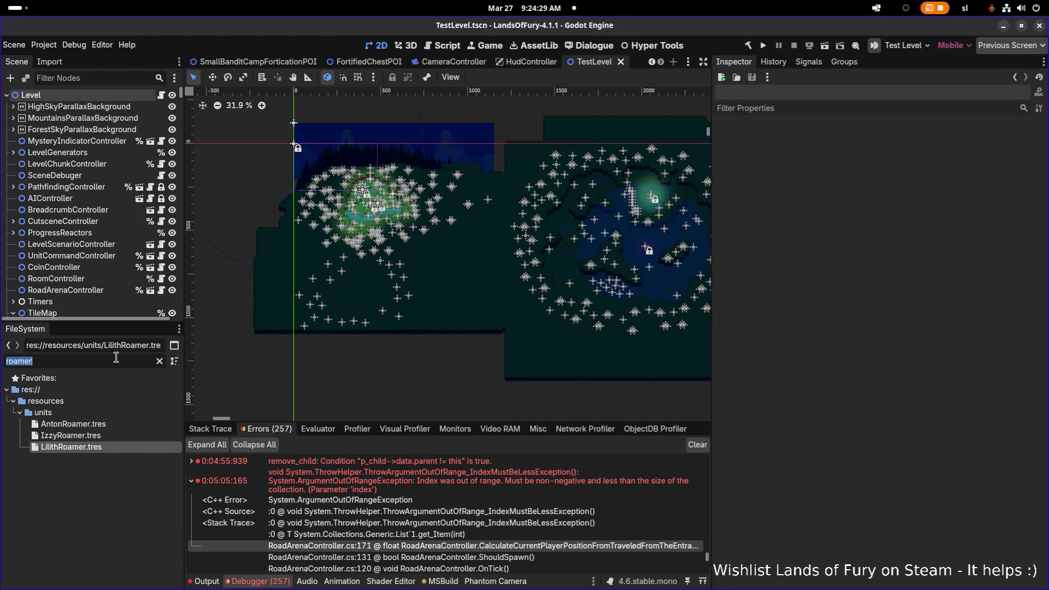
pyautogui.write('roam')
pyautogui.doubleClick(115, 358)
pyautogui.write('izzyp')
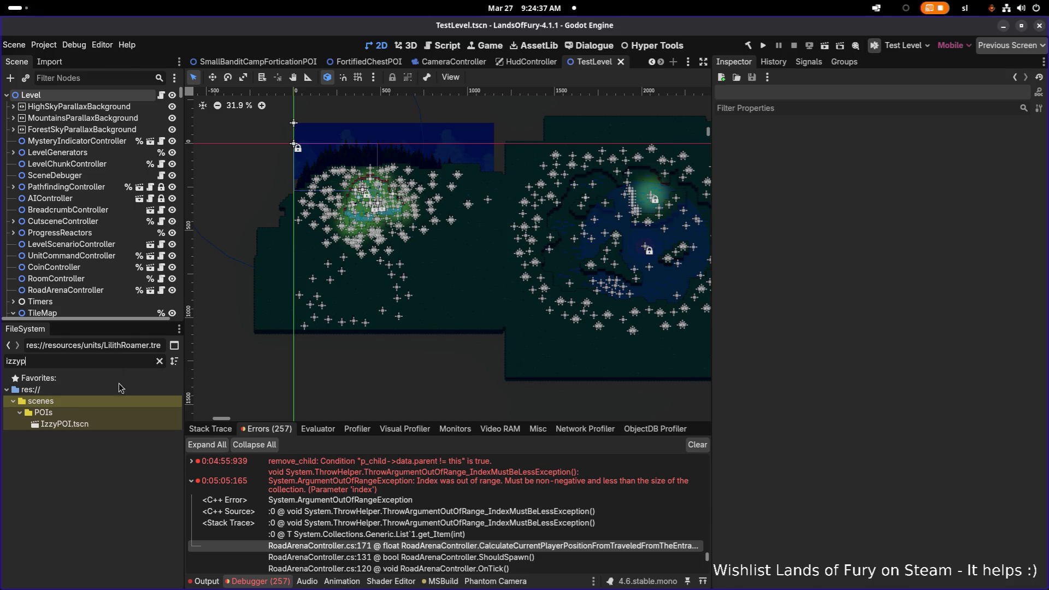
pyautogui.click(110, 423)
pyautogui.click(161, 362)
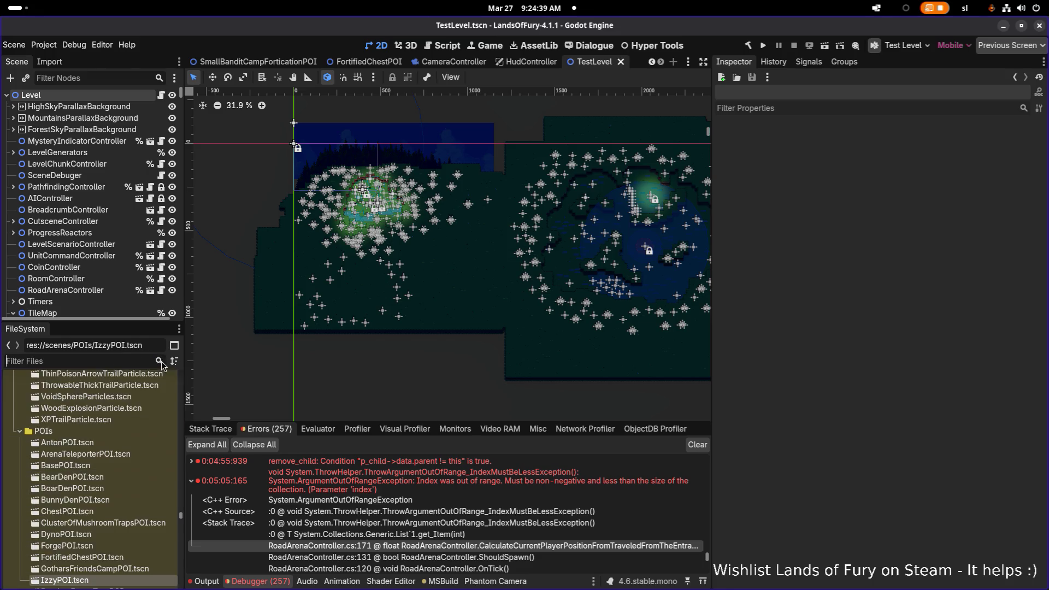
pyautogui.scroll(-4, 125, 468)
pyautogui.click(114, 463)
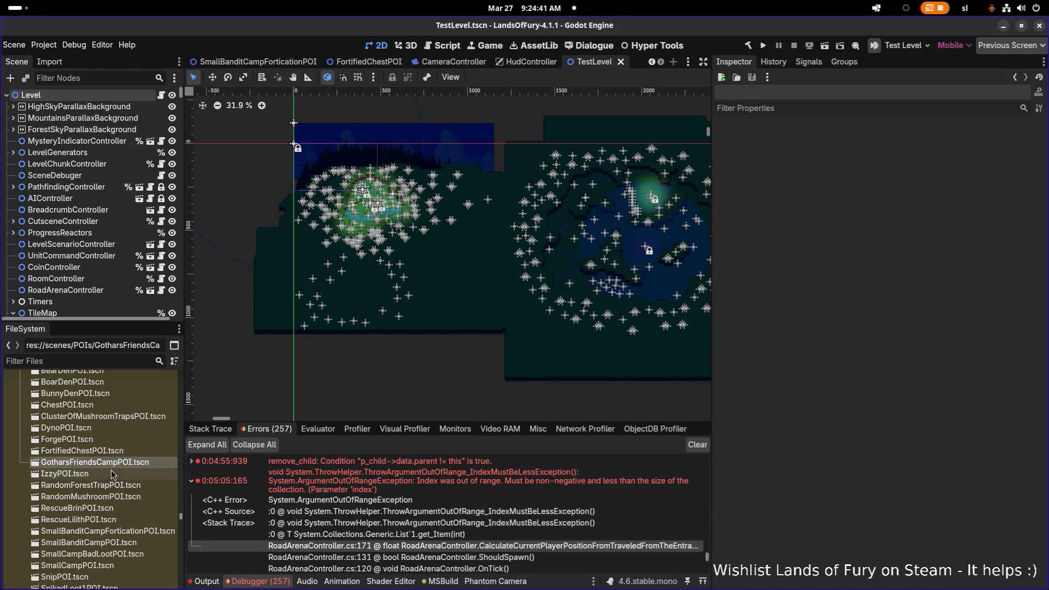
pyautogui.click(113, 474)
# Step: Duplicate IzzyPOI.tscn as LilithPOI.tscn and open the new scene
pyautogui.hotkey('ctrl', 'd')
pyautogui.press('Right')
pyautogui.press('Left')
pyautogui.press('Left')
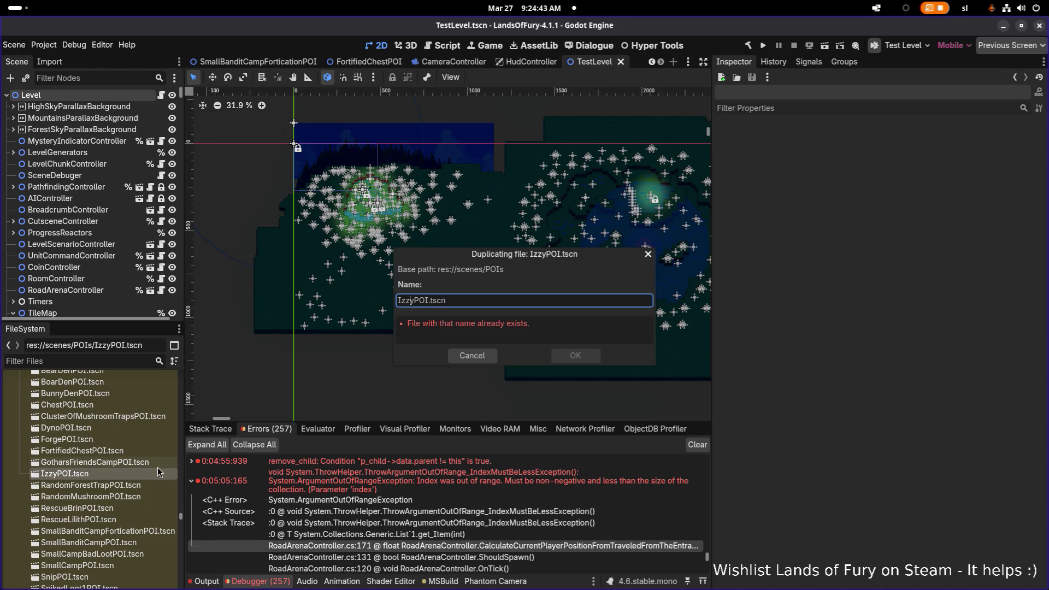
pyautogui.hotkey('shift', 'Home')
pyautogui.write('Lilith')
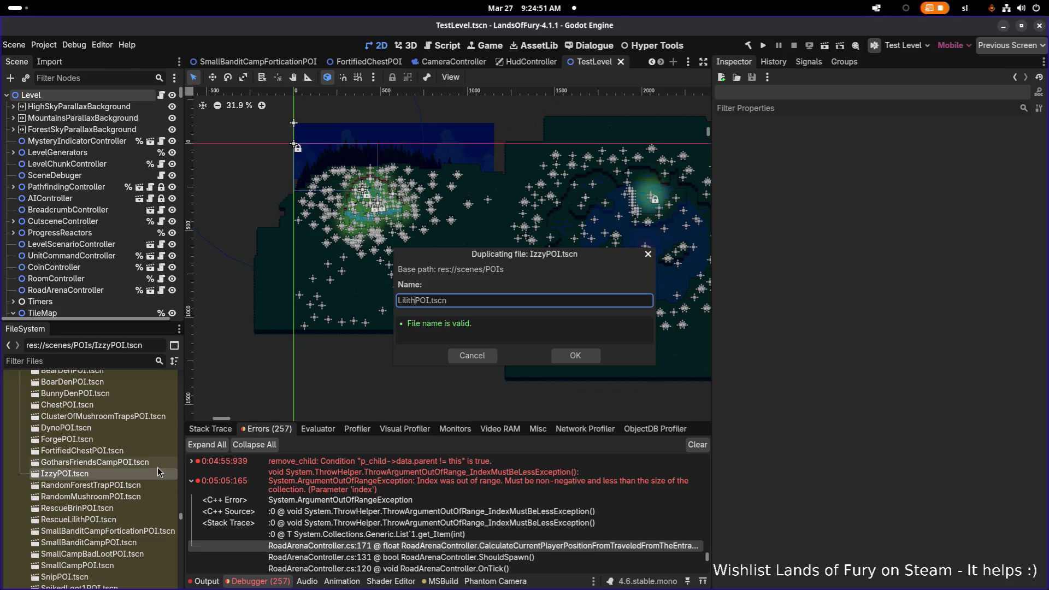
pyautogui.press('Return')
pyautogui.doubleClick(132, 485)
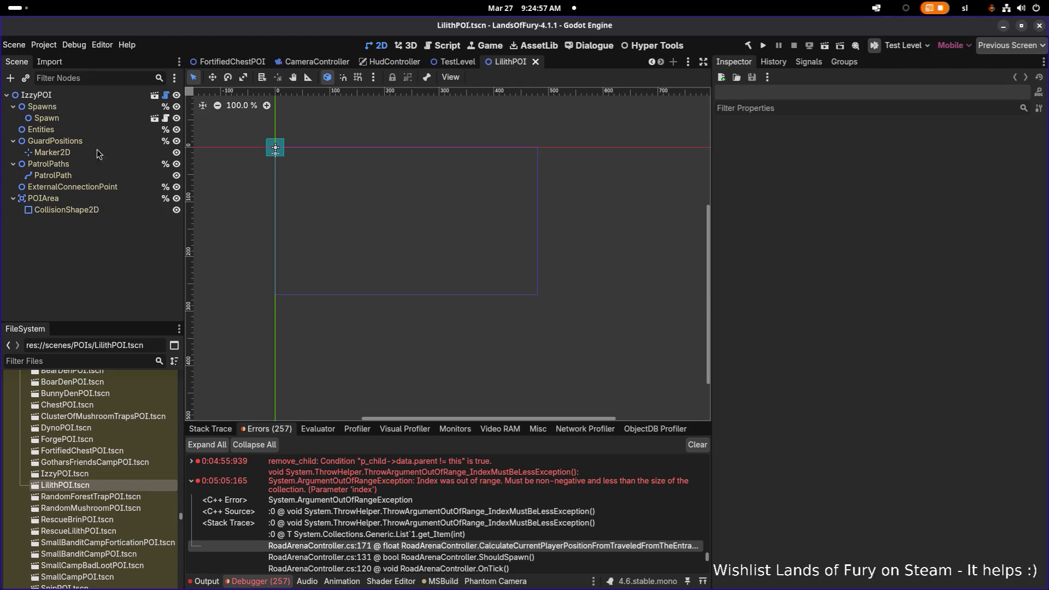
# Step: Rename the scene's root node from IzzyPOI to LilithPOI
pyautogui.click(80, 99)
pyautogui.press('F2')
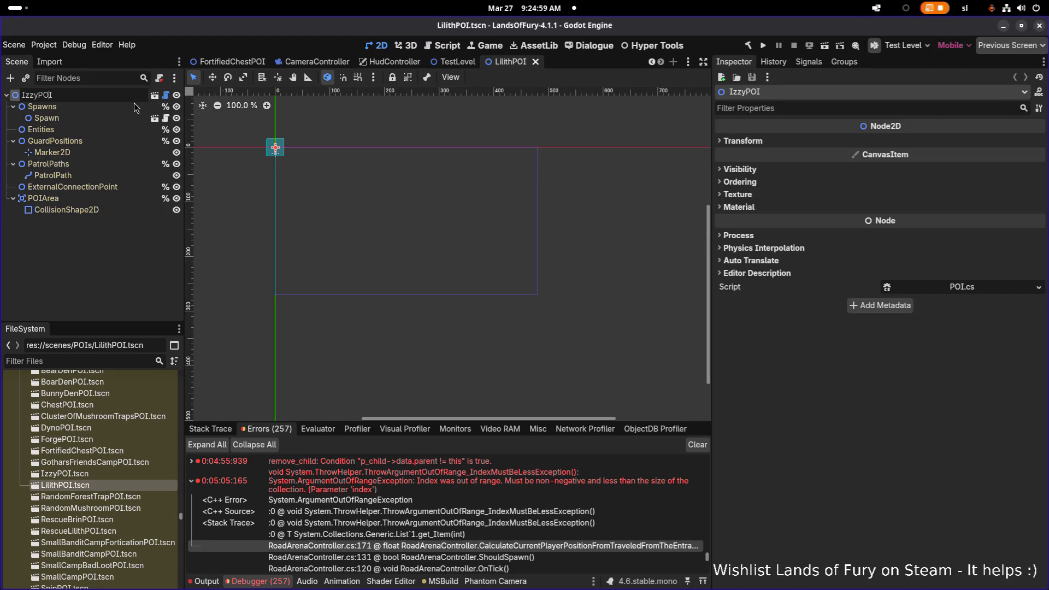
pyautogui.hotkey('shift', 'Home')
pyautogui.write('Lilith')
pyautogui.press('Return')
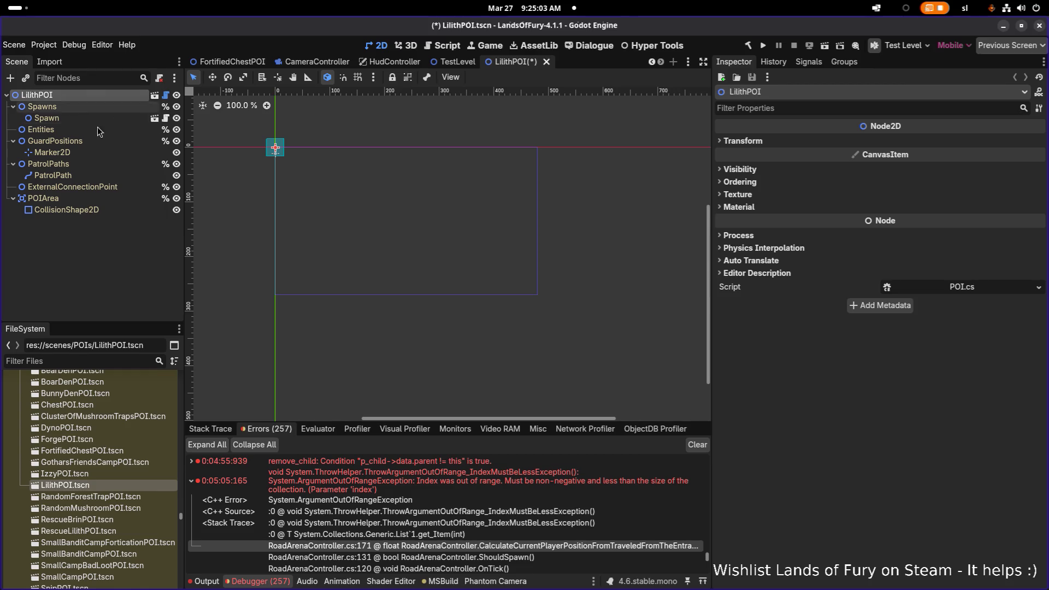
# Step: Change the Spawn node's Unit Id from izzy_roamer to lilith_roamer
pyautogui.click(94, 140)
pyautogui.click(98, 117)
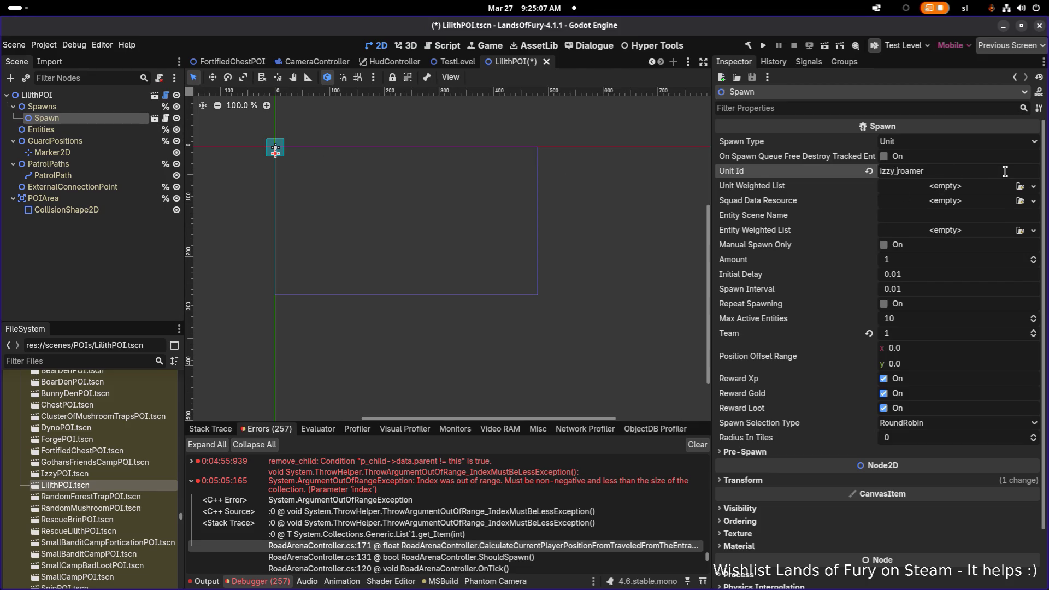
pyautogui.press('BackSpace')
pyautogui.press('BackSpace')
pyautogui.press('BackSpace')
pyautogui.write('lilith')
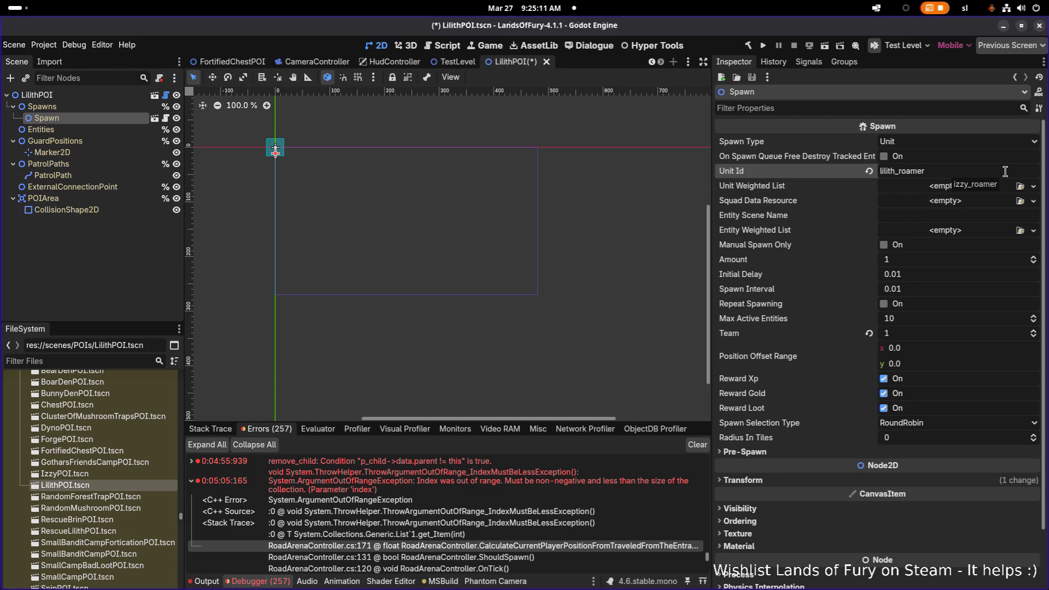
# Step: Save the LilithPOI scene
pyautogui.hotkey('ctrl', 's')
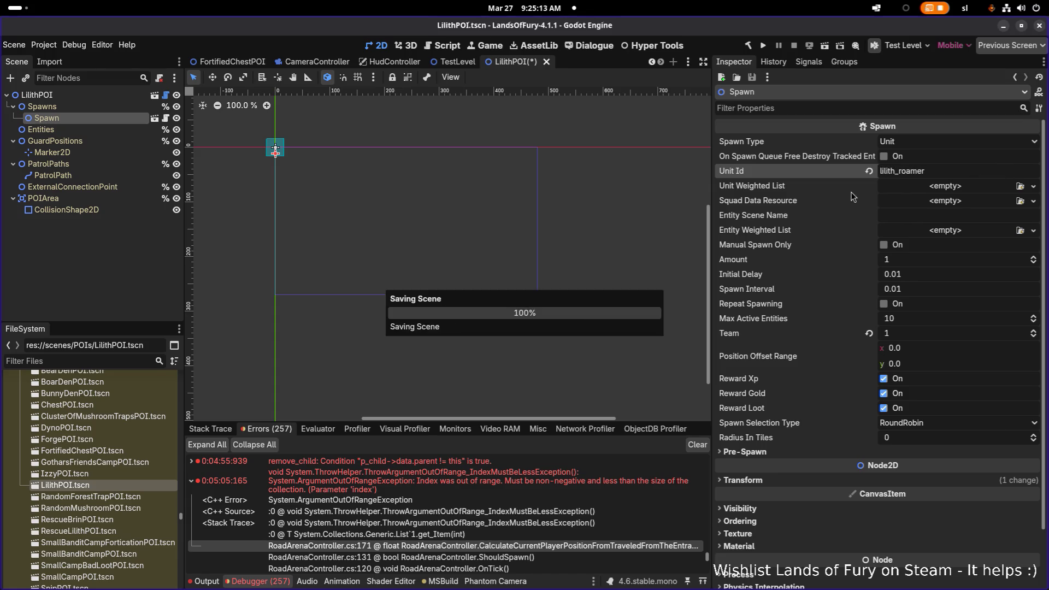
pyautogui.scroll(8, 275, 146)
pyautogui.scroll(3, 318, 159)
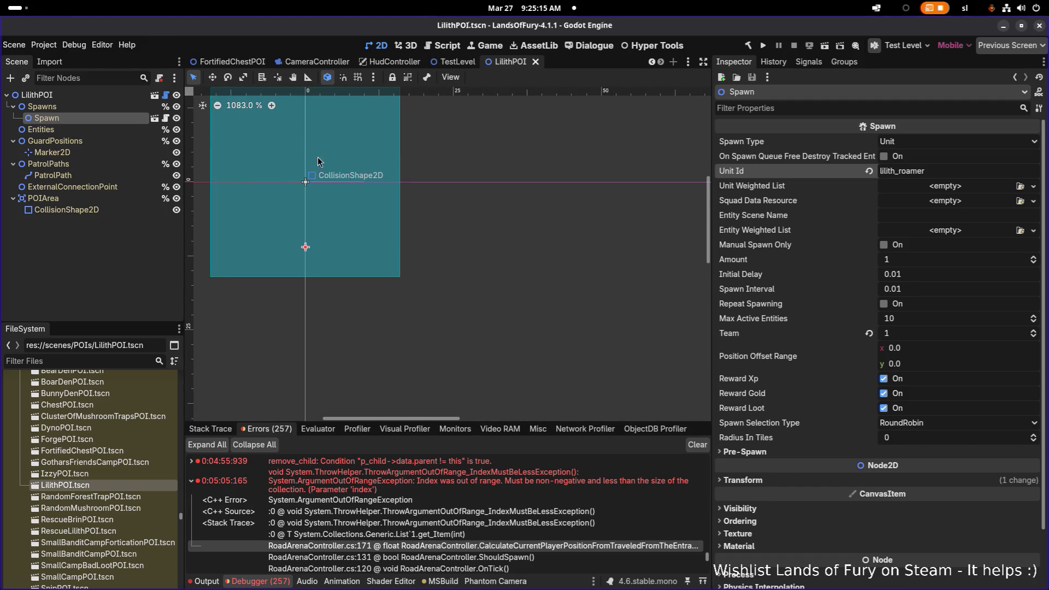
pyautogui.scroll(-6, 417, 180)
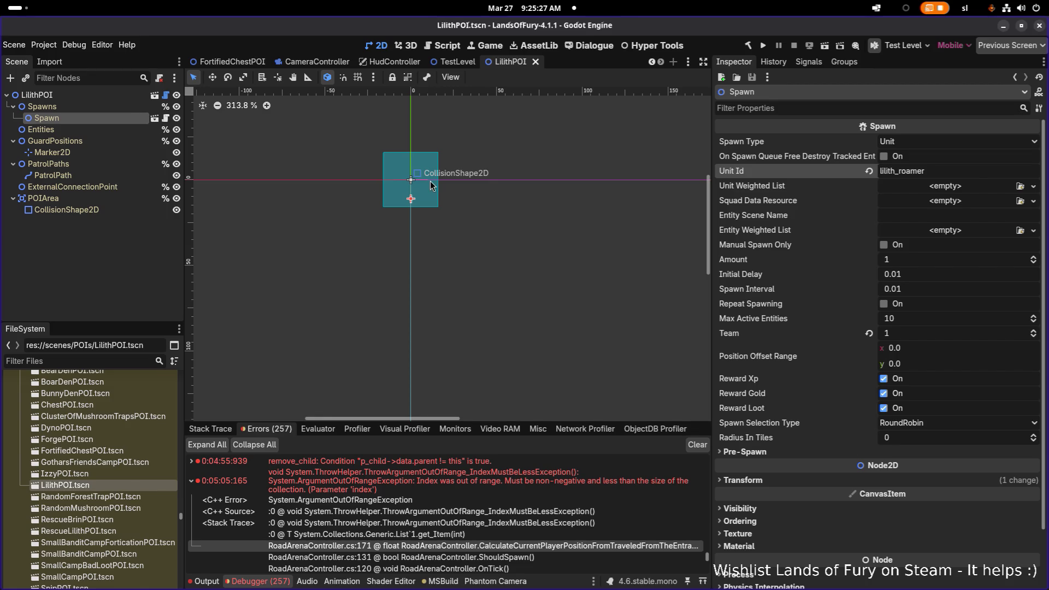
# Step: Clear the Spawn selection and try Quick Open for 'rainyroad', then cancel it
pyautogui.click(344, 240)
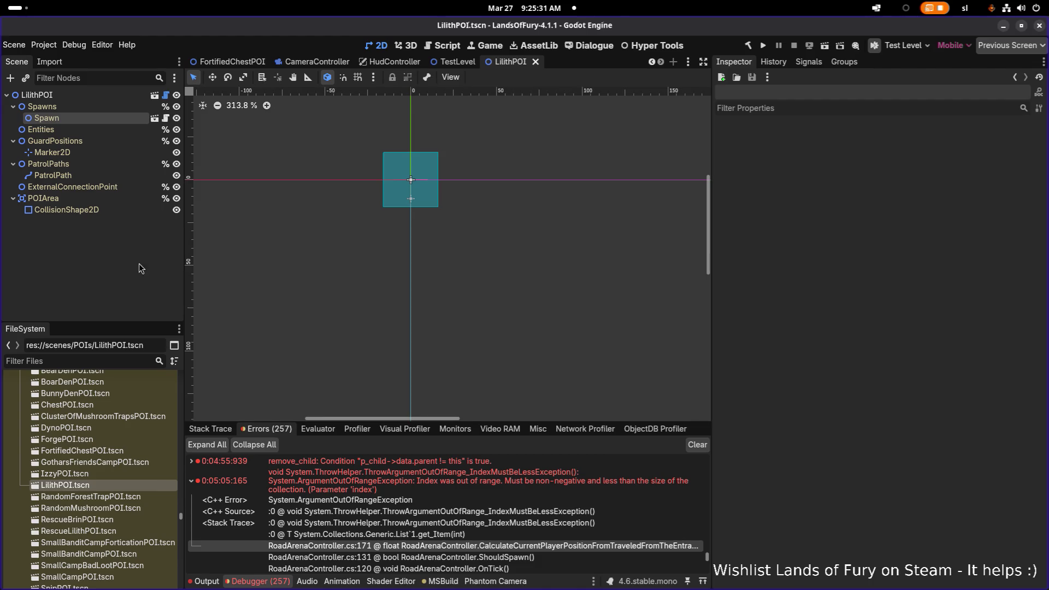
pyautogui.hotkey('ctrl', 'shift', 'o')
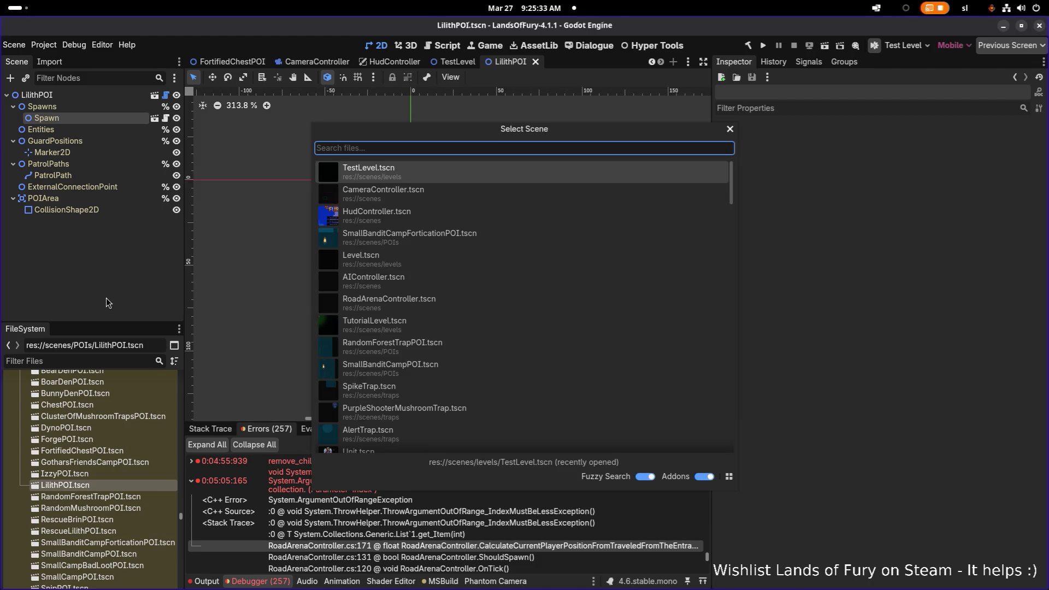
pyautogui.write('rainry')
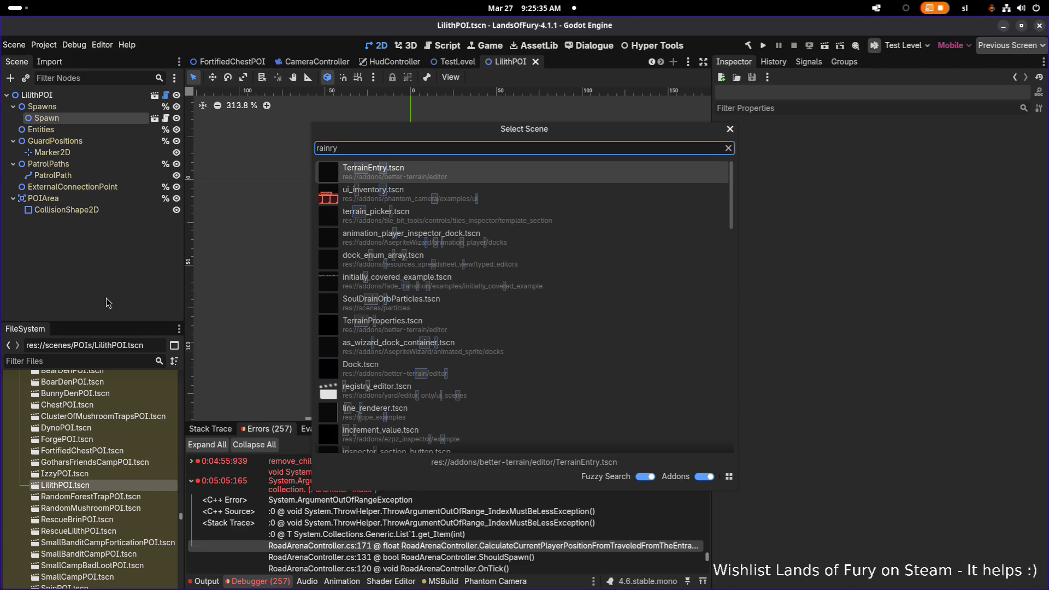
pyautogui.press('BackSpace')
pyautogui.press('BackSpace')
pyautogui.write('yroad')
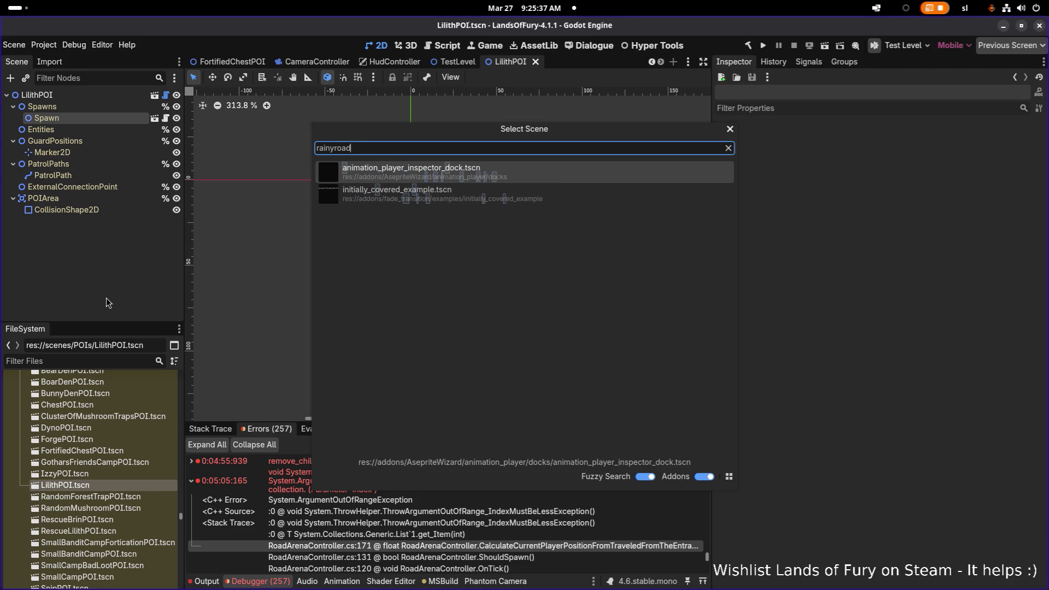
pyautogui.press('Escape')
# Step: Filter the FileSystem for 'rainy' and open RainyRoad1.tres
pyautogui.click(95, 362)
pyautogui.write('ra')
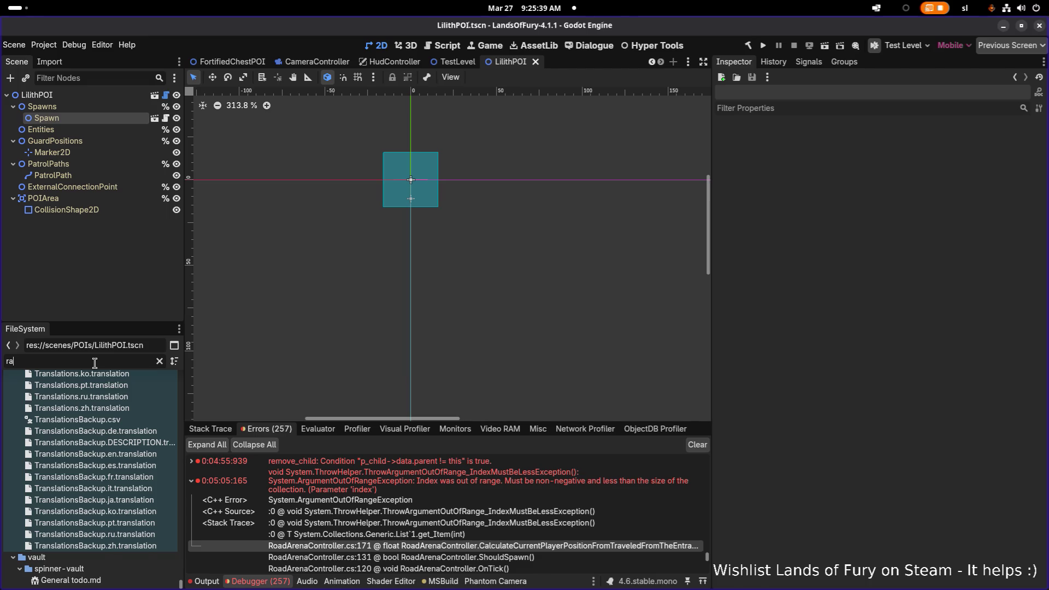
pyautogui.write('inyr')
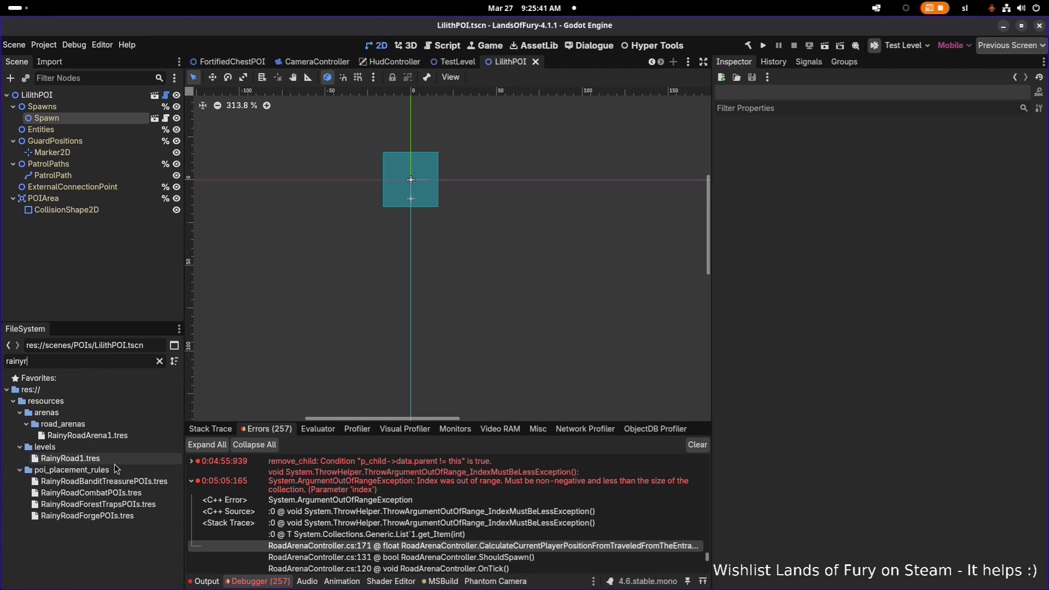
pyautogui.doubleClick(112, 458)
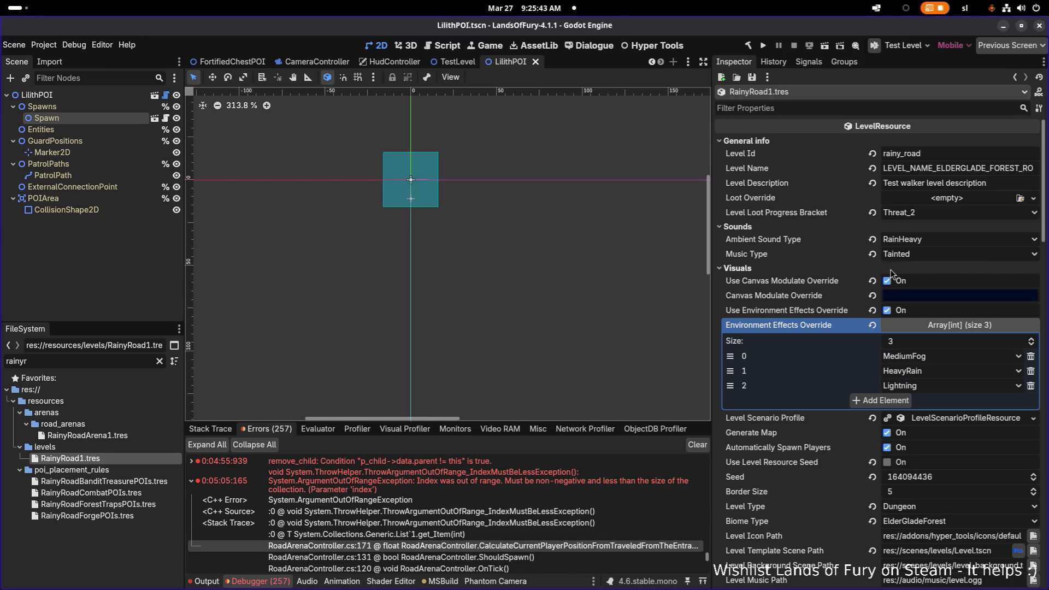
# Step: Delete element 1 from Conditional POIs and bring up element 0's resource options
pyautogui.scroll(-1, 891, 273)
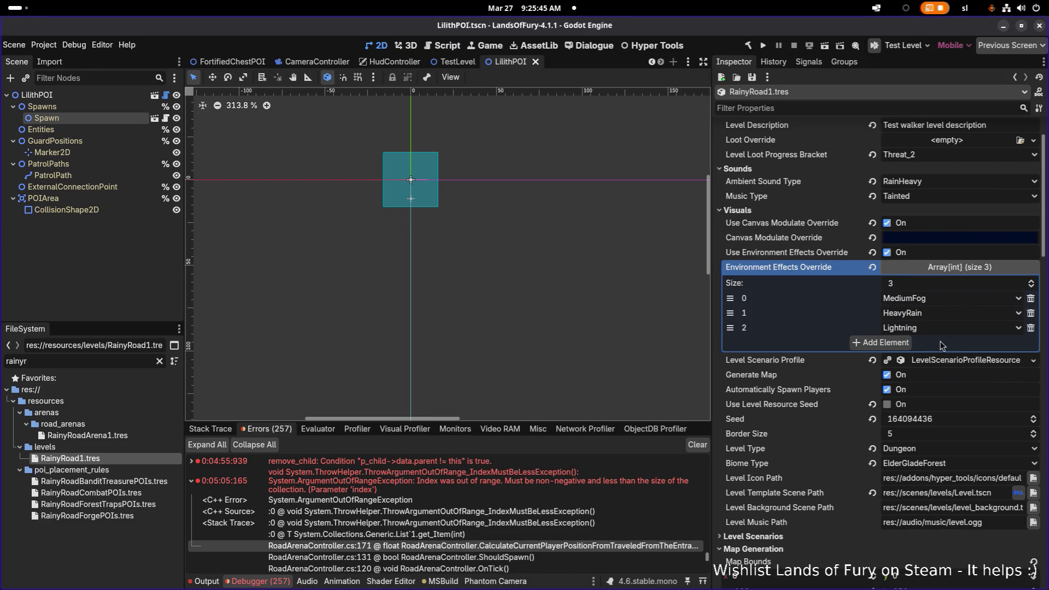
pyautogui.scroll(-1, 934, 359)
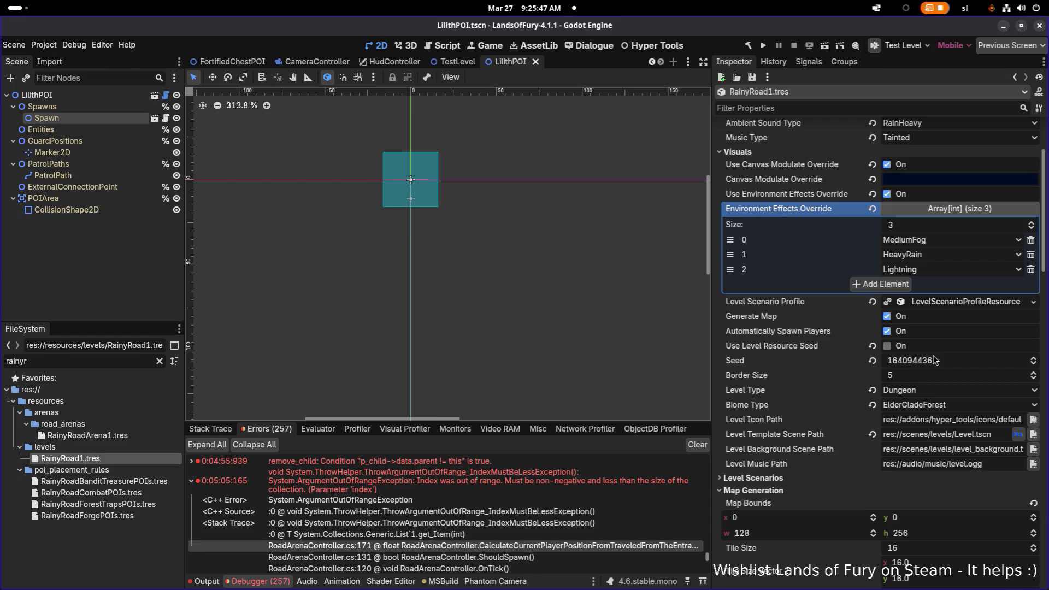
pyautogui.scroll(-10, 932, 360)
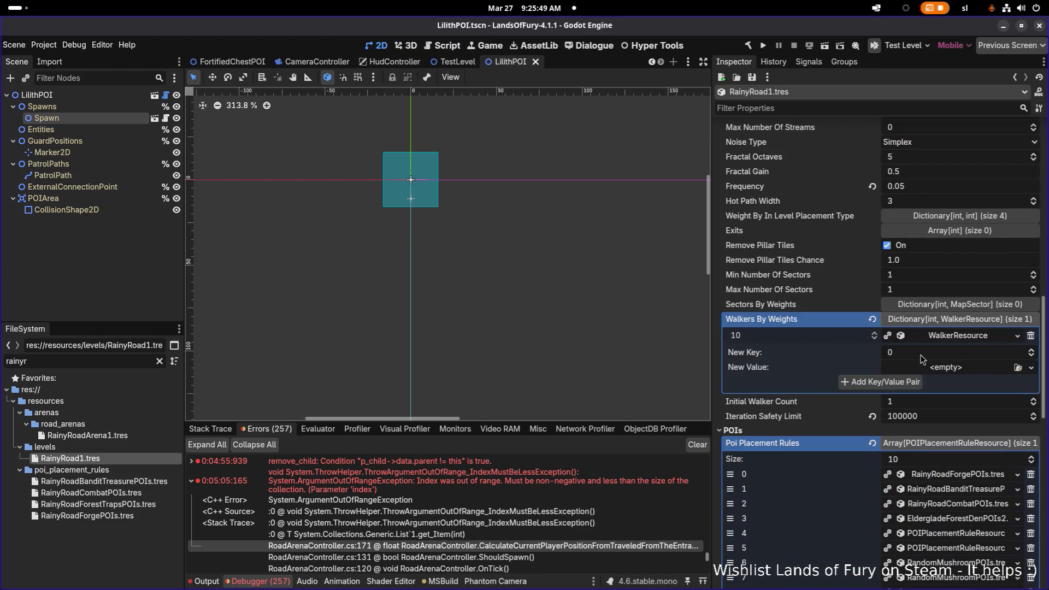
pyautogui.scroll(-4, 922, 359)
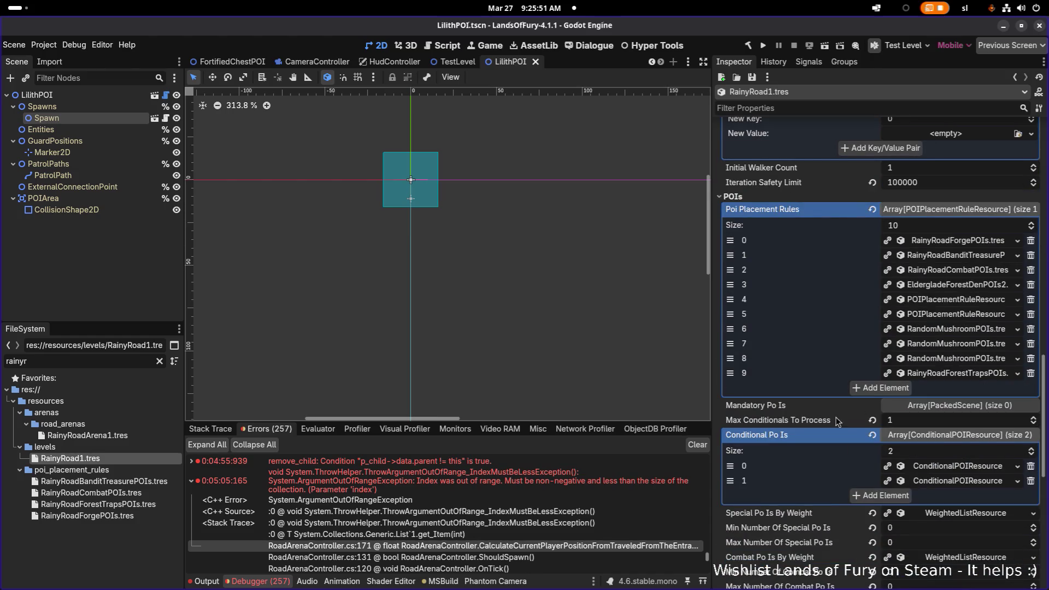
pyautogui.scroll(-2, 1032, 370)
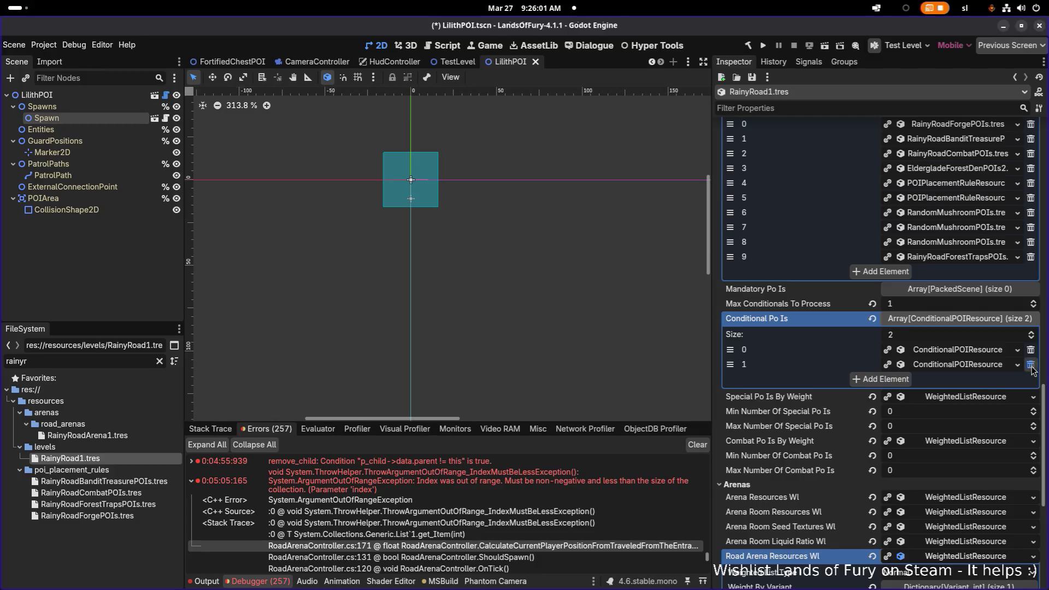
pyautogui.click(1030, 364)
pyautogui.click(986, 352)
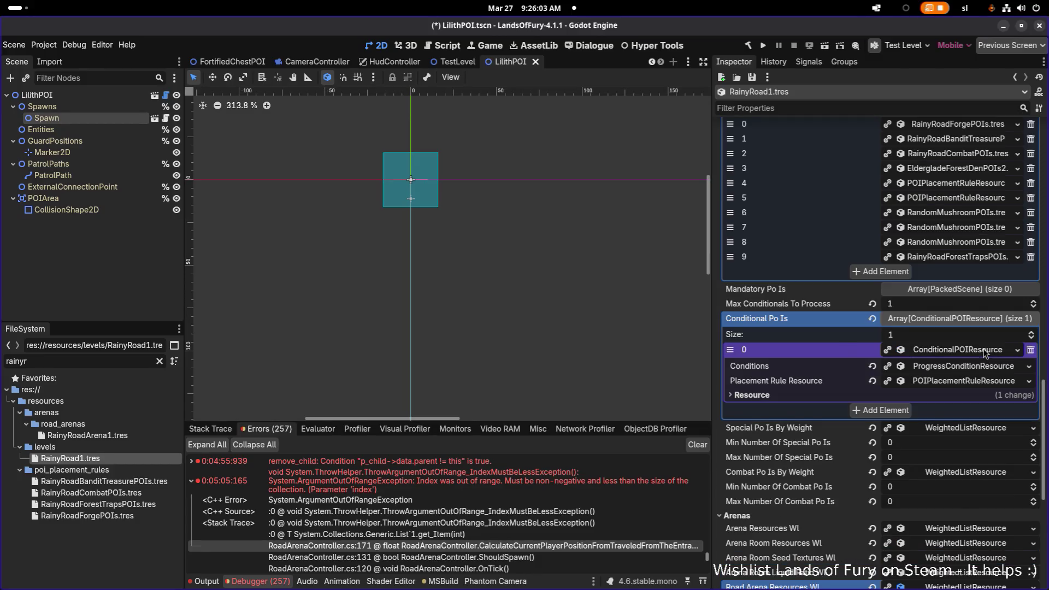
pyautogui.click(986, 352)
pyautogui.rightClick(986, 351)
# Step: Make conditional POI element 0 unique recursively, leaving IzzyPOI.tscn unchecked and shared
pyautogui.click(998, 429)
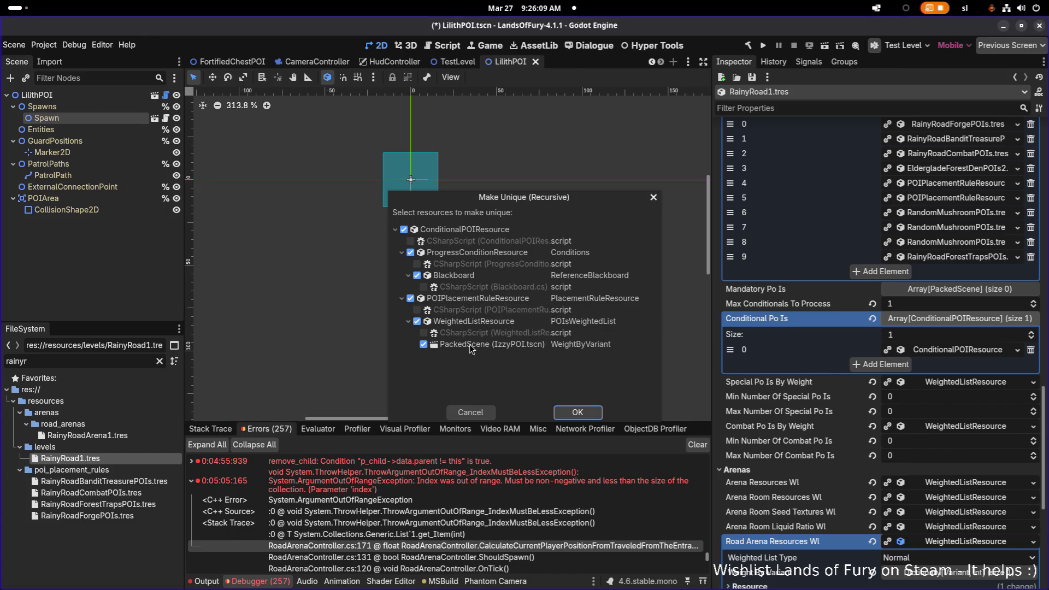
pyautogui.click(423, 344)
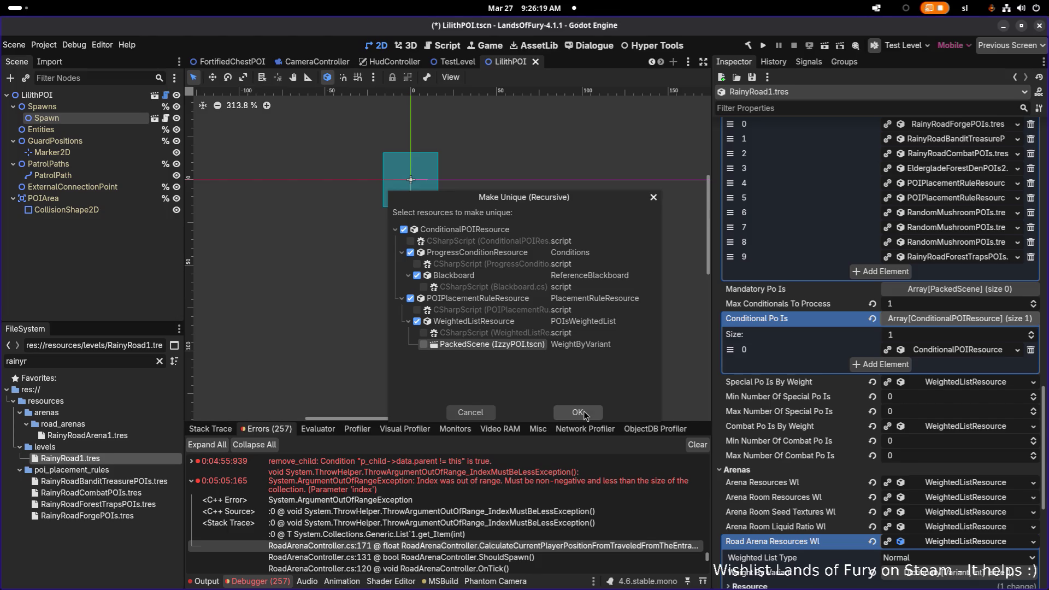
pyautogui.click(579, 412)
pyautogui.click(935, 352)
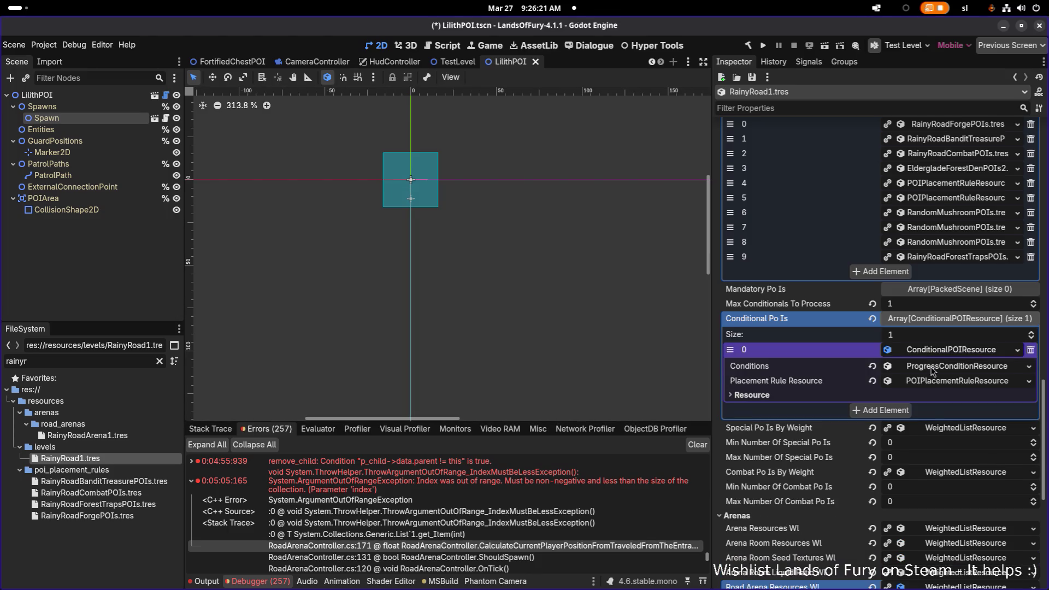
# Step: In the condition's Reference Blackboard values, add a bool key npc_unlocked_lilith
pyautogui.click(933, 371)
pyautogui.scroll(-3, 933, 371)
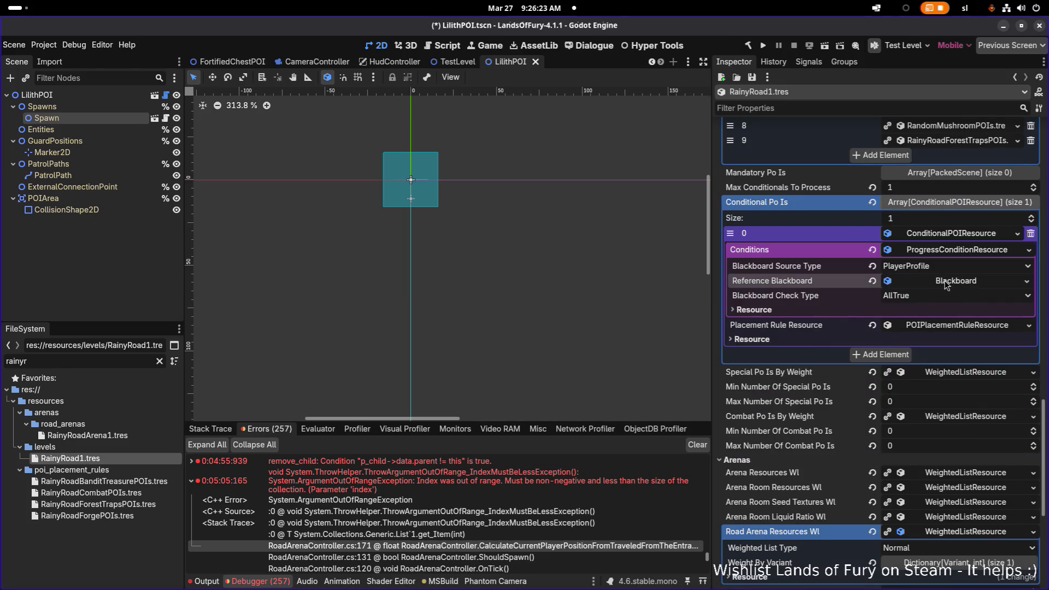
pyautogui.click(945, 282)
pyautogui.click(942, 294)
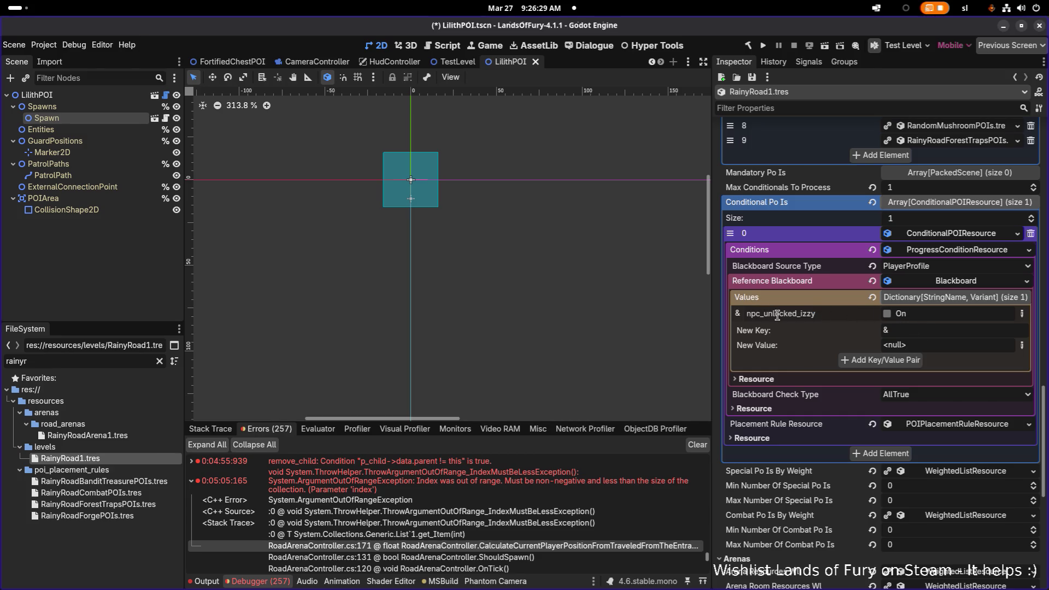
pyautogui.hotkey('shift', 'Tab')
pyautogui.write('npc_unlocked_izzy')
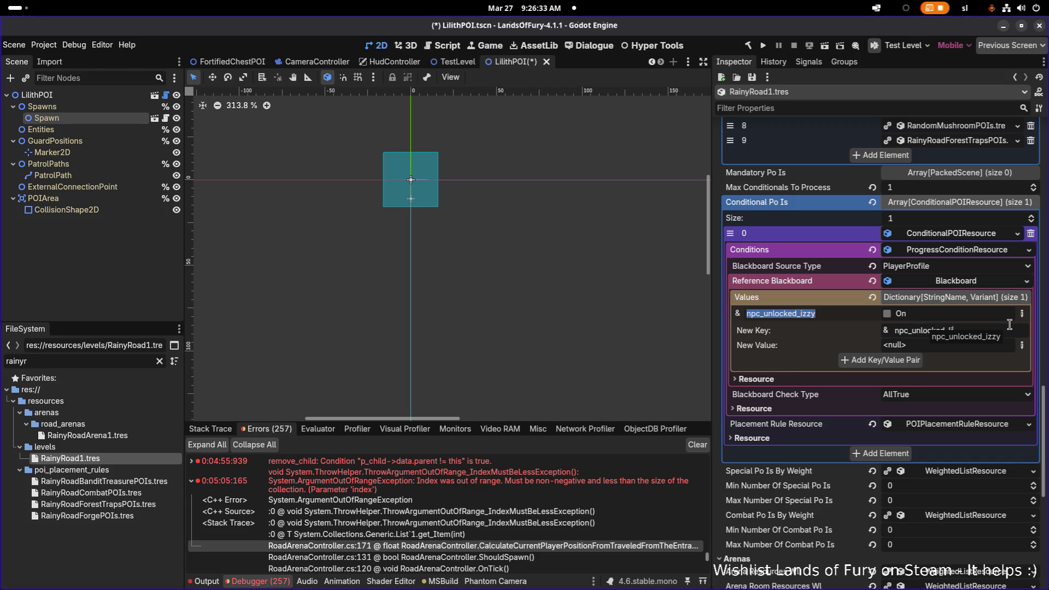
pyautogui.scroll(-2, 978, 312)
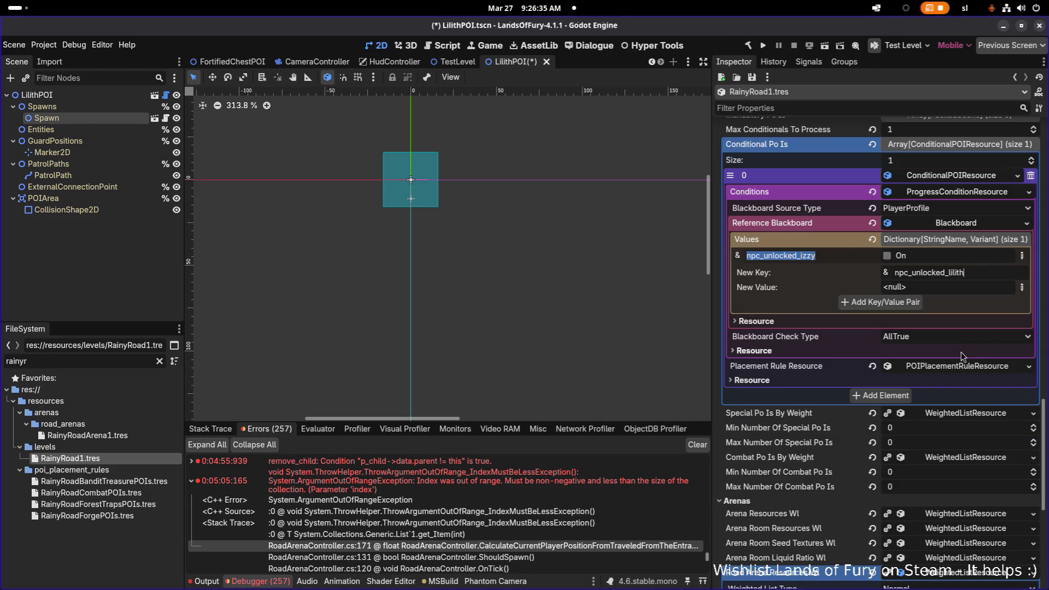
pyautogui.click(1021, 286)
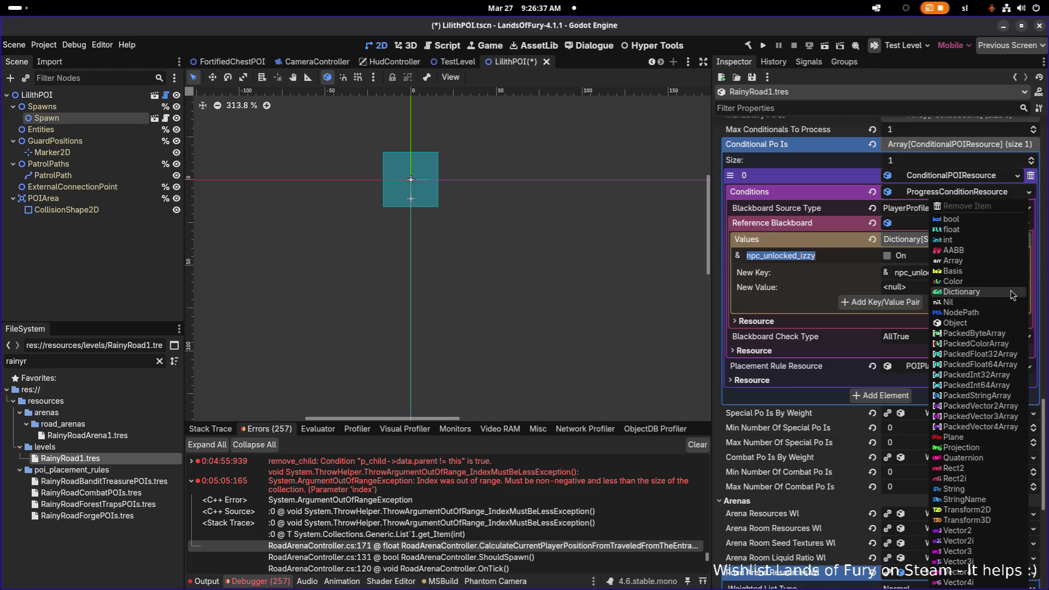
pyautogui.click(986, 221)
pyautogui.click(904, 303)
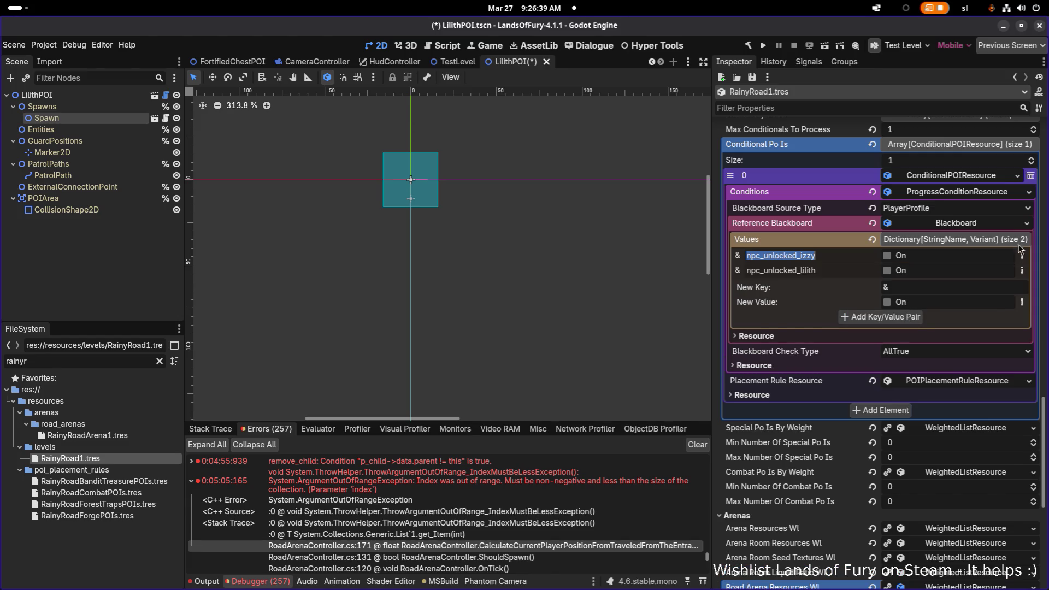
# Step: Remove the npc_unlocked_izzy entry and save with Ctrl+S
pyautogui.click(1021, 269)
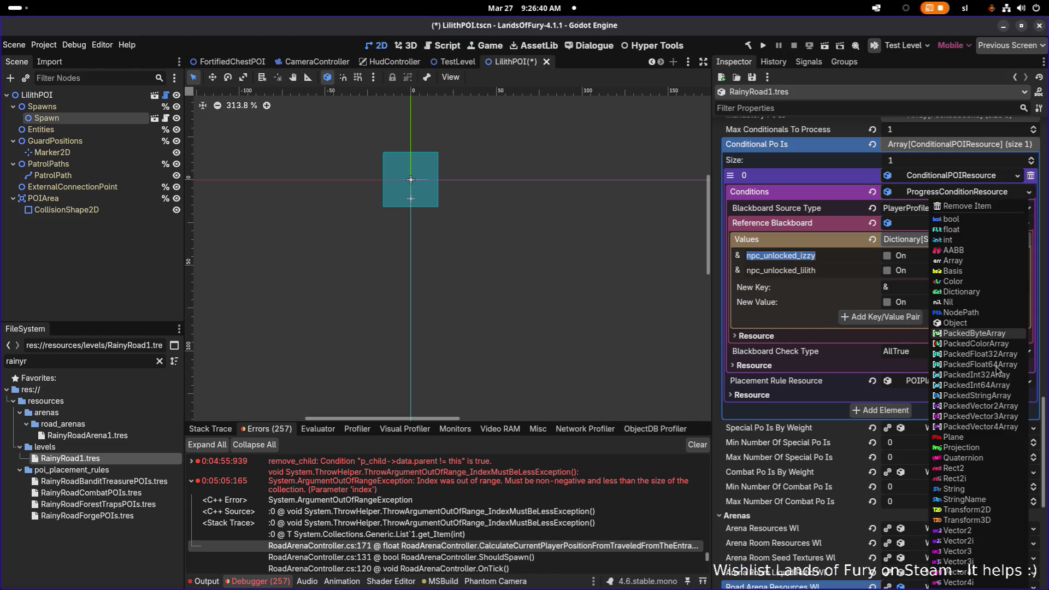
pyautogui.click(983, 210)
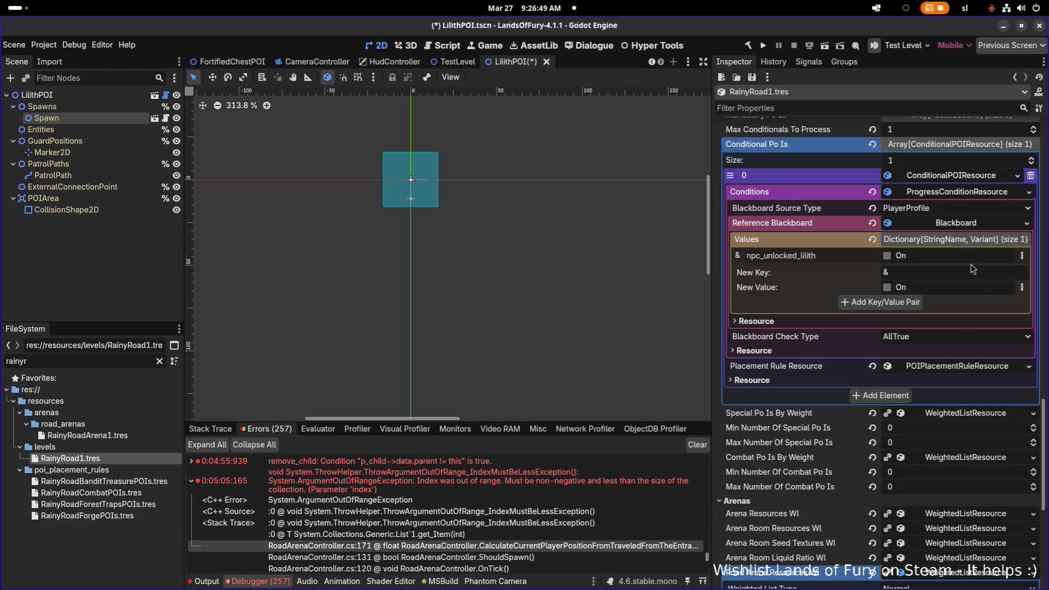
pyautogui.hotkey('ctrl', 's')
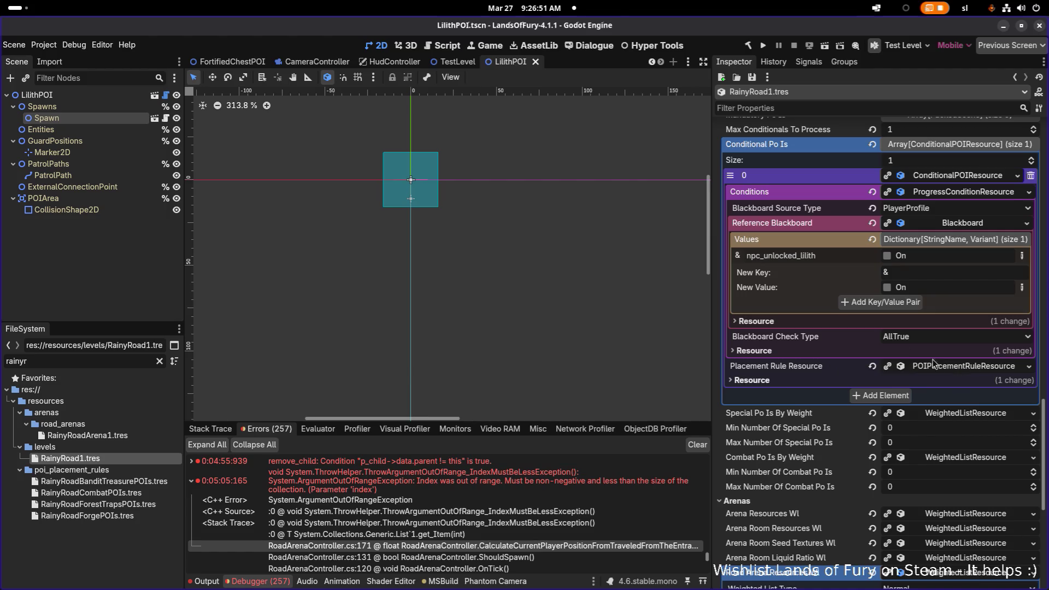
pyautogui.click(949, 367)
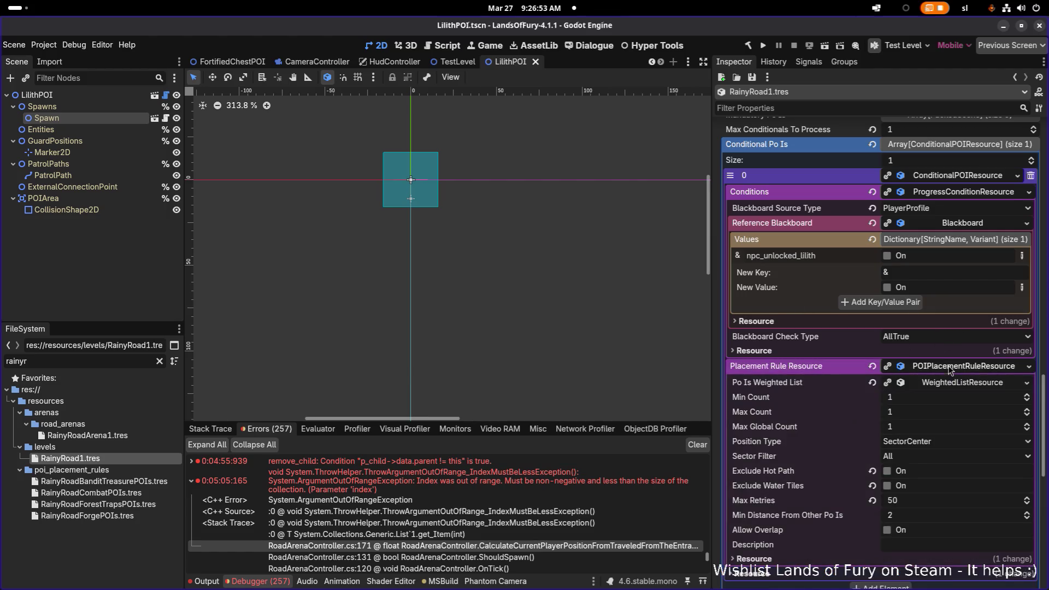
# Step: In Weight By Variant, add LilithPOI.tscn with weight 1 and delete the old entry
pyautogui.scroll(-2, 949, 371)
pyautogui.click(964, 326)
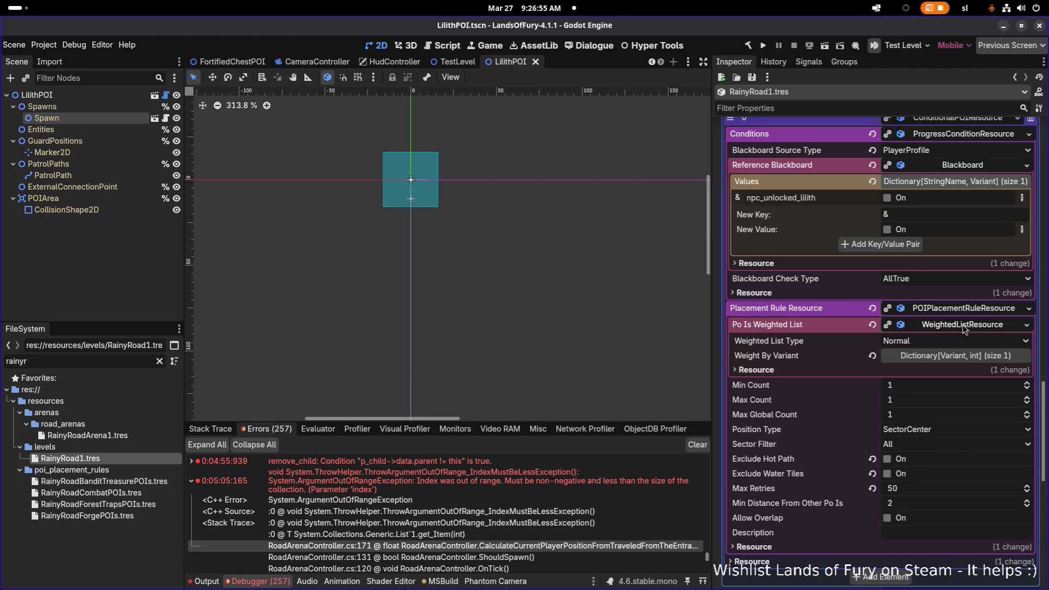
pyautogui.click(964, 354)
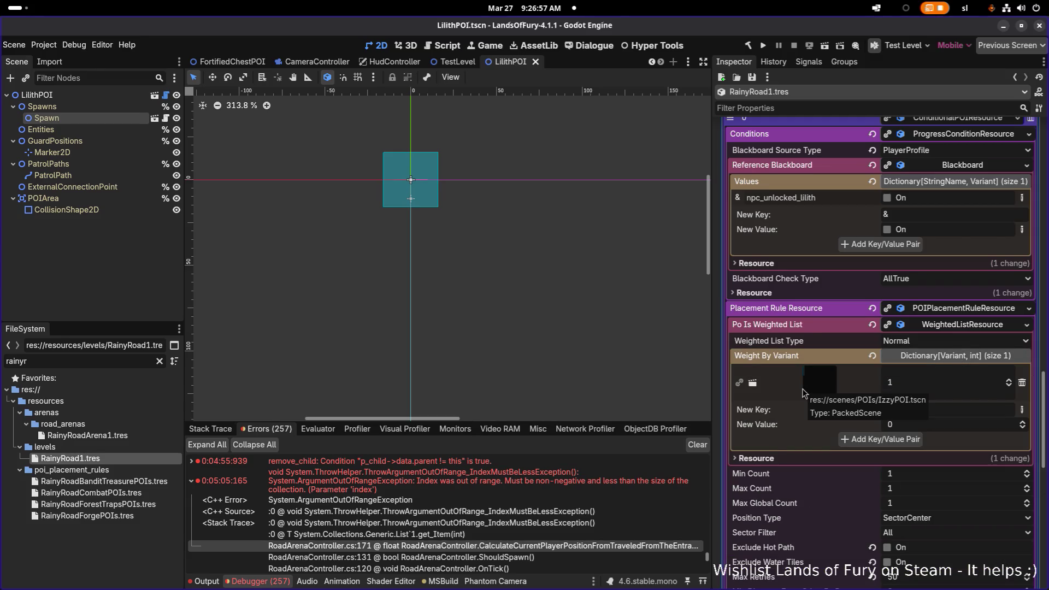
pyautogui.scroll(-2, 824, 385)
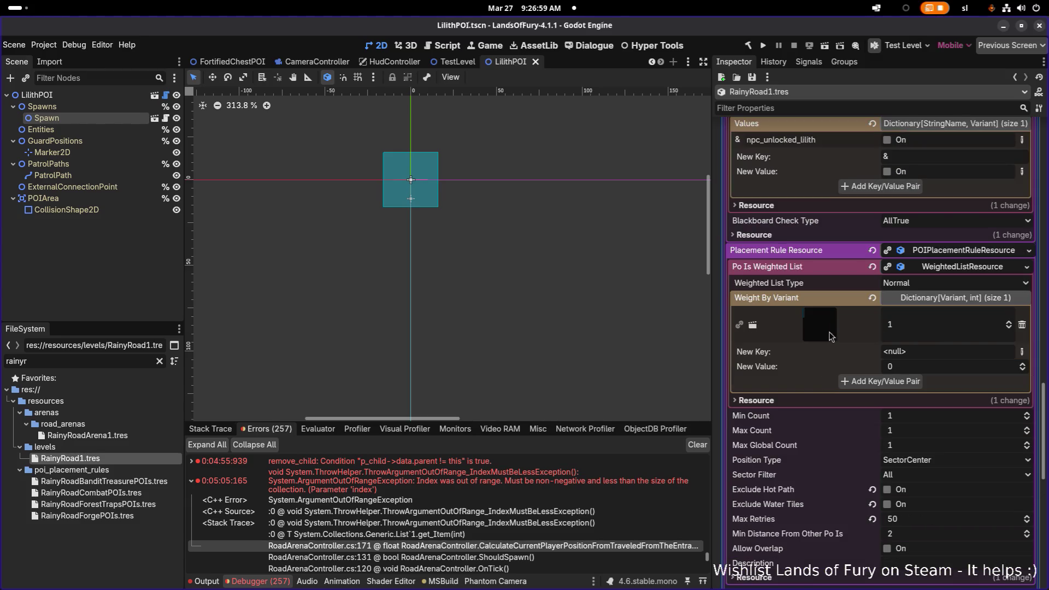
pyautogui.click(1021, 354)
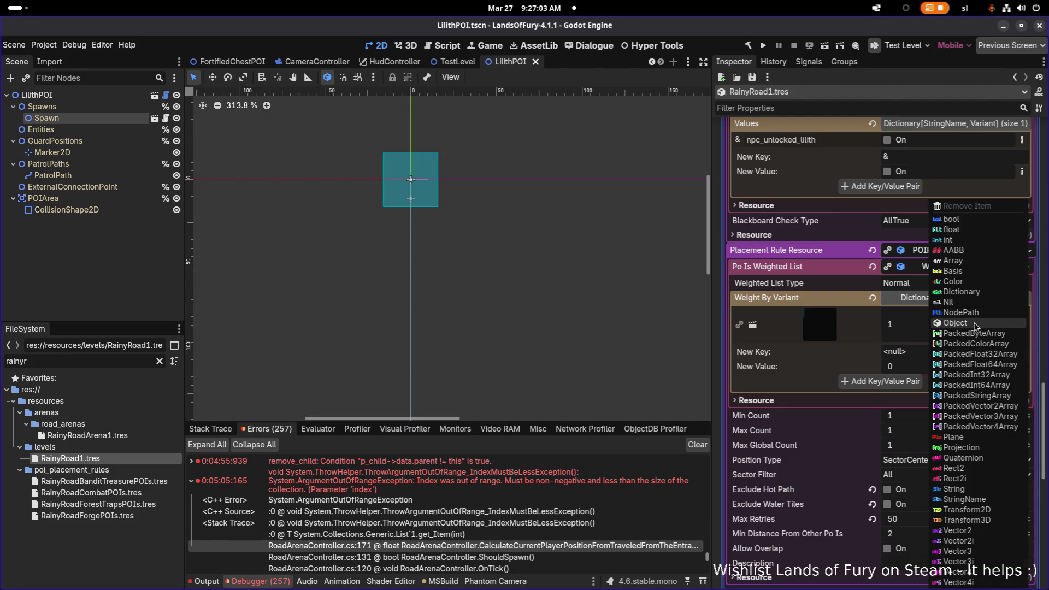
pyautogui.click(955, 323)
pyautogui.click(995, 353)
pyautogui.write('l')
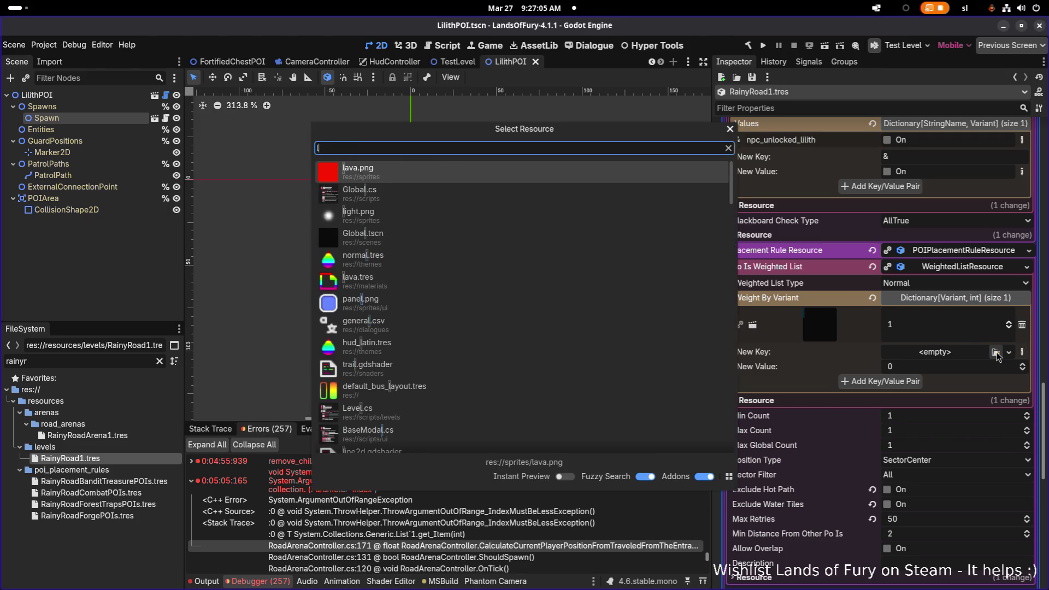
pyautogui.write('ilithps')
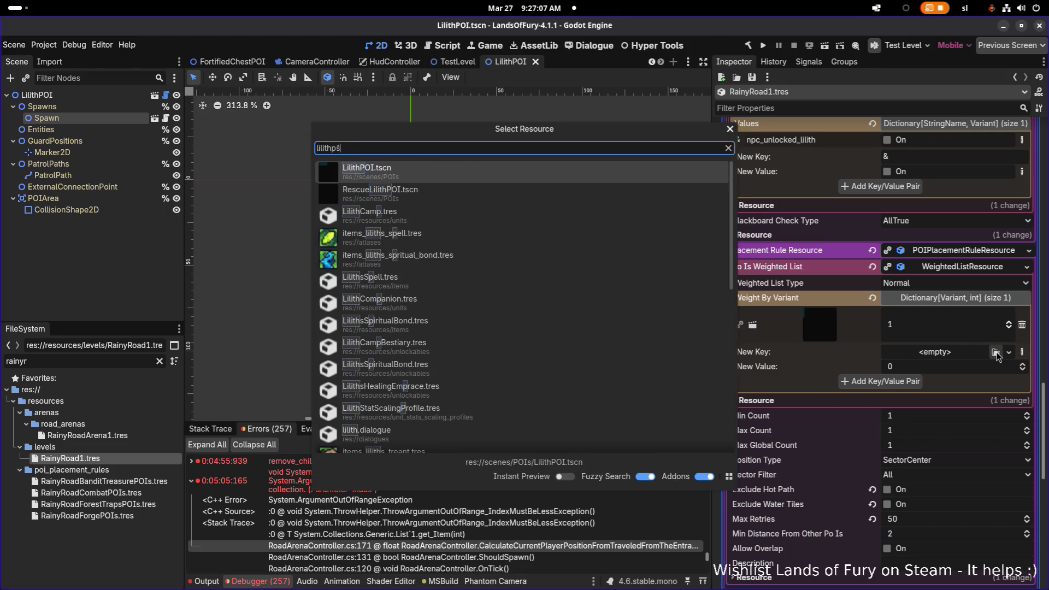
pyautogui.doubleClick(645, 178)
pyautogui.write('1')
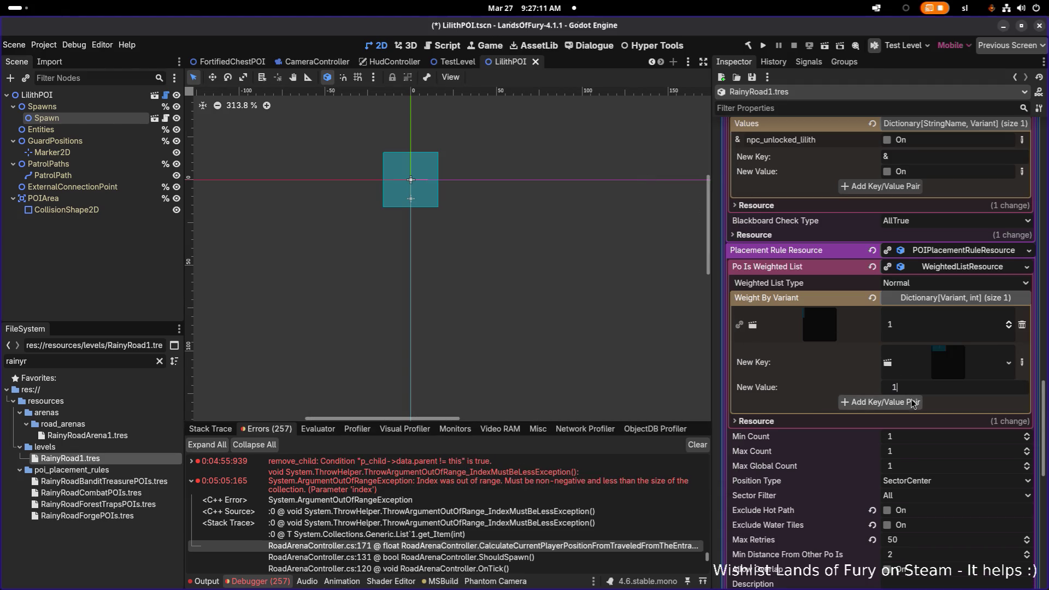
pyautogui.click(911, 404)
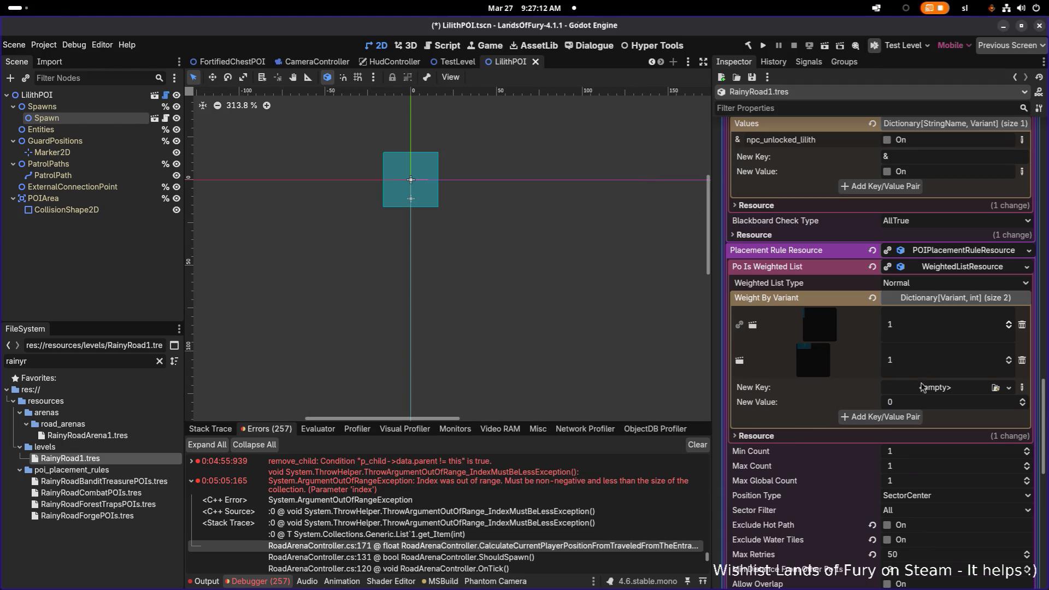
pyautogui.click(1022, 325)
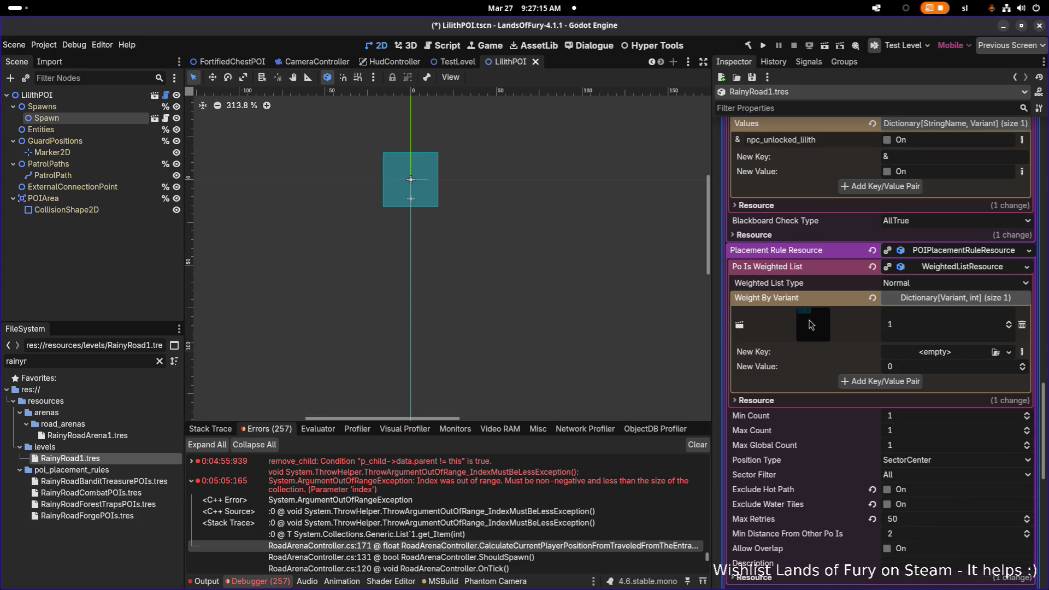
# Step: Set Max Retries to 200
pyautogui.scroll(-5, 809, 324)
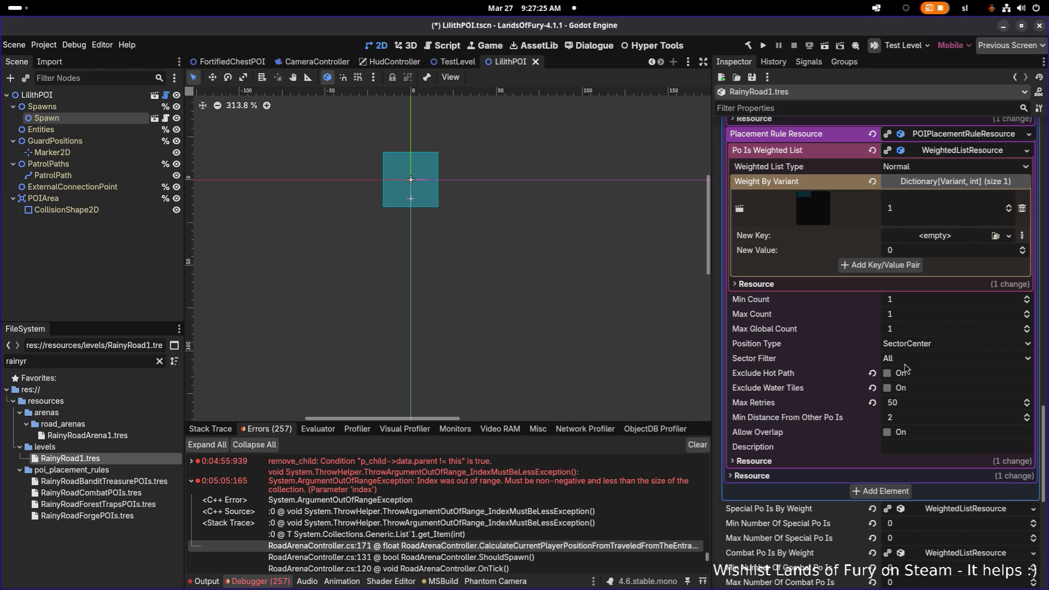
pyautogui.click(909, 405)
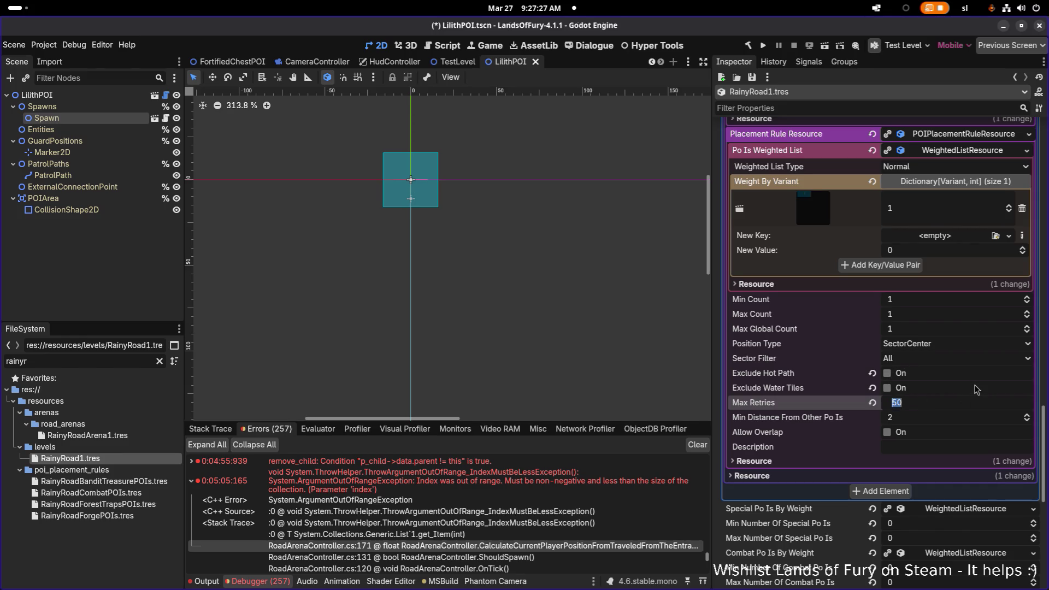
pyautogui.write('200')
pyautogui.press('Return')
# Step: Collapse the conditional POI sections, save, and go to RoadArenaController.cs in VS Code
pyautogui.scroll(1, 955, 295)
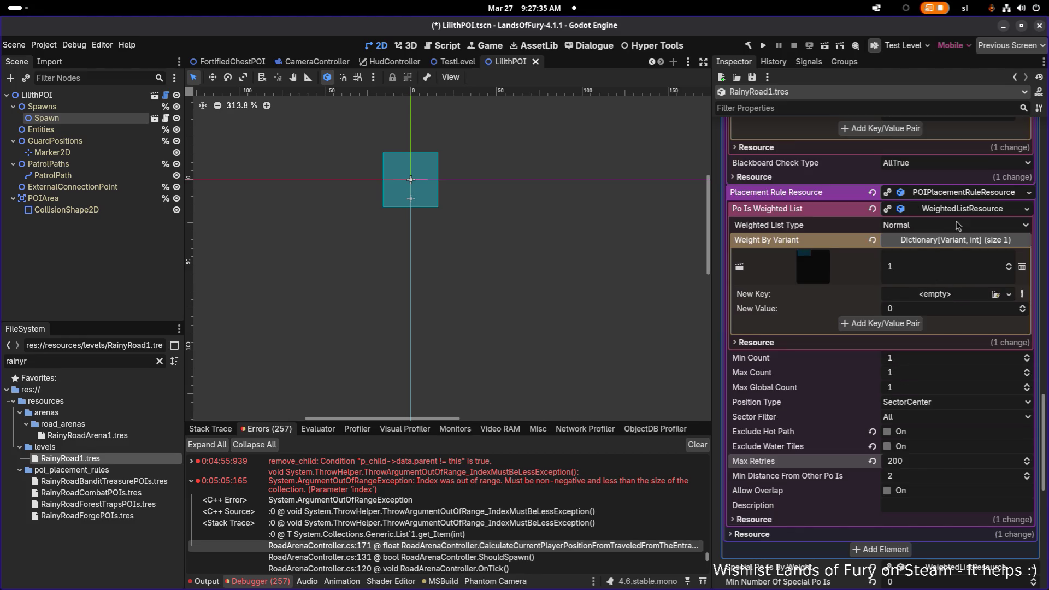
pyautogui.click(952, 197)
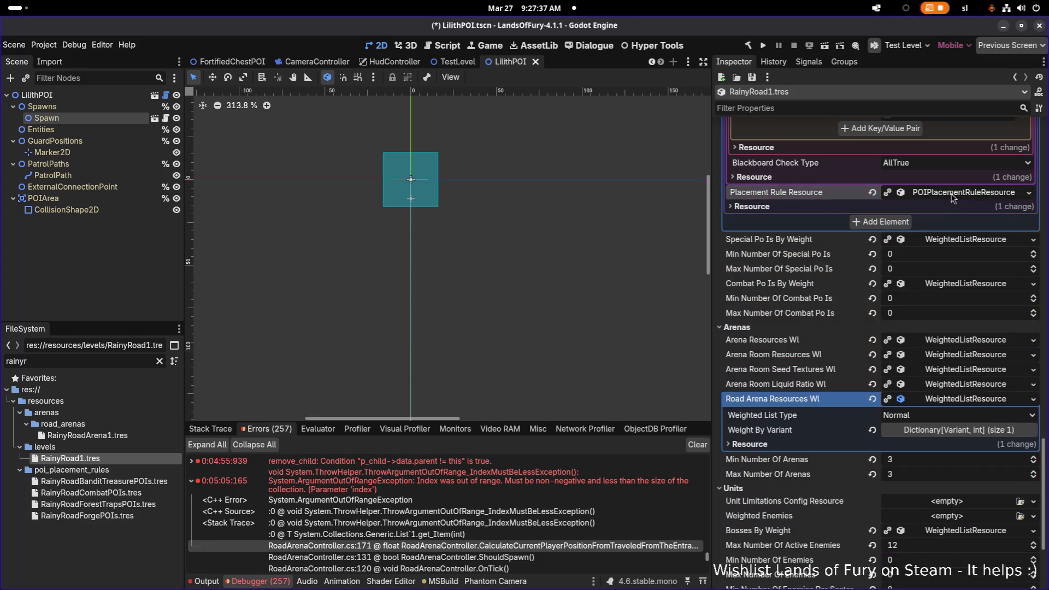
pyautogui.scroll(3, 940, 225)
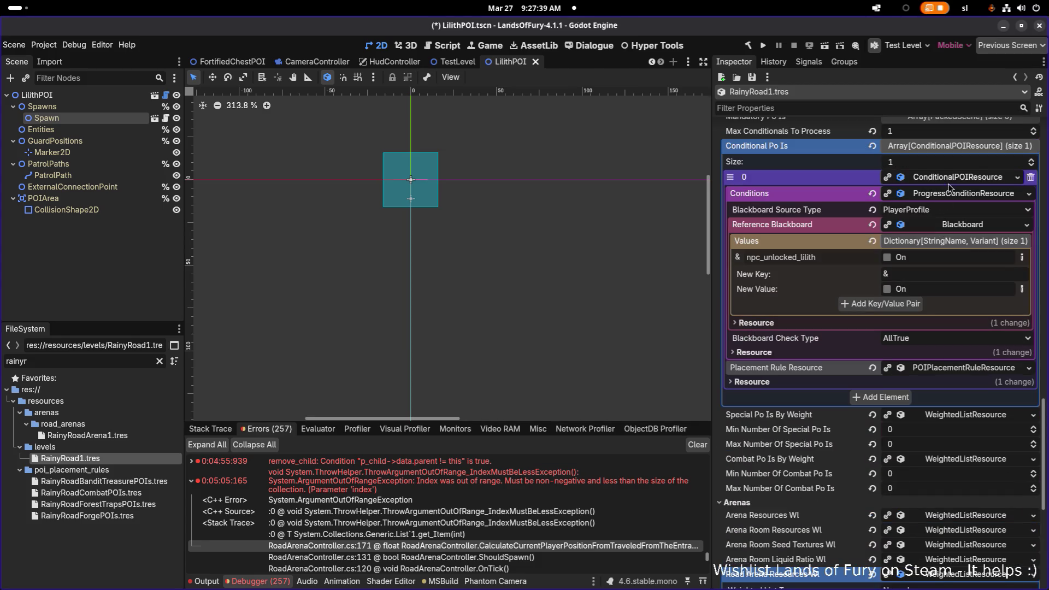
pyautogui.click(947, 196)
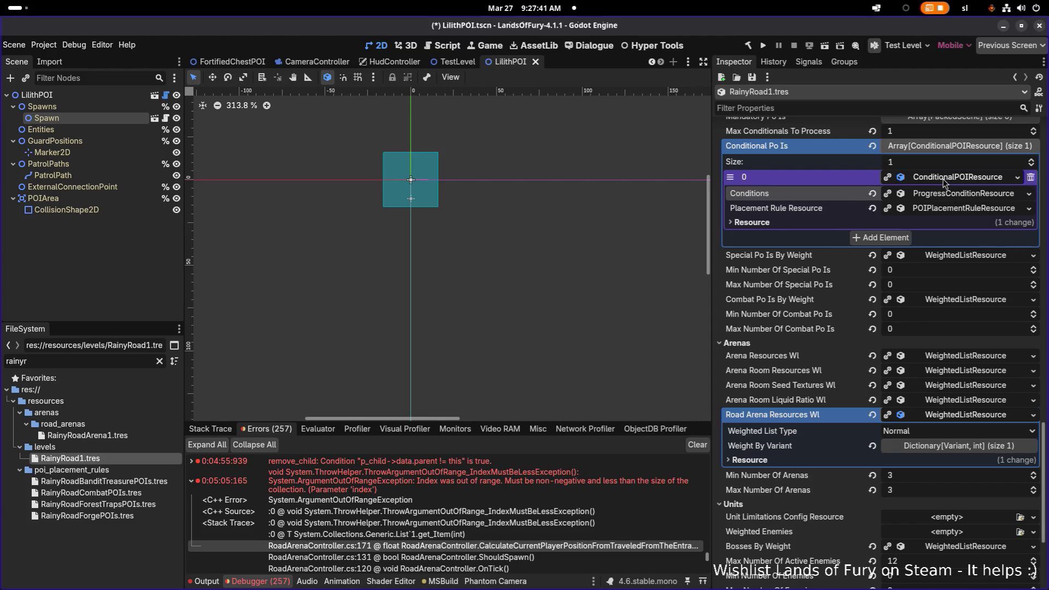
pyautogui.click(950, 179)
pyautogui.hotkey('ctrl', 's')
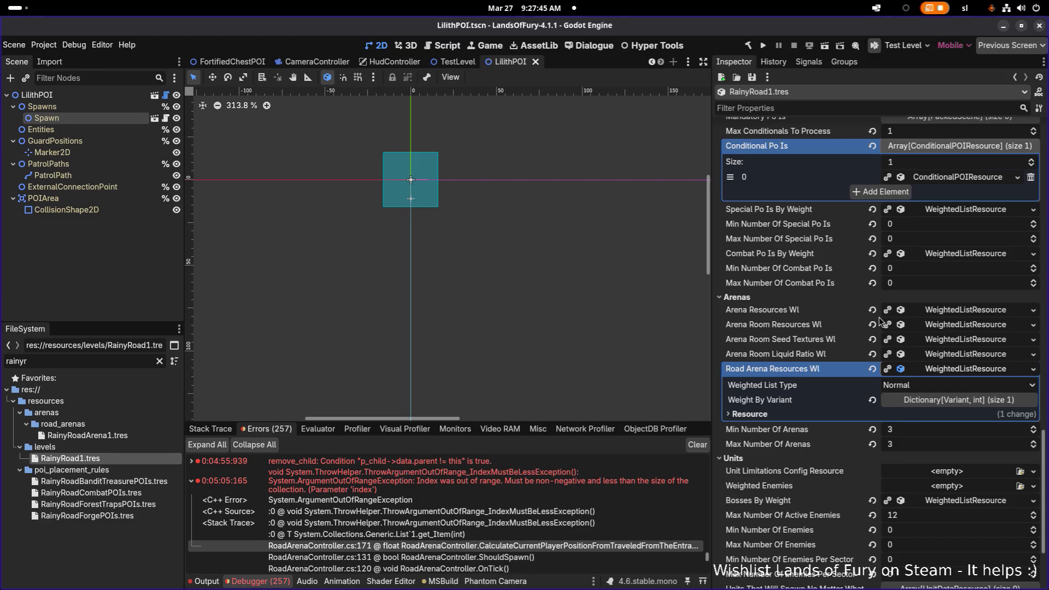
pyautogui.scroll(3, 928, 328)
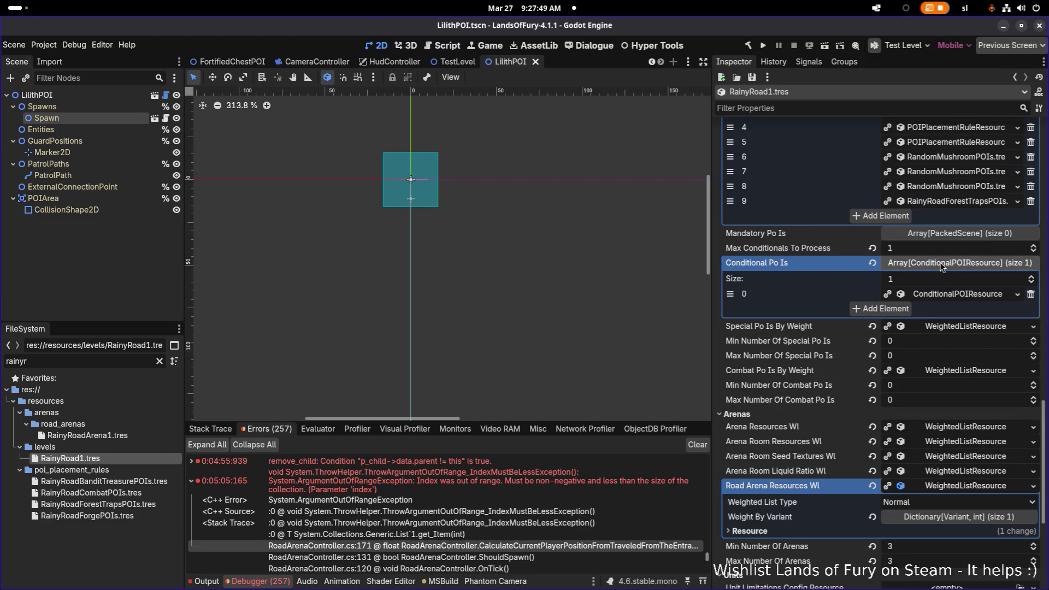
pyautogui.hotkey('alt', 'Tab')
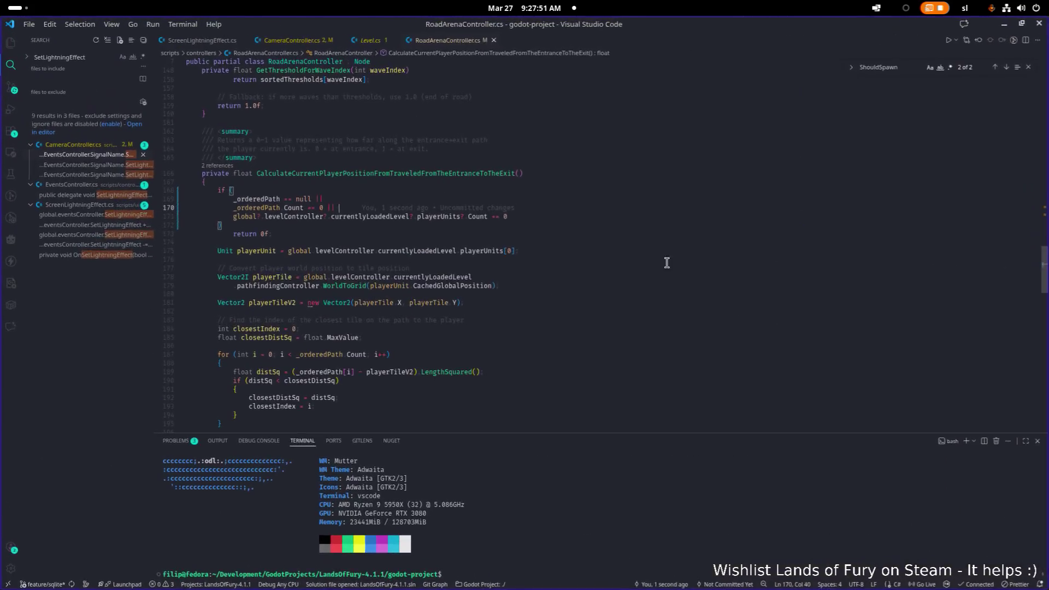
pyautogui.click(618, 235)
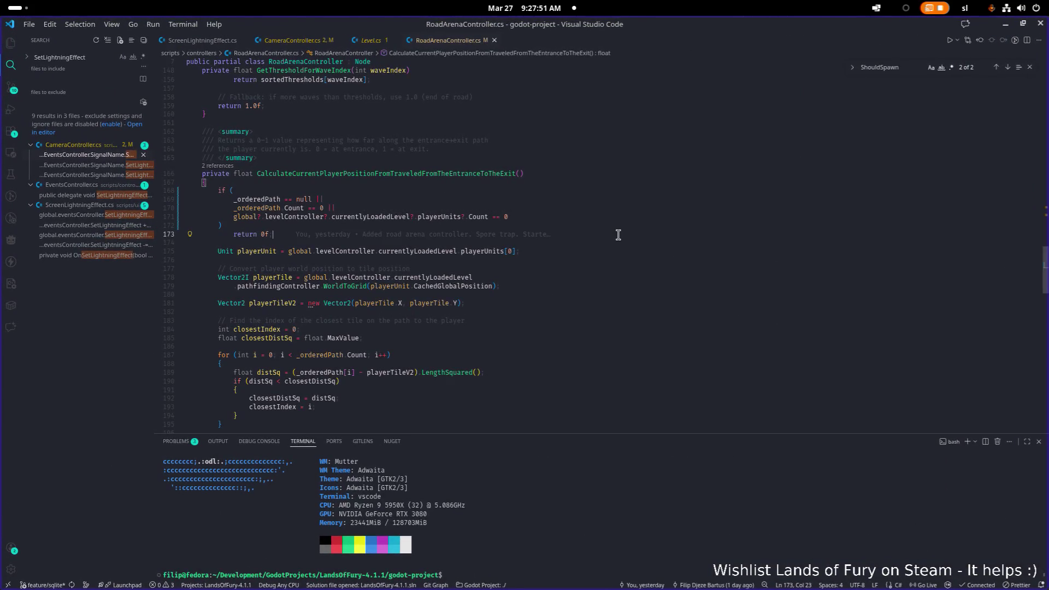
# Step: Open PlayerProfileResource.cs and review its dialogue state entries
pyautogui.hotkey('ctrl', 'p')
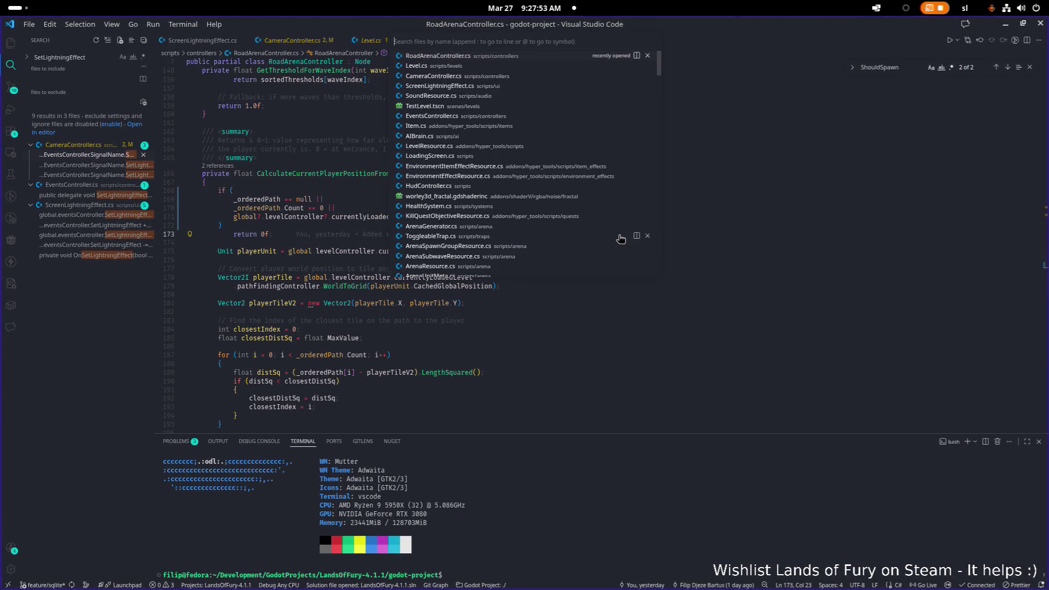
pyautogui.write('playe')
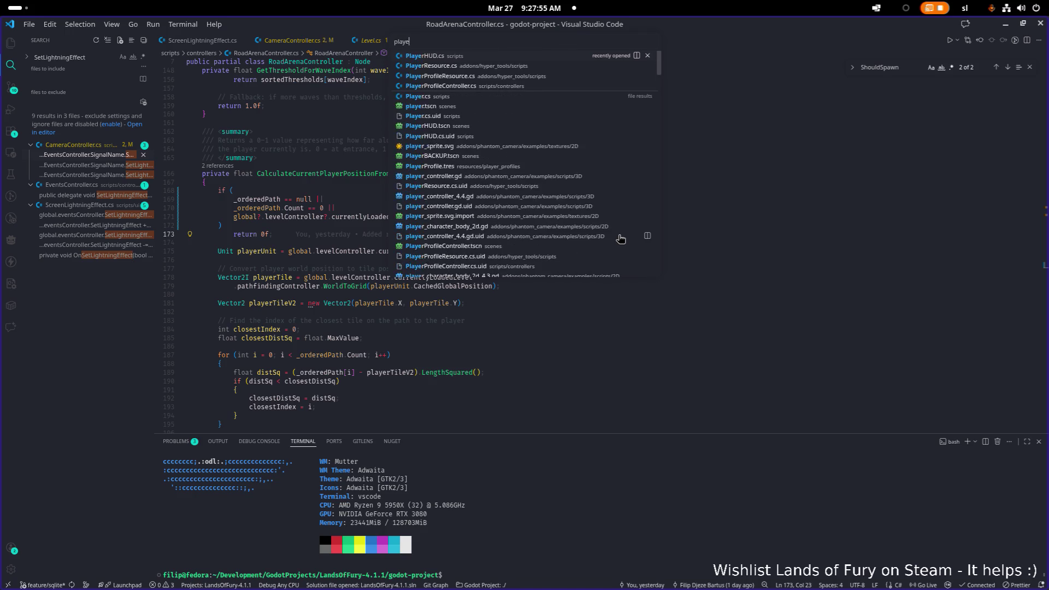
pyautogui.write('rpro')
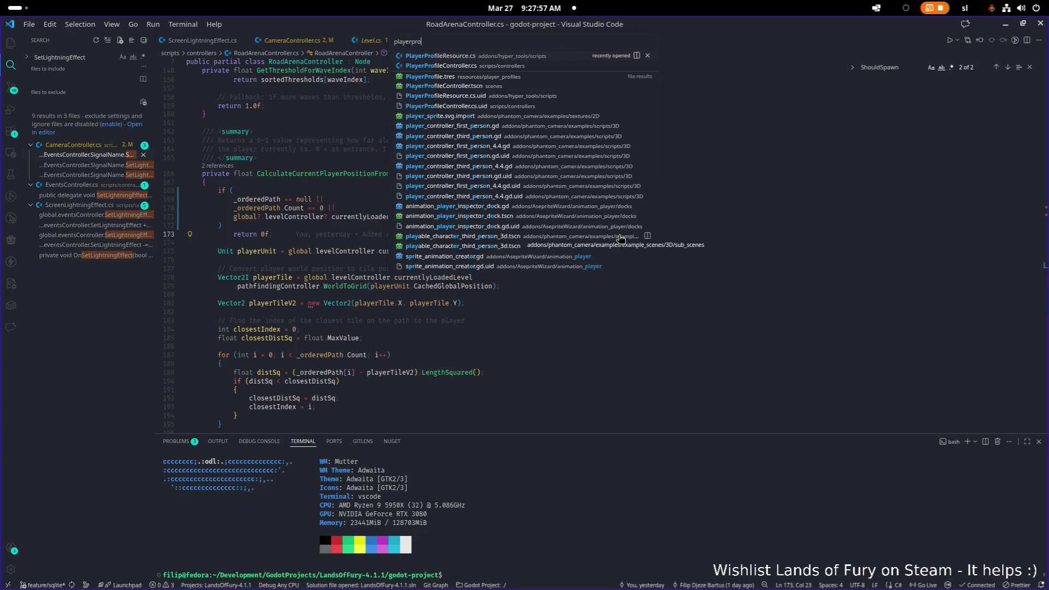
pyautogui.press('Return')
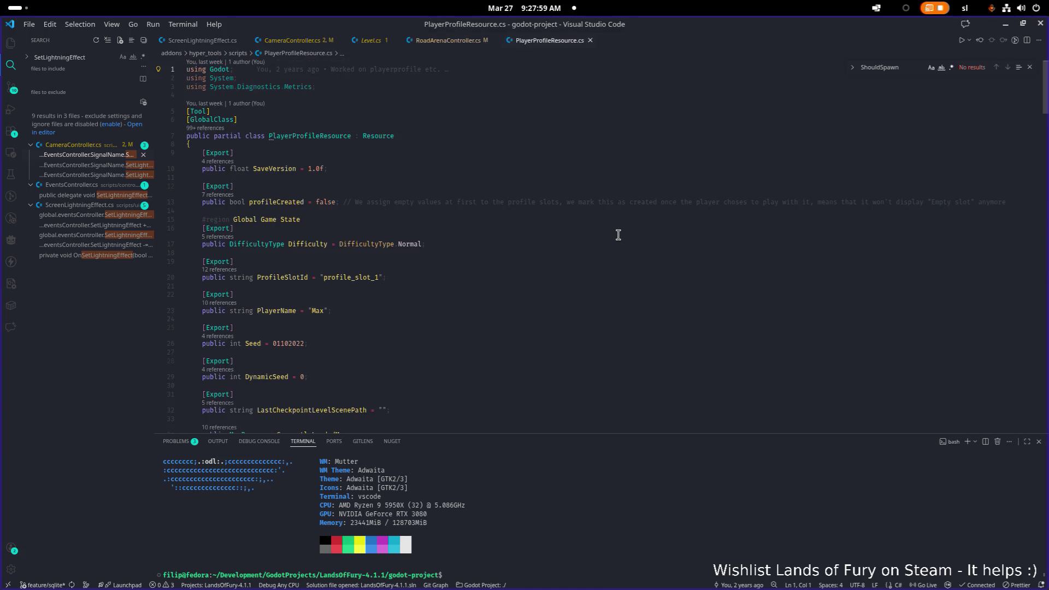
pyautogui.scroll(-10, 607, 240)
pyautogui.scroll(3, 485, 232)
pyautogui.click(480, 234)
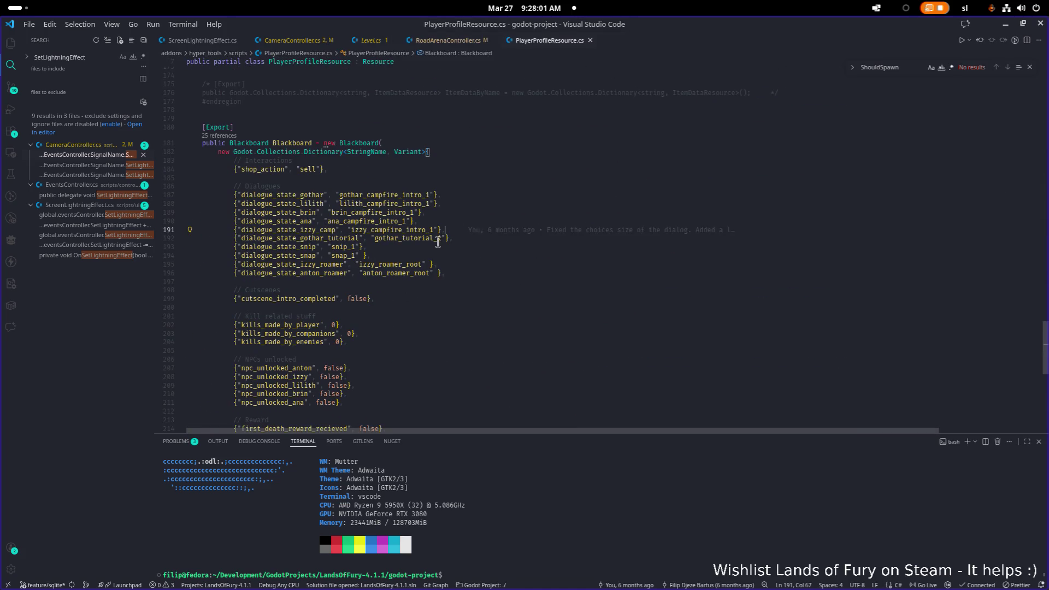
pyautogui.scroll(-2, 340, 329)
pyautogui.doubleClick(301, 337)
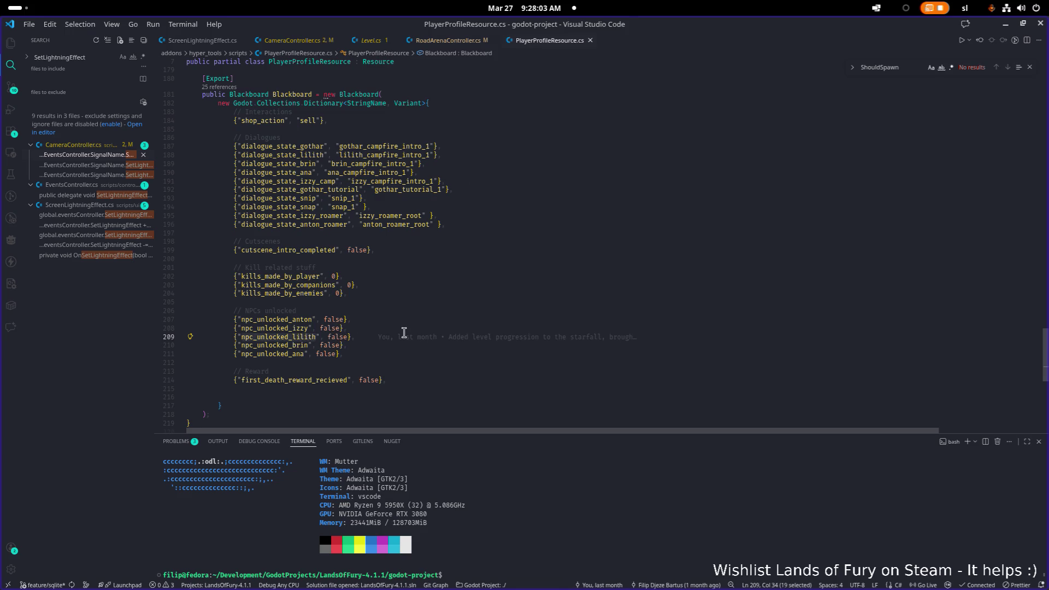
pyautogui.click(349, 337)
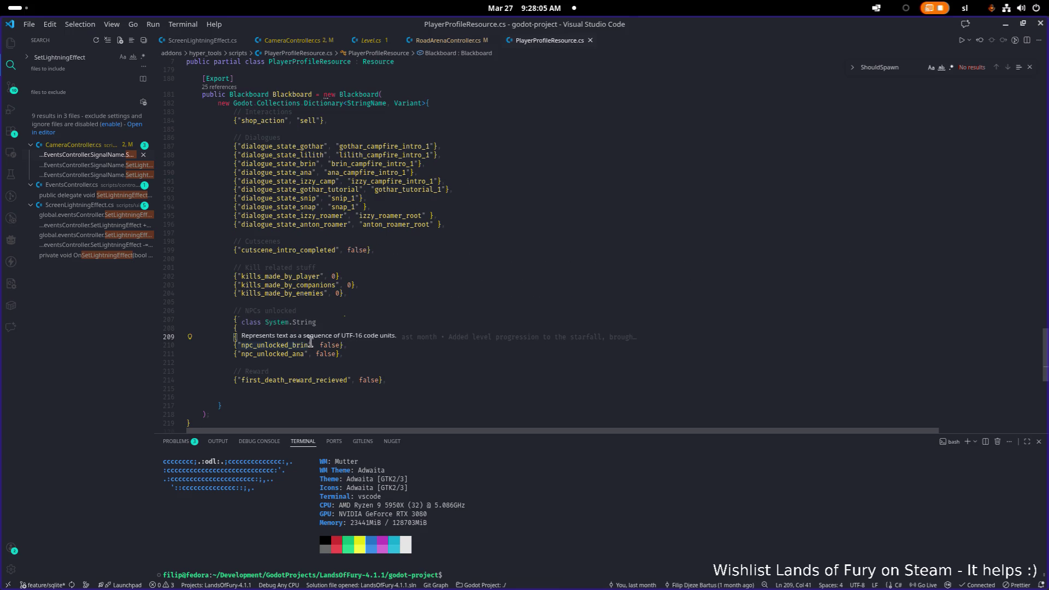
pyautogui.click(592, 200)
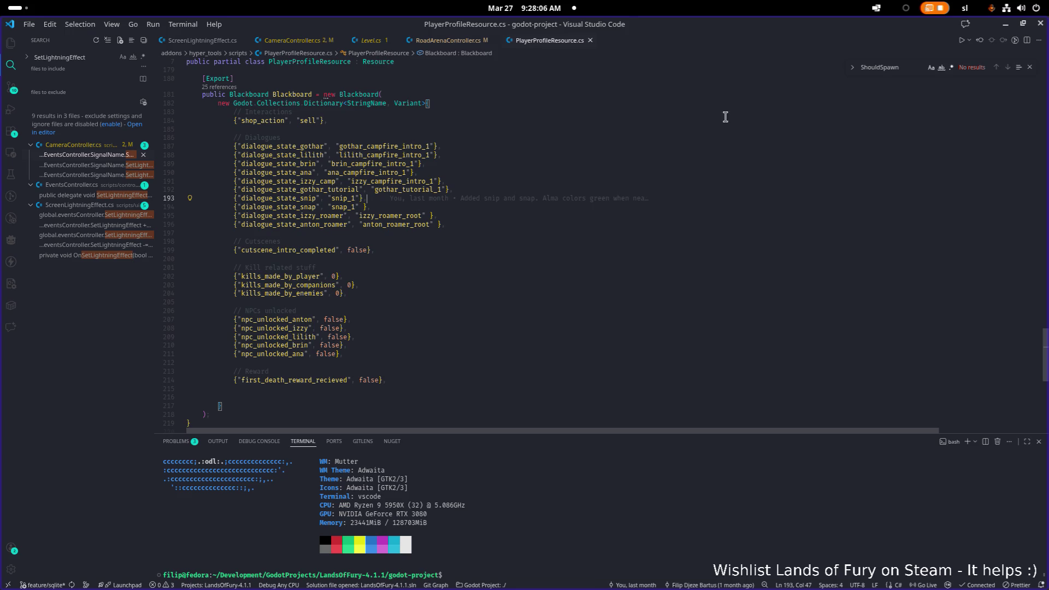
pyautogui.click(1003, 27)
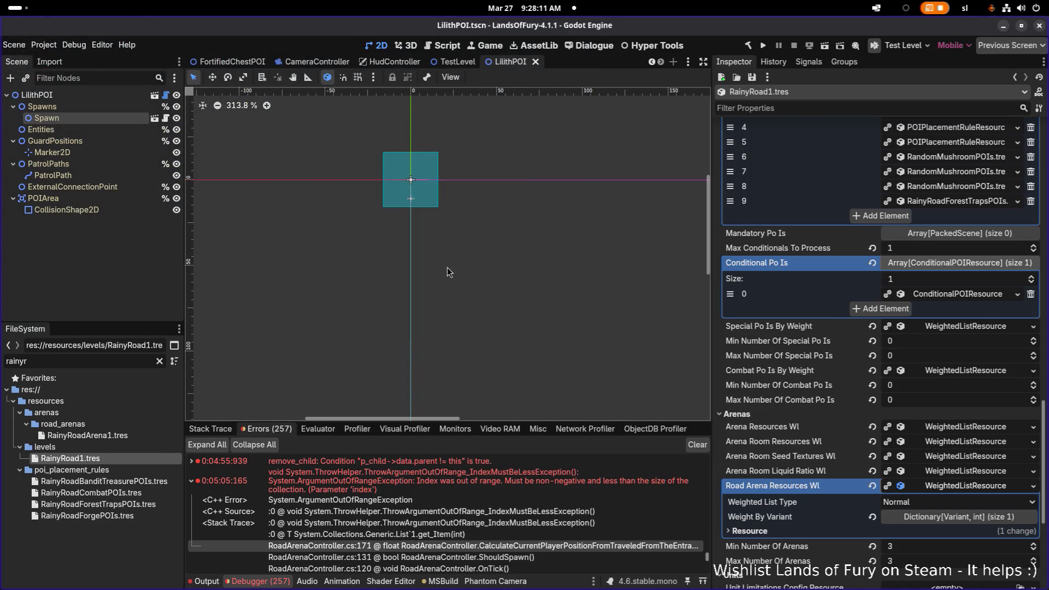
pyautogui.doubleClick(114, 361)
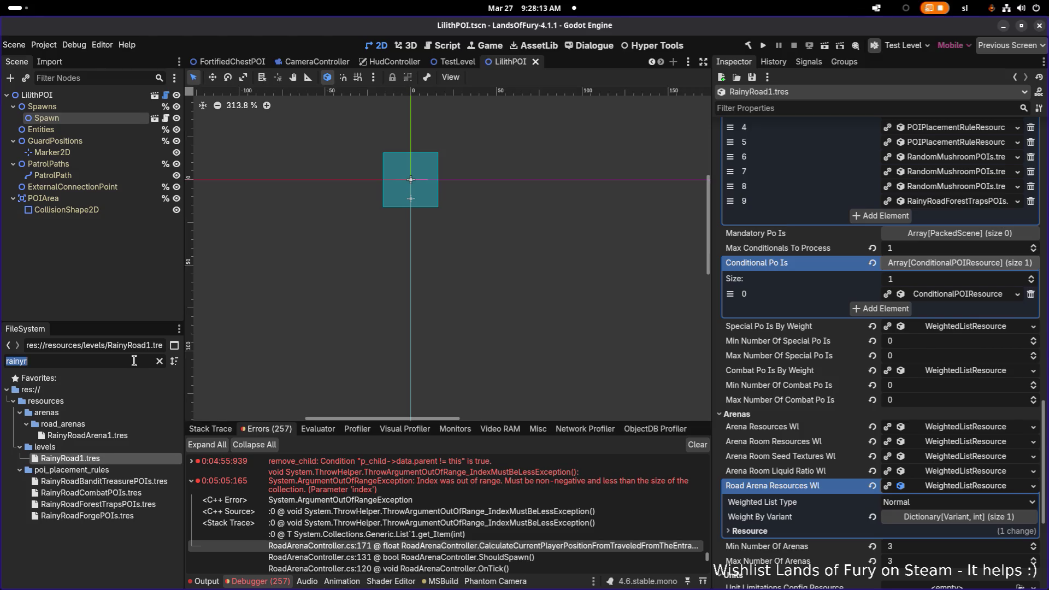
pyautogui.hotkey('alt', 'Tab')
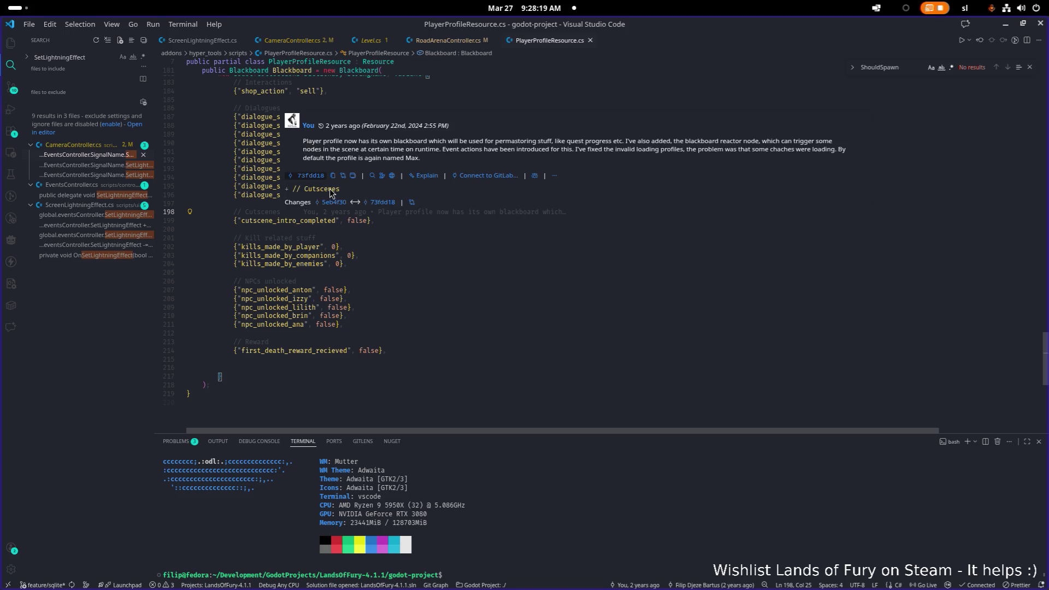
# Step: Duplicate the anton_roamer entry as dialogue_state_lilith_roamer with value lilith_roamer_root
pyautogui.click(272, 255)
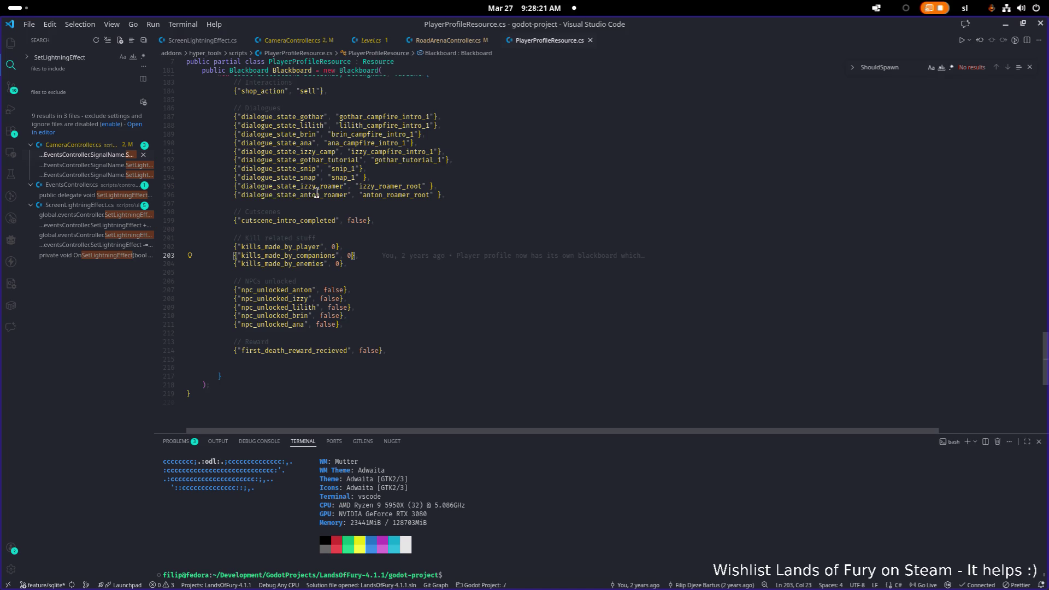
pyautogui.click(321, 186)
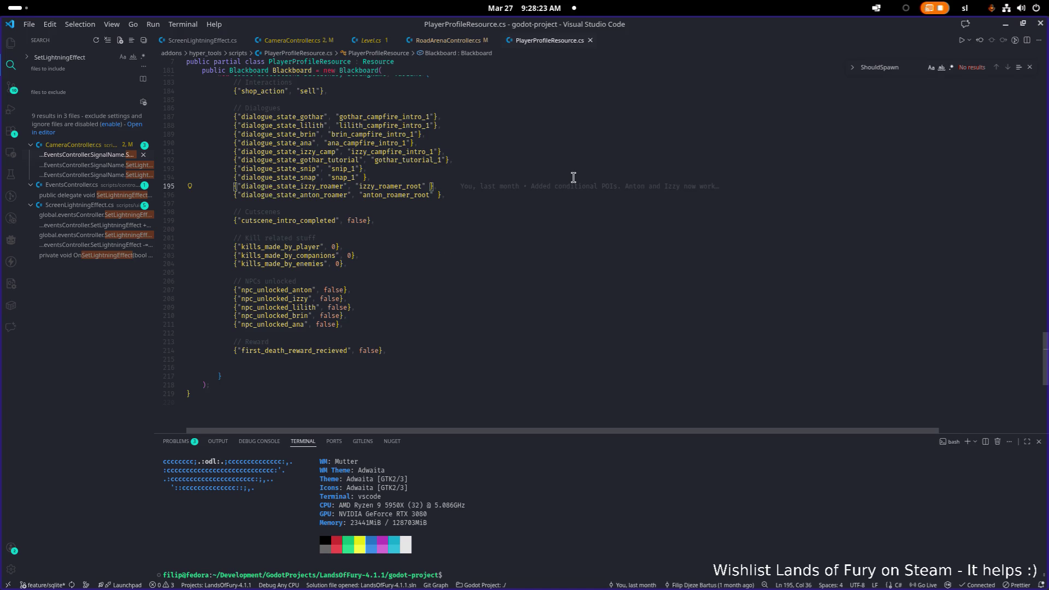
pyautogui.press('Down')
pyautogui.press('End')
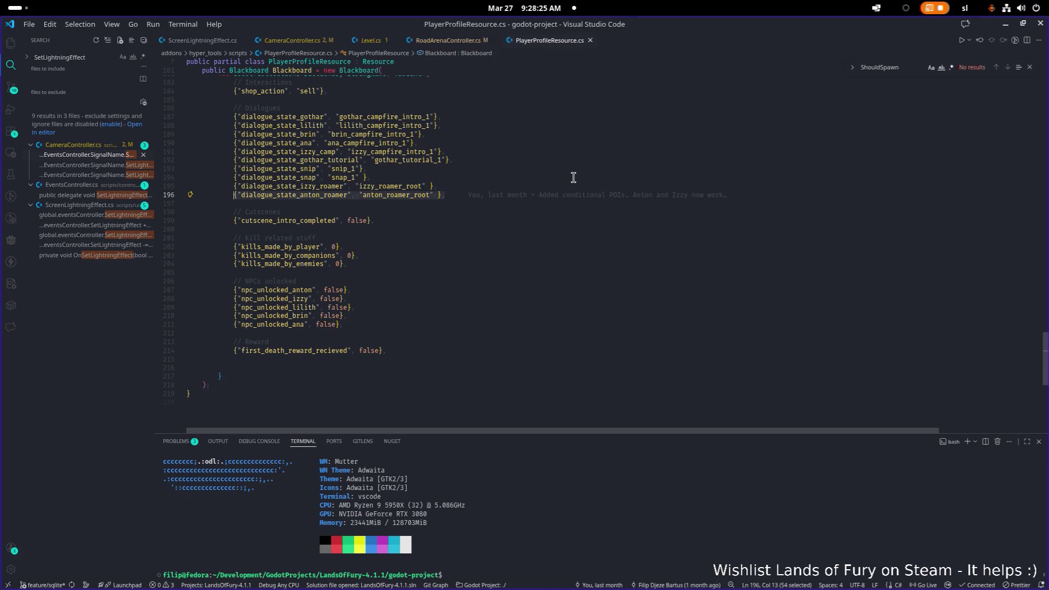
pyautogui.press('Return')
pyautogui.write('{"dialogue_state_anton_roamer", "anton_roamer_root" },')
pyautogui.press('Home')
pyautogui.press('Right')
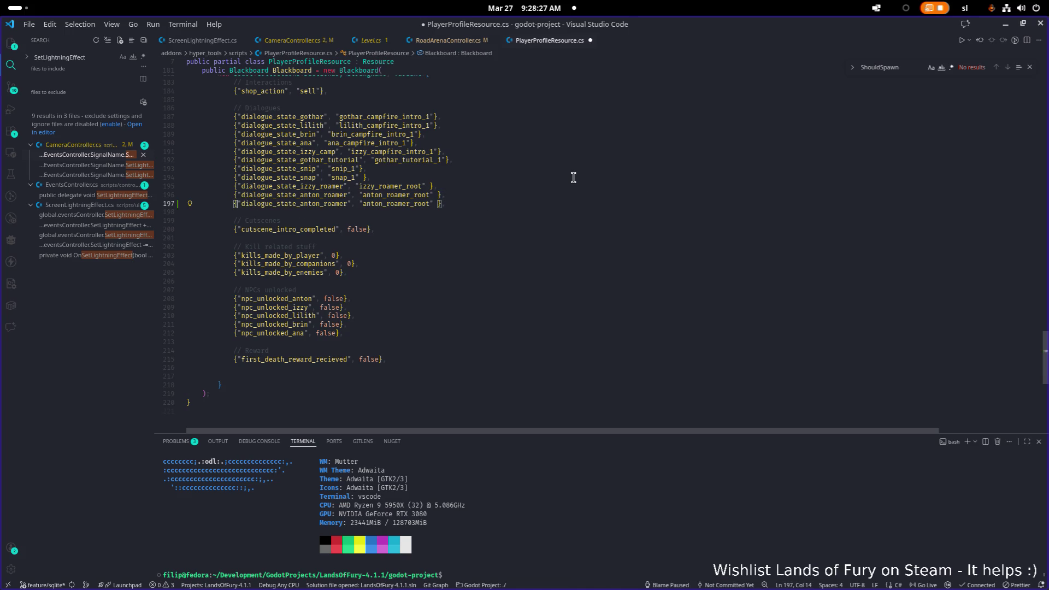
pyautogui.hotkey('shift', 'Left')
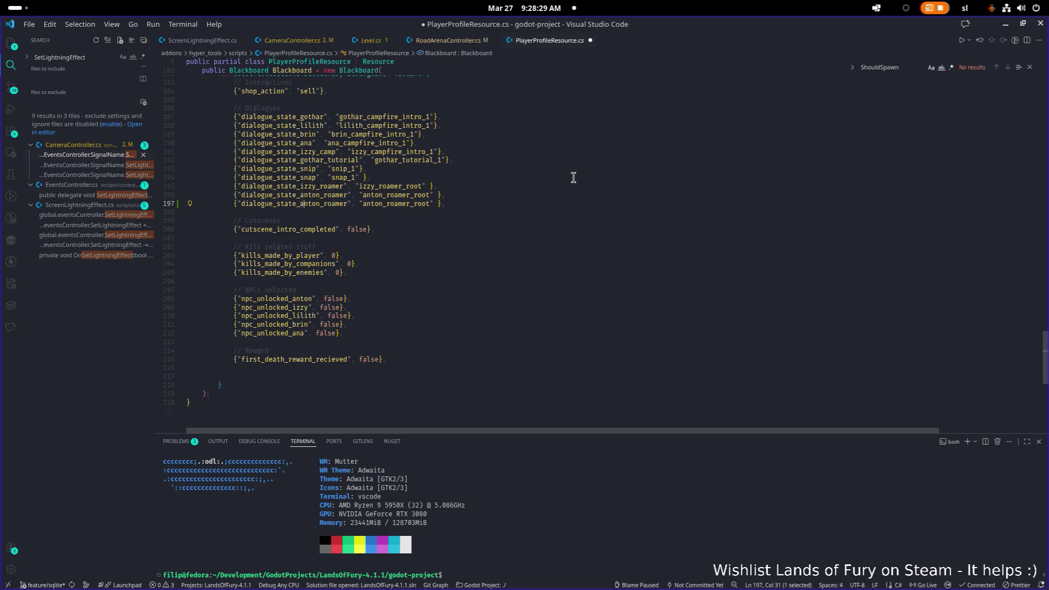
pyautogui.write('lilith')
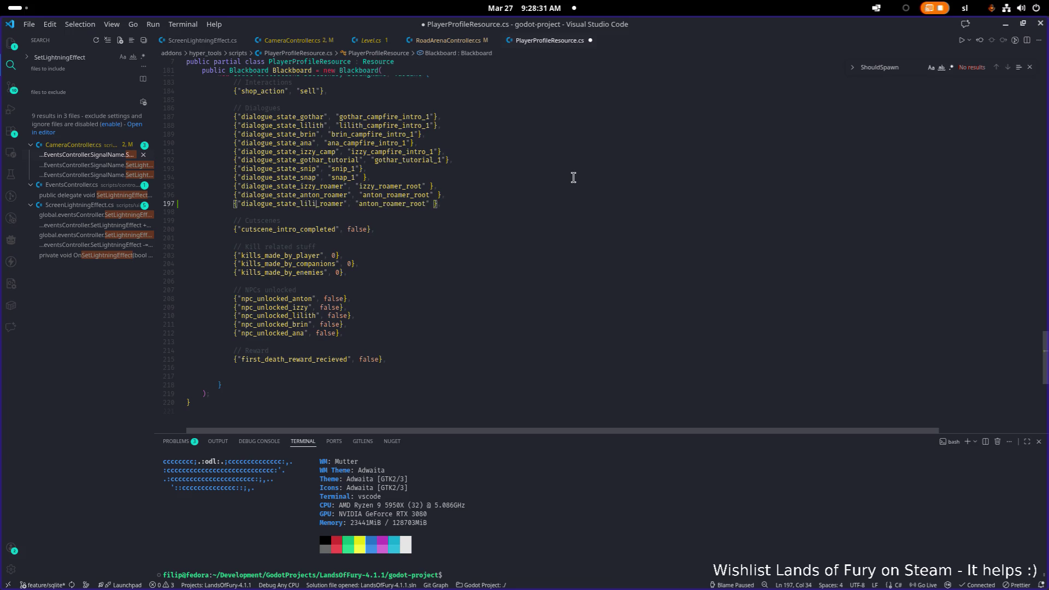
pyautogui.press('Right')
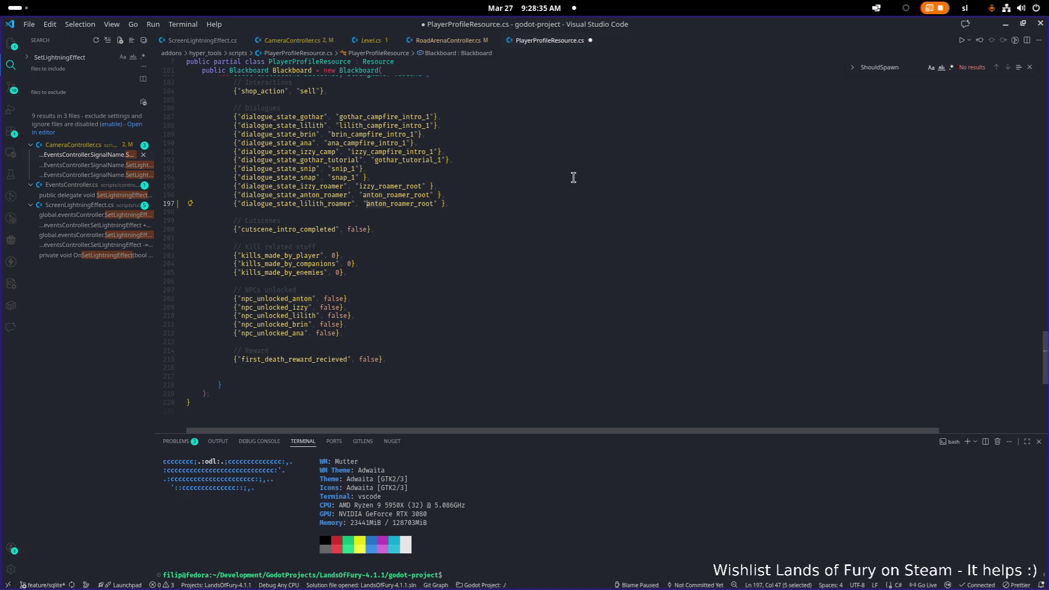
pyautogui.hotkey('ctrl', 'BackSpace')
pyautogui.write('lilith')
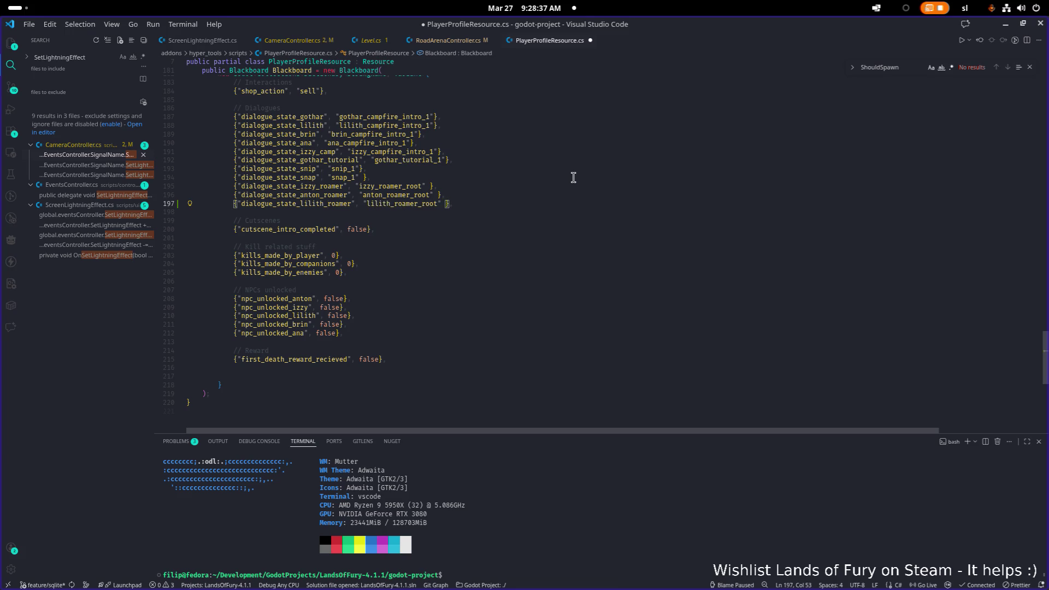
# Step: Save PlayerProfileResource.cs and return to Godot
pyautogui.hotkey('ctrl', 's')
pyautogui.hotkey('ctrl', 'd')
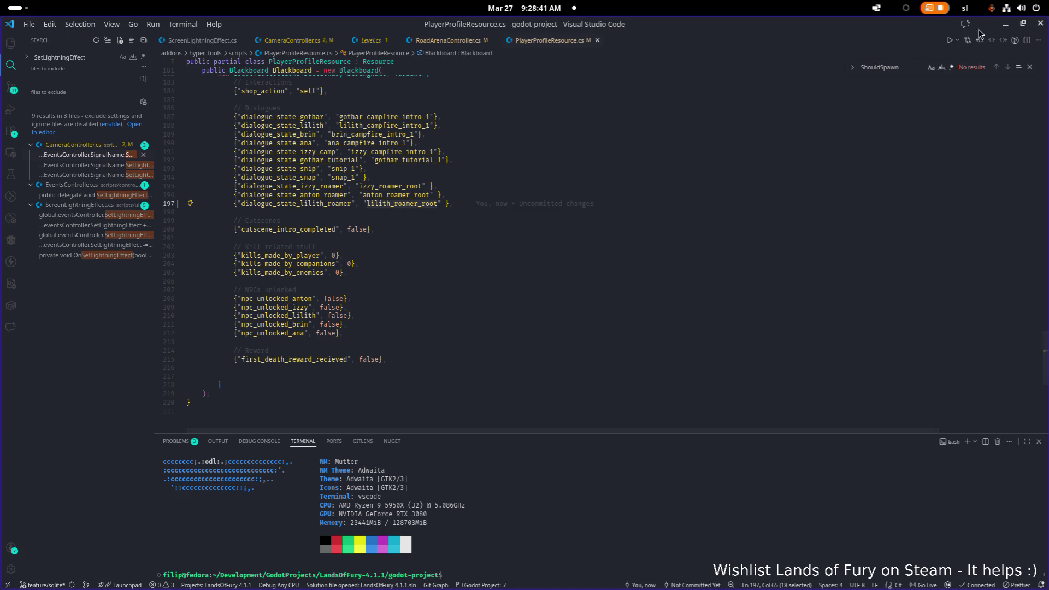
pyautogui.click(1005, 24)
pyautogui.scroll(1, 476, 229)
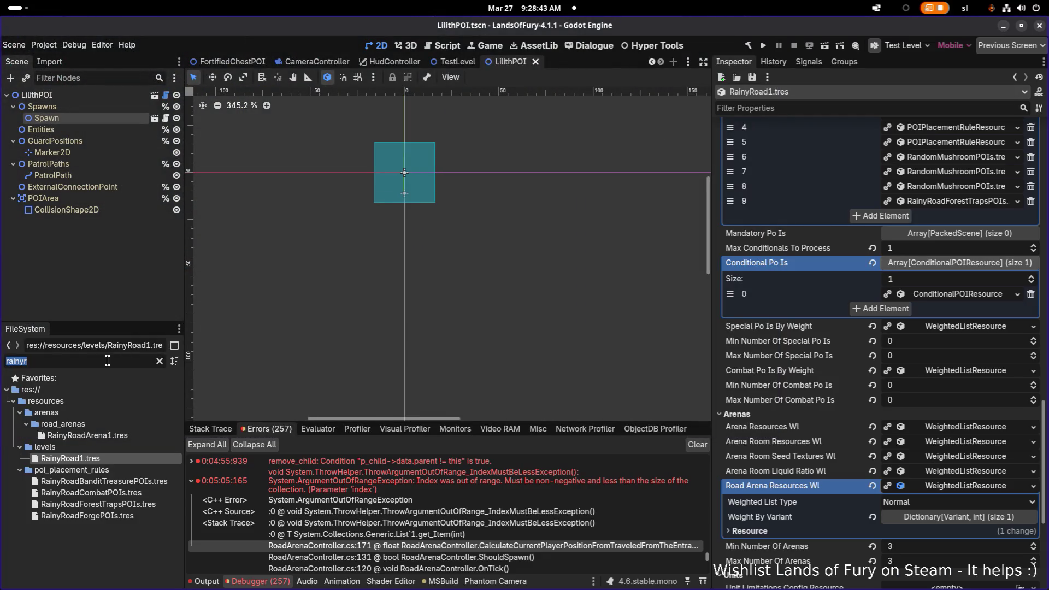
# Step: Filter for 'lilithro', open LilithRoamer.tres, and expand its empty Dialogue settings
pyautogui.press('BackSpace')
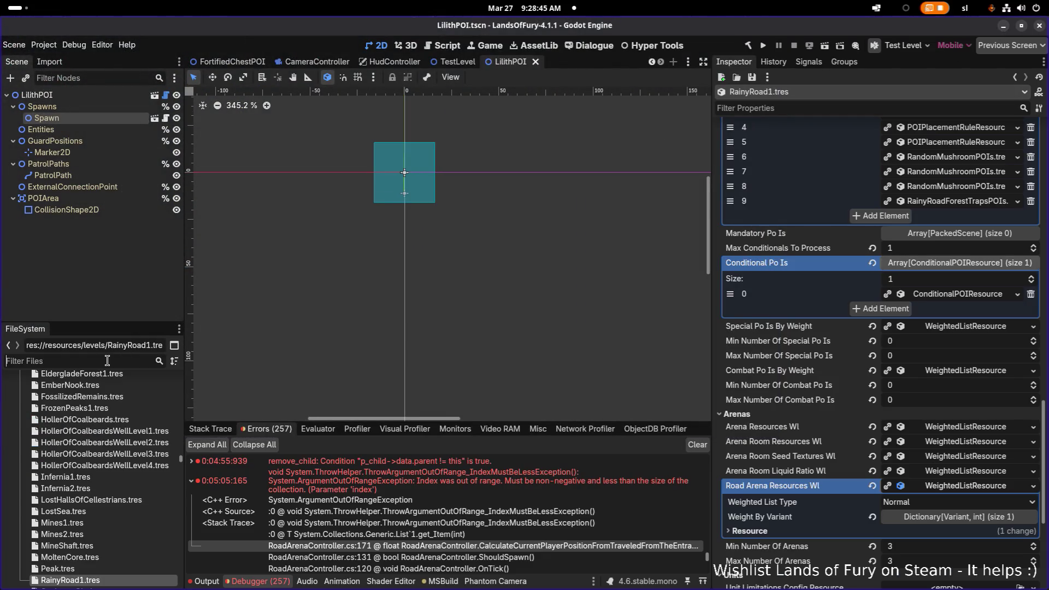
pyautogui.write('lilithro')
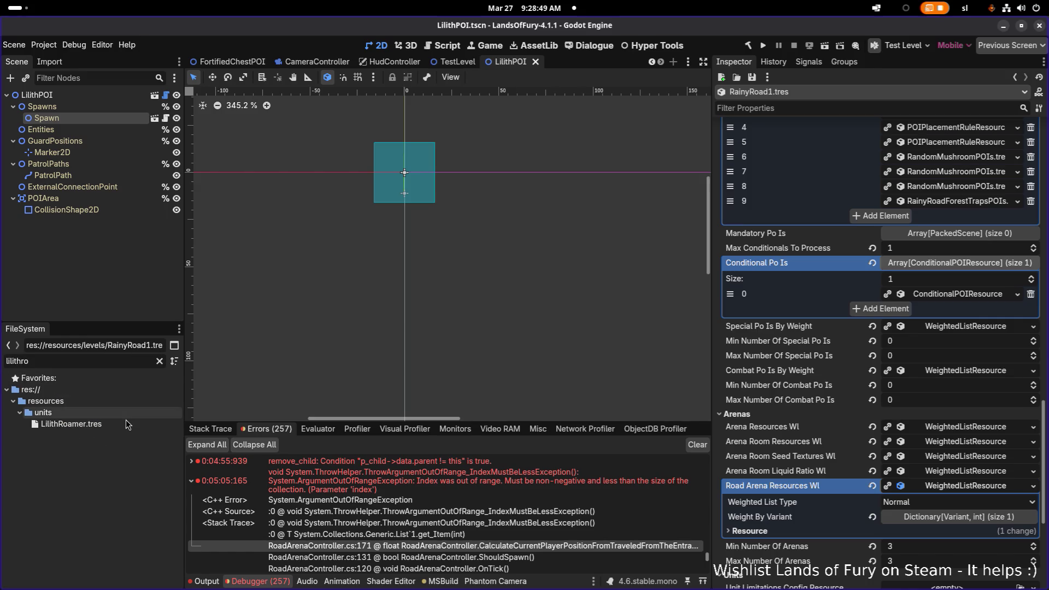
pyautogui.click(71, 424)
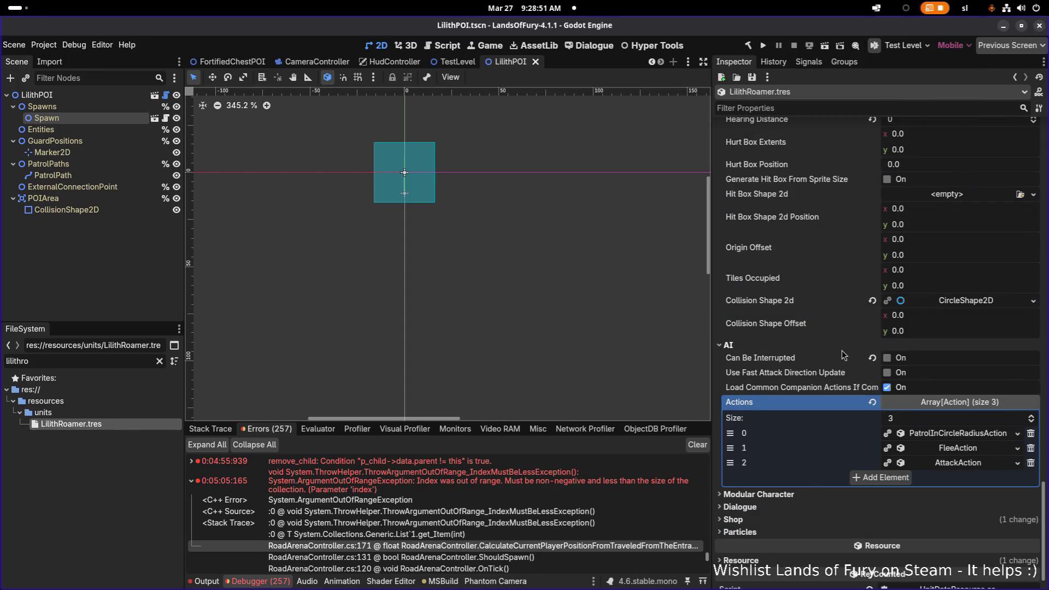
pyautogui.click(754, 507)
pyautogui.scroll(-2, 792, 513)
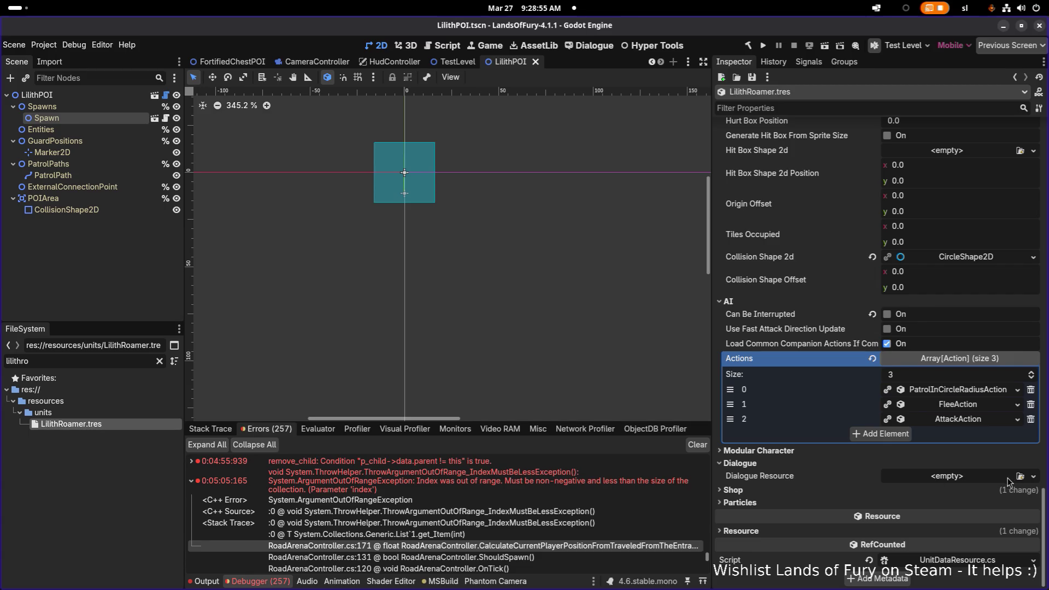
pyautogui.click(974, 484)
pyautogui.click(795, 479)
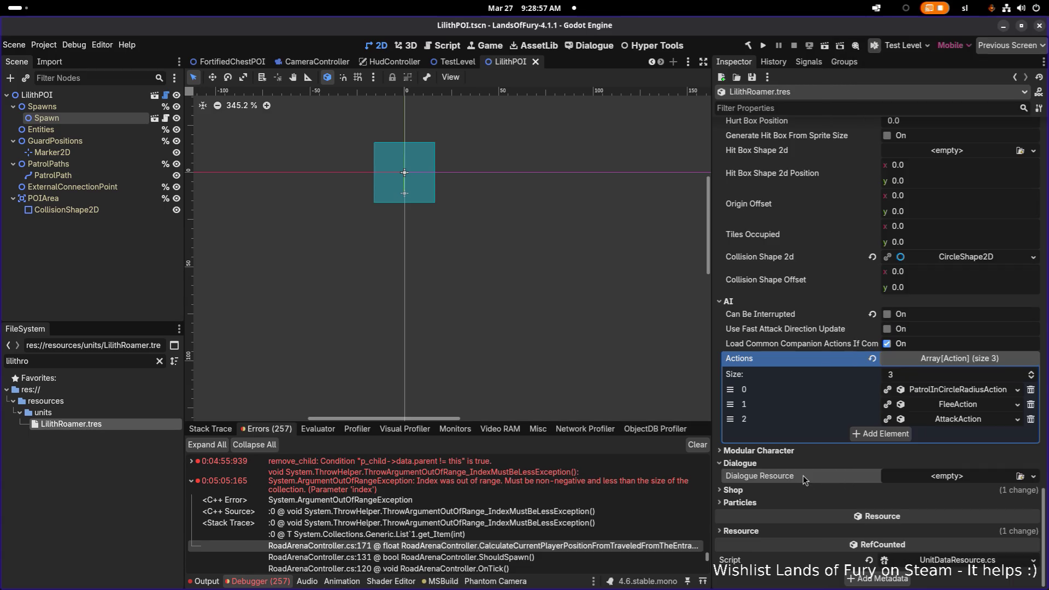
# Step: Filter the FileSystem for 'anton' and open anton.dialogue
pyautogui.click(159, 361)
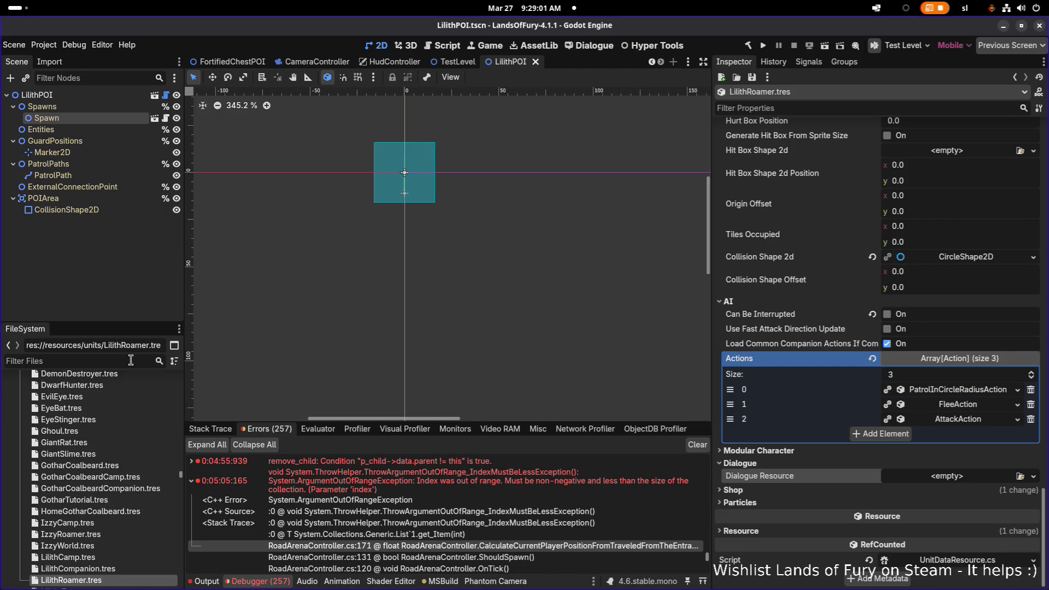
pyautogui.write('anton')
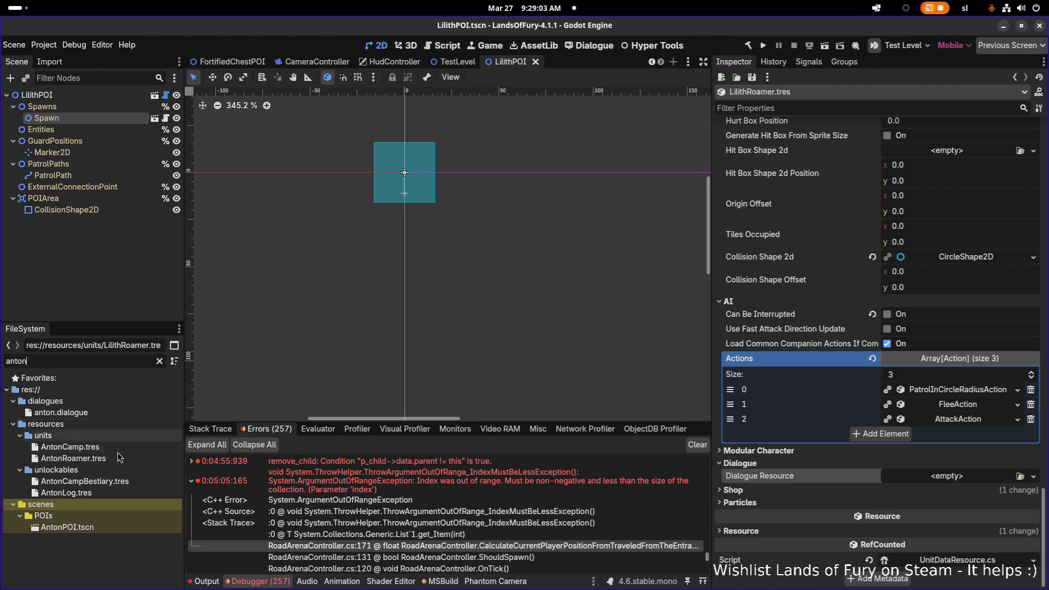
pyautogui.doubleClick(114, 412)
# Step: Select the anton_roamer_root title in anton.dialogue for reference
pyautogui.scroll(15, 420, 224)
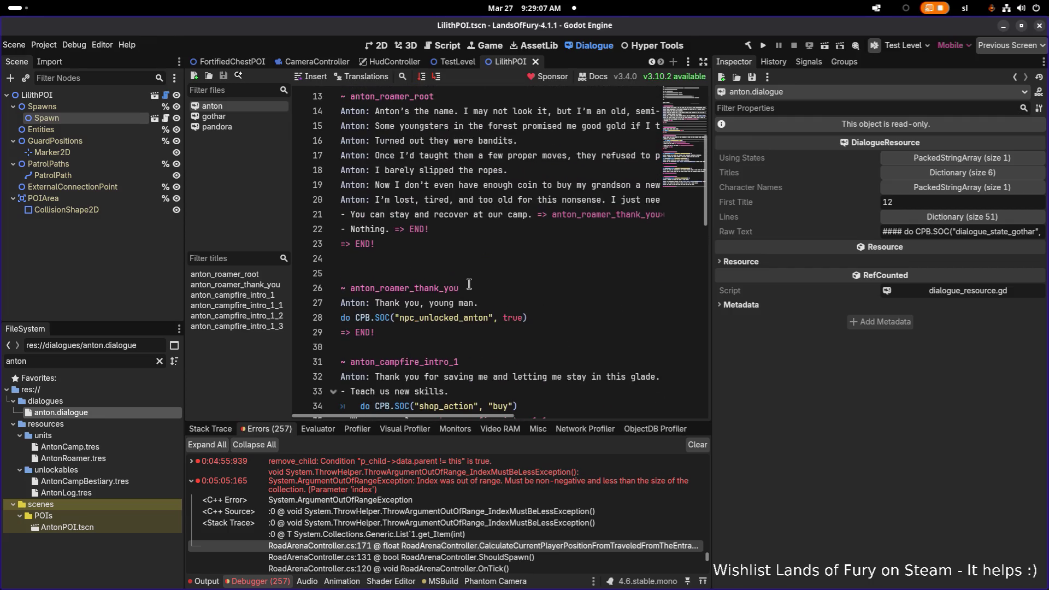
pyautogui.scroll(3, 465, 281)
pyautogui.click(391, 229)
pyautogui.doubleClick(391, 229)
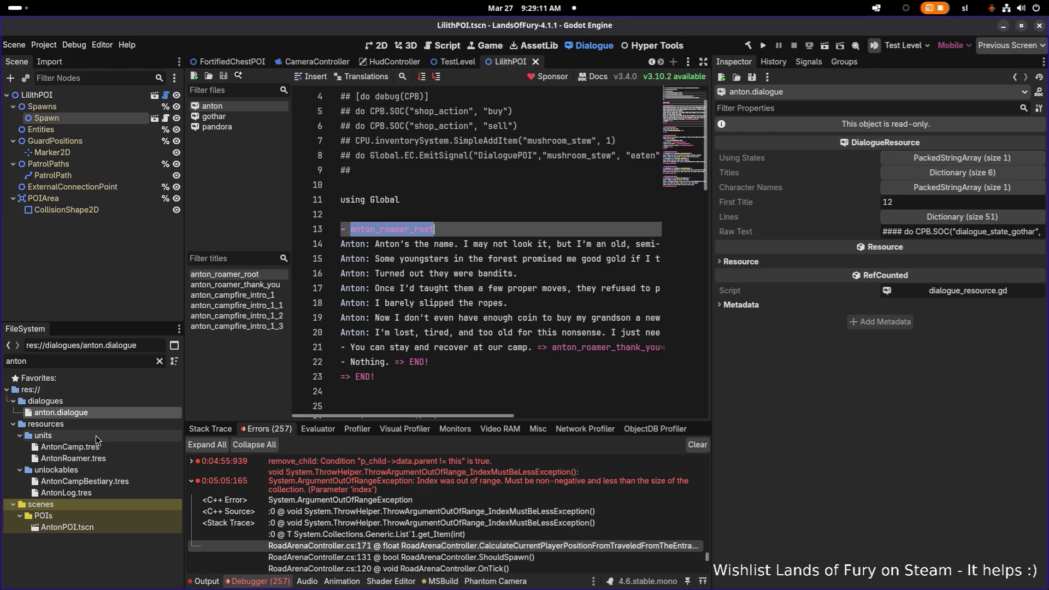
# Step: Filter the FileSystem for 'lilithr' and open LilithRoamer.tres
pyautogui.click(107, 365)
pyautogui.press('BackSpace')
pyautogui.press('BackSpace')
pyautogui.press('BackSpace')
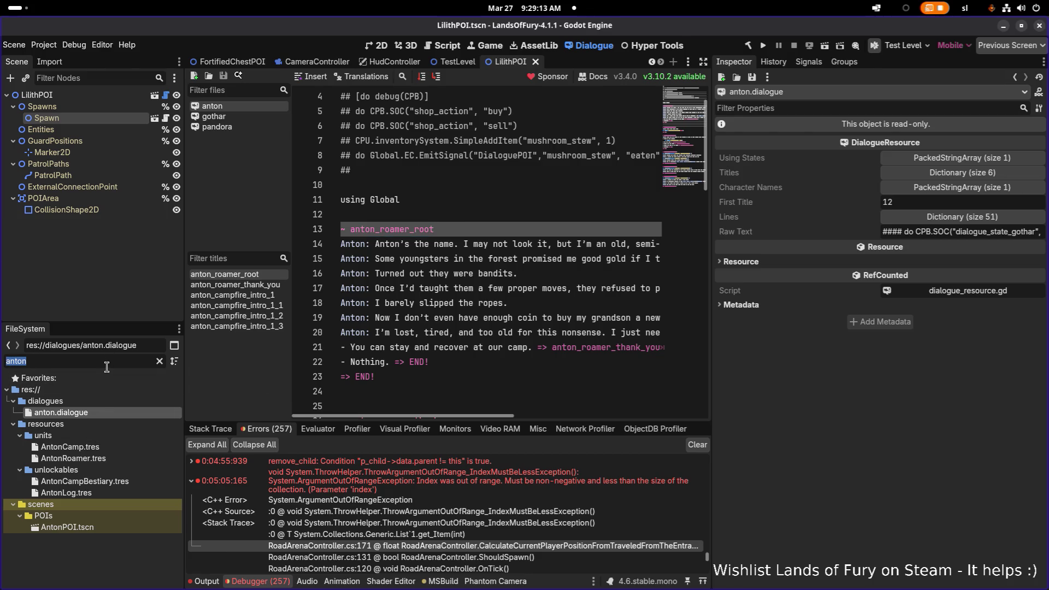
pyautogui.write('lilith')
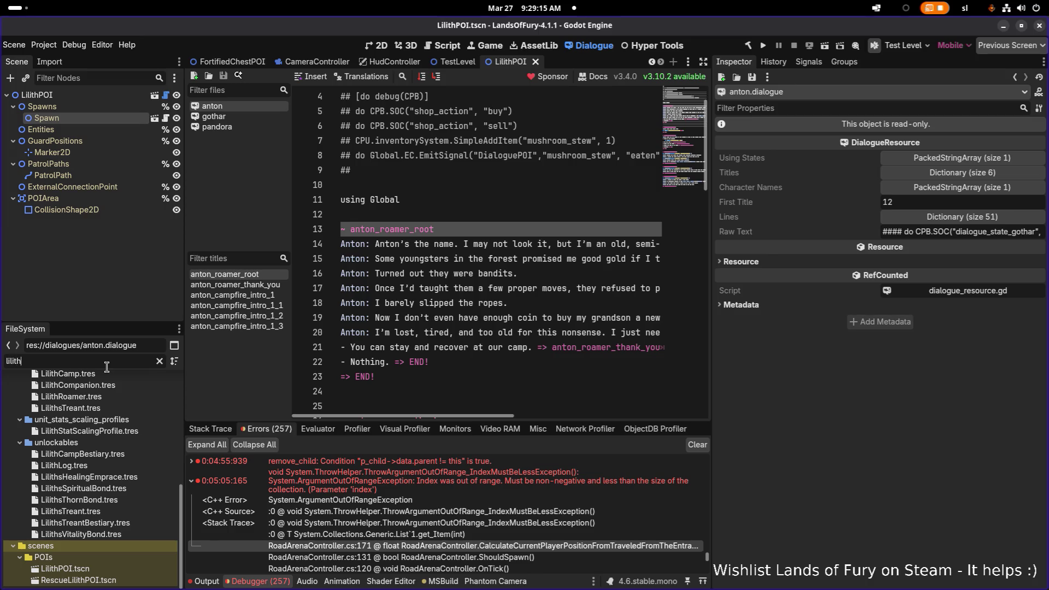
pyautogui.write('ro')
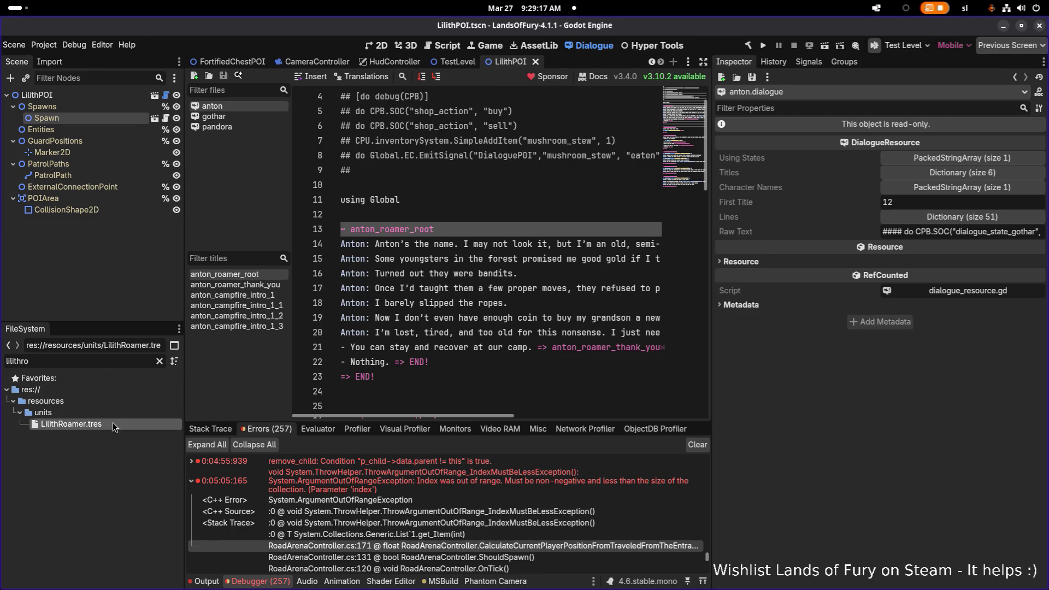
pyautogui.click(148, 425)
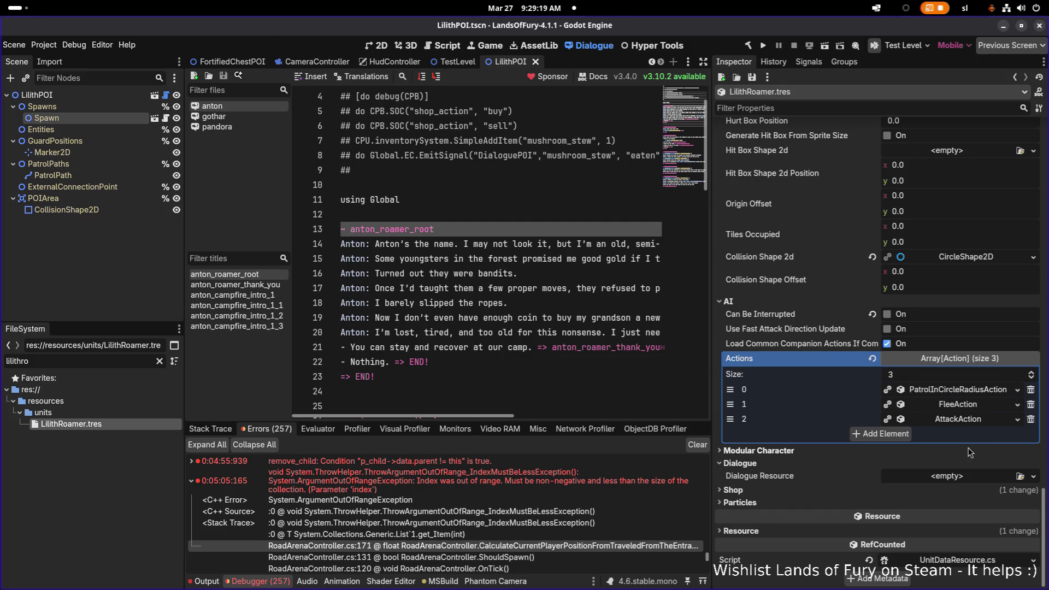
# Step: Load lilith.dialogue as the Dialogue Resource of LilithRoamer
pyautogui.click(1020, 476)
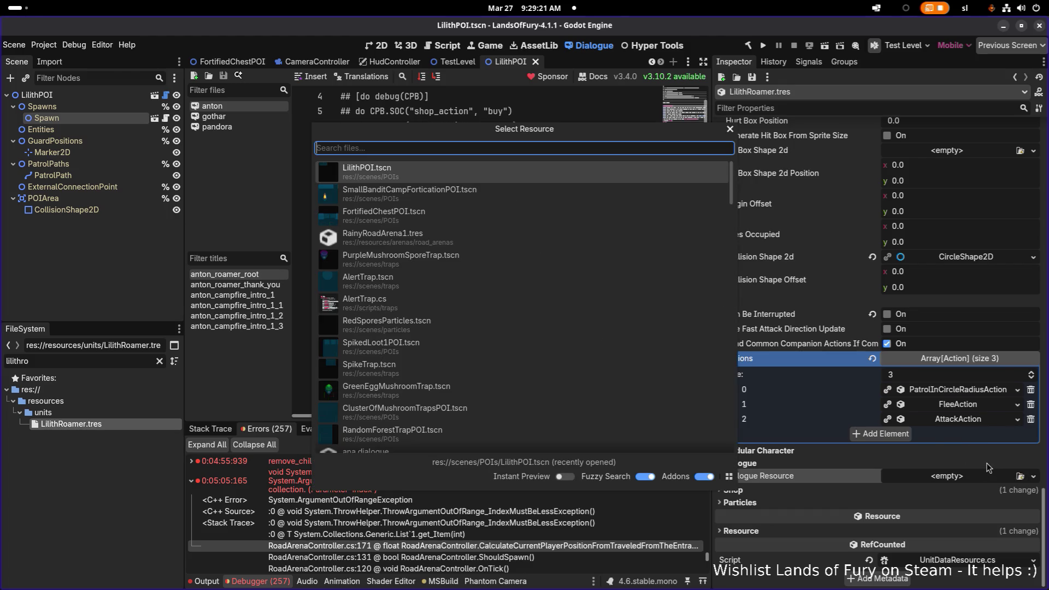
pyautogui.write('lilith')
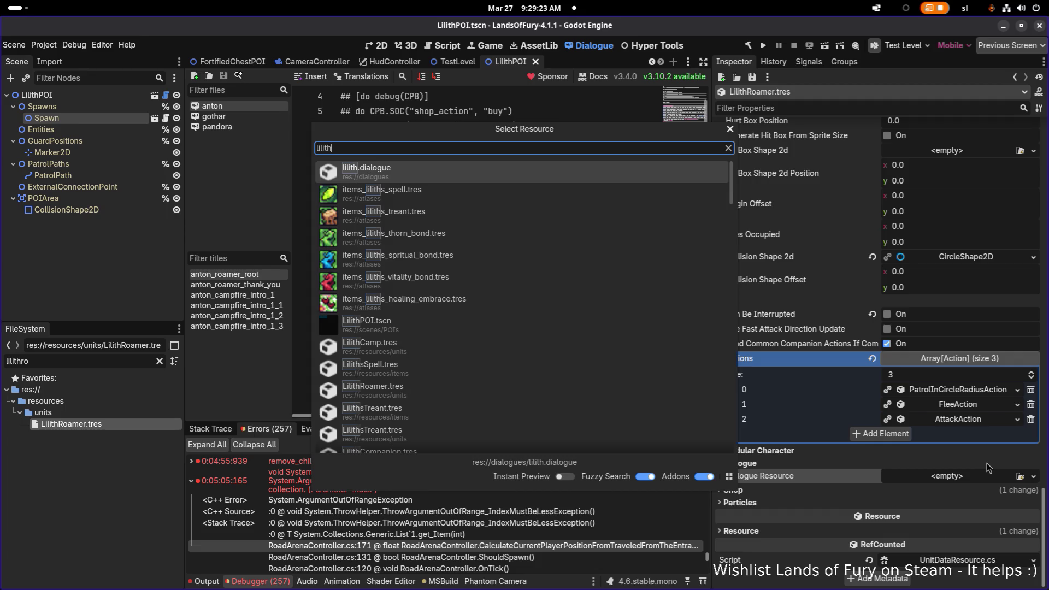
pyautogui.press('Return')
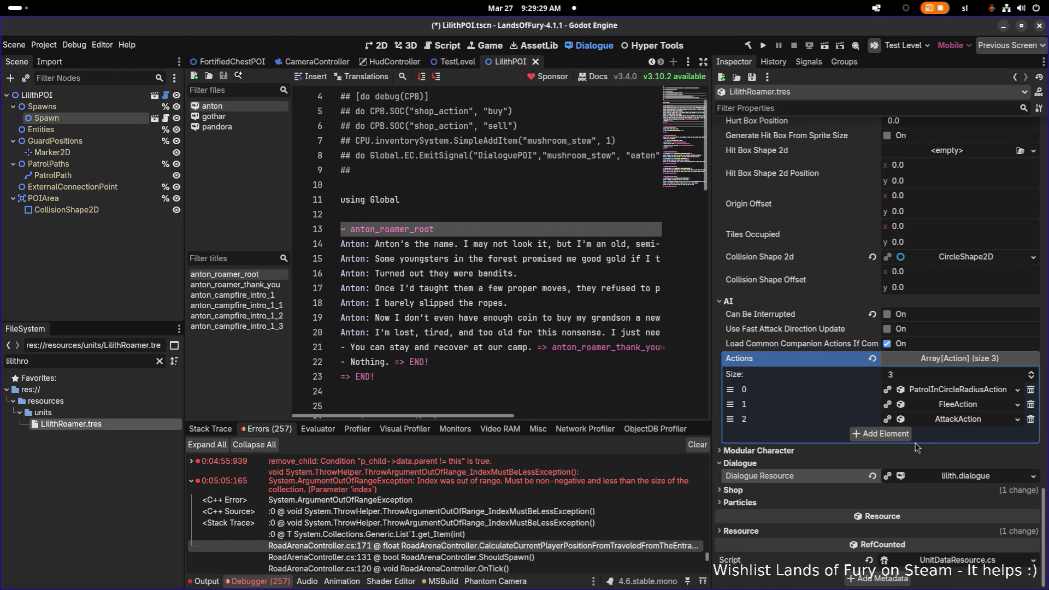
# Step: Check the lilith_roamer_root value in VS Code, then list recent dialogue files in Godot
pyautogui.hotkey('alt', 'Tab')
pyautogui.hotkey('alt', 'Tab')
pyautogui.hotkey('alt', 'Tab')
pyautogui.click(542, 204)
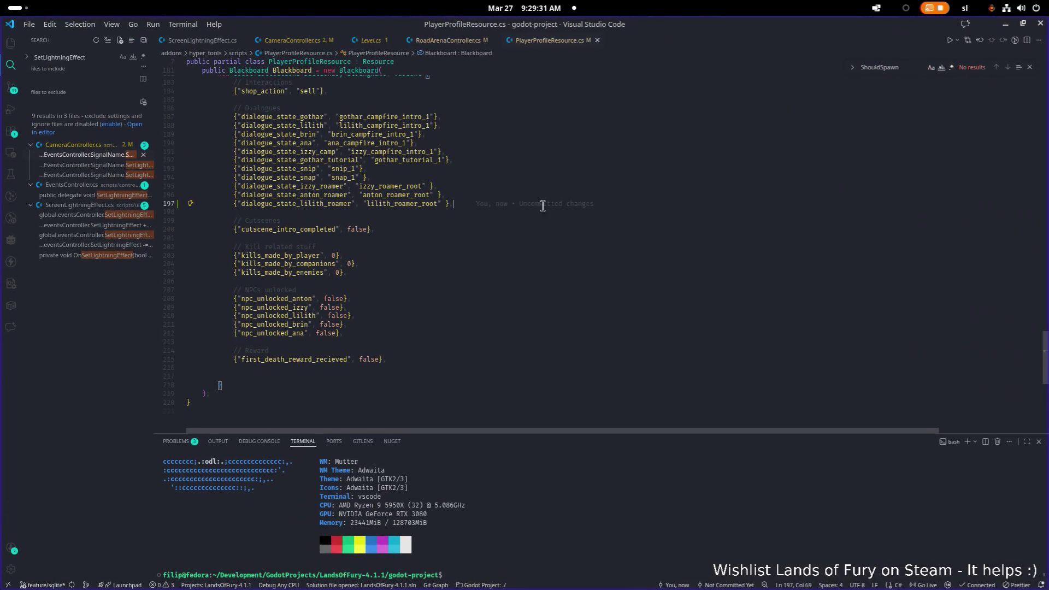
pyautogui.doubleClick(407, 203)
pyautogui.hotkey('ctrl', 'c')
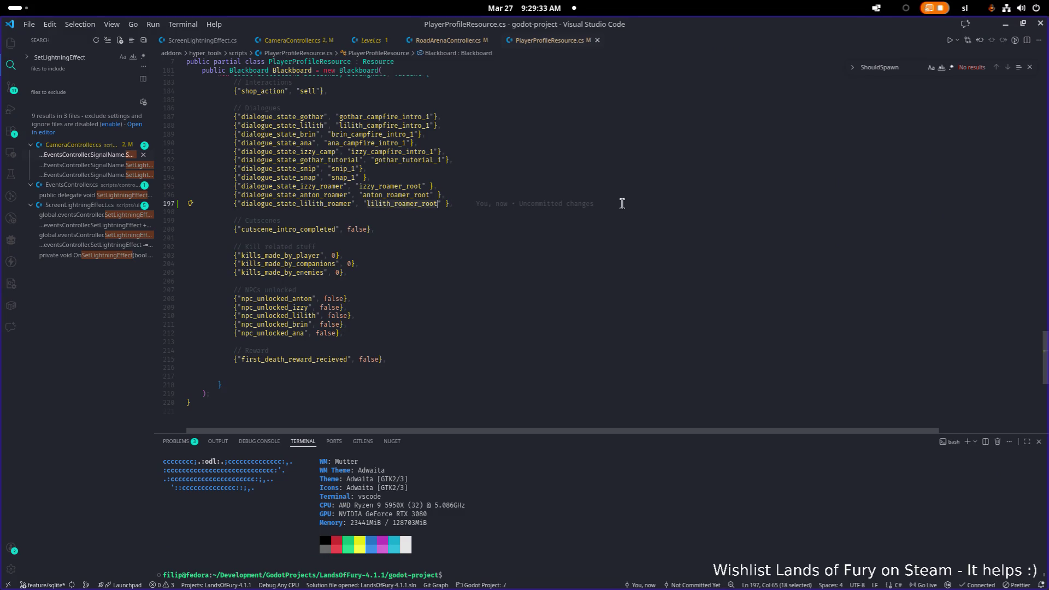
pyautogui.click(1009, 26)
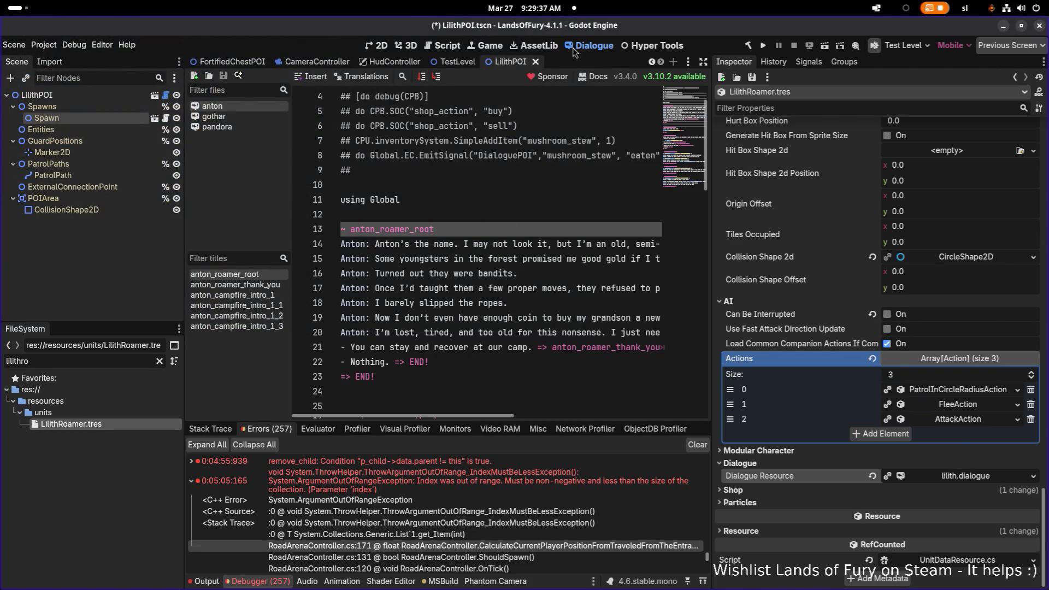
pyautogui.press('Down')
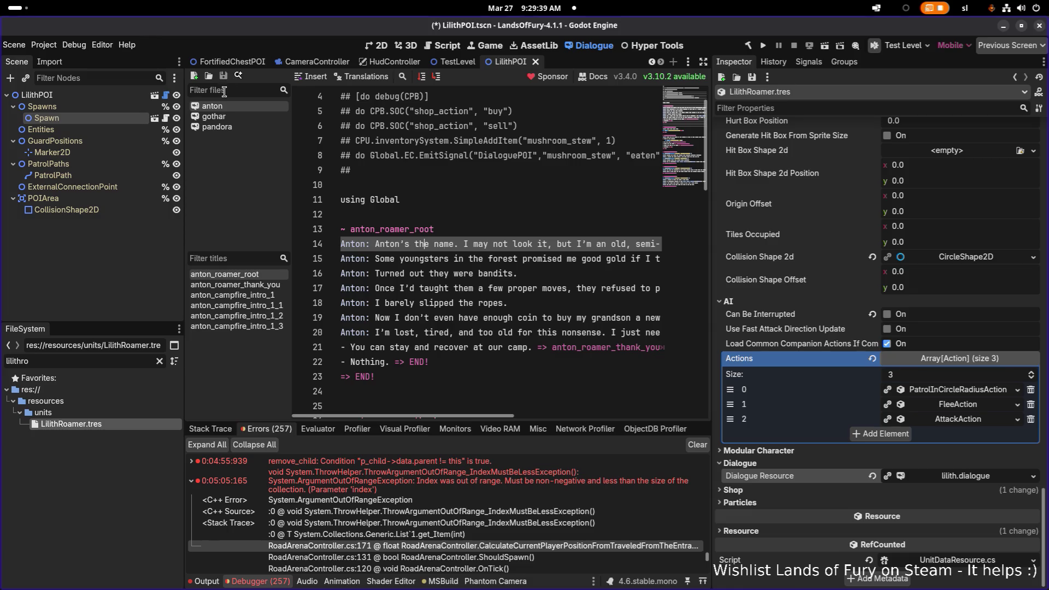
pyautogui.click(210, 79)
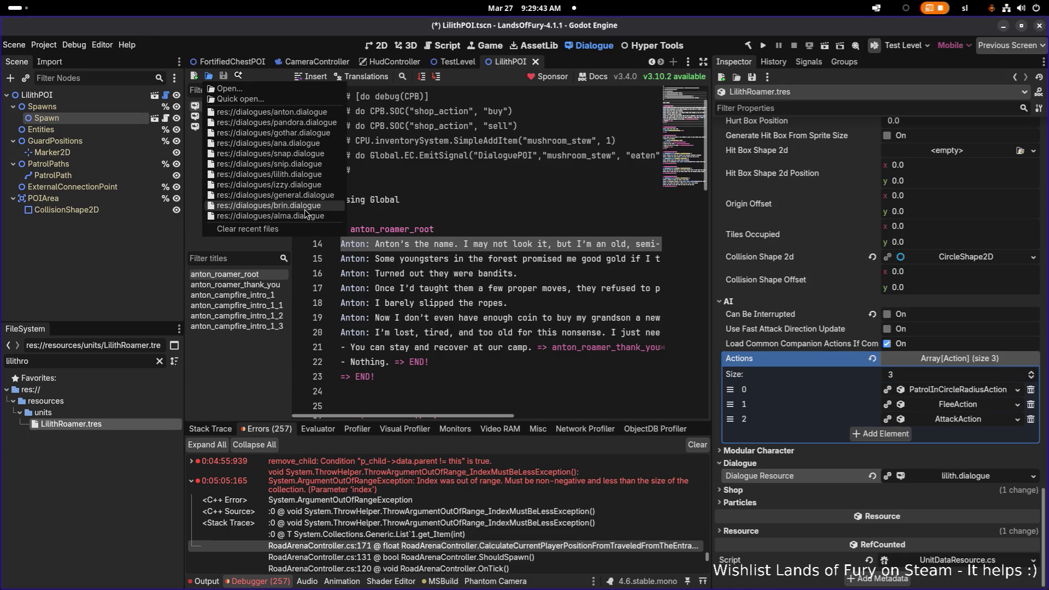
# Step: Open lilith.dialogue and add a '~ lilith_roamer_root' title above lilith_campfire_intro_1
pyautogui.click(304, 174)
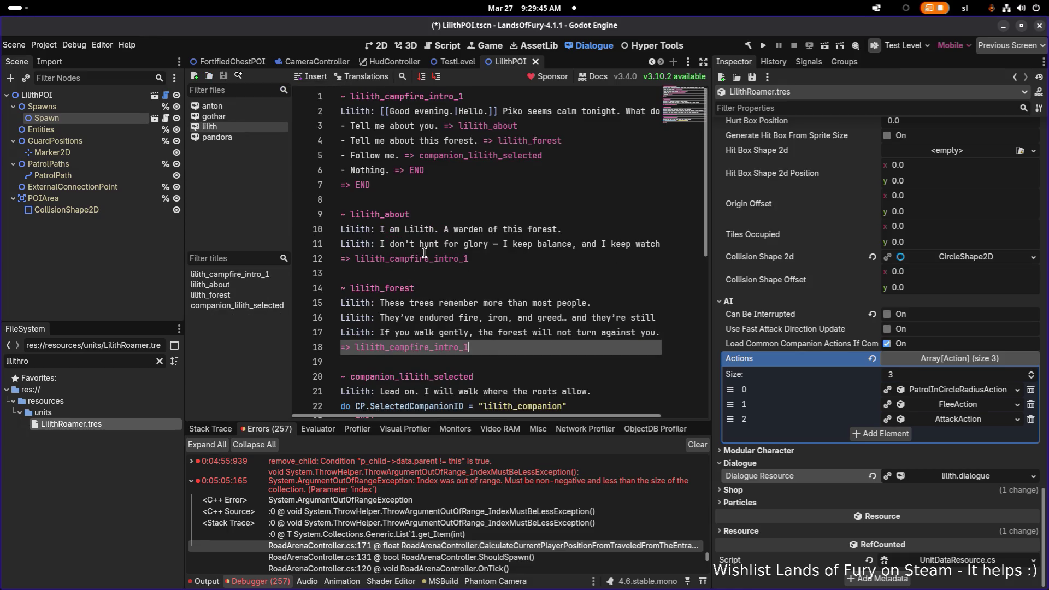
pyautogui.click(453, 140)
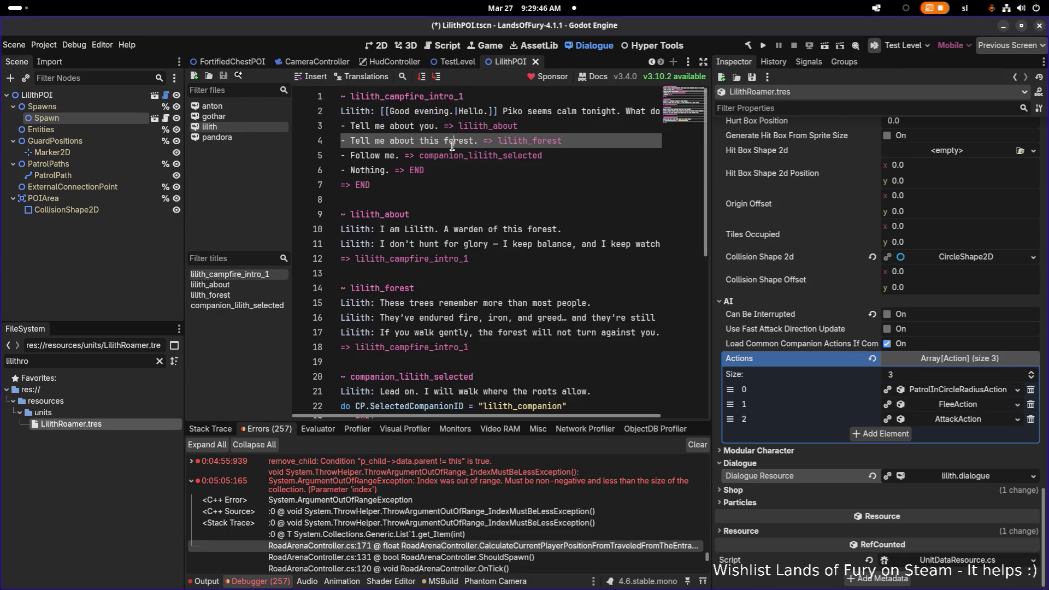
pyautogui.click(474, 100)
pyautogui.press('Home')
pyautogui.press('Return')
pyautogui.press('Return')
pyautogui.press('Up')
pyautogui.press('Up')
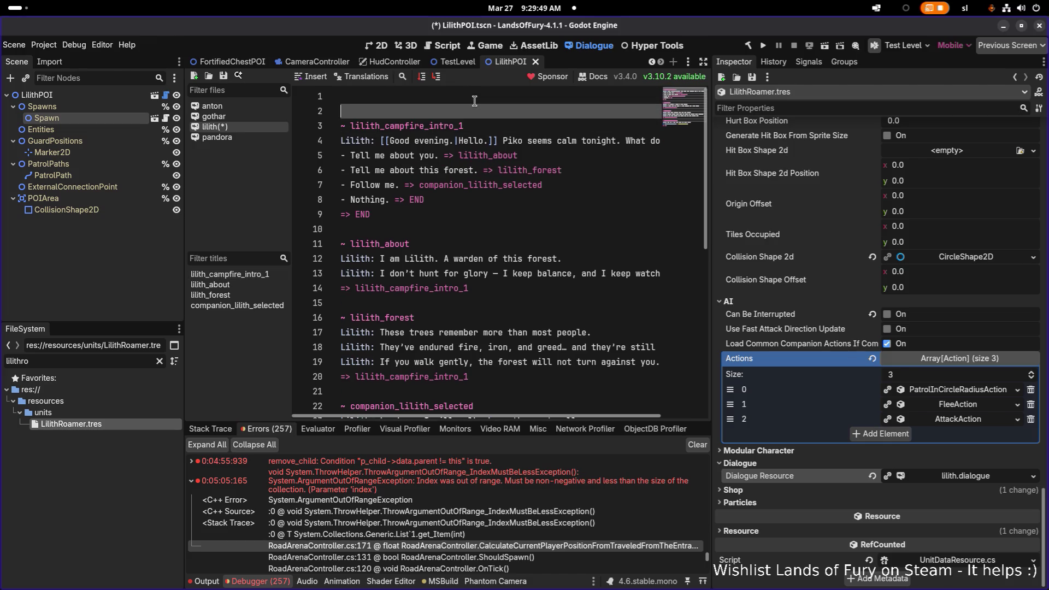
pyautogui.hotkey('ctrl', 'v')
pyautogui.press('Home')
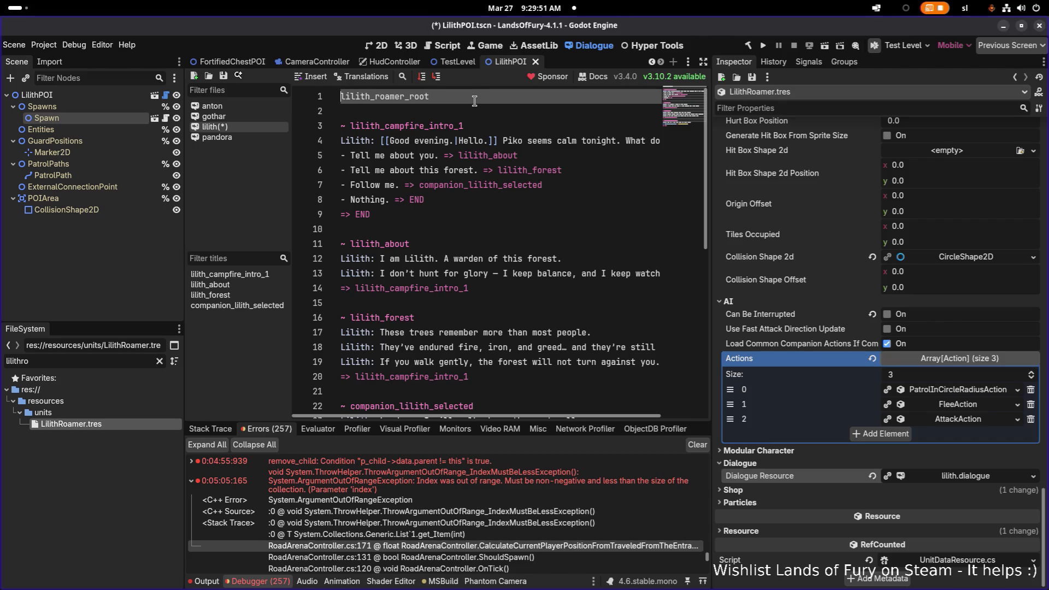
pyautogui.write('~')
pyautogui.press('End')
pyautogui.press('Return')
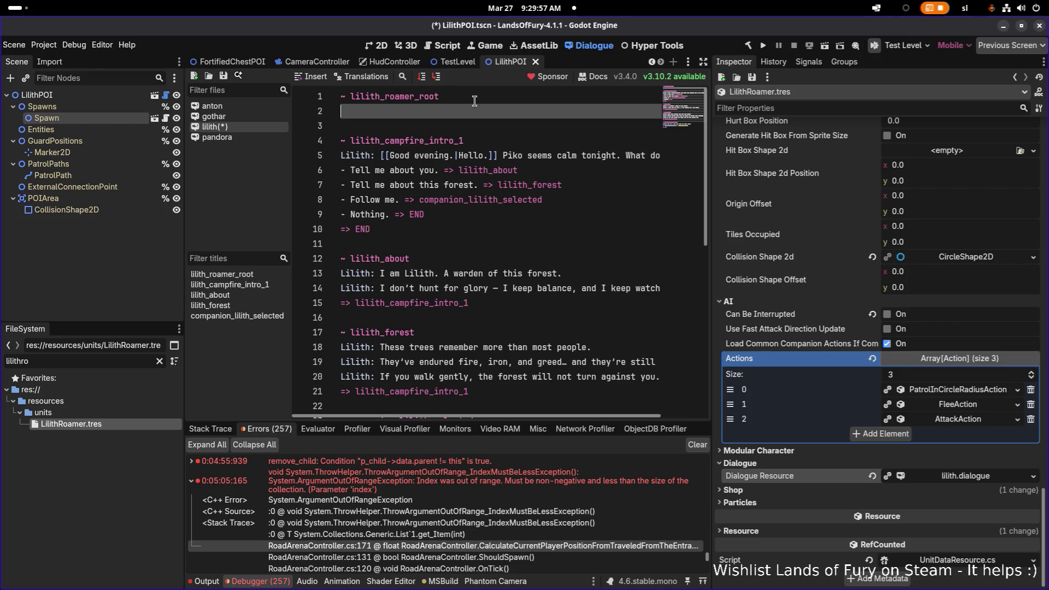
# Step: Add the line 'Lilith: Sinisiter things are walking on this road!' and save
pyautogui.write('Lilith:')
pyautogui.write('Sini')
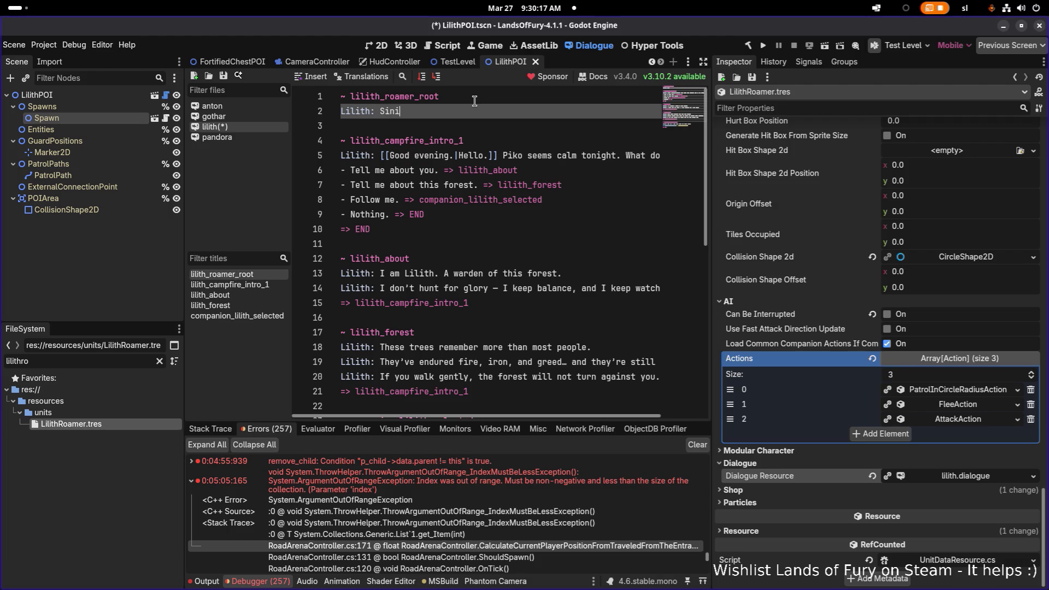
pyautogui.write('siter things are wal')
pyautogui.write('king o')
pyautogui.write('n')
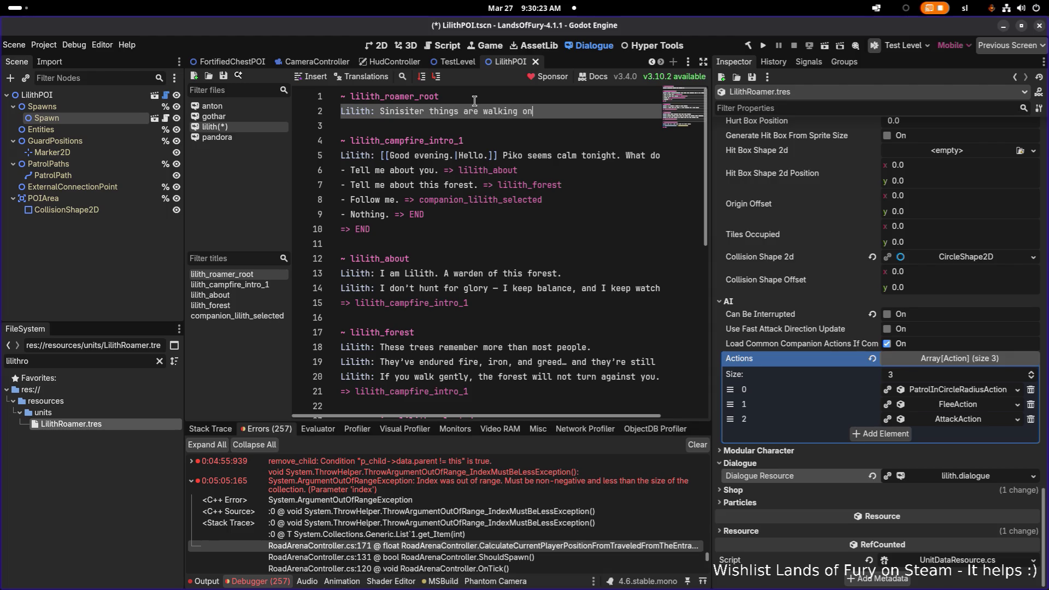
pyautogui.write(' this road!')
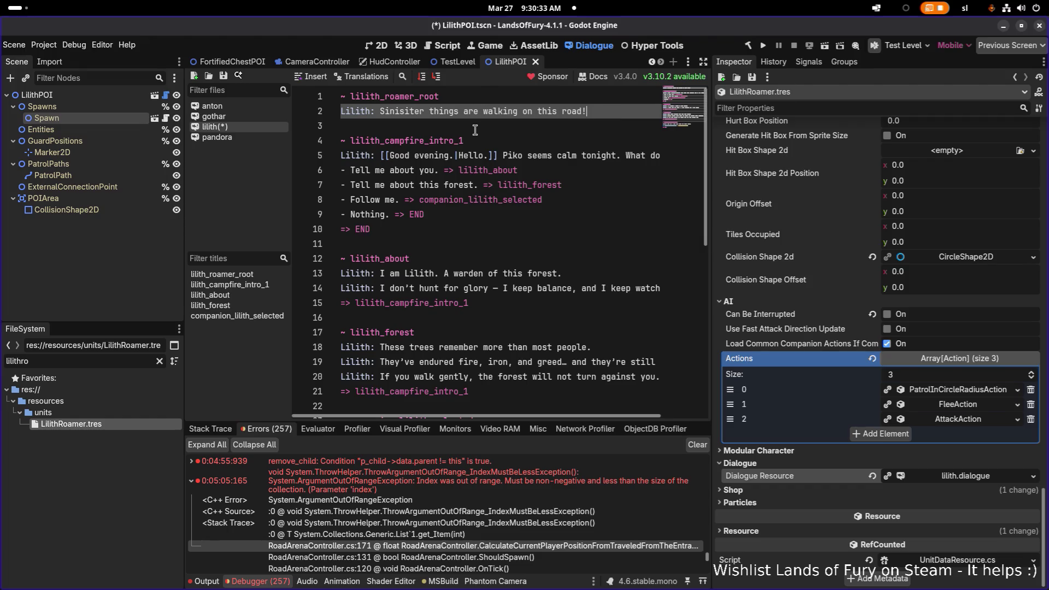
pyautogui.click(484, 156)
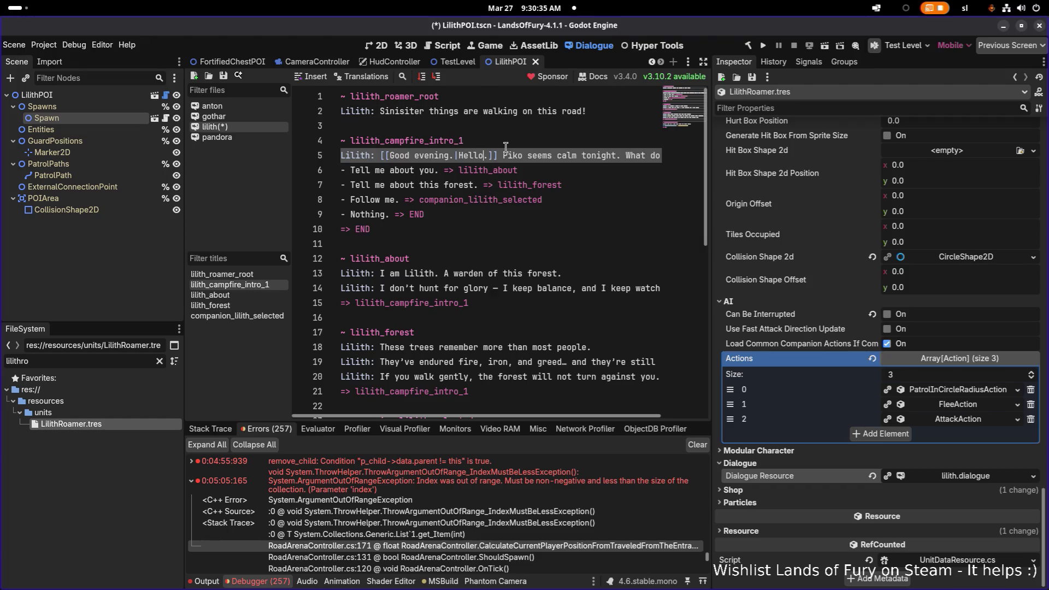
pyautogui.hotkey('ctrl', 's')
pyautogui.click(234, 90)
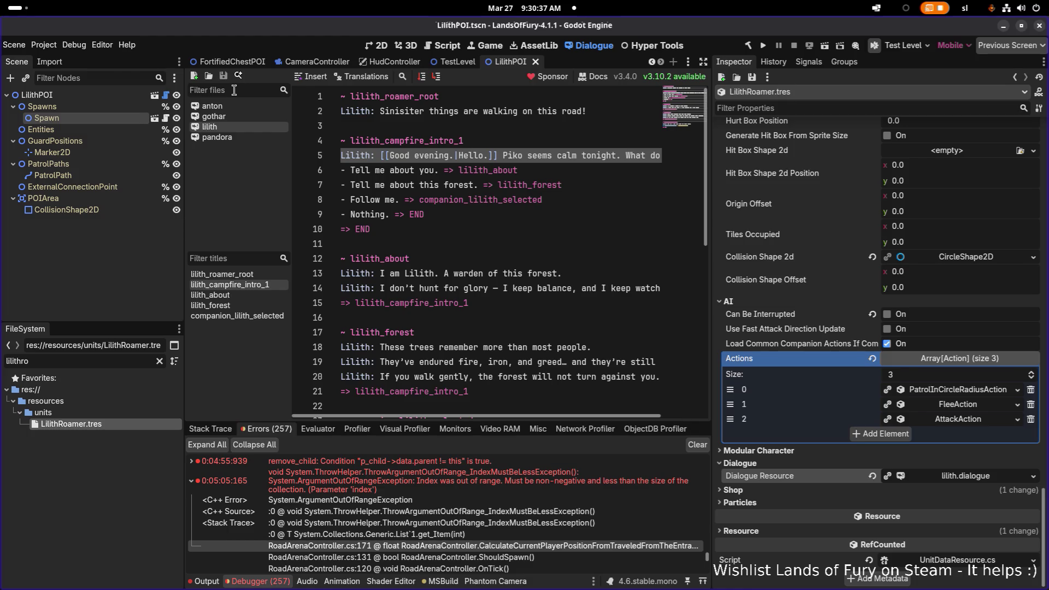
pyautogui.write('izz')
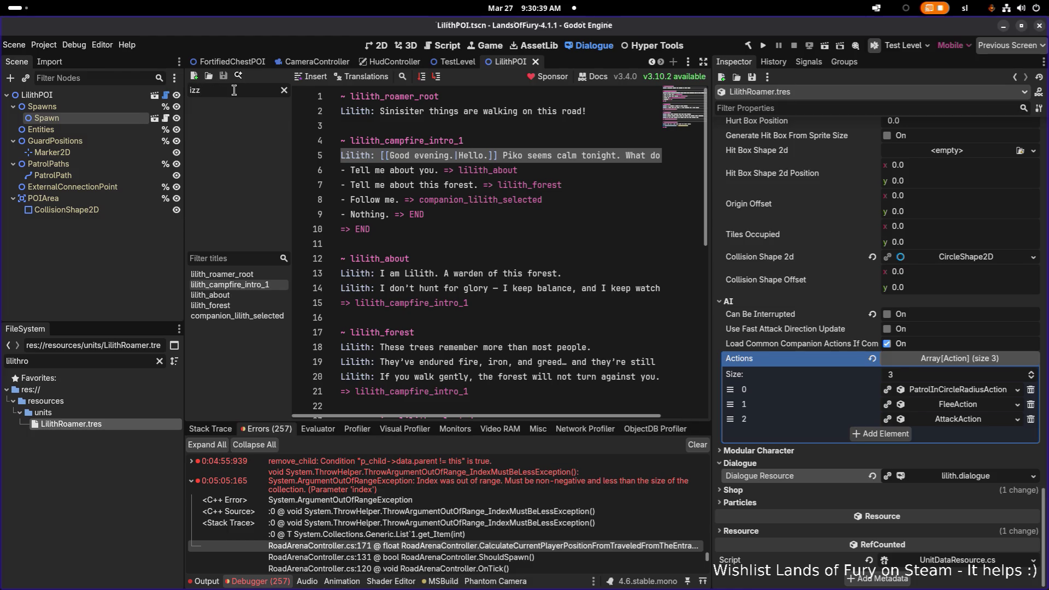
pyautogui.press('BackSpace')
pyautogui.press('BackSpace')
pyautogui.press('BackSpace')
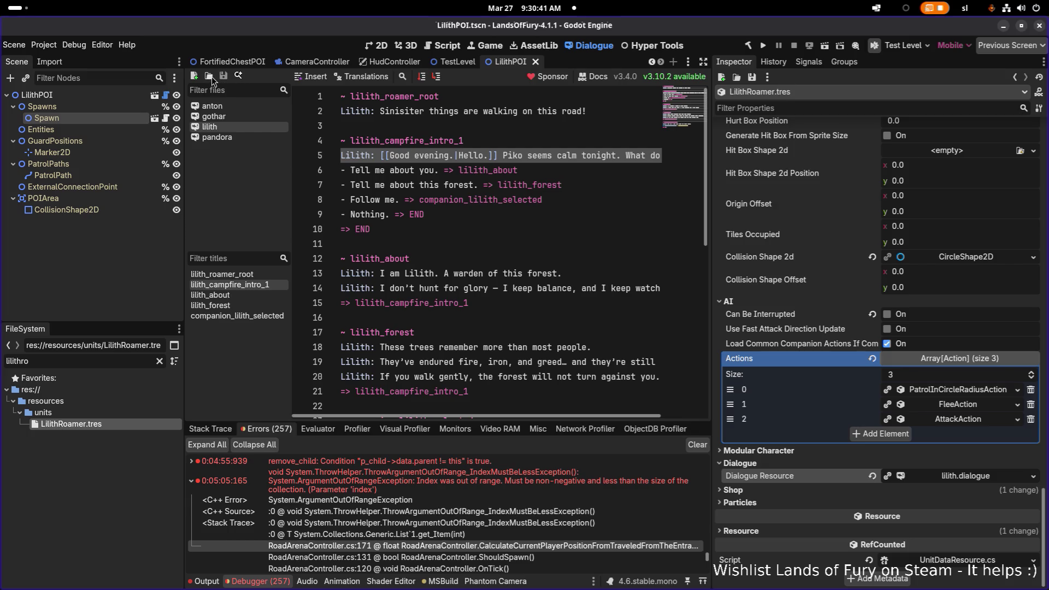
pyautogui.click(210, 76)
pyautogui.click(269, 185)
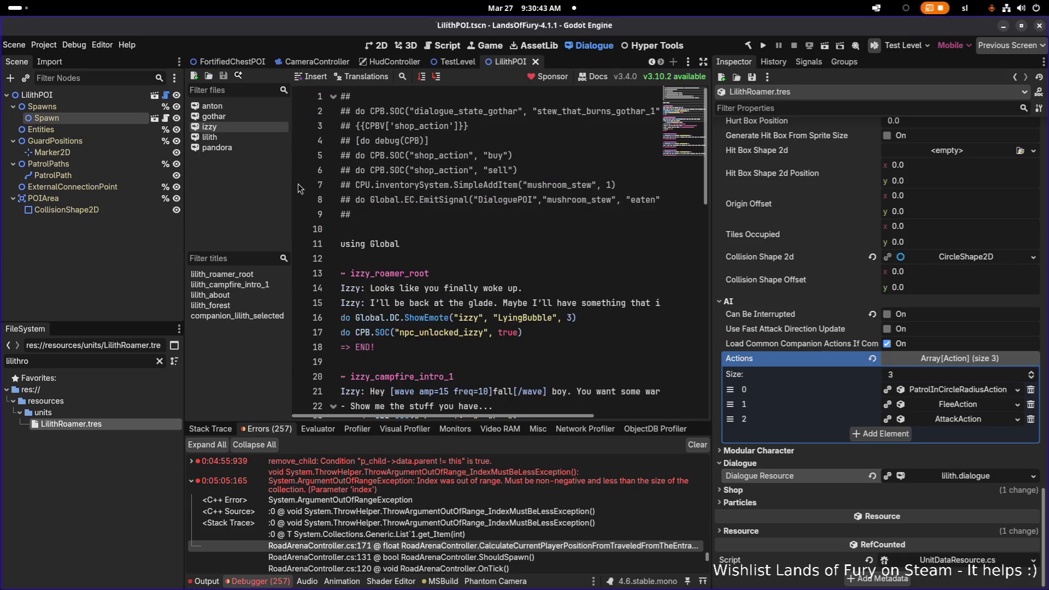
pyautogui.hotkey('ctrl', 'End')
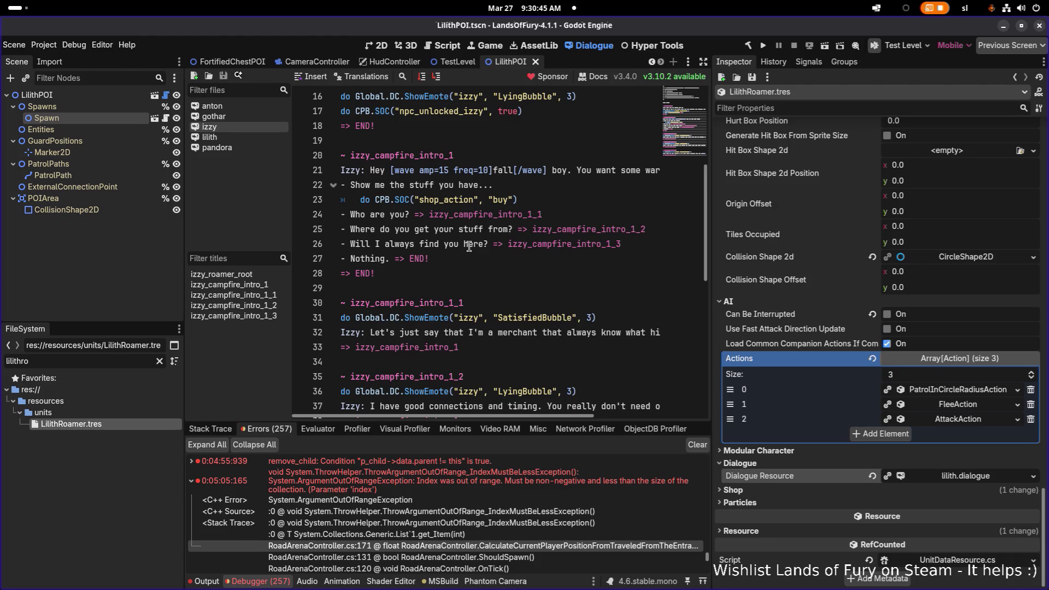
pyautogui.scroll(-2, 522, 204)
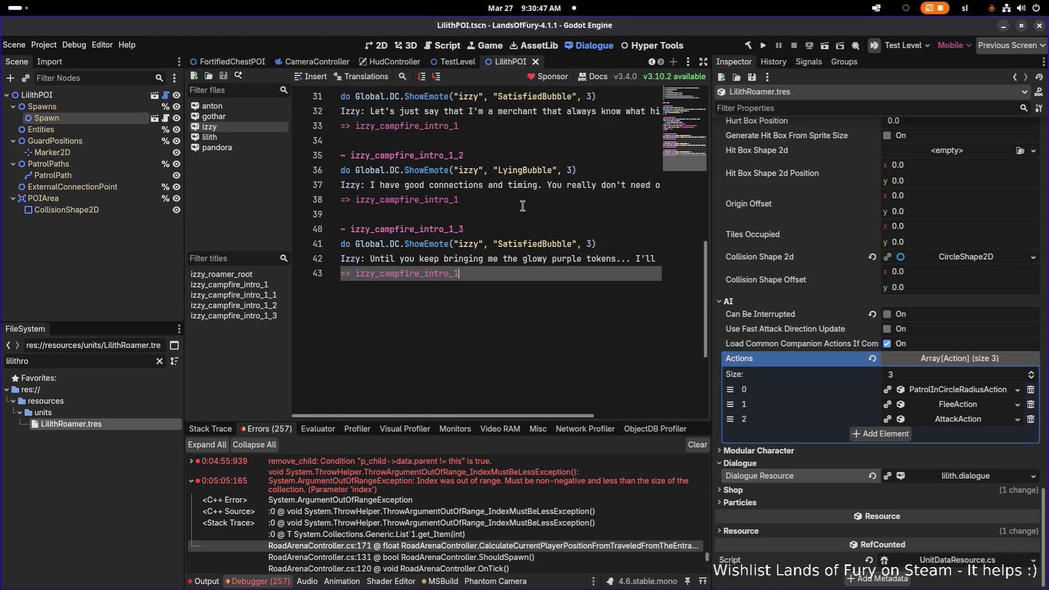
pyautogui.scroll(5, 529, 209)
pyautogui.scroll(5, 528, 208)
pyautogui.scroll(-3, 502, 211)
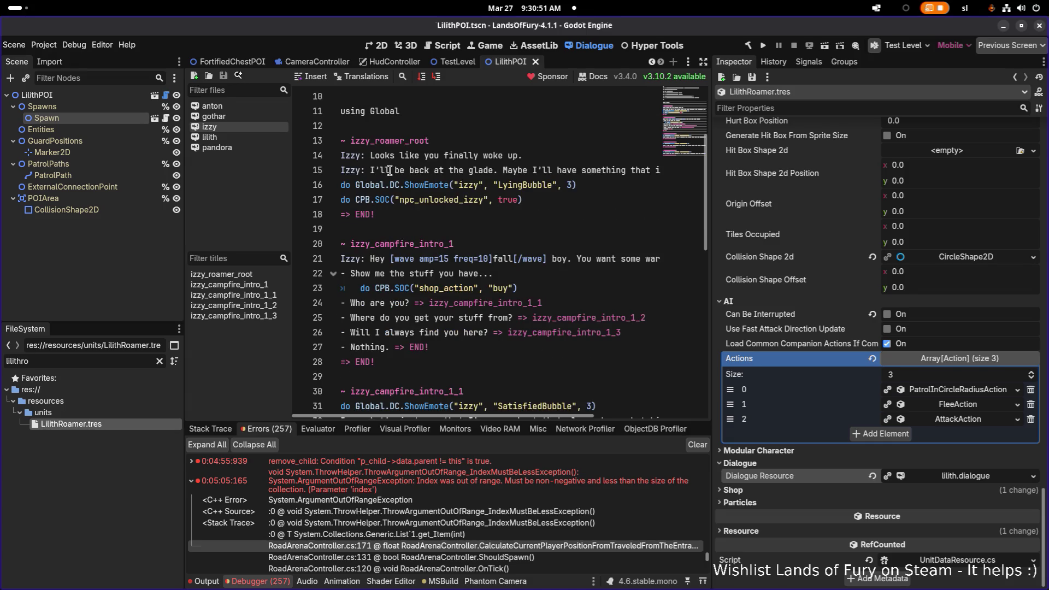
pyautogui.scroll(3, 427, 185)
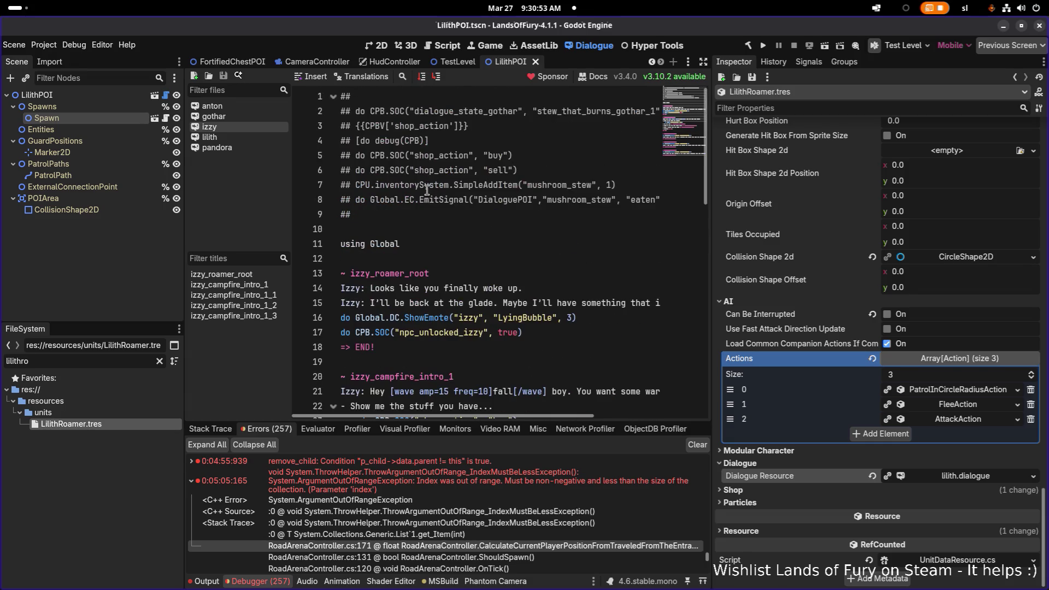
pyautogui.scroll(-4, 427, 189)
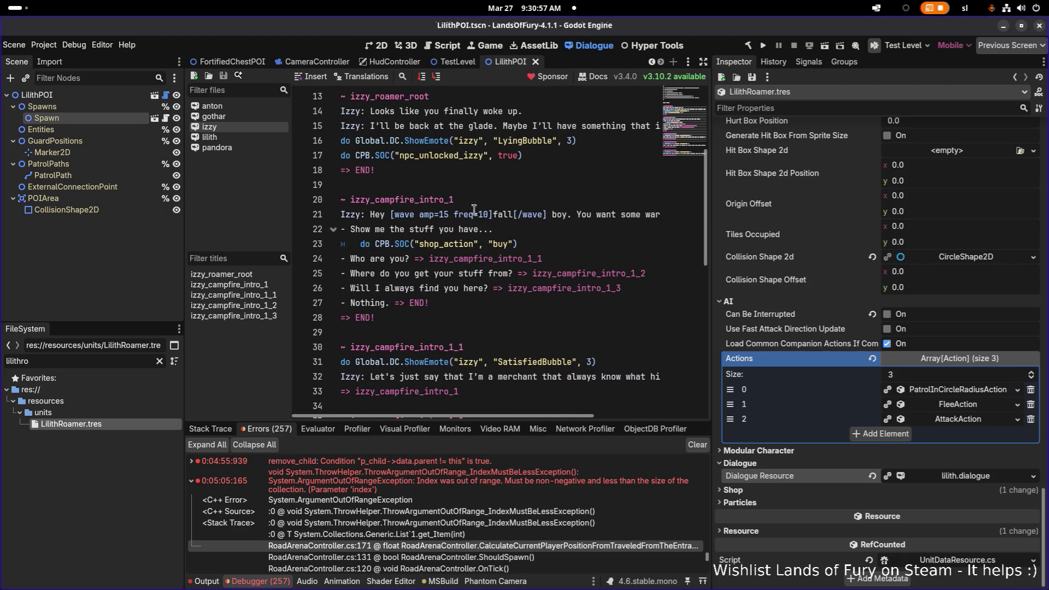
pyautogui.click(396, 214)
pyautogui.hotkey('shift', 'Right')
pyautogui.hotkey('shift', 'Right')
pyautogui.hotkey('shift', 'Right')
pyautogui.hotkey('ctrl', 'c')
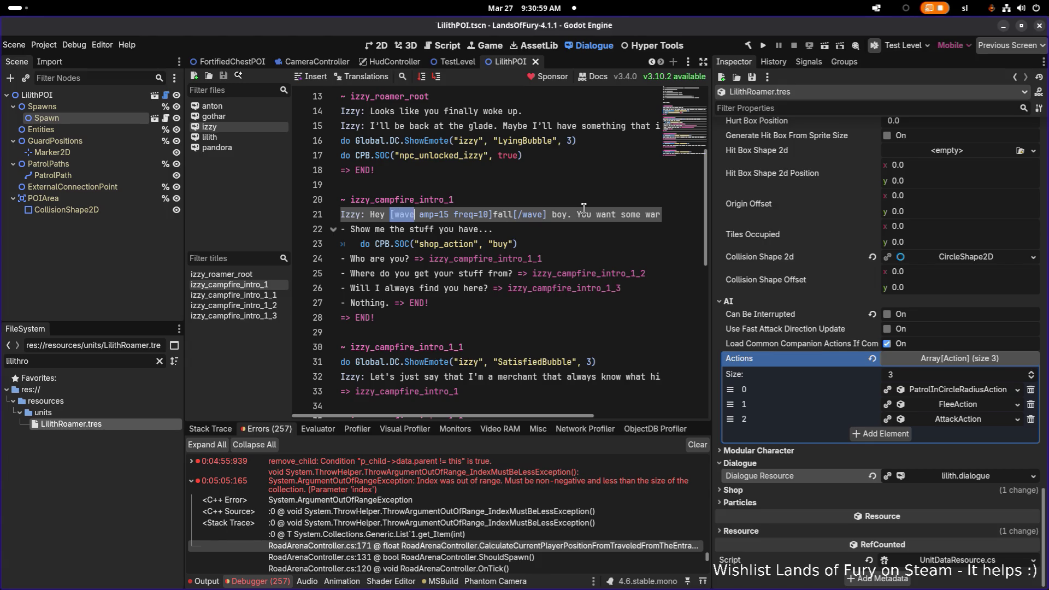
pyautogui.hotkey('shift', 'Left')
pyautogui.hotkey('shift', 'Left')
pyautogui.hotkey('shift', 'Left')
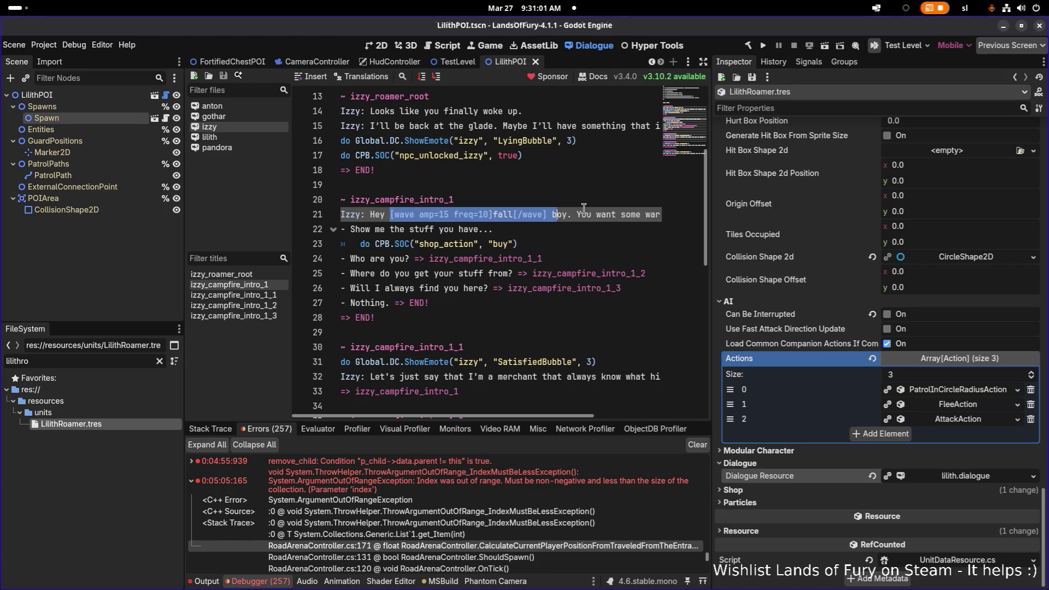
pyautogui.click(240, 137)
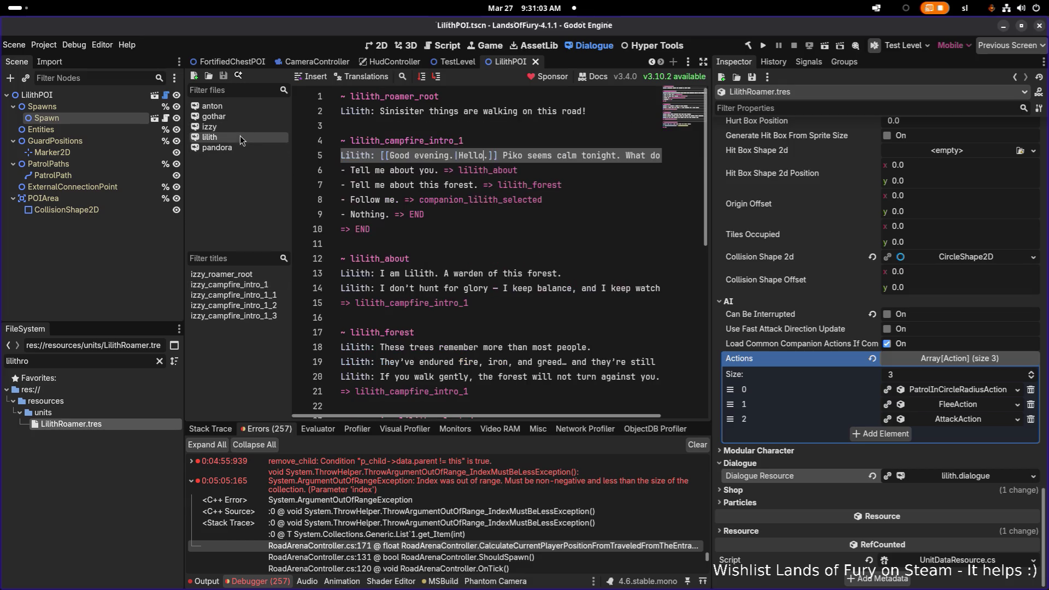
# Step: Rewrite Lilith's roamer line as 'Good evening stranger!' with 'Sinisiter' inside the [wave amp=15 freq=10] tag
pyautogui.click(380, 112)
pyautogui.press('Left')
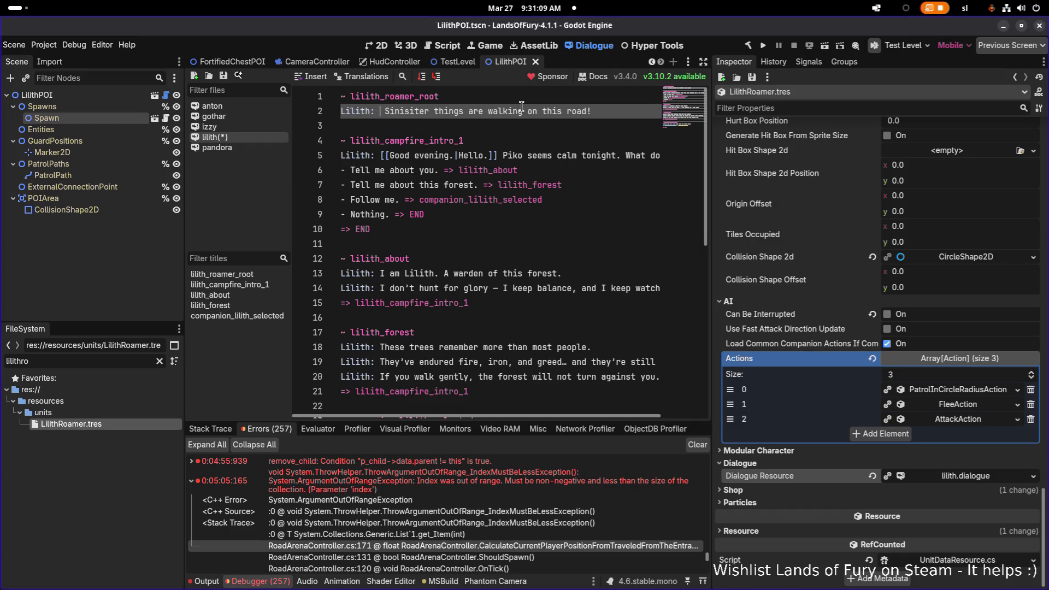
pyautogui.write('Good eve')
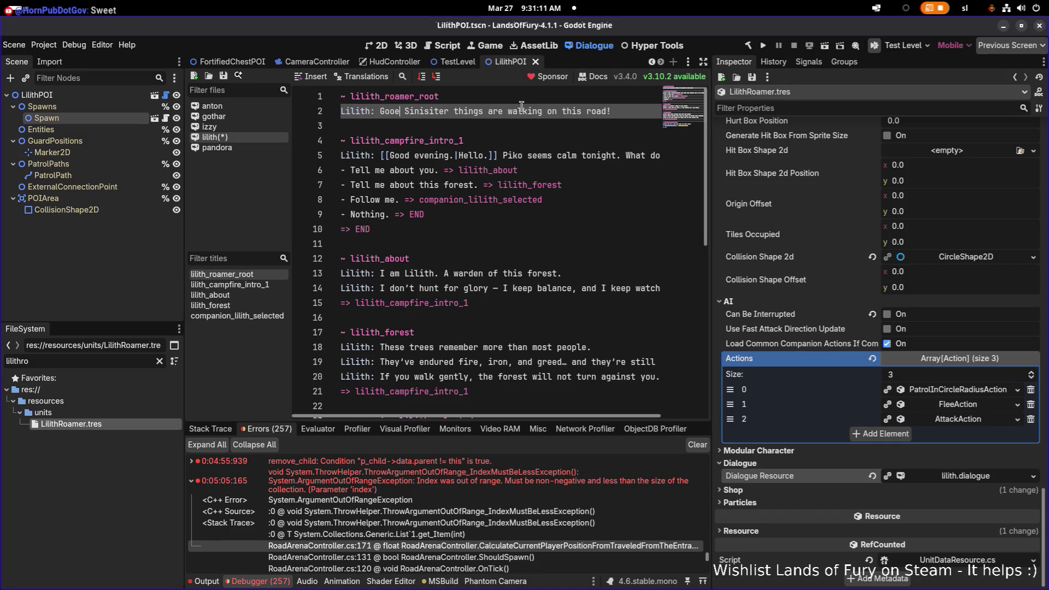
pyautogui.write('ning ')
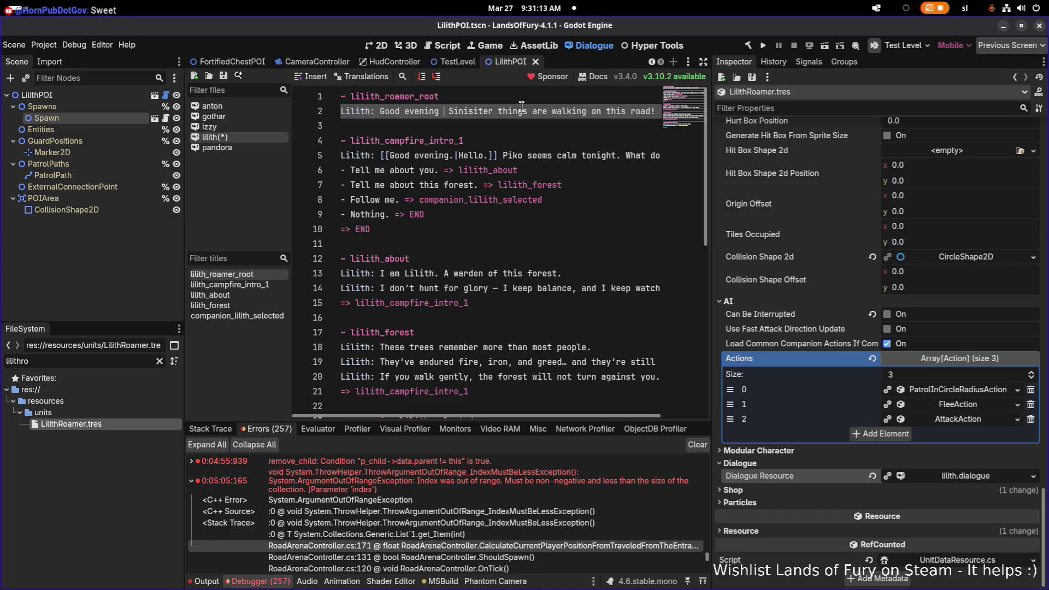
pyautogui.write('stranger!')
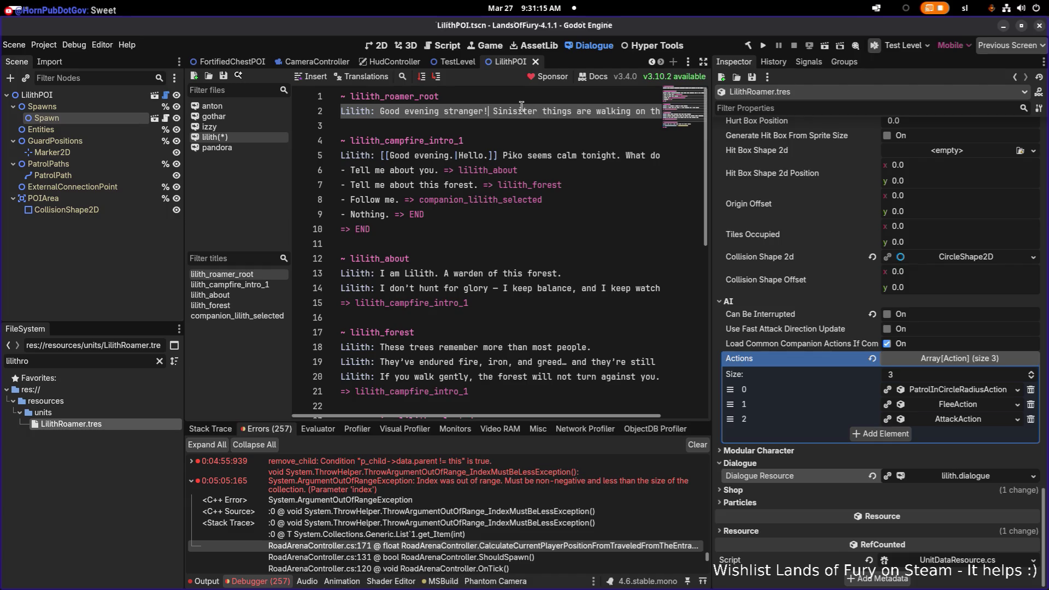
pyautogui.hotkey('ctrl', 'v')
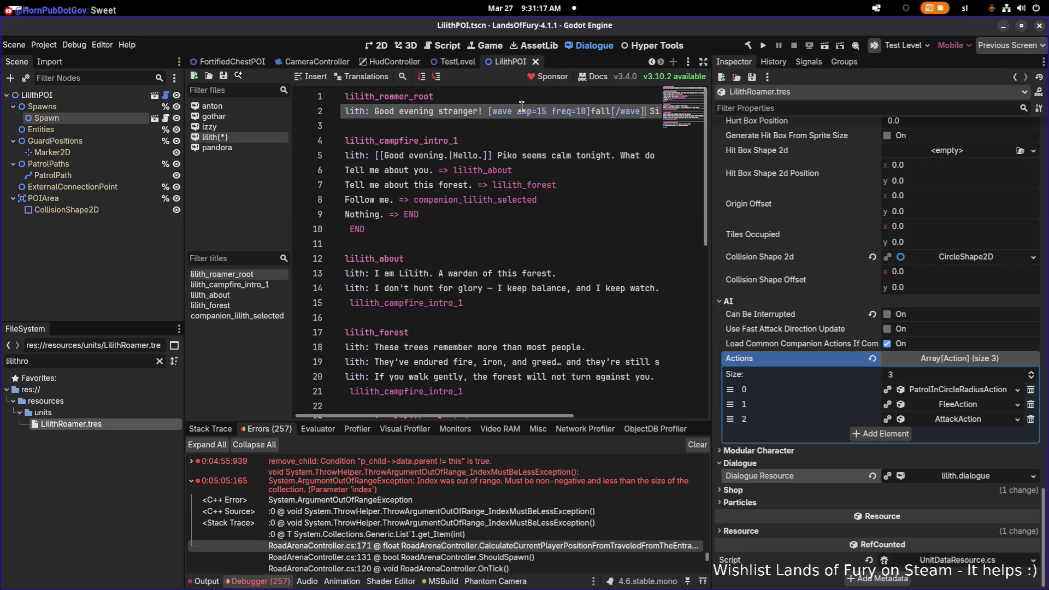
pyautogui.hotkey('ctrl', 'shift', 'Right')
pyautogui.hotkey('ctrl', 'c')
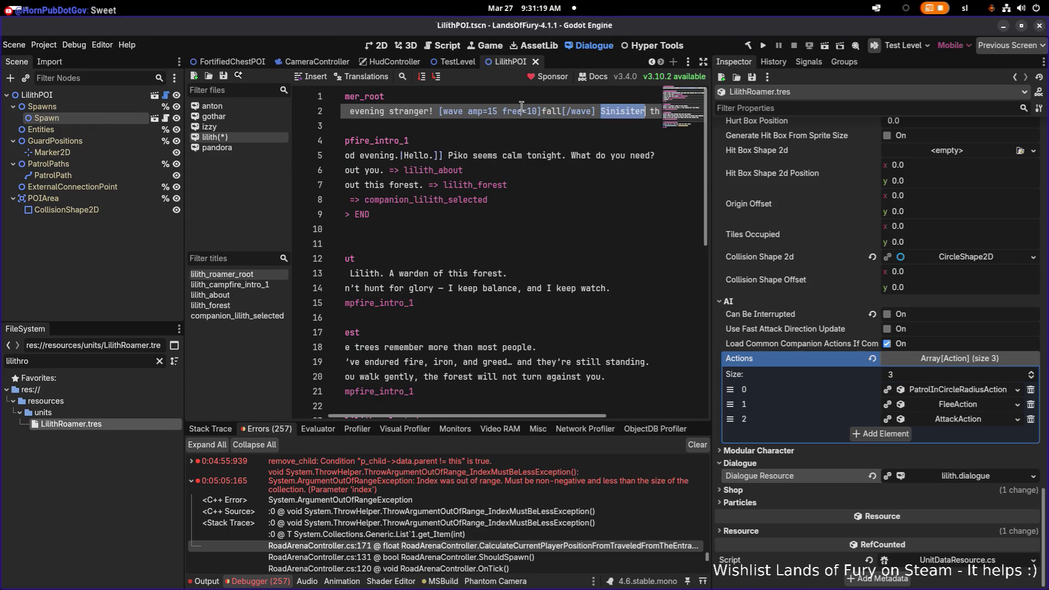
pyautogui.press('BackSpace')
pyautogui.hotkey('ctrl', 'shift', 'Right')
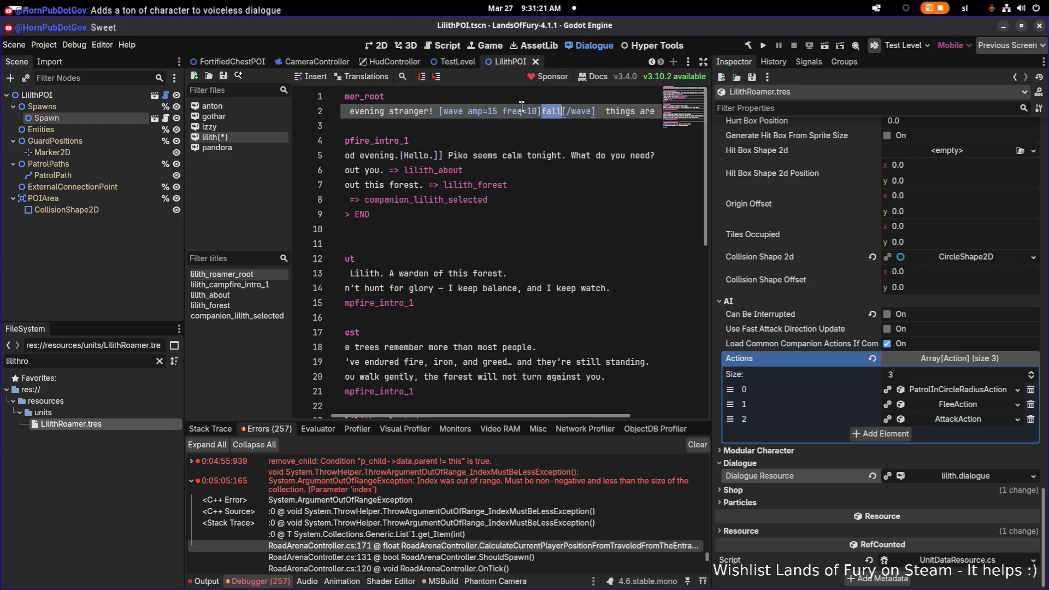
pyautogui.hotkey('ctrl', 'v')
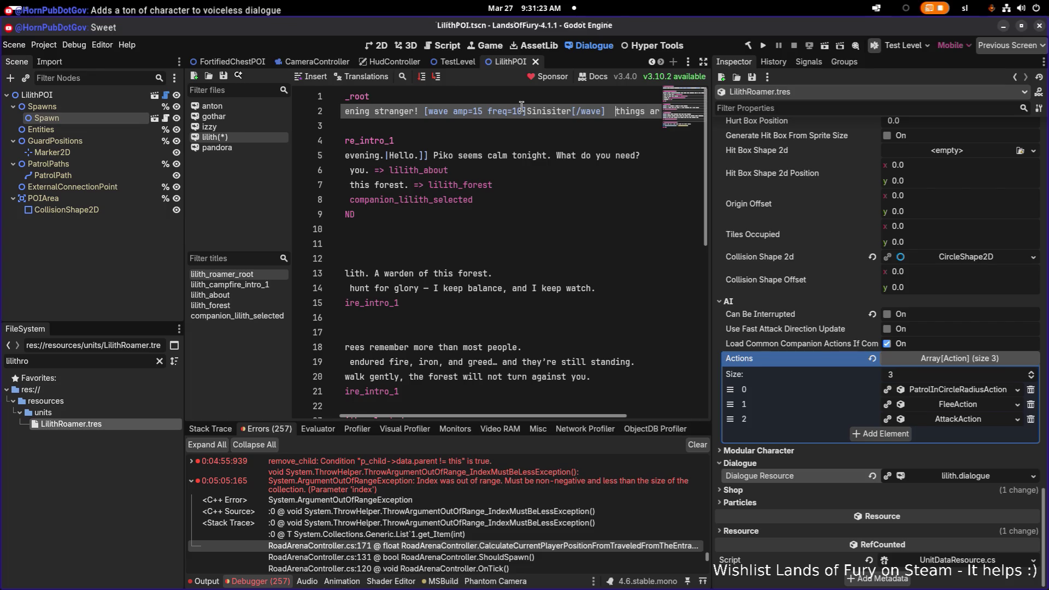
pyautogui.press('Delete')
# Step: Insert a blank line directly below the greeting line
pyautogui.press('End')
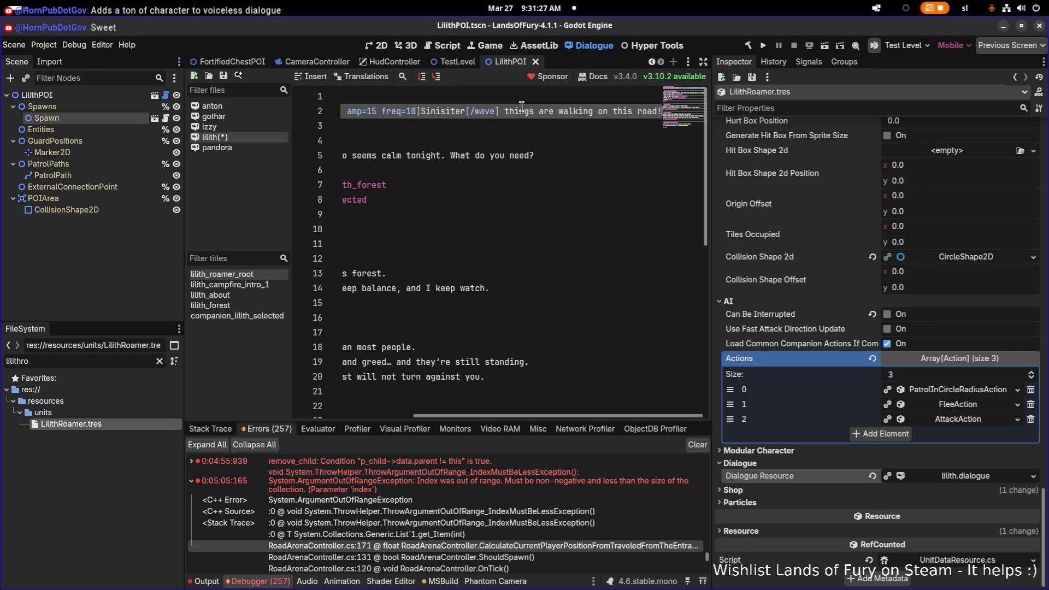
pyautogui.press('Home')
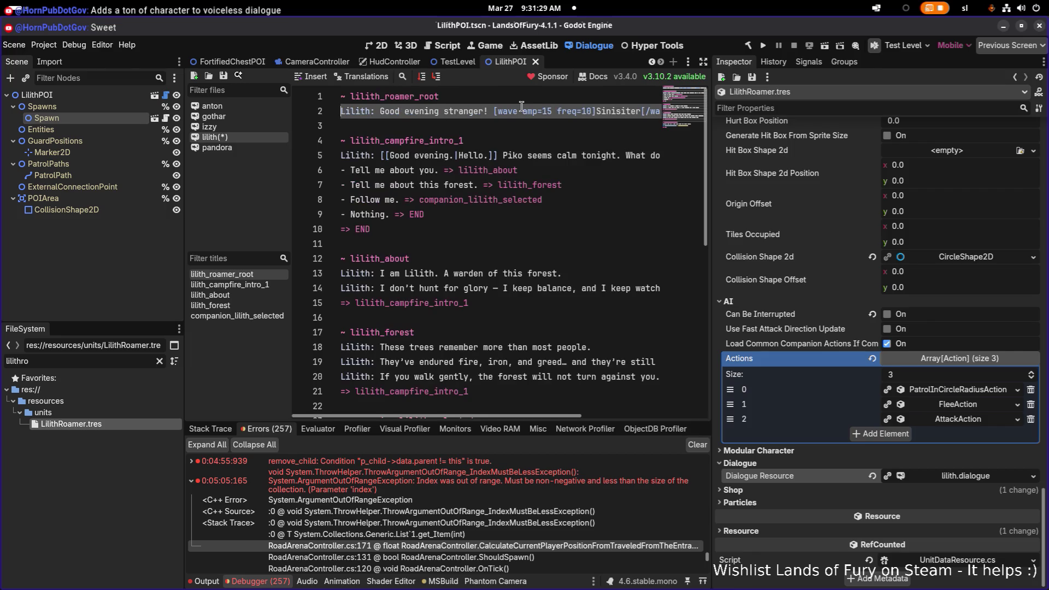
pyautogui.press('End')
pyautogui.press('Return')
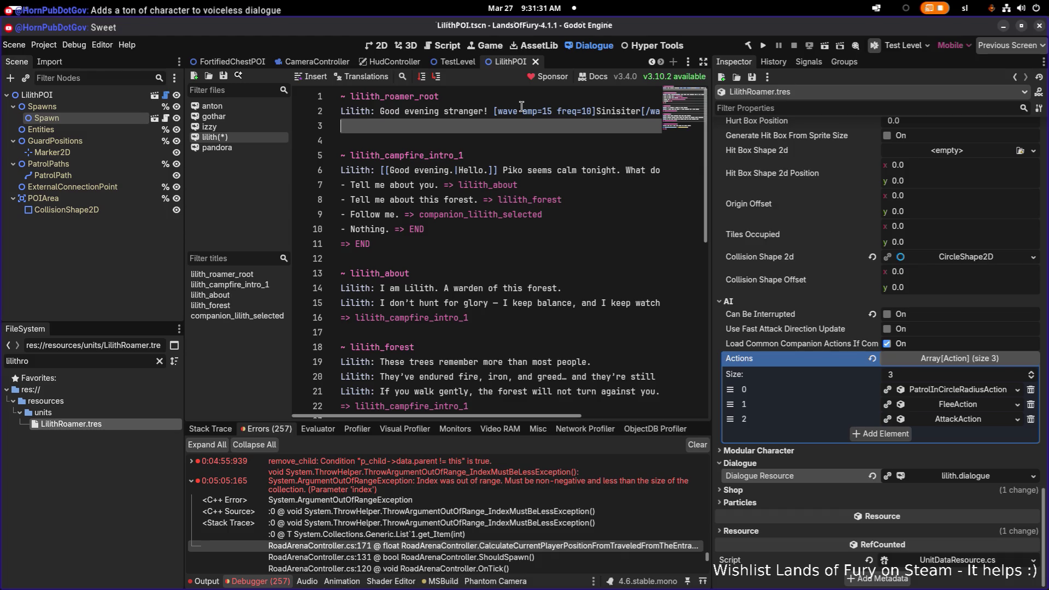
# Step: Add the Lilith line 'I'd need to find a safe haven, before the tear me and my sapplings to shreds.'
pyautogui.write('L')
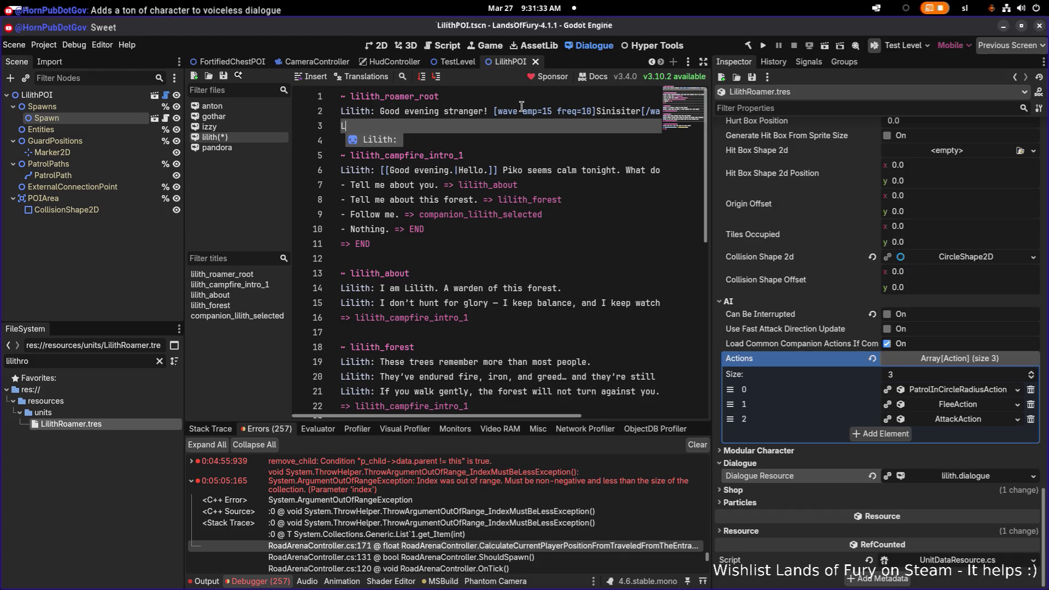
pyautogui.press('Return')
pyautogui.write("I'")
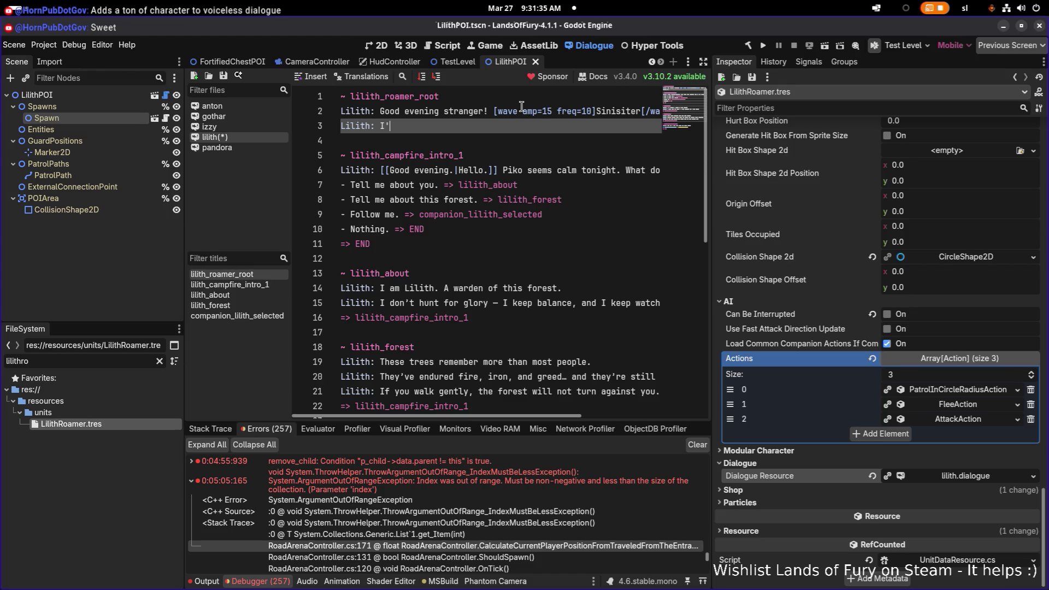
pyautogui.write('d need to ')
pyautogui.write('find a')
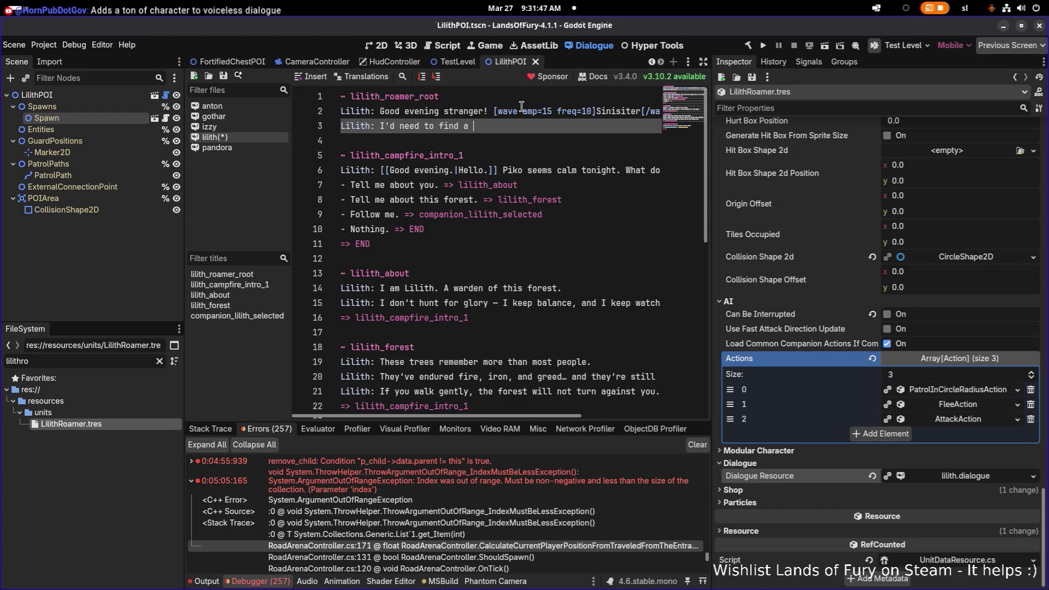
pyautogui.write('safe ')
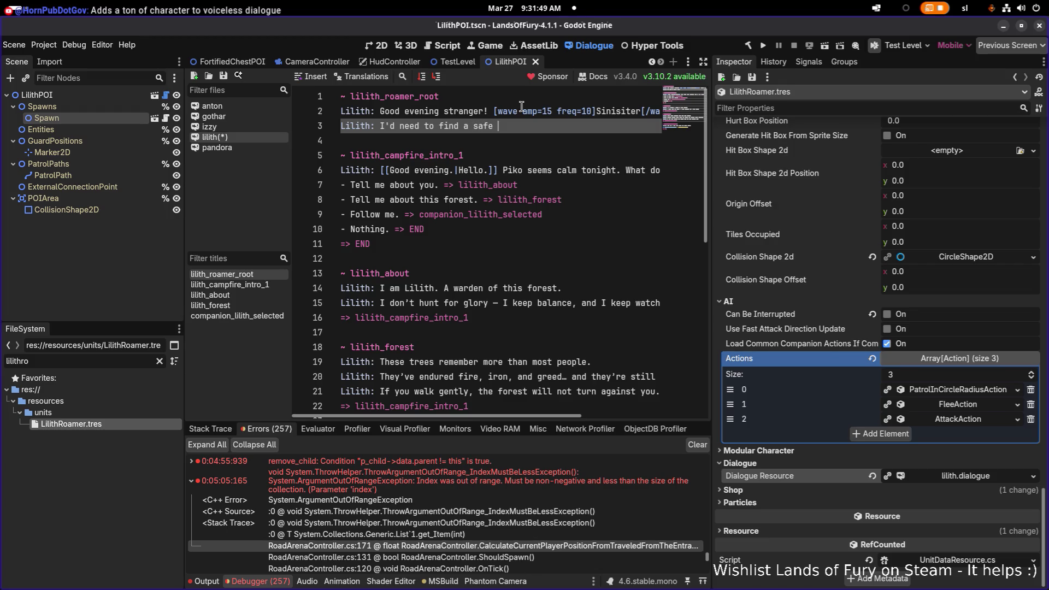
pyautogui.write('haven')
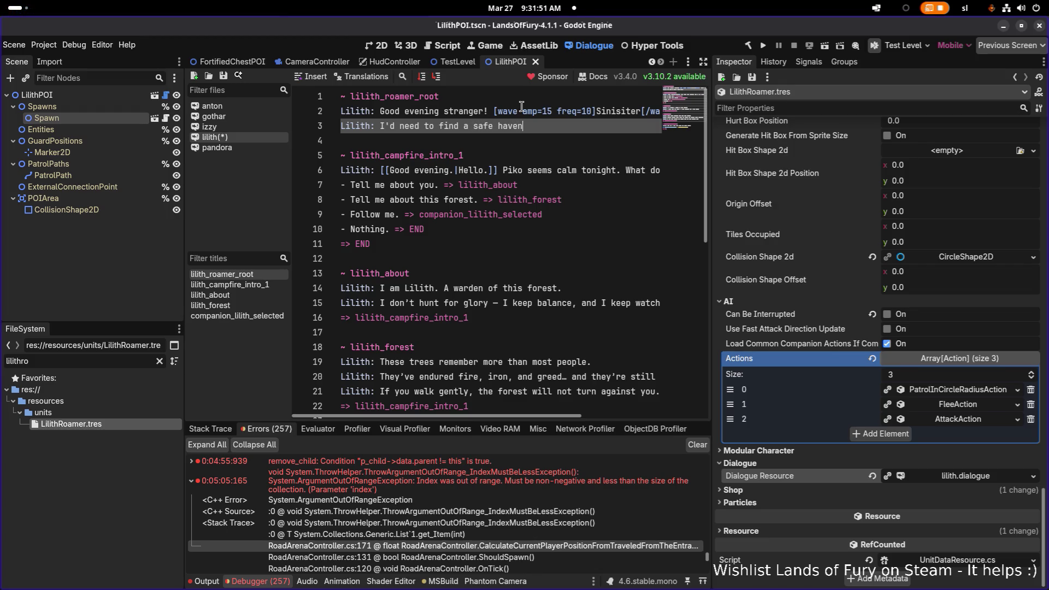
pyautogui.write(', before')
pyautogui.write(' the tear')
pyautogui.write(' me an')
pyautogui.write('d my sapplings')
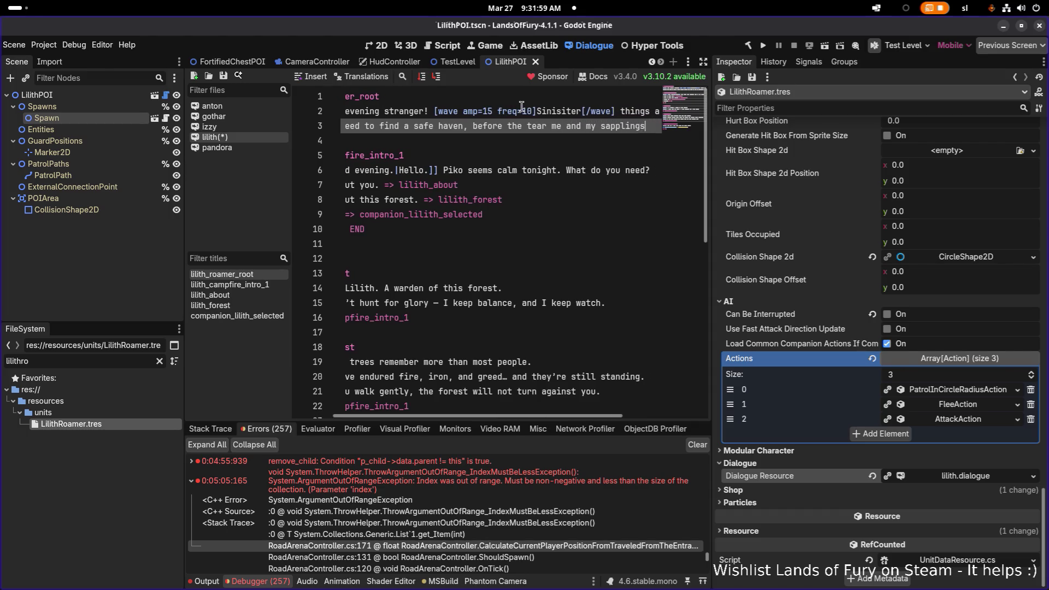
pyautogui.write(' to shreds')
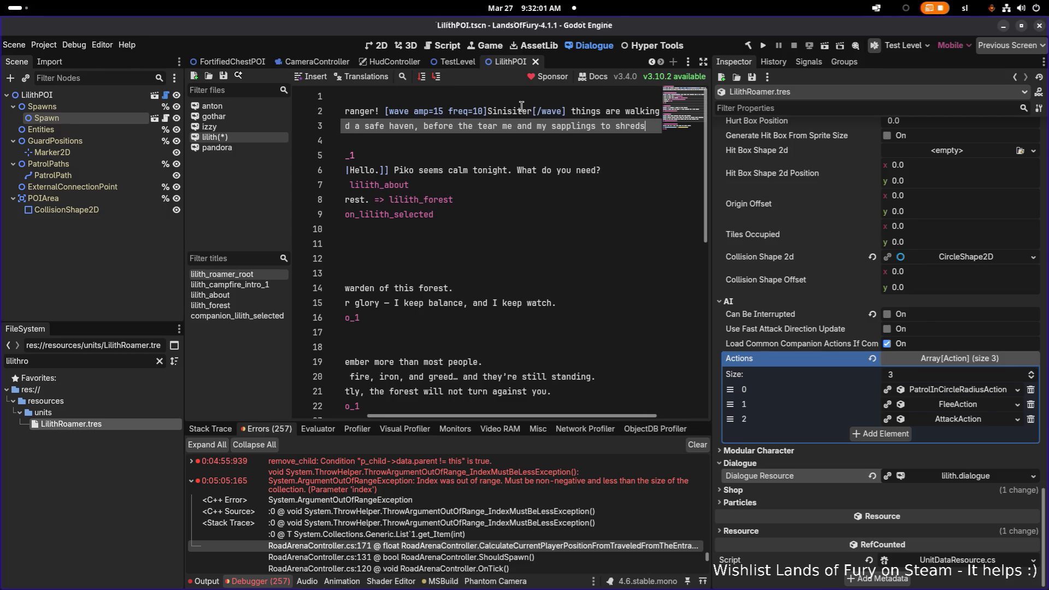
pyautogui.write('.')
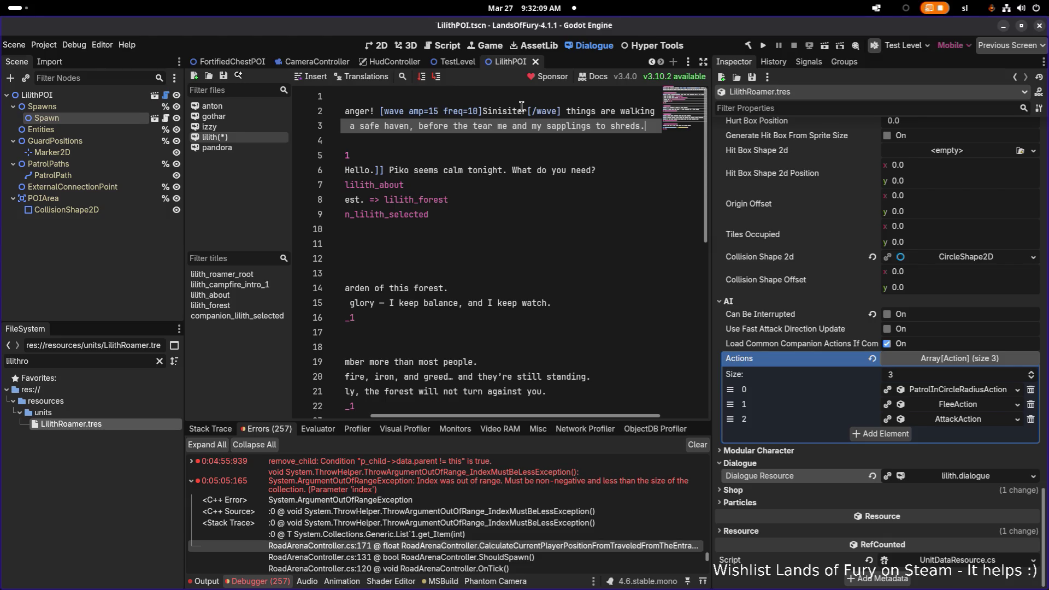
# Step: Add an empty 'Lilith:' line below and end the safe haven line with '!' instead of a period
pyautogui.press('Return')
pyautogui.write('L')
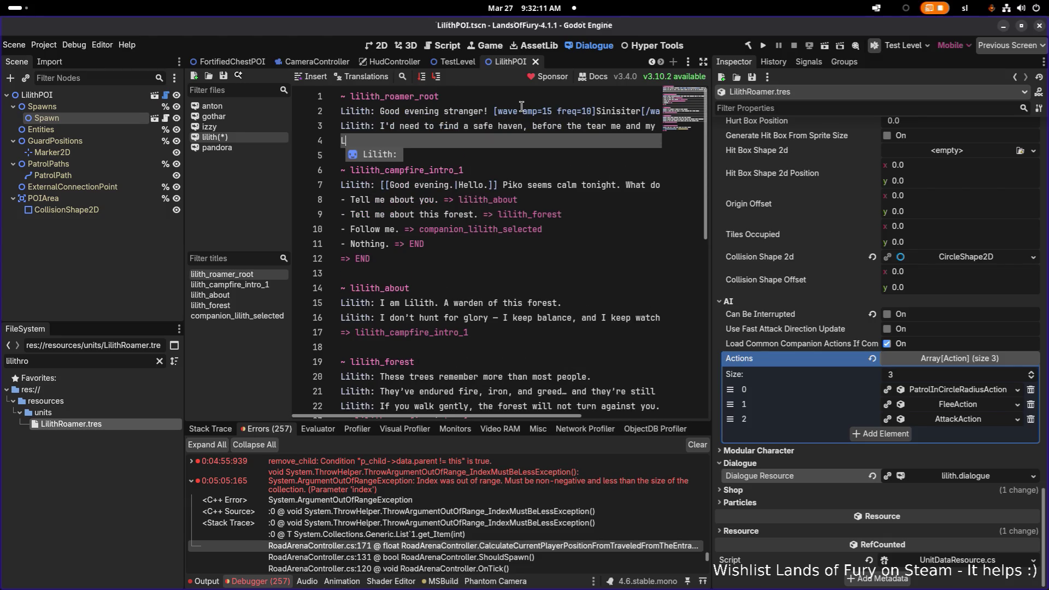
pyautogui.press('Return')
pyautogui.press('Up')
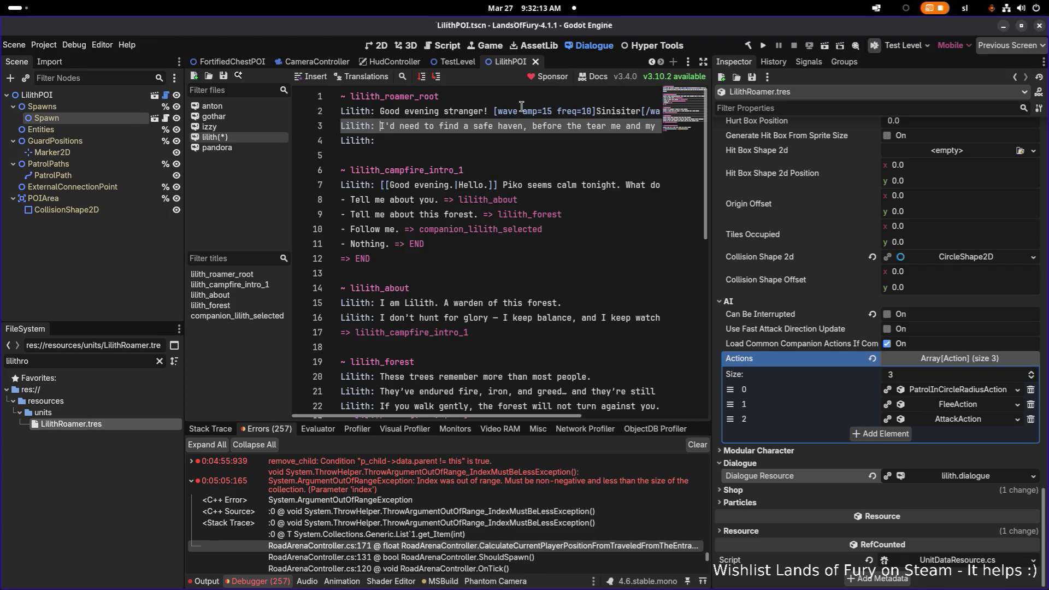
pyautogui.press('End')
pyautogui.press('BackSpace')
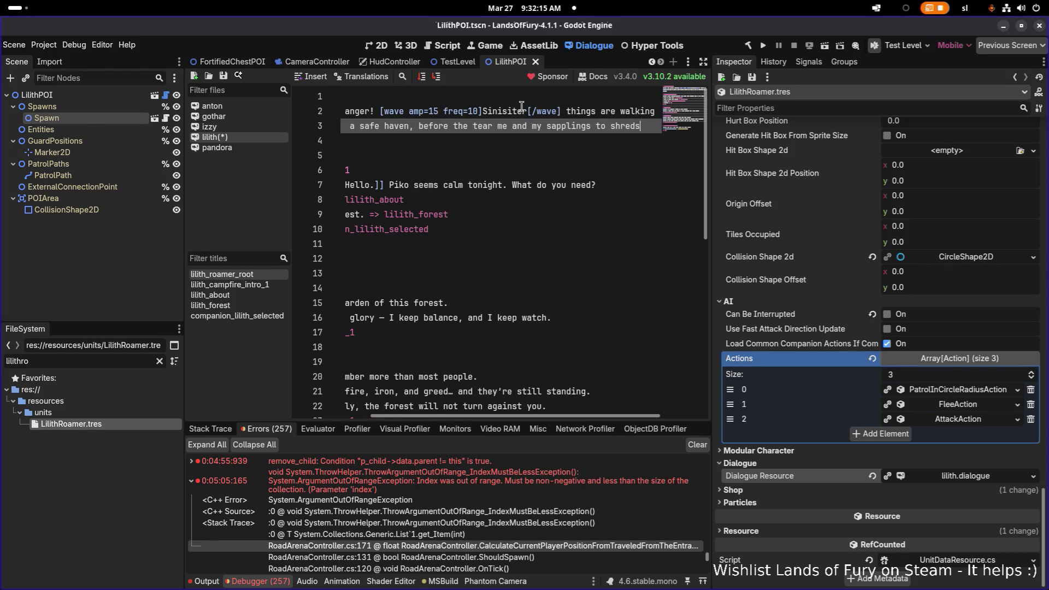
pyautogui.write('!')
# Step: Review the greeting's [wave amp=15 freq=10] tag, then switch to gothar.dialogue for reference
pyautogui.press('Up')
pyautogui.press('Home')
pyautogui.hotkey('ctrl', 'Right')
pyautogui.hotkey('ctrl', 'Right')
pyautogui.hotkey('ctrl', 'Right')
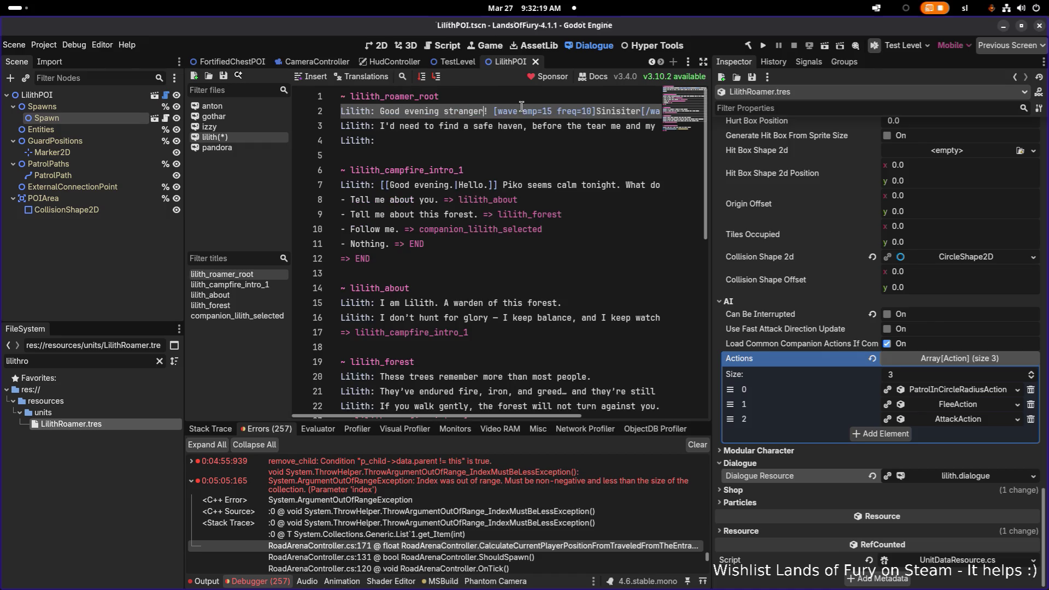
pyautogui.press('Right')
pyautogui.press('Right')
pyautogui.hotkey('ctrl', 'shift', 'Right')
pyautogui.hotkey('ctrl', 'shift', 'Right')
pyautogui.hotkey('ctrl', 'shift', 'Right')
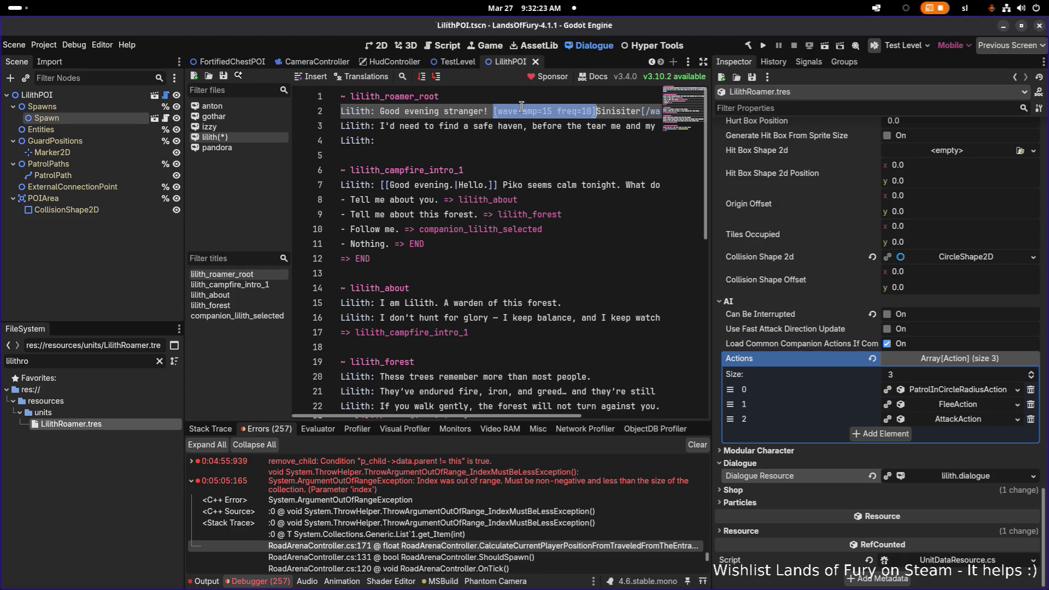
pyautogui.press('Down')
pyautogui.press('Down')
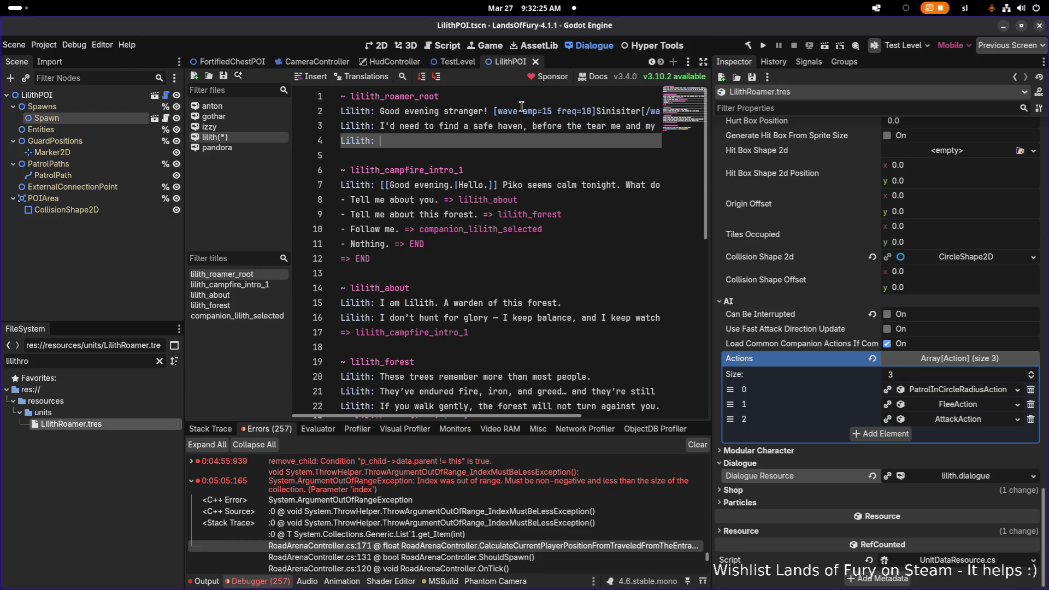
pyautogui.press('Up')
pyautogui.press('Left')
pyautogui.press('Left')
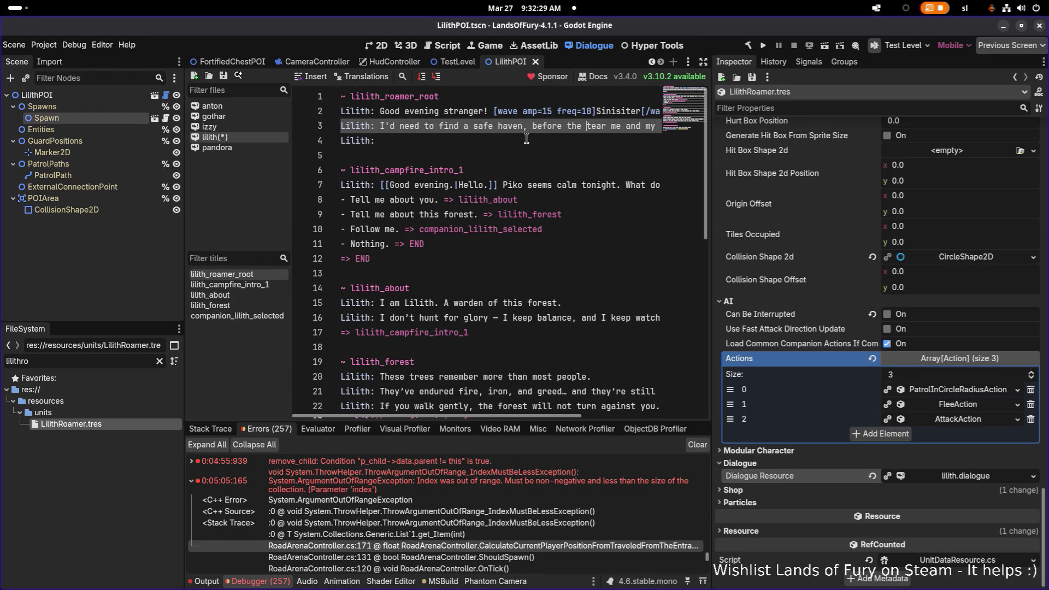
pyautogui.scroll(-1, 547, 140)
pyautogui.scroll(1, 492, 137)
pyautogui.scroll(-1, 464, 134)
pyautogui.scroll(1, 448, 131)
pyautogui.click(374, 130)
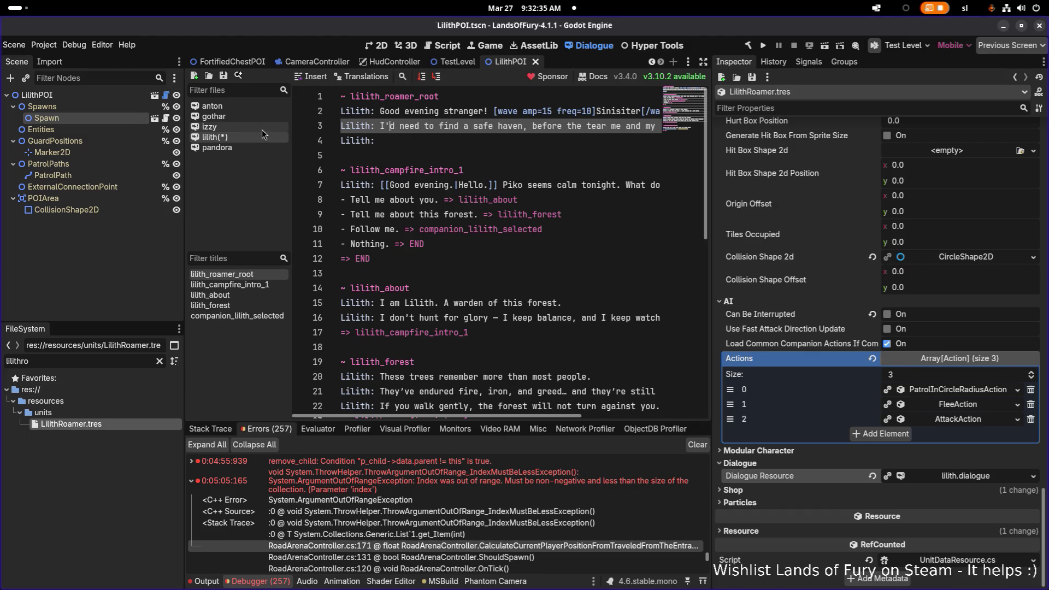
pyautogui.click(246, 117)
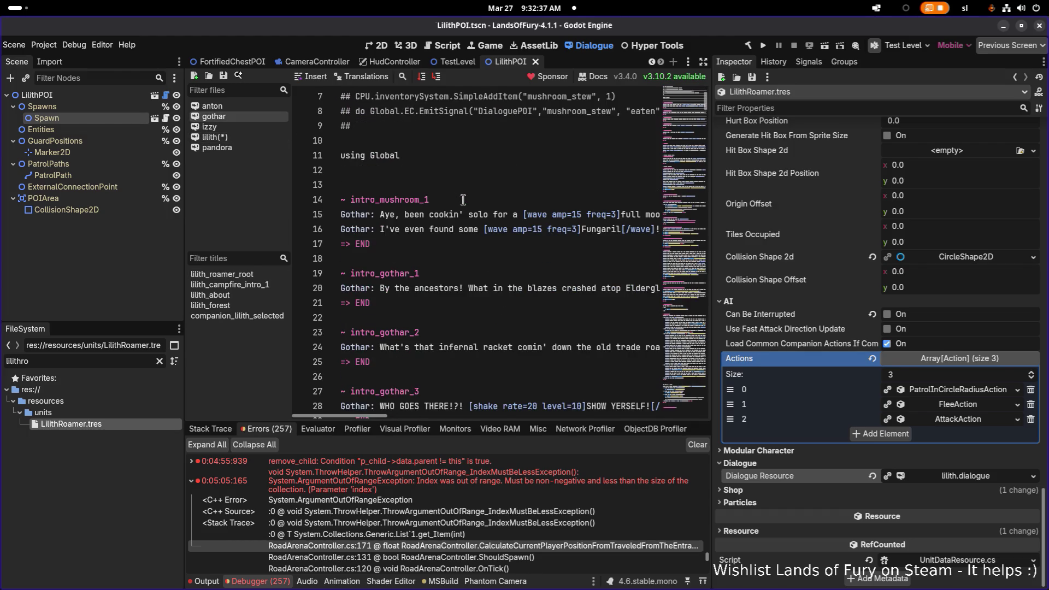
# Step: Scroll through the gothar tutorial dialogue to review its lines
pyautogui.click(539, 224)
pyautogui.scroll(-4, 494, 244)
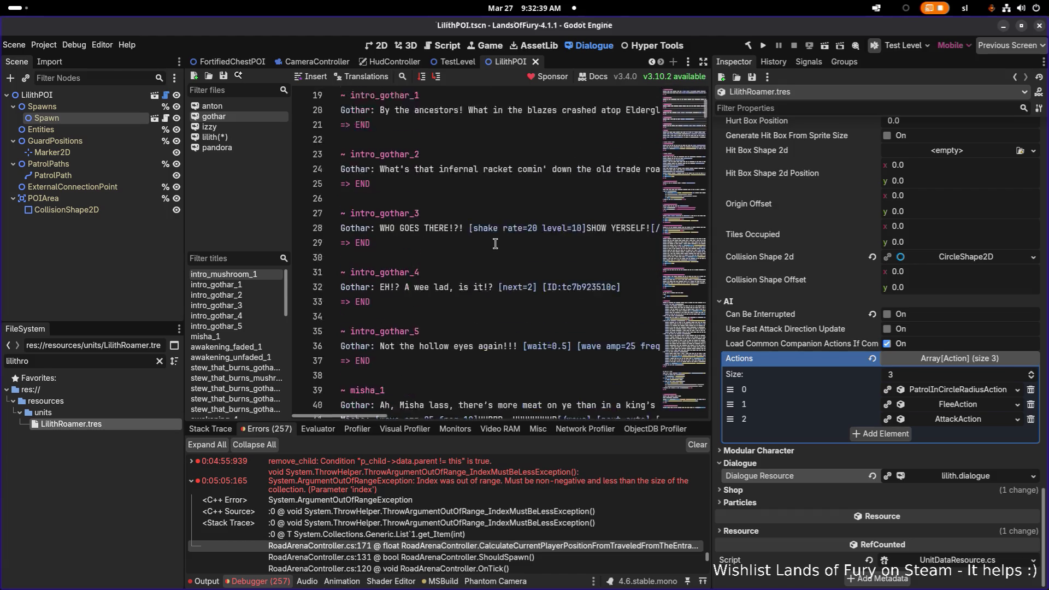
pyautogui.scroll(-20, 495, 243)
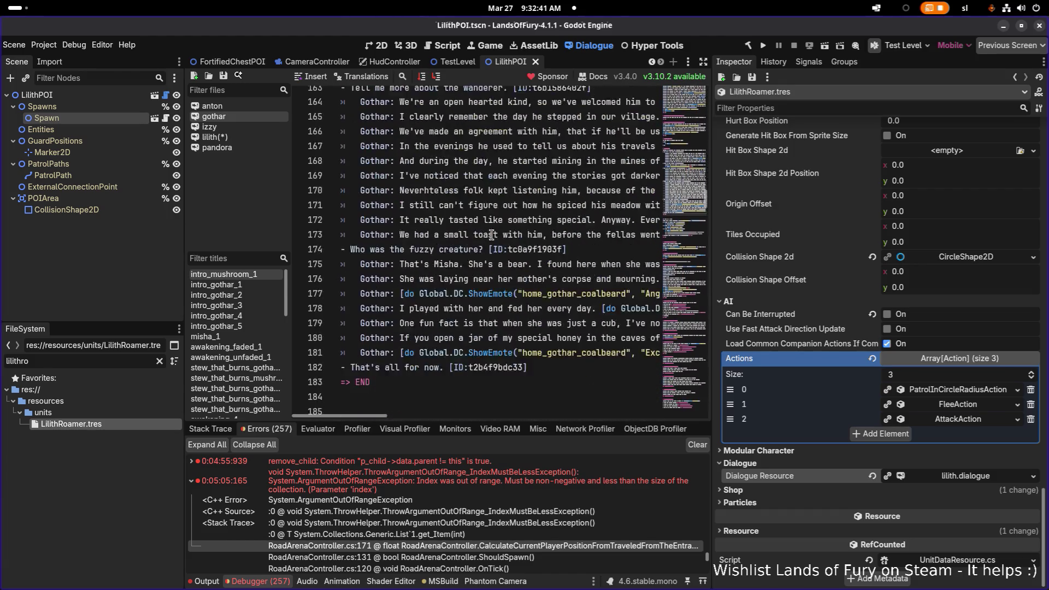
pyautogui.scroll(-18, 492, 235)
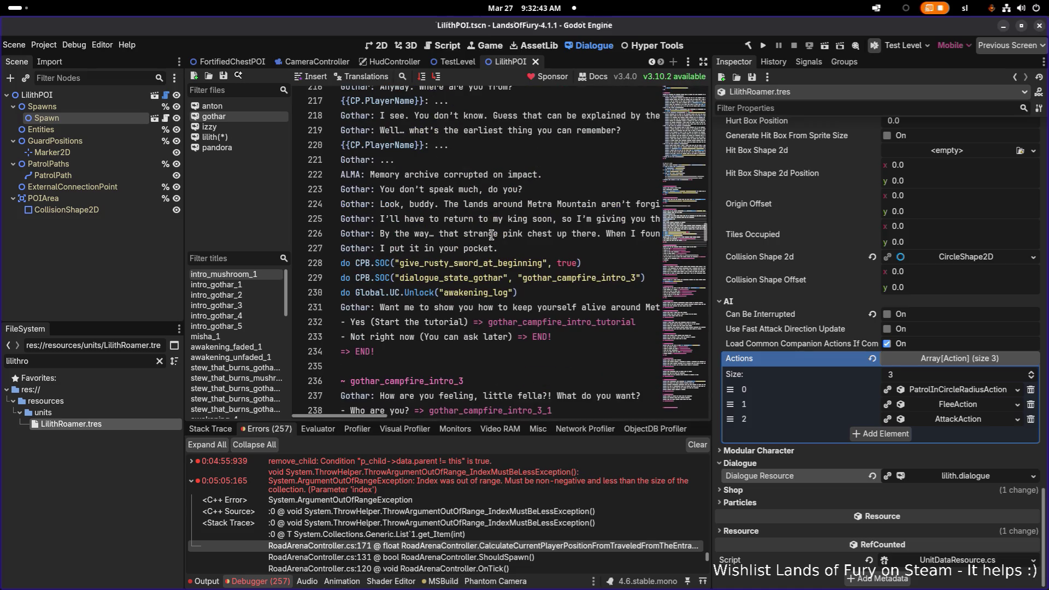
pyautogui.scroll(-8, 492, 235)
pyautogui.scroll(-14, 491, 235)
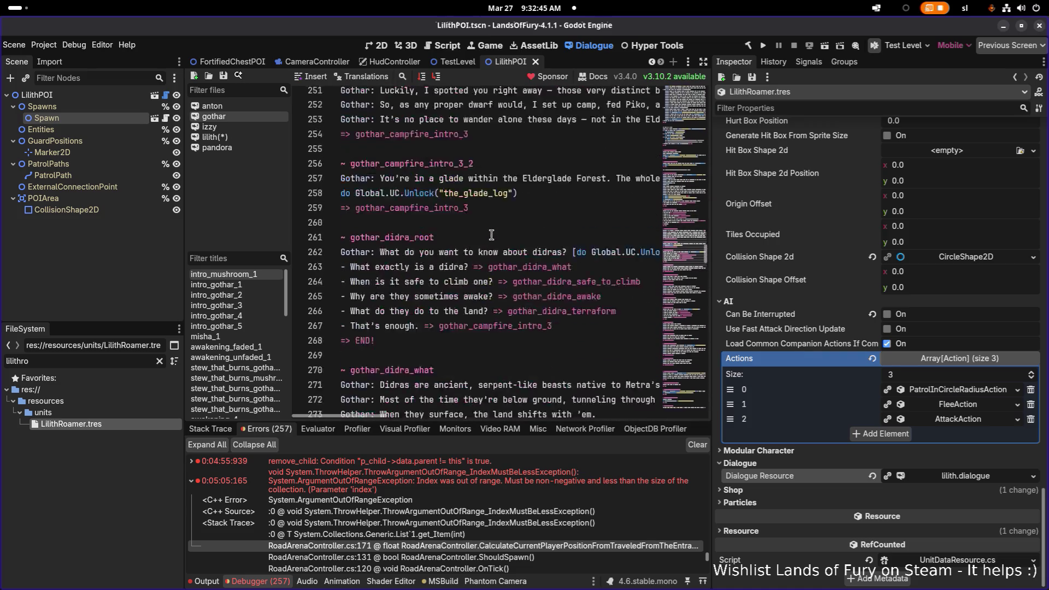
pyautogui.scroll(8, 491, 235)
pyautogui.scroll(-12, 491, 234)
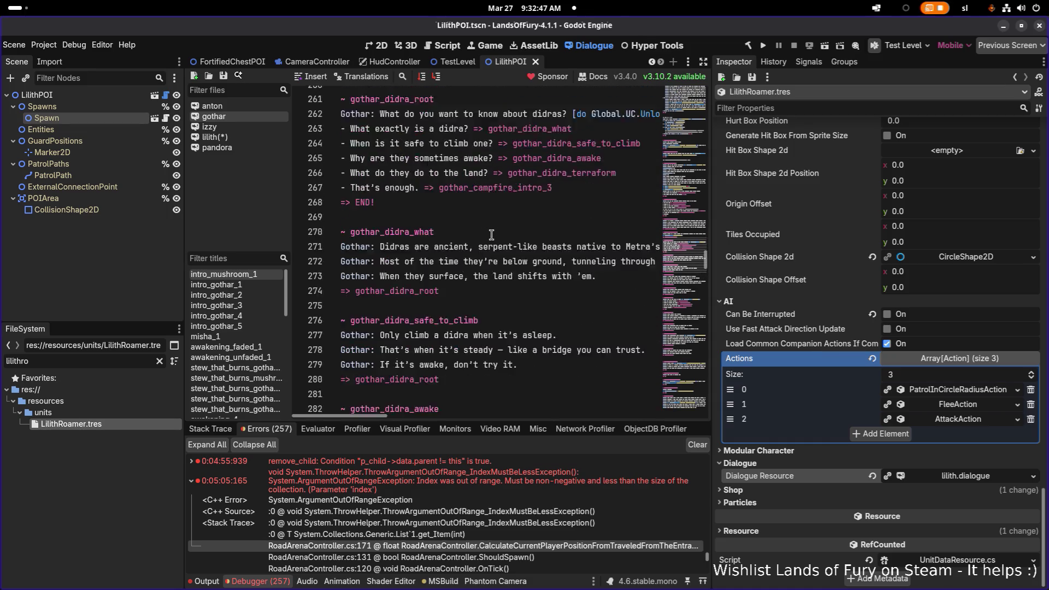
pyautogui.scroll(1, 492, 235)
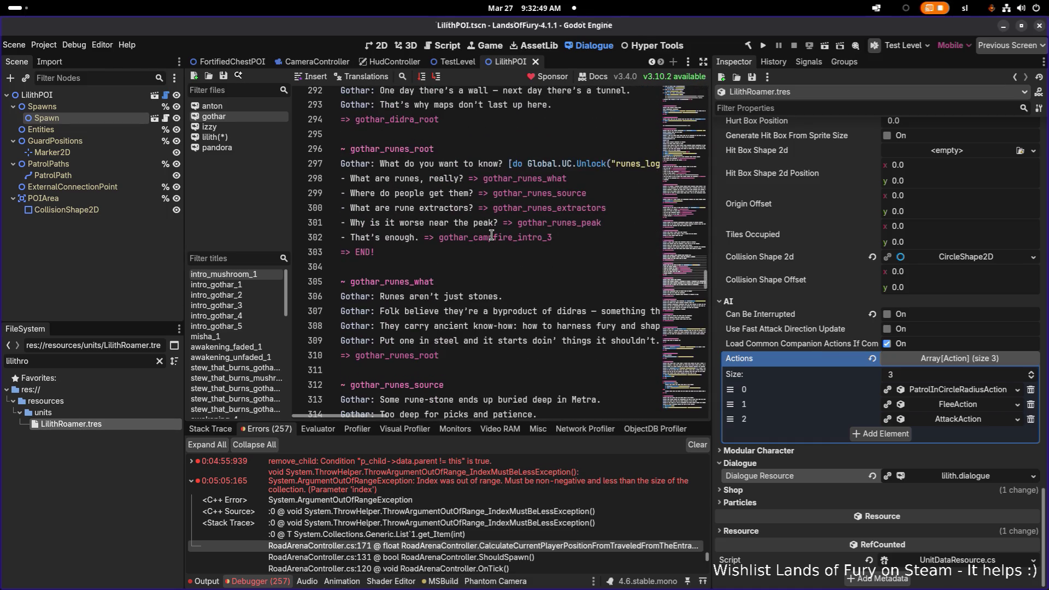
pyautogui.scroll(-6, 492, 235)
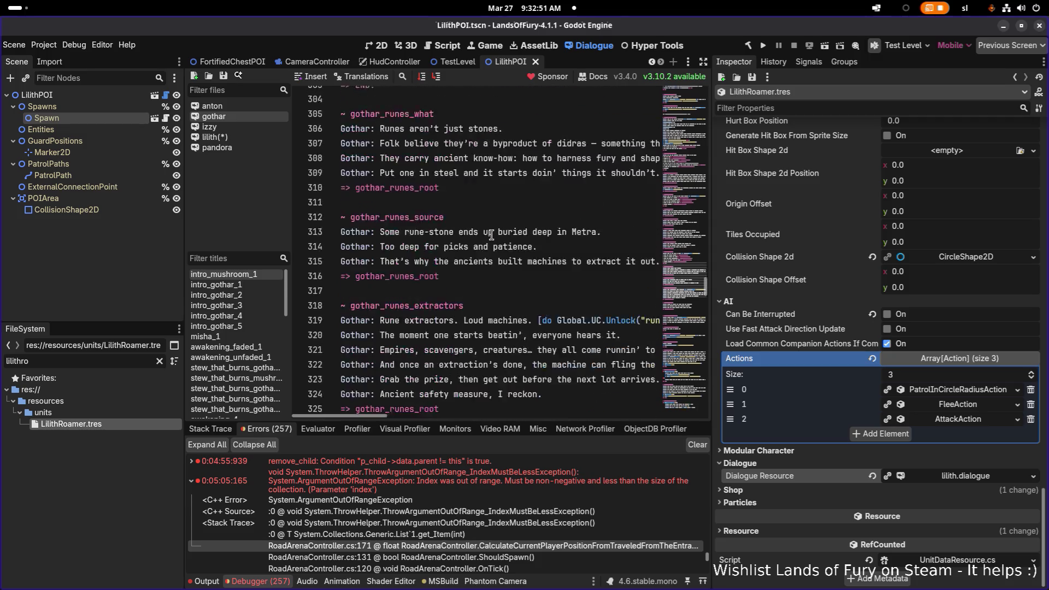
pyautogui.scroll(-5, 511, 235)
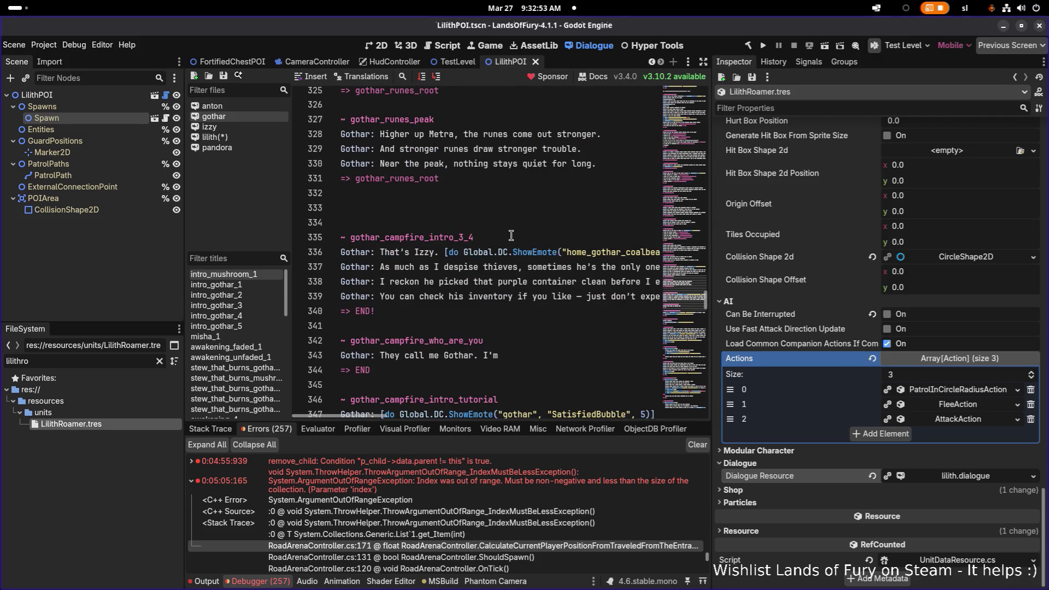
pyautogui.scroll(-5, 511, 235)
pyautogui.scroll(-2, 511, 235)
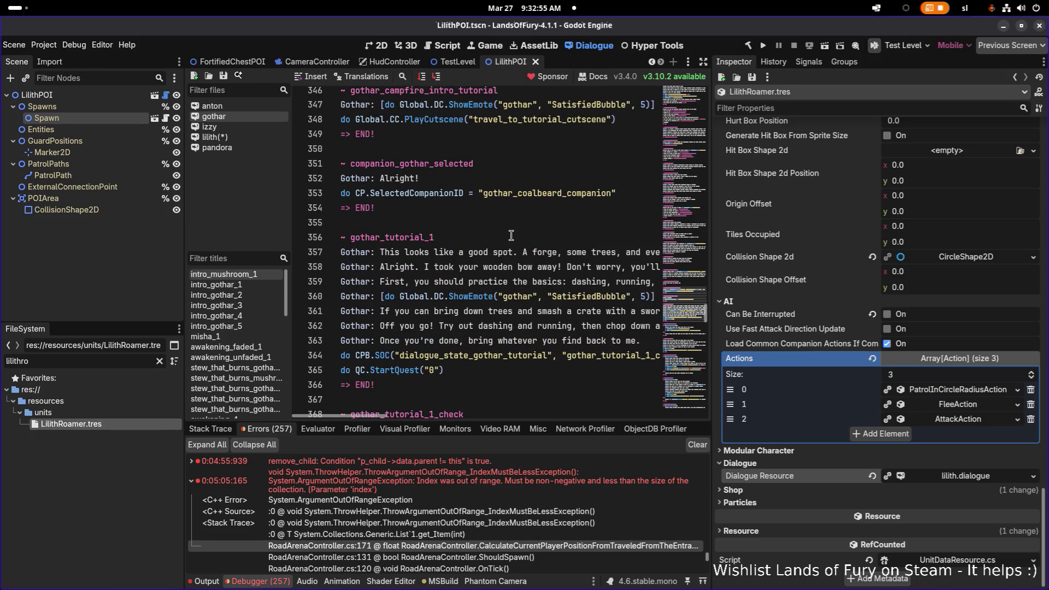
pyautogui.scroll(-6, 511, 235)
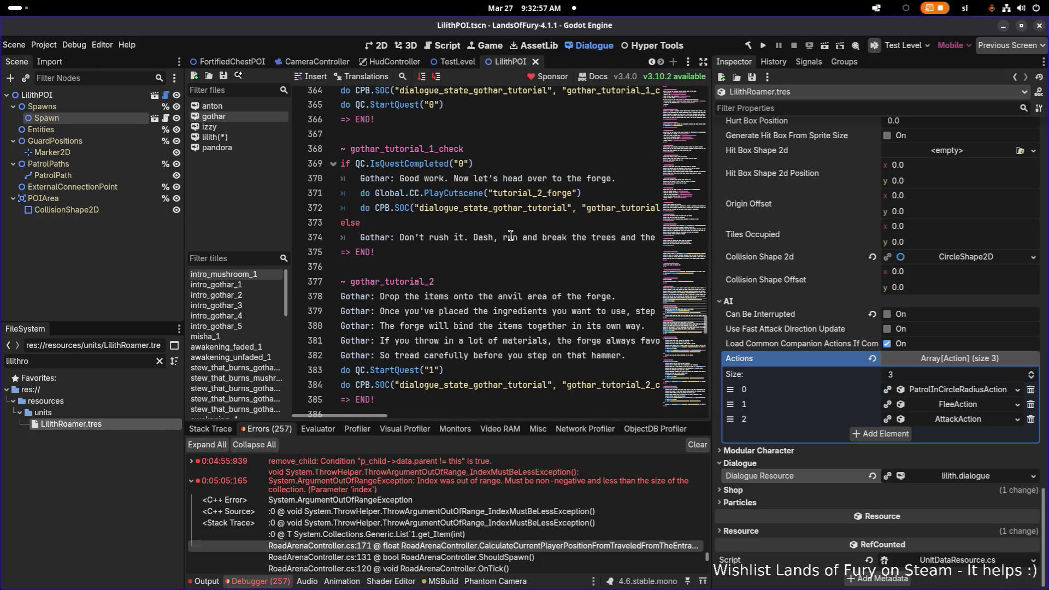
pyautogui.scroll(-5, 511, 235)
pyautogui.scroll(-1, 510, 235)
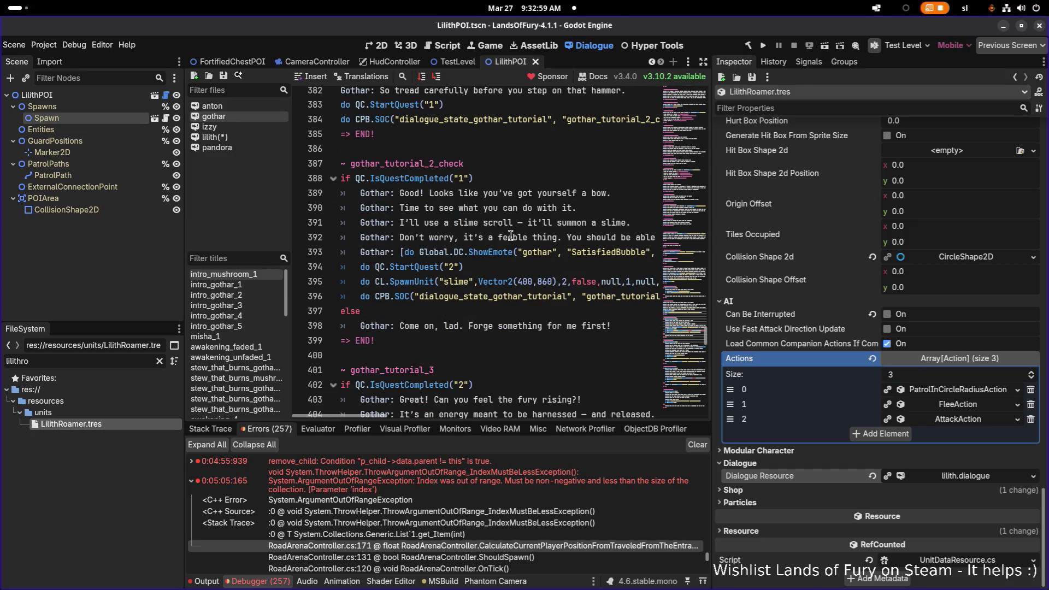
pyautogui.scroll(-5, 510, 235)
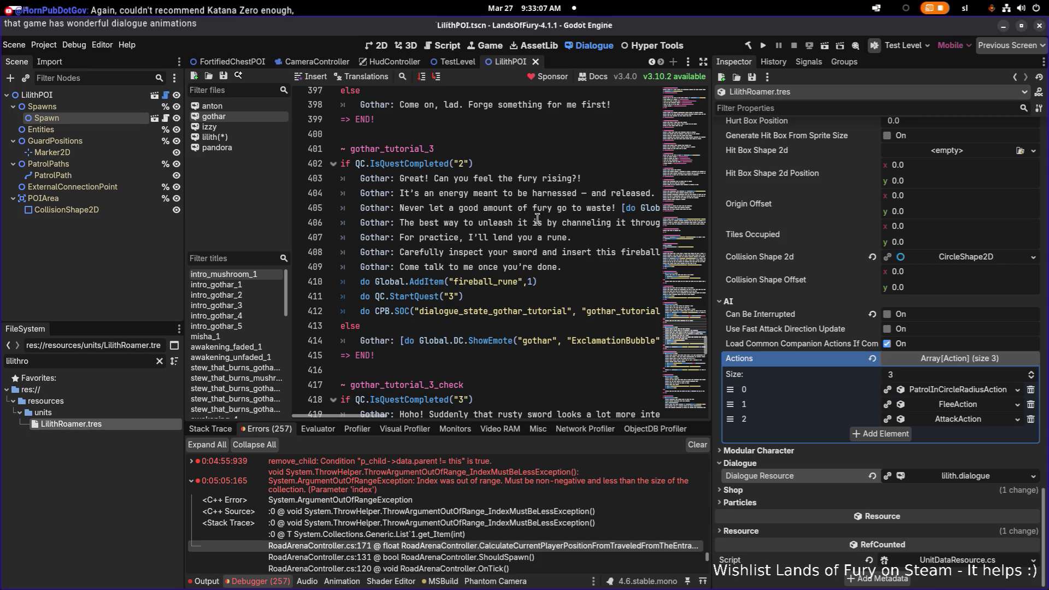
# Step: Widen the script editor by narrowing the Inspector and read on to the ALMA cartridge section
pyautogui.moveTo(712, 225); pyautogui.dragTo(813, 221)
pyautogui.scroll(-3, 628, 227)
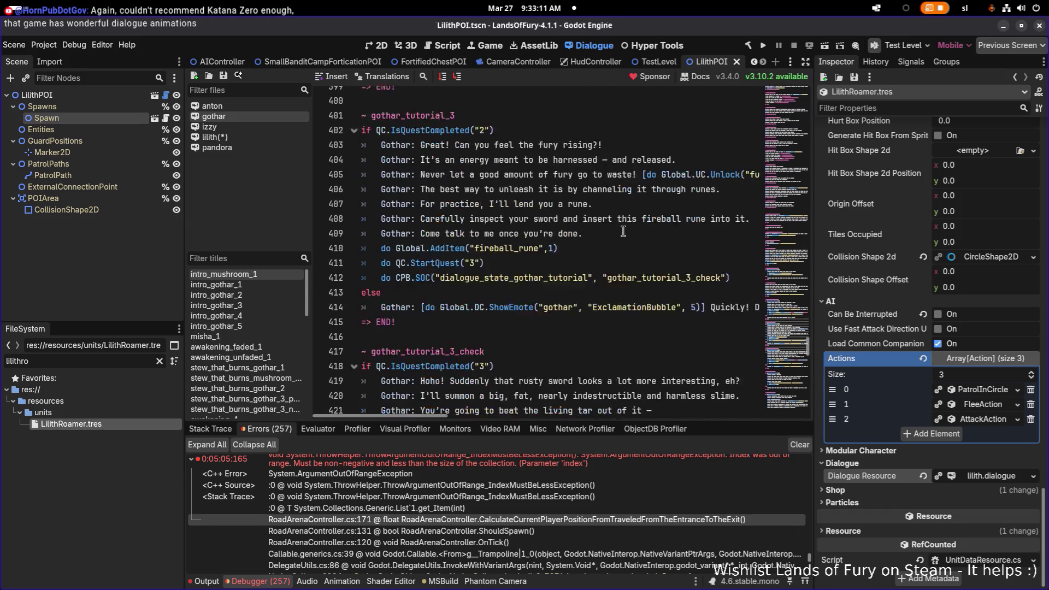
pyautogui.scroll(-5, 578, 217)
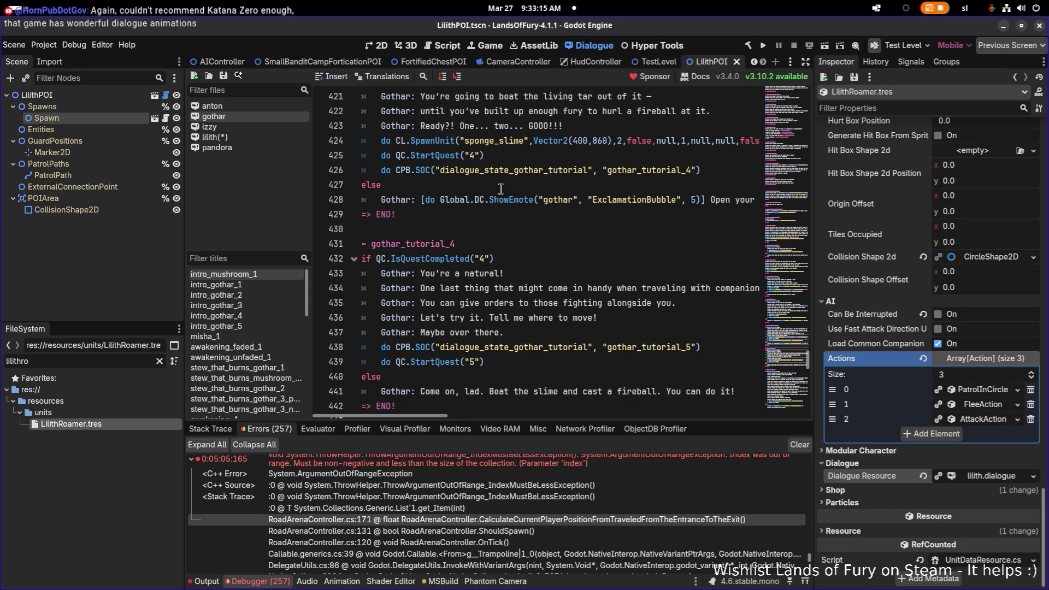
pyautogui.scroll(-5, 571, 161)
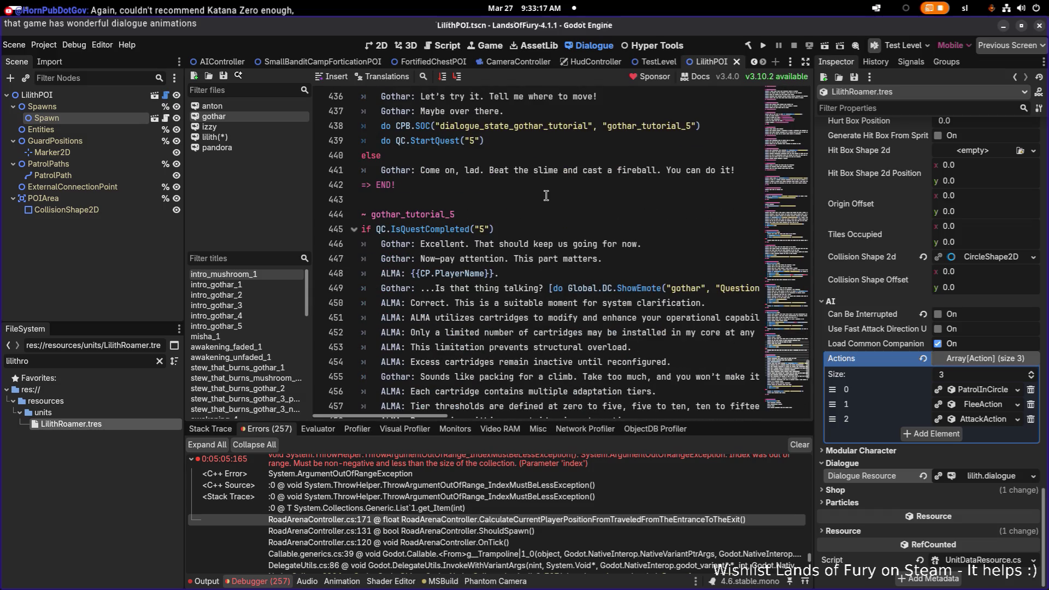
pyautogui.scroll(-1, 546, 169)
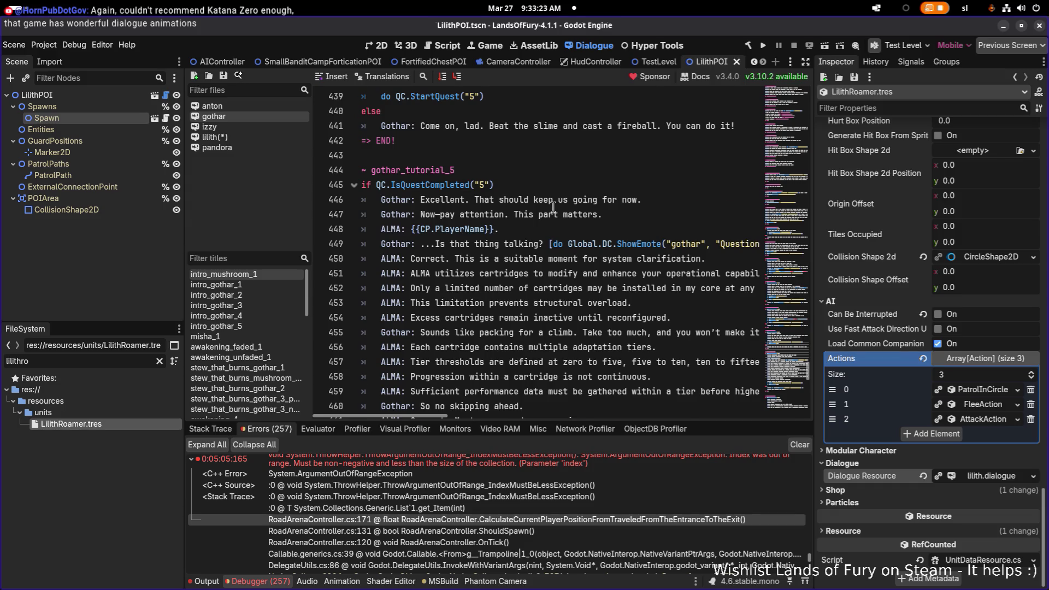
pyautogui.scroll(-8, 553, 206)
pyautogui.scroll(-8, 553, 206)
pyautogui.scroll(5, 553, 207)
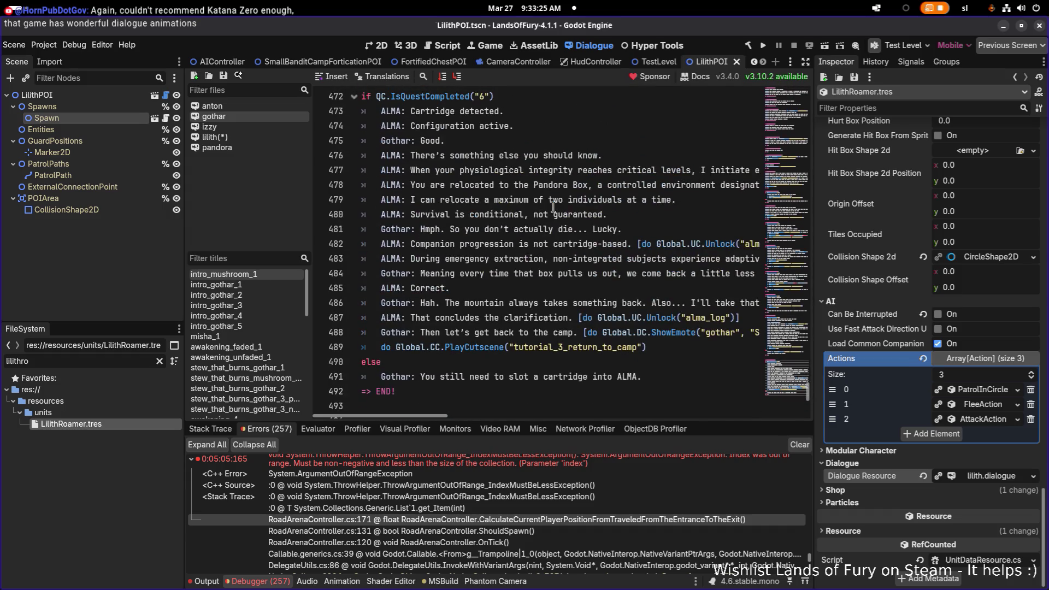
pyautogui.click(553, 208)
pyautogui.hotkey('ctrl', 'f')
# Step: Find 'sleepy' in gothar.dialogue, copy its [shake rate=20 level=10] tag, and return to lilith.dialogue
pyautogui.write('sleepy')
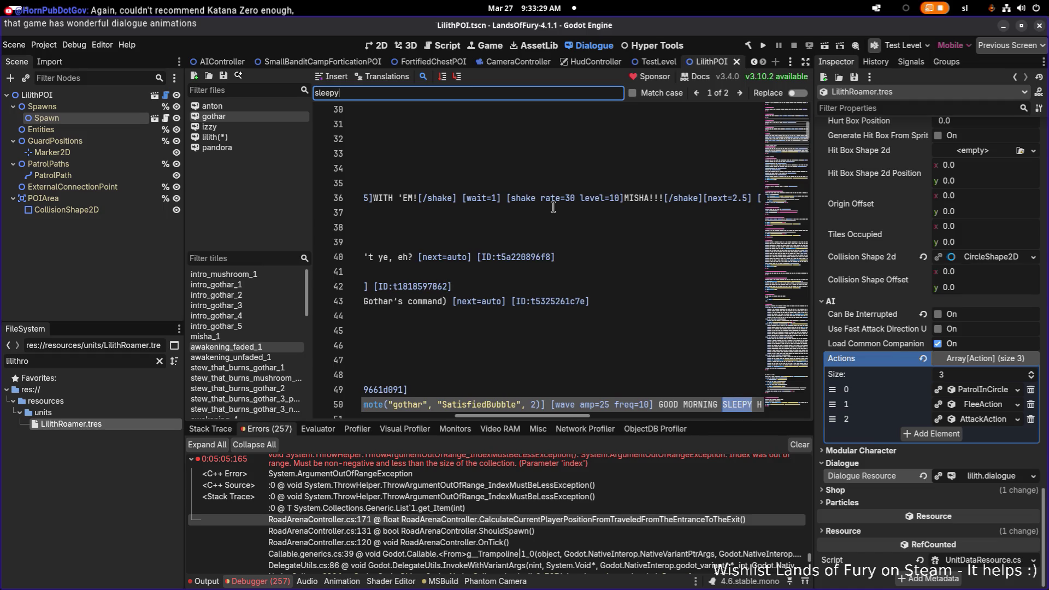
pyautogui.moveTo(573, 417); pyautogui.dragTo(645, 414)
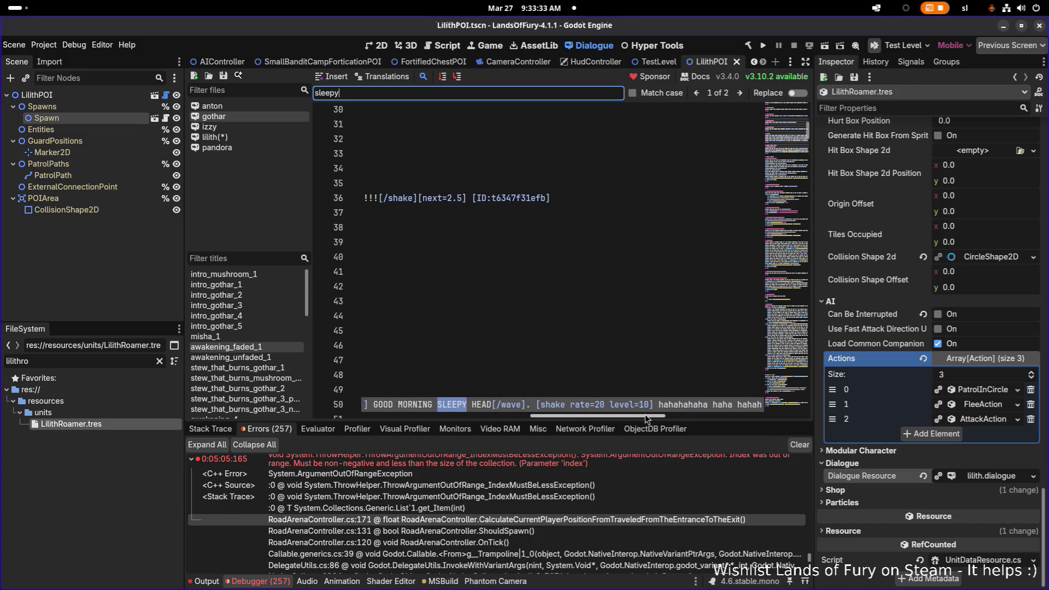
pyautogui.scroll(-1, 643, 396)
pyautogui.click(653, 360)
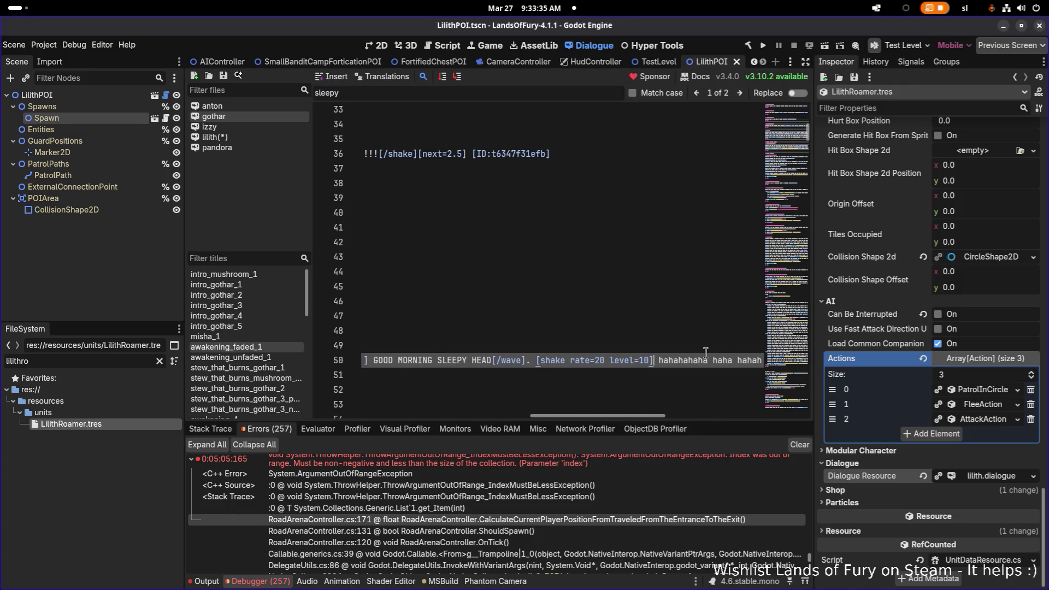
pyautogui.hotkey('shift', 'Left')
pyautogui.hotkey('shift', 'Left')
pyautogui.hotkey('shift', 'Left')
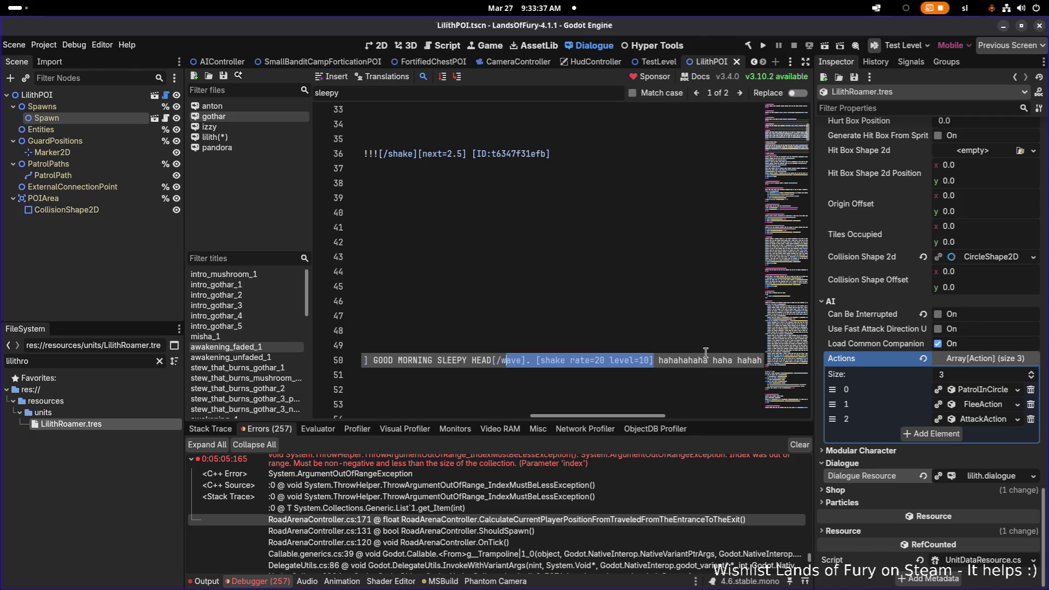
pyautogui.hotkey('shift', 'Right')
pyautogui.hotkey('shift', 'Right')
pyautogui.hotkey('shift', 'Right')
pyautogui.hotkey('ctrl', 'c')
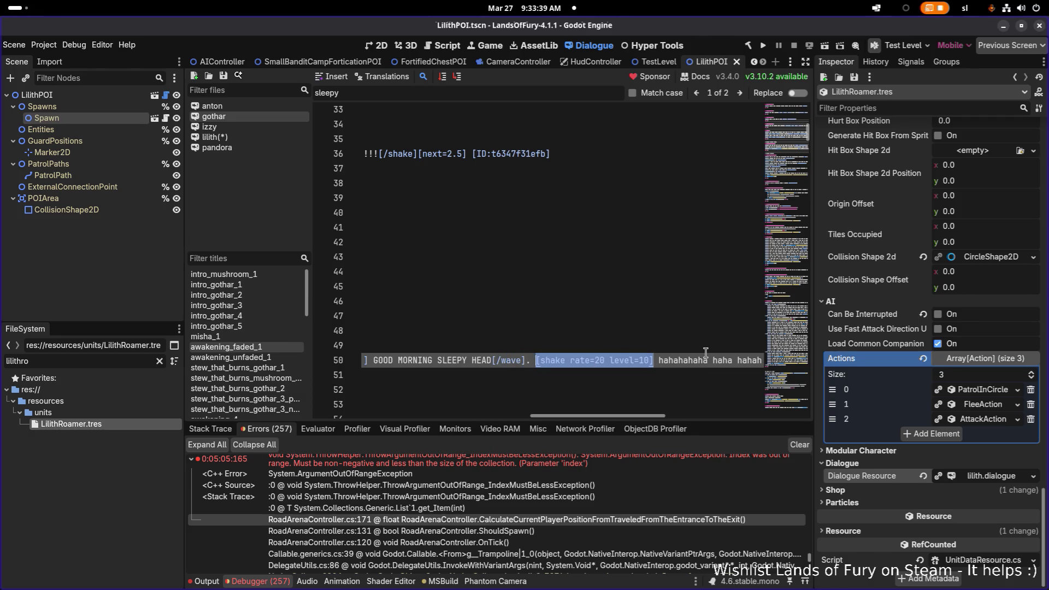
pyautogui.click(212, 137)
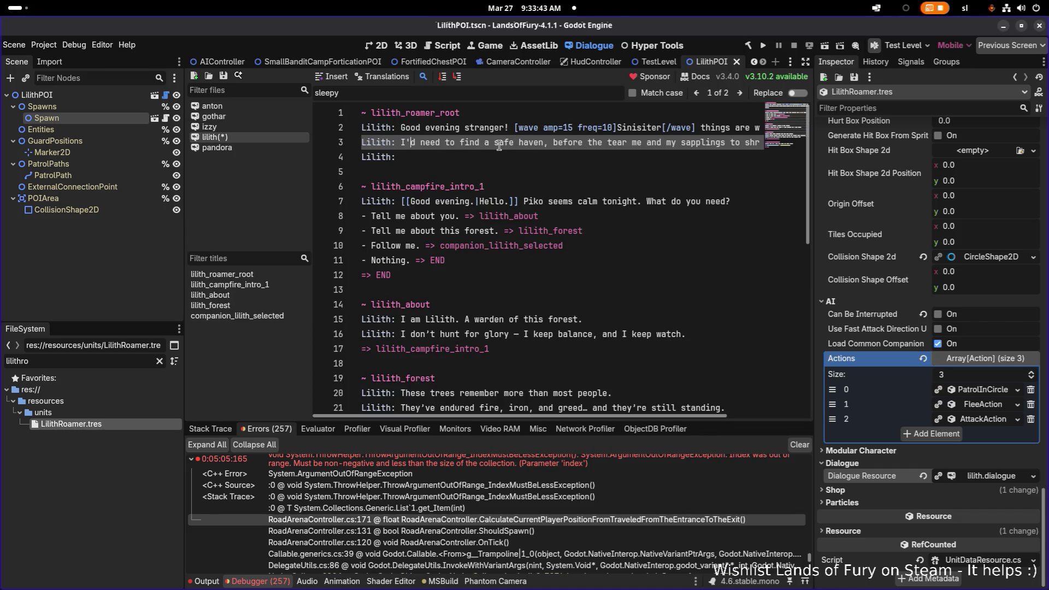
# Step: Change the greeting to 'Dangerous time stranger!' wrapped in [shake rate=20 level=10]…[/shake]
pyautogui.doubleClick(441, 128)
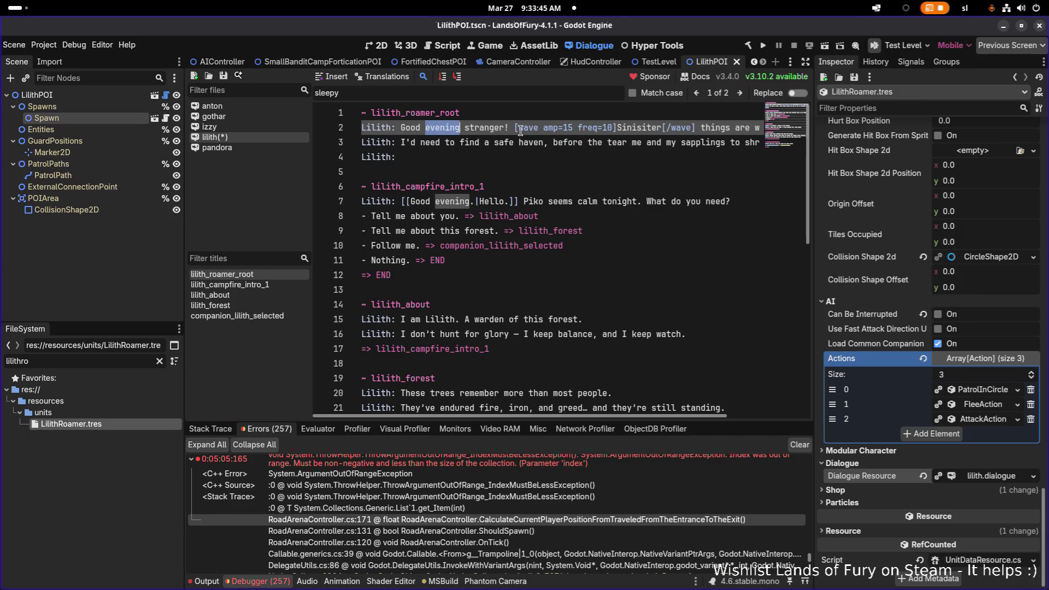
pyautogui.press('Right')
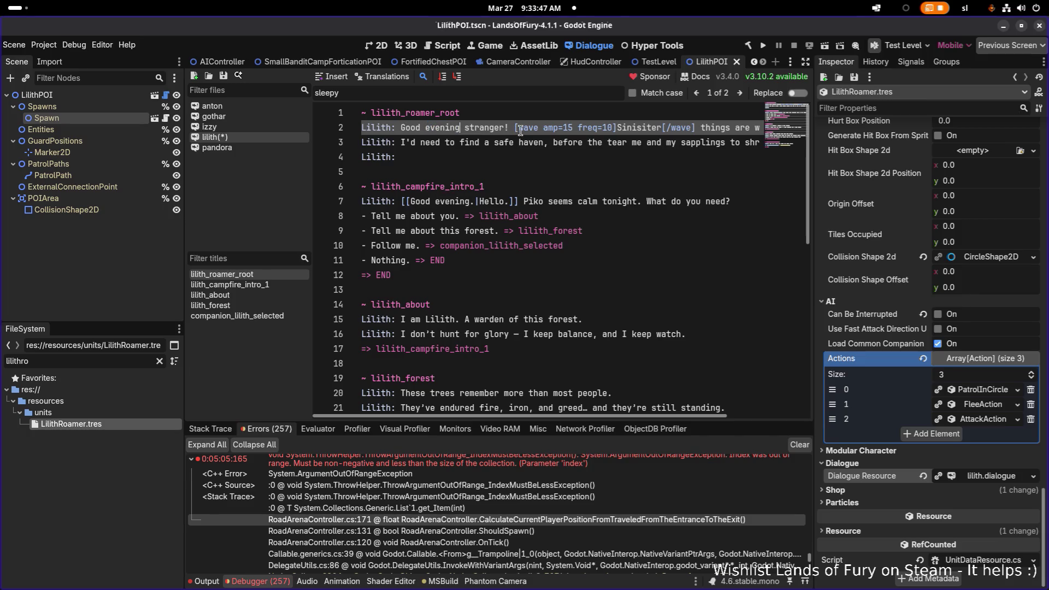
pyautogui.hotkey('ctrl', 'shift', 'Left')
pyautogui.hotkey('ctrl', 'shift', 'Left')
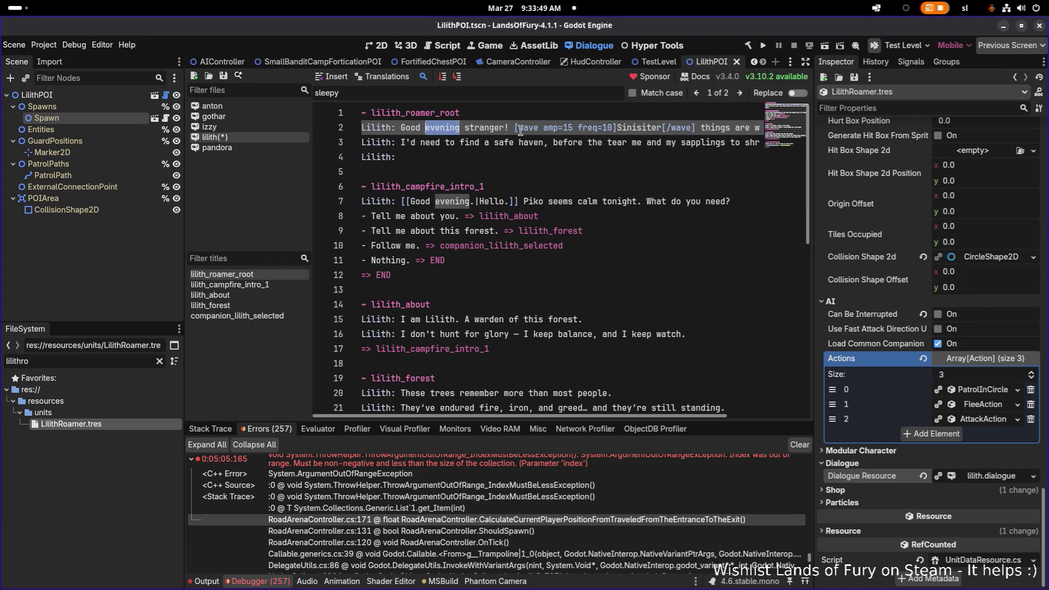
pyautogui.write('Dangerous t')
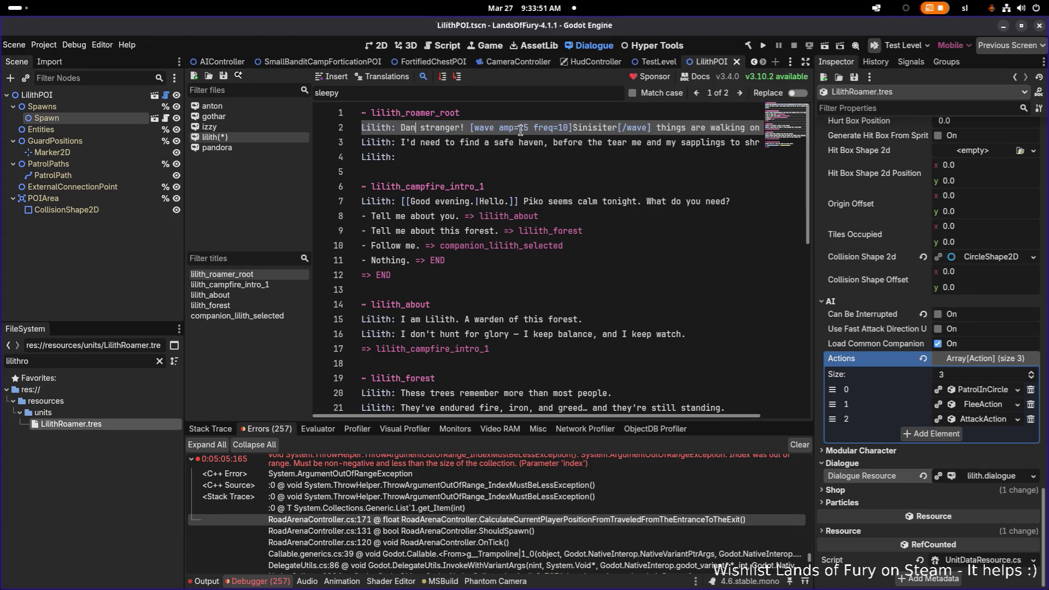
pyautogui.write('ime')
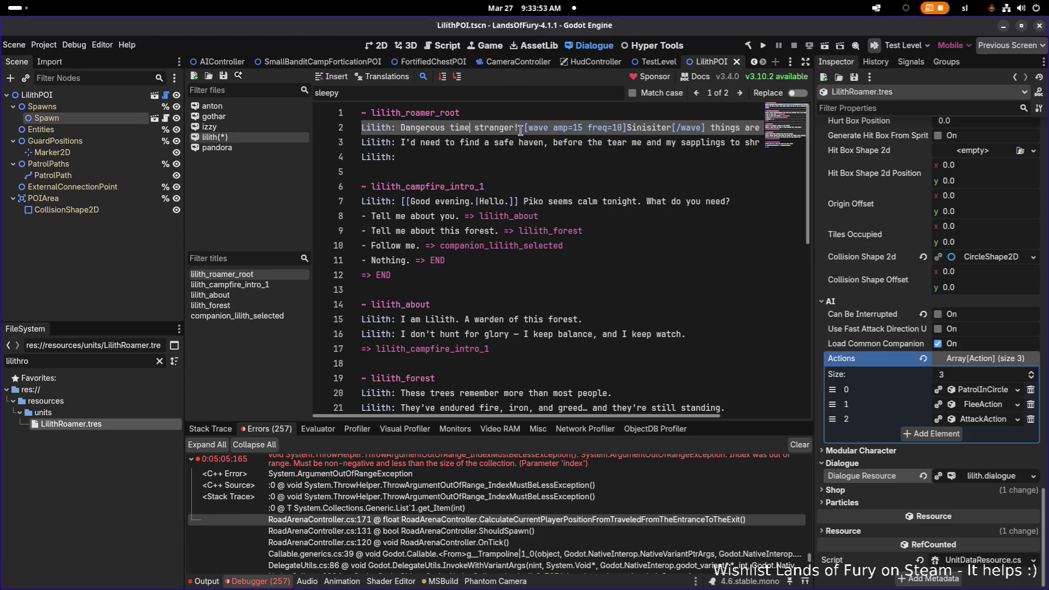
pyautogui.write('s')
pyautogui.press('BackSpace')
pyautogui.hotkey('ctrl', 'Left')
pyautogui.hotkey('ctrl', 'v')
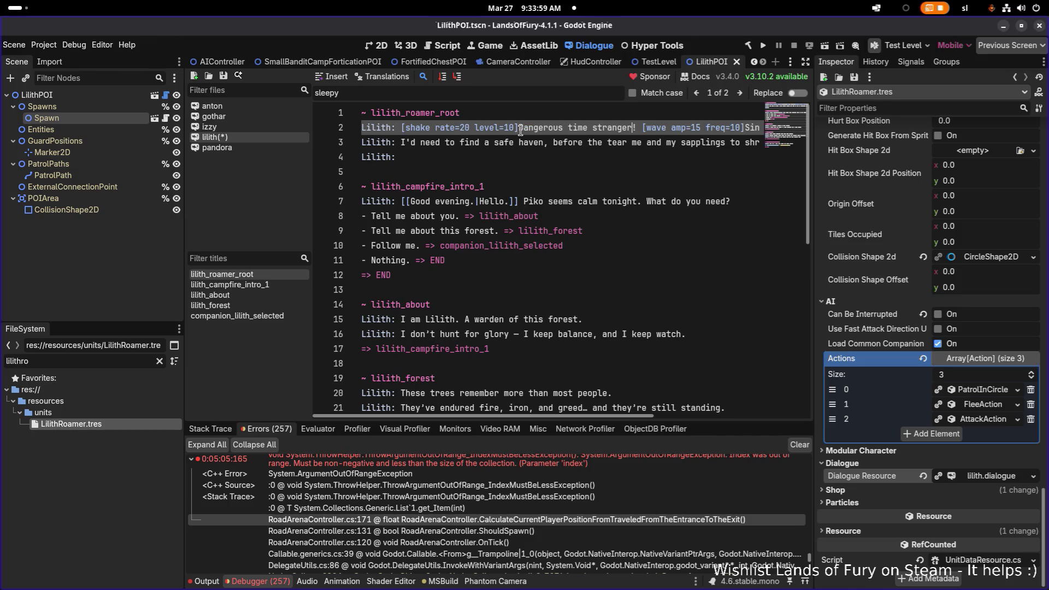
pyautogui.hotkey('ctrl', 'Right')
pyautogui.hotkey('ctrl', 'Right')
pyautogui.hotkey('ctrl', 'Right')
pyautogui.write('[')
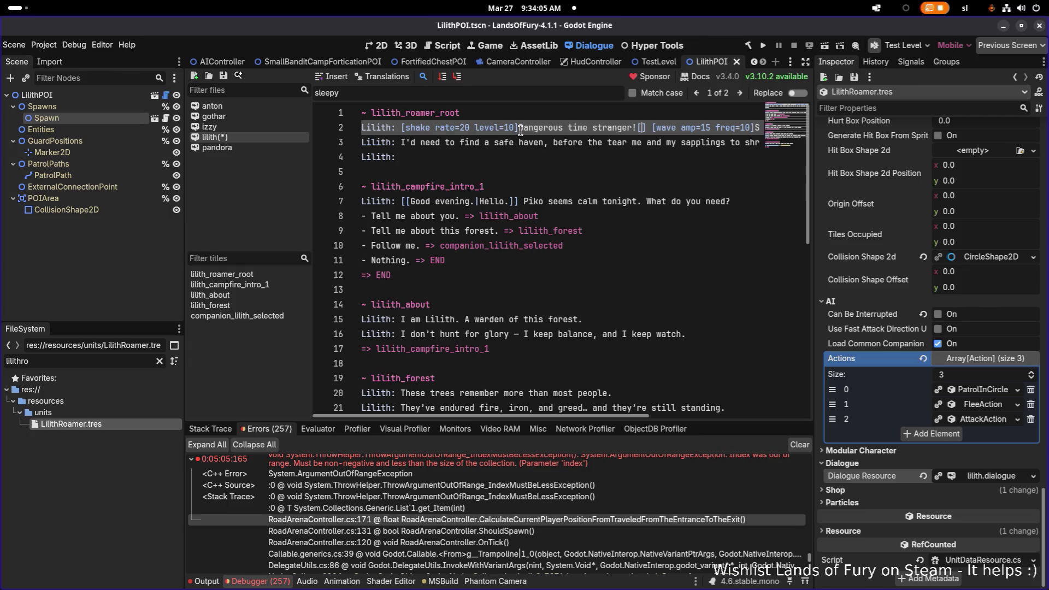
pyautogui.write('/shake')
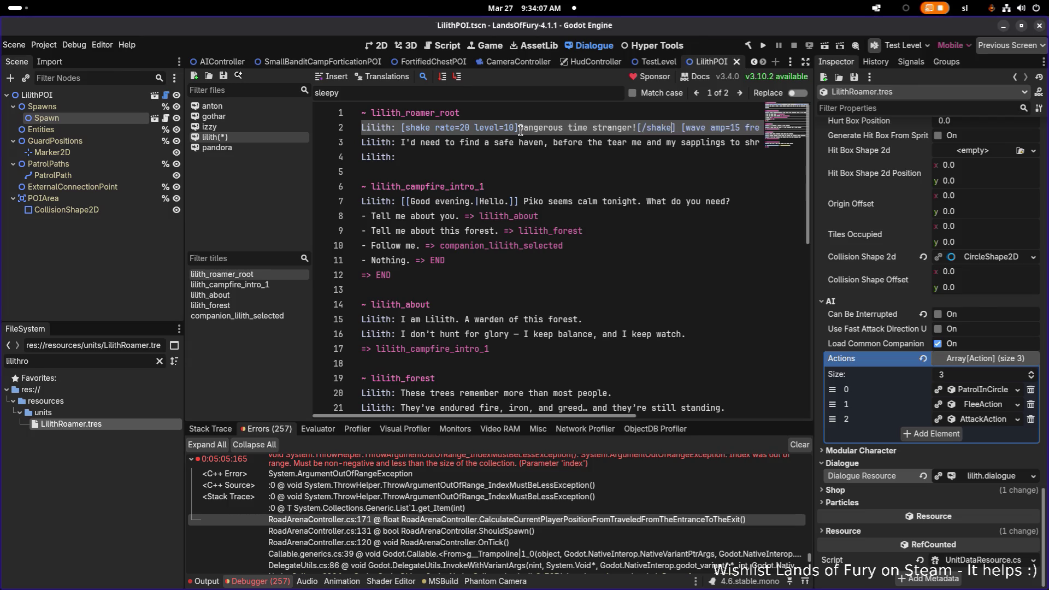
pyautogui.press('End')
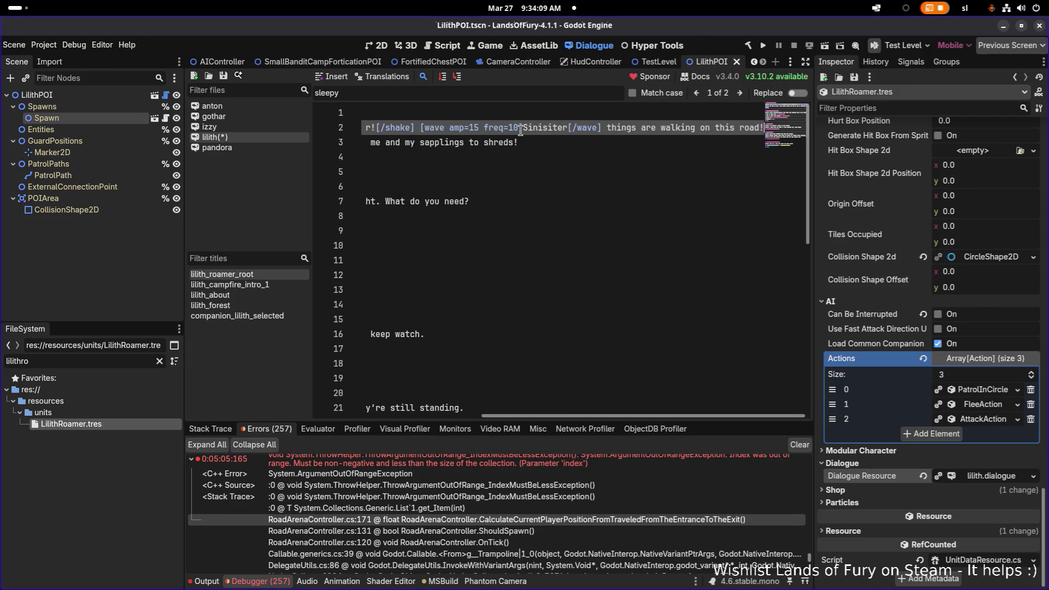
pyautogui.press('Home')
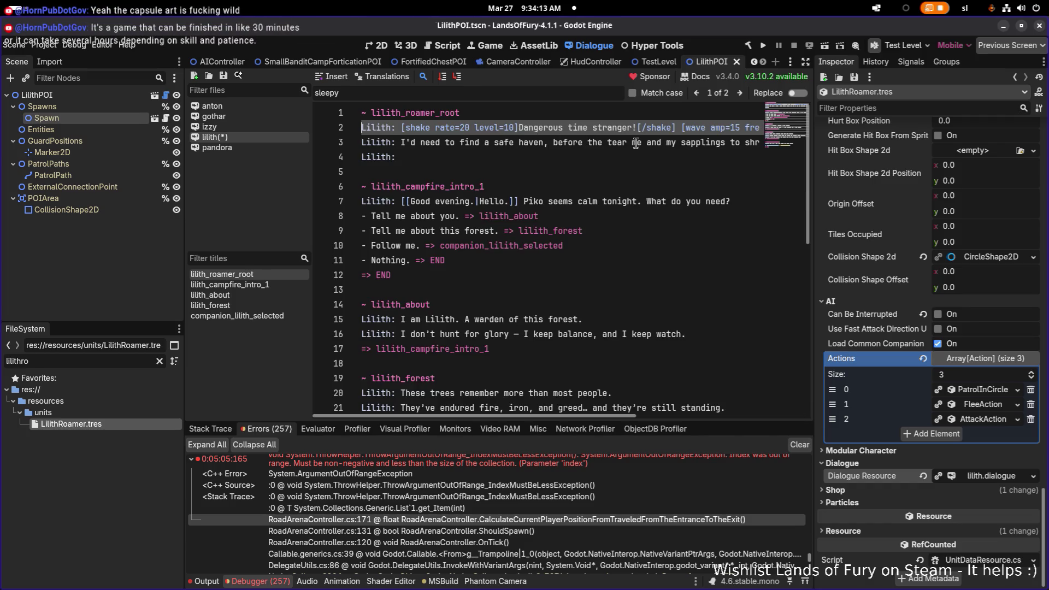
# Step: Remove the wave tags around 'Sinisiter' on line 2
pyautogui.click(597, 128)
pyautogui.press('Right')
pyautogui.press('Right')
pyautogui.press('Right')
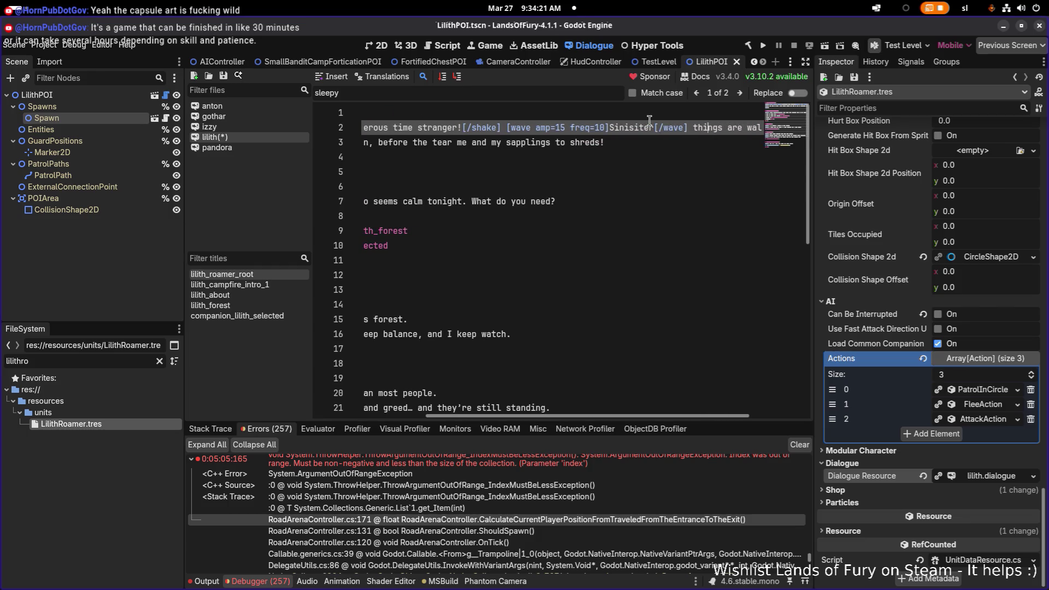
pyautogui.press('Left')
pyautogui.press('Left')
pyautogui.press('Left')
pyautogui.hotkey('shift', 'Left')
pyautogui.hotkey('shift', 'Left')
pyautogui.hotkey('shift', 'Left')
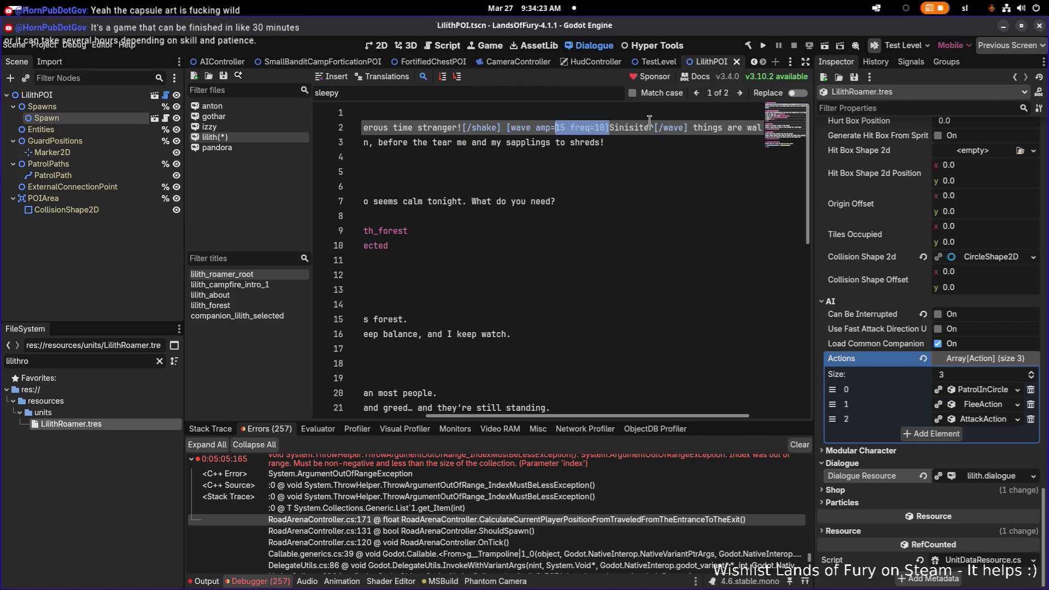
pyautogui.hotkey('shift', 'Left')
pyautogui.hotkey('shift', 'Left')
pyautogui.hotkey('shift', 'Left')
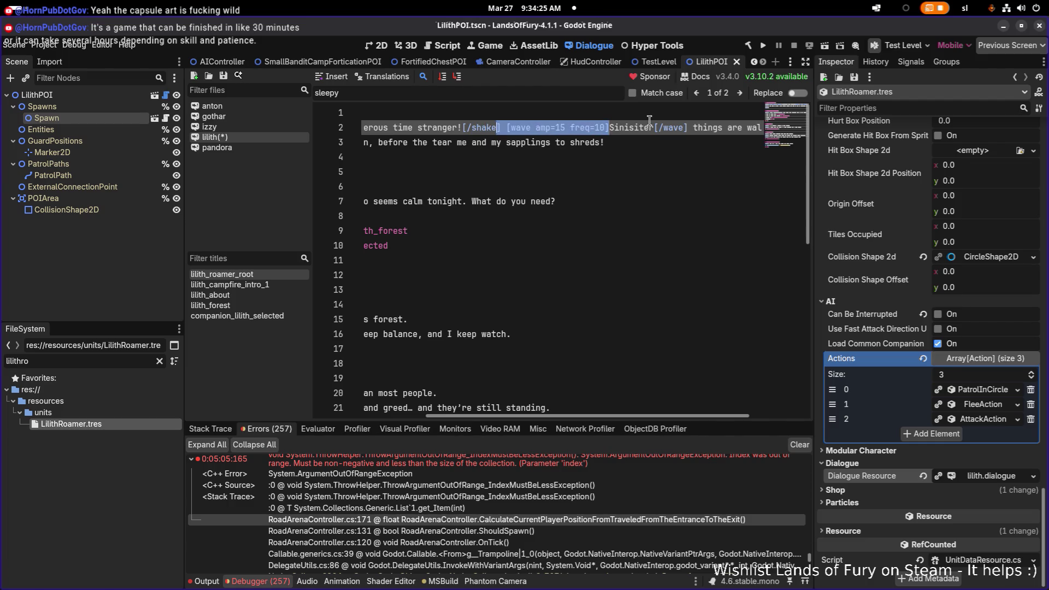
pyautogui.hotkey('shift', 'Right')
pyautogui.hotkey('shift', 'Right')
pyautogui.press('Delete')
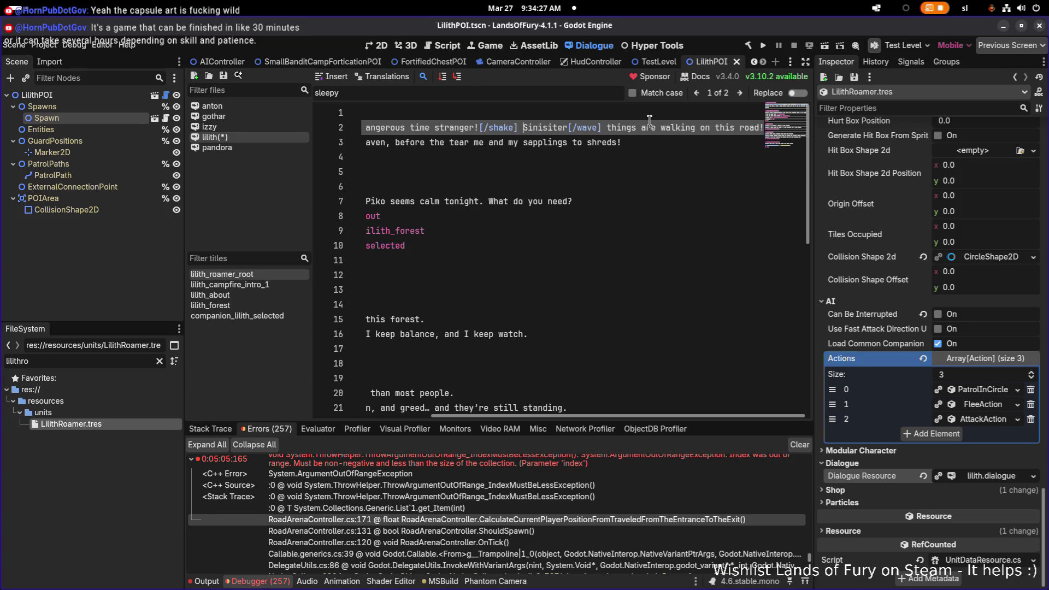
pyautogui.press('BackSpace')
pyautogui.press('Left')
pyautogui.press('Left')
pyautogui.press('Left')
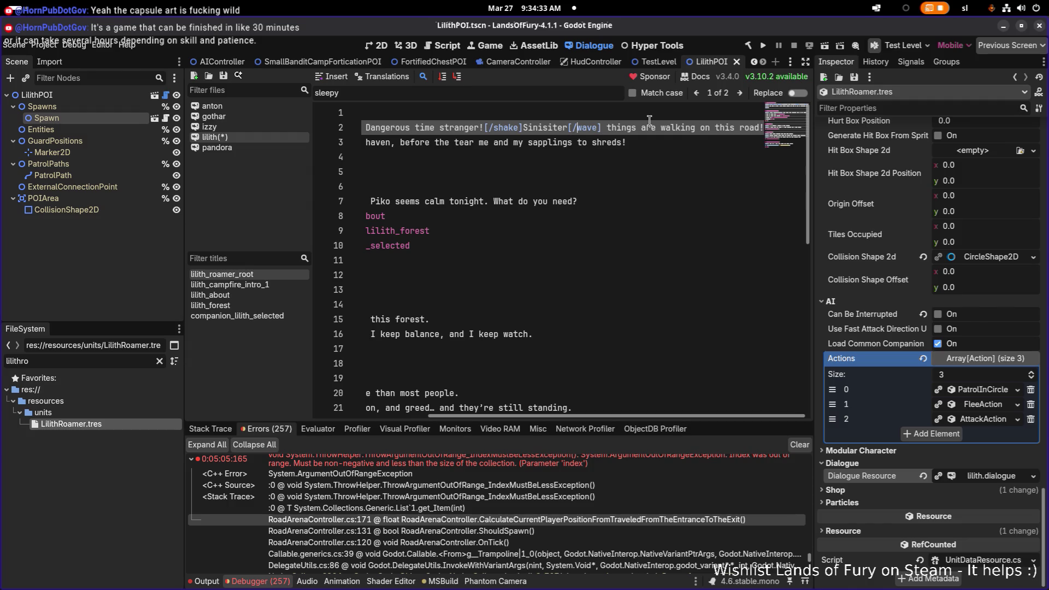
pyautogui.press('Left')
pyautogui.hotkey('shift', 'ctrl', 'Right')
pyautogui.press('Delete')
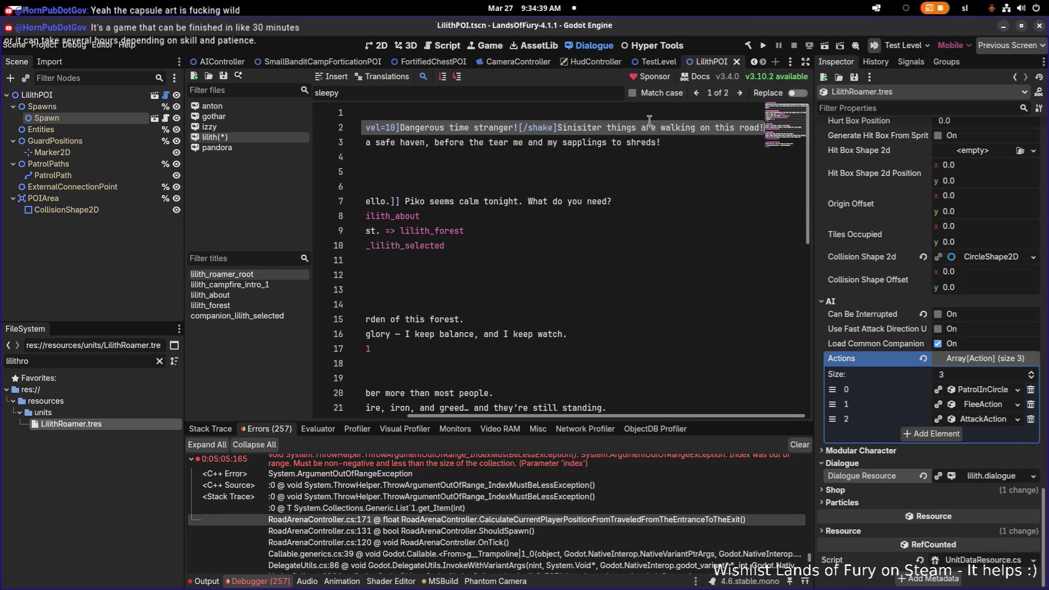
# Step: Wrap the 'Sinisiter things…road!' sentence on line 2 in [wave amp=15 freq=10]…[/wave]
pyautogui.press('Down')
pyautogui.press('Home')
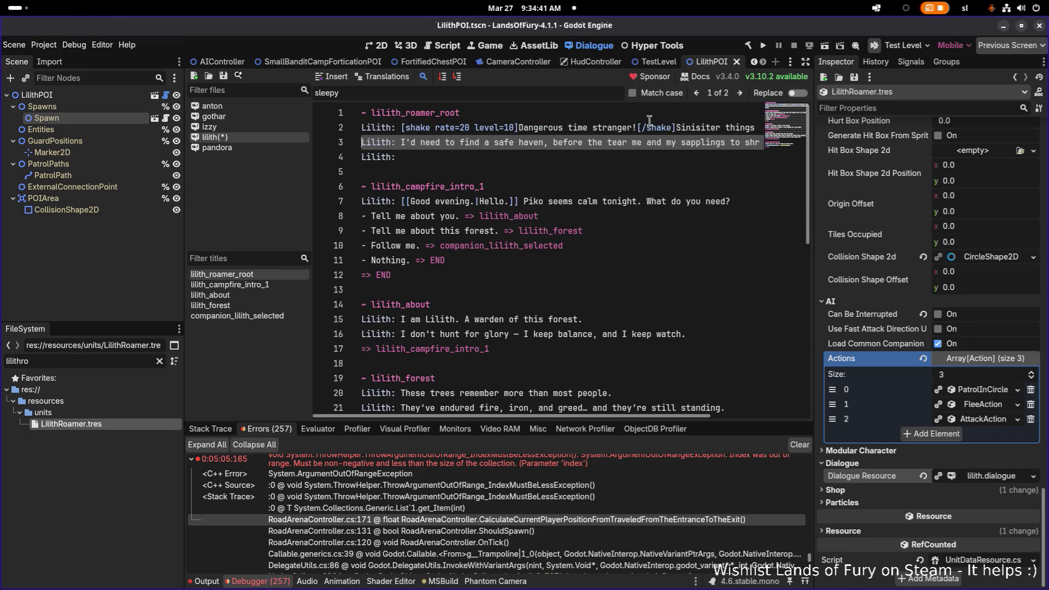
pyautogui.press('End')
pyautogui.press('Home')
pyautogui.press('End')
pyautogui.press('Down')
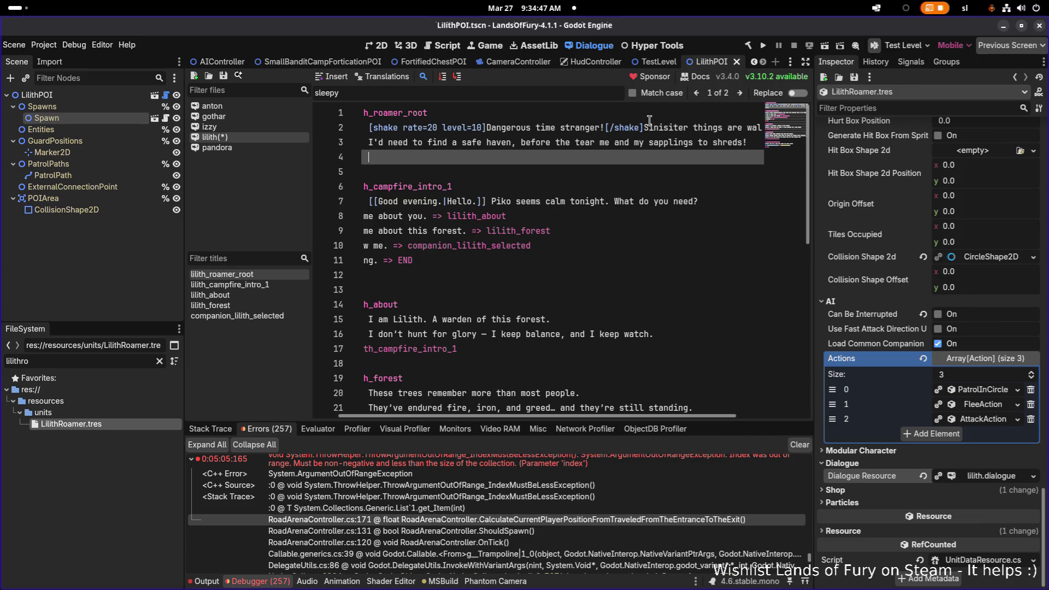
pyautogui.press('Home')
pyautogui.hotkey('shift', 'Home')
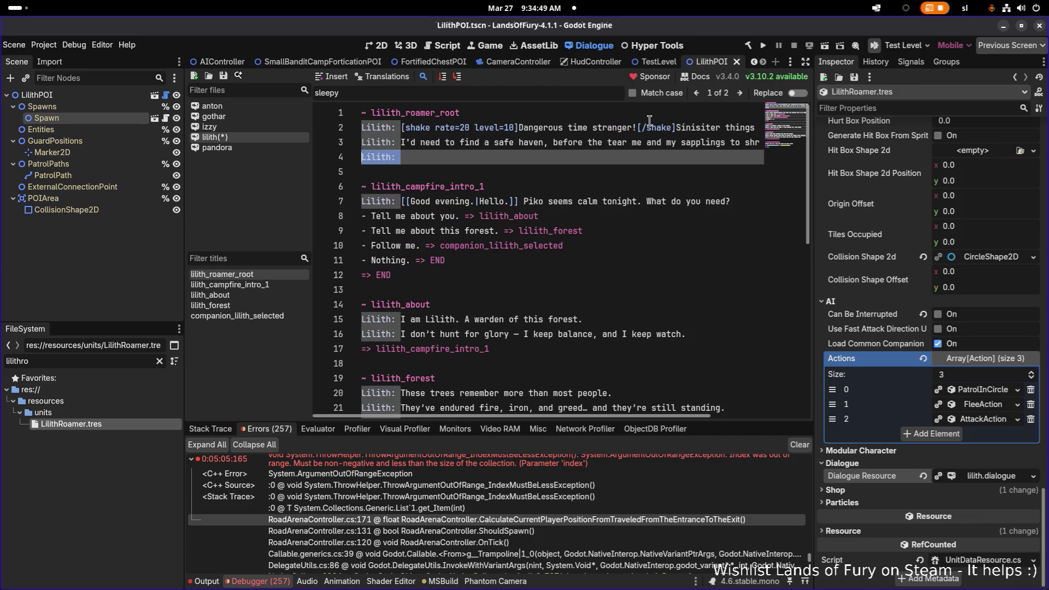
pyautogui.press('Up')
pyautogui.press('Up')
pyautogui.press('Up')
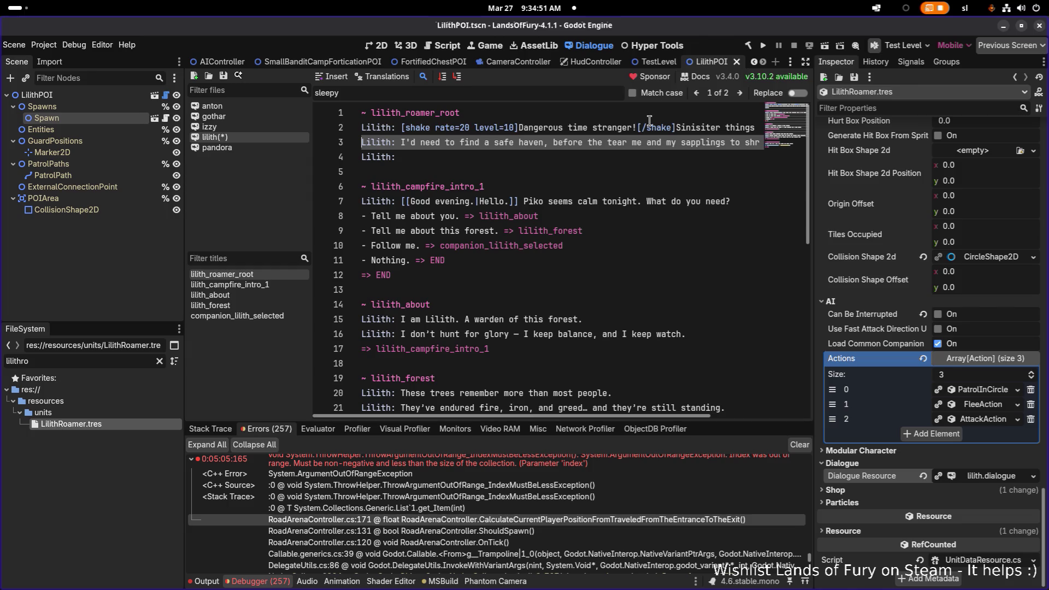
pyautogui.press('Down')
pyautogui.hotkey('shift', 'End')
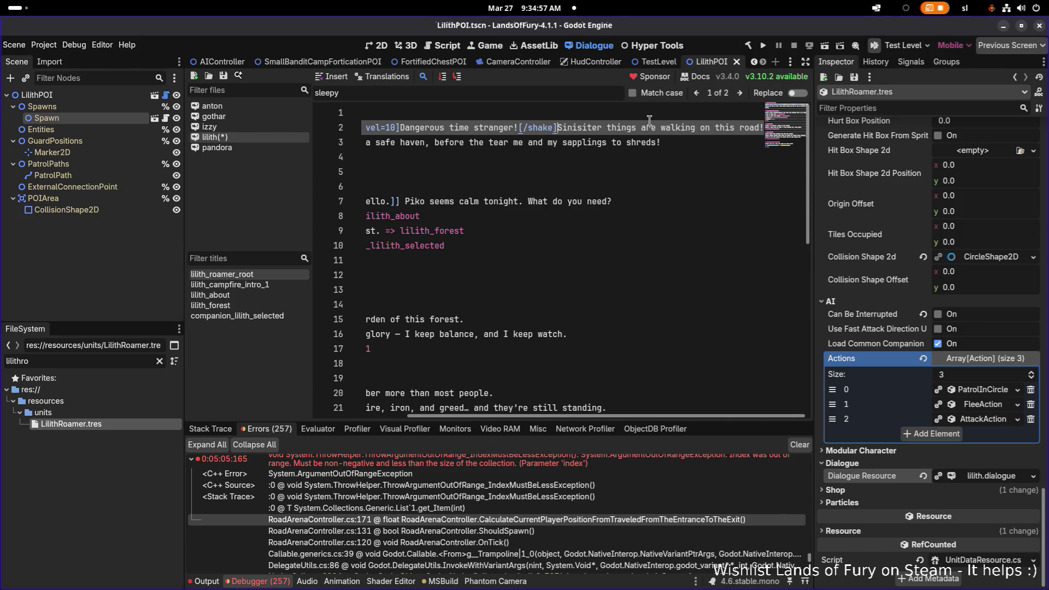
pyautogui.write('[wave amp=15 freq=10]')
pyautogui.press('End')
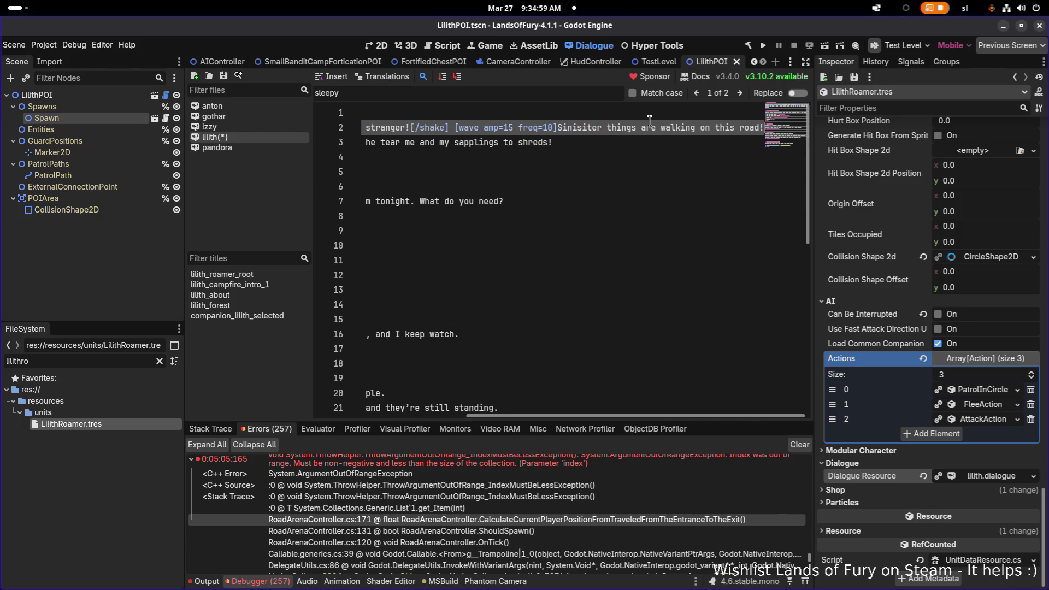
pyautogui.write('[')
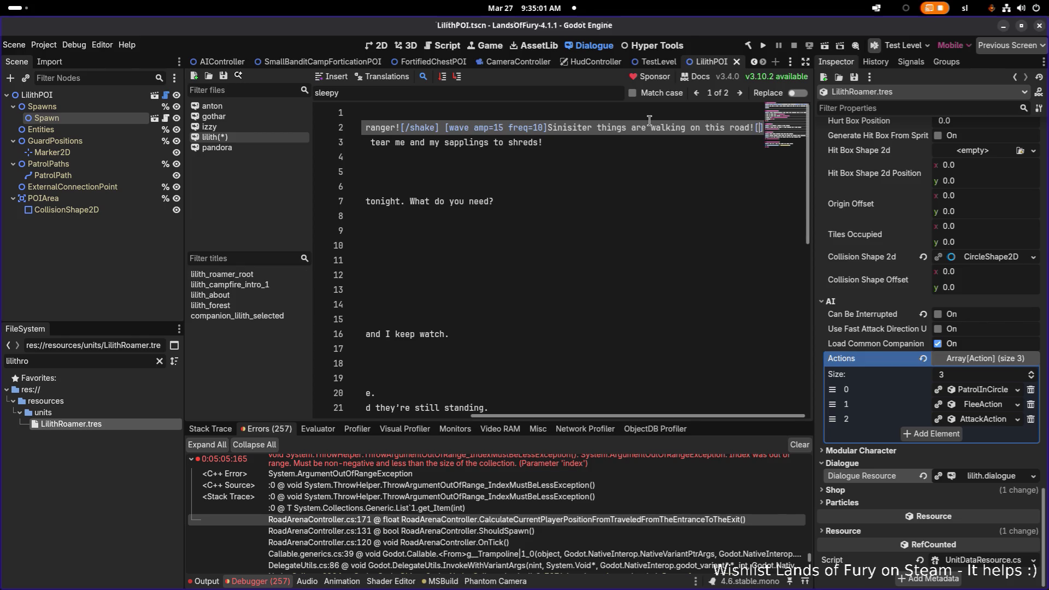
pyautogui.write('/wave')
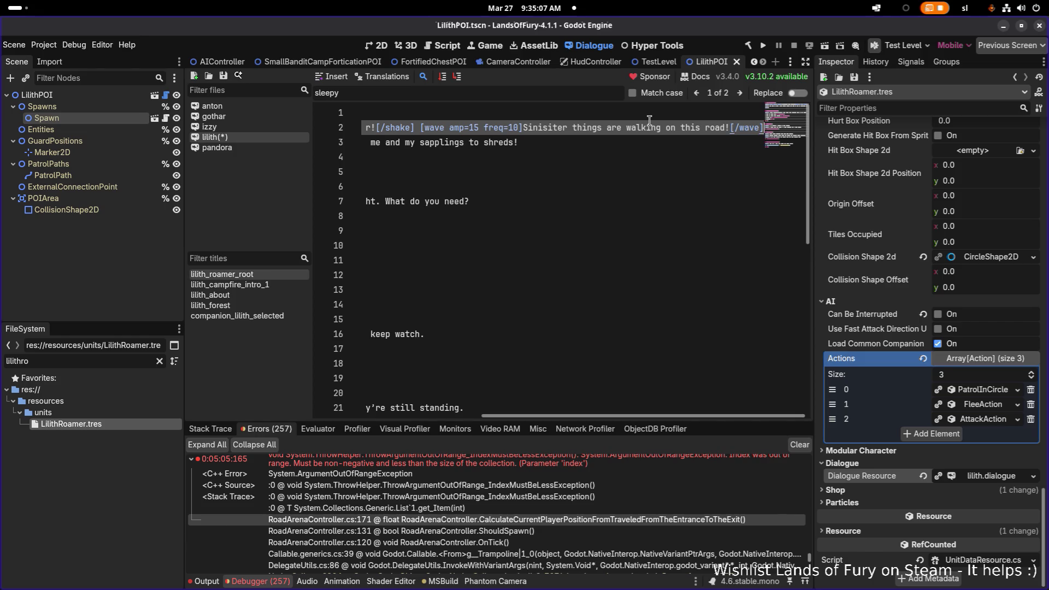
# Step: Set the shake rate to 15 and strip the wave tags from line 2 again
pyautogui.press('Home')
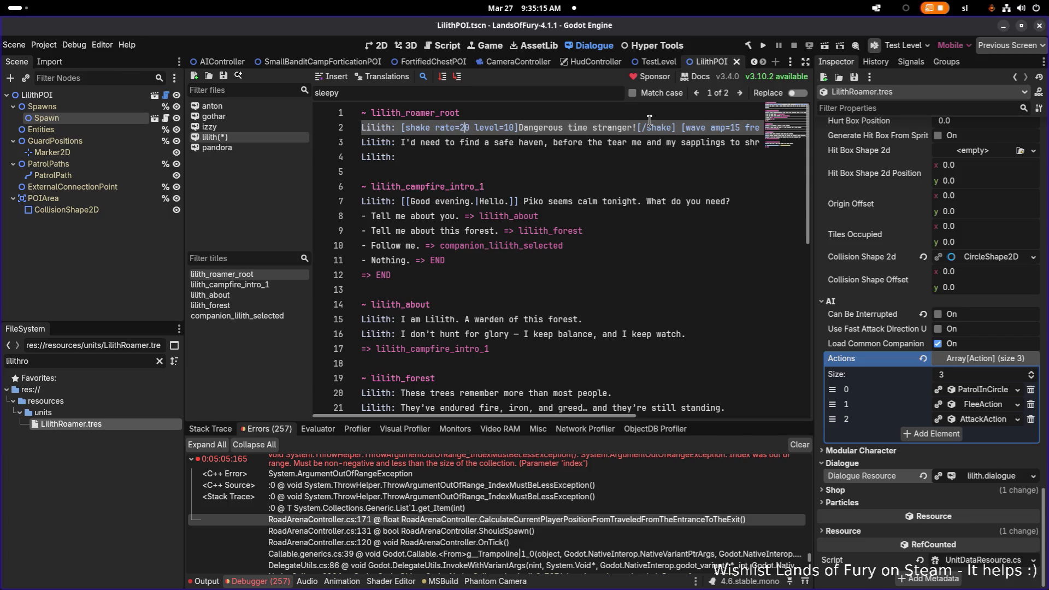
pyautogui.press('BackSpace')
pyautogui.write('15')
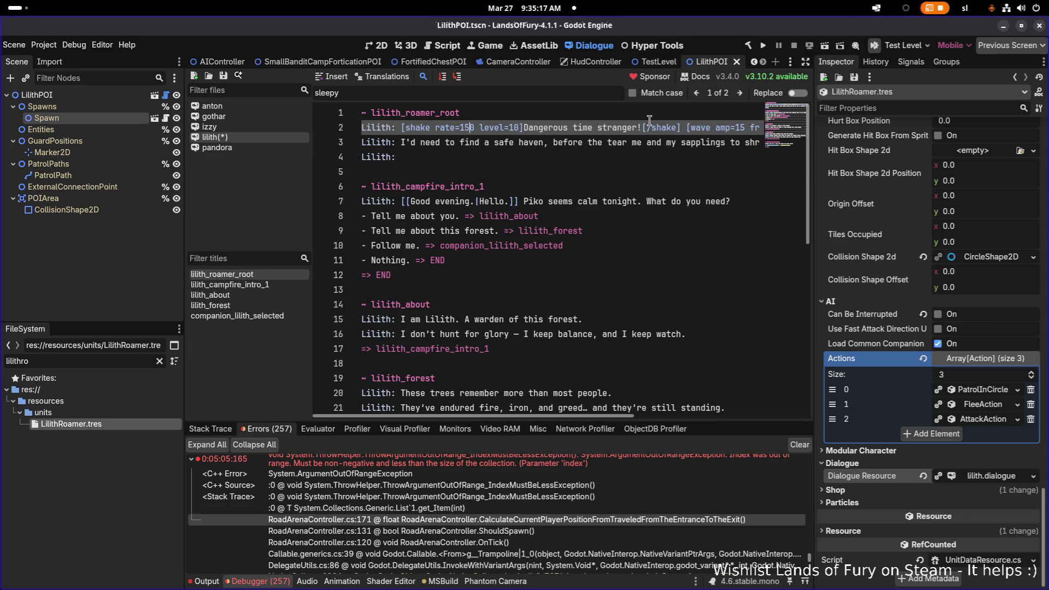
pyautogui.press('Delete')
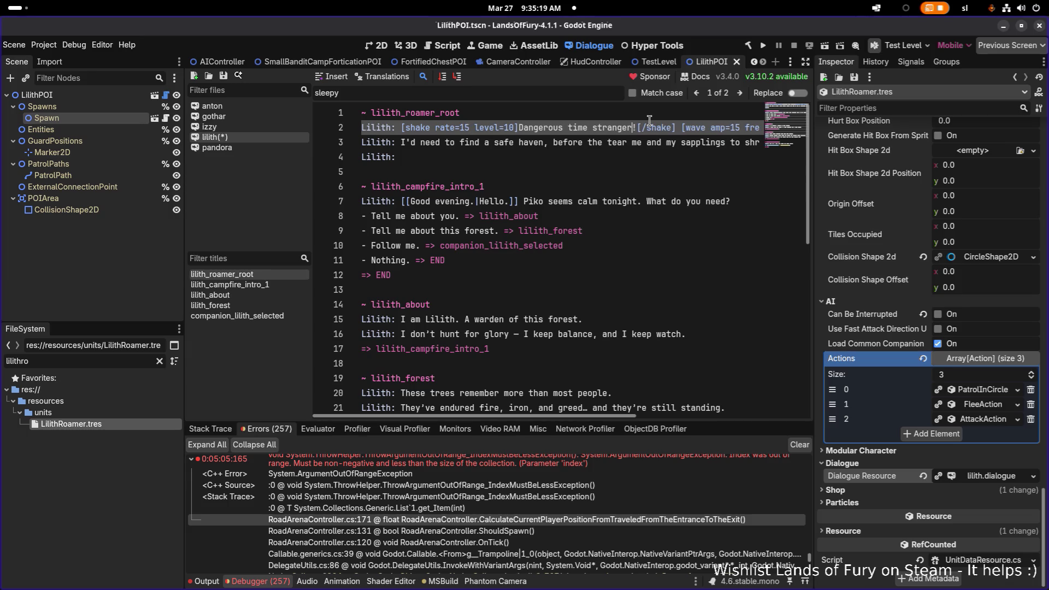
pyautogui.hotkey('ctrl', 'Right')
pyautogui.hotkey('ctrl', 'Right')
pyautogui.hotkey('ctrl', 'shift', 'Right')
pyautogui.hotkey('ctrl', 'shift', 'Right')
pyautogui.hotkey('ctrl', 'shift', 'Right')
pyautogui.hotkey('ctrl', 'shift', 'Left')
pyautogui.hotkey('ctrl', 'shift', 'Left')
pyautogui.hotkey('ctrl', 'c')
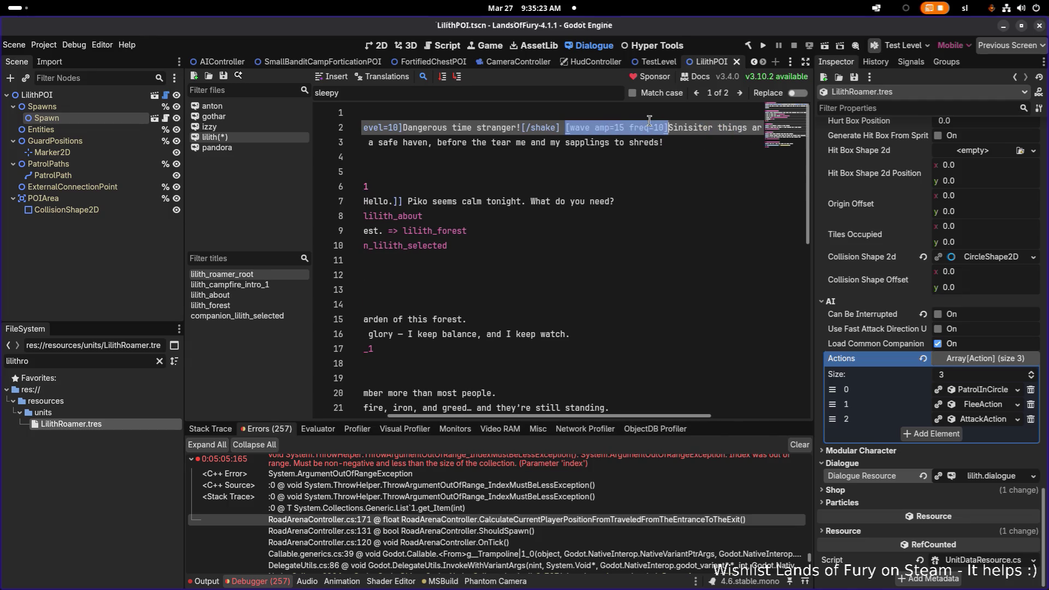
pyautogui.press('Delete')
pyautogui.hotkey('ctrl', 'Right')
pyautogui.hotkey('ctrl', 'Right')
pyautogui.hotkey('ctrl', 'Right')
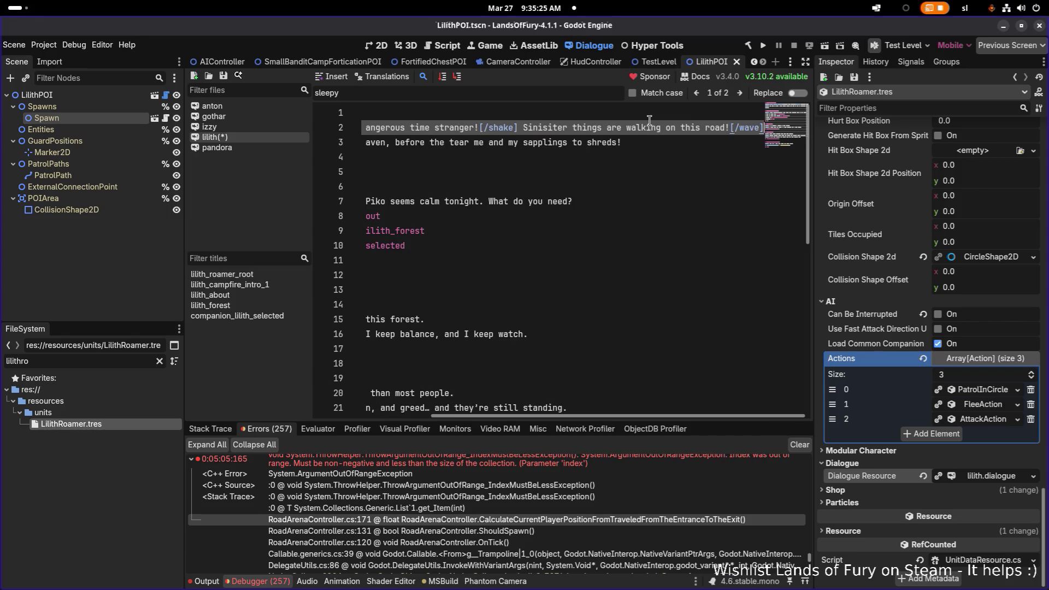
pyautogui.hotkey('shift', 'End')
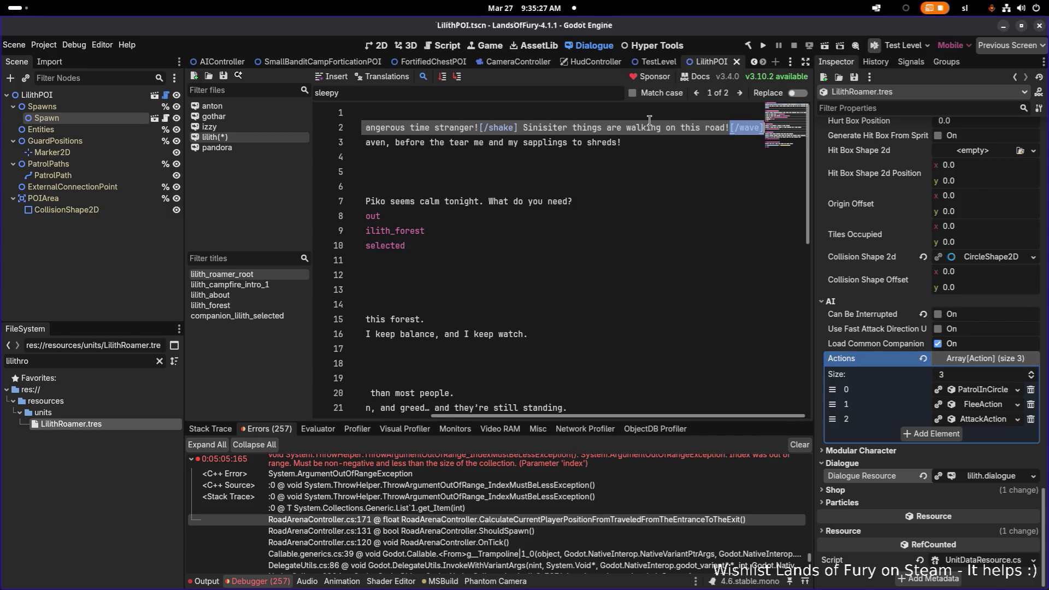
pyautogui.press('Delete')
pyautogui.press('Home')
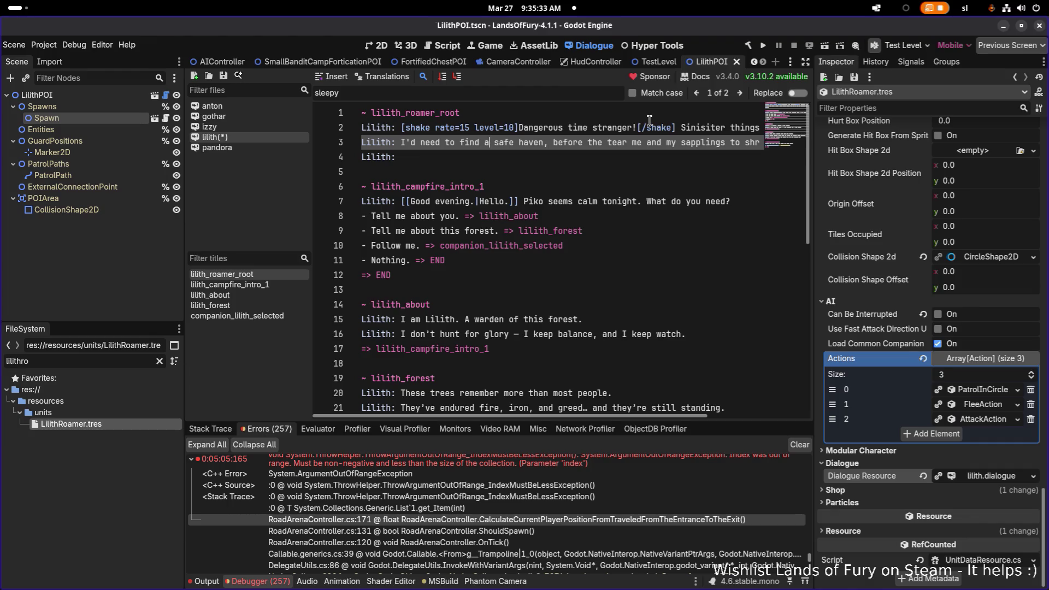
# Step: Wrap 'safe haven' in [wave amp=15 freq=10]…[/wave]
pyautogui.hotkey('ctrl', 'v')
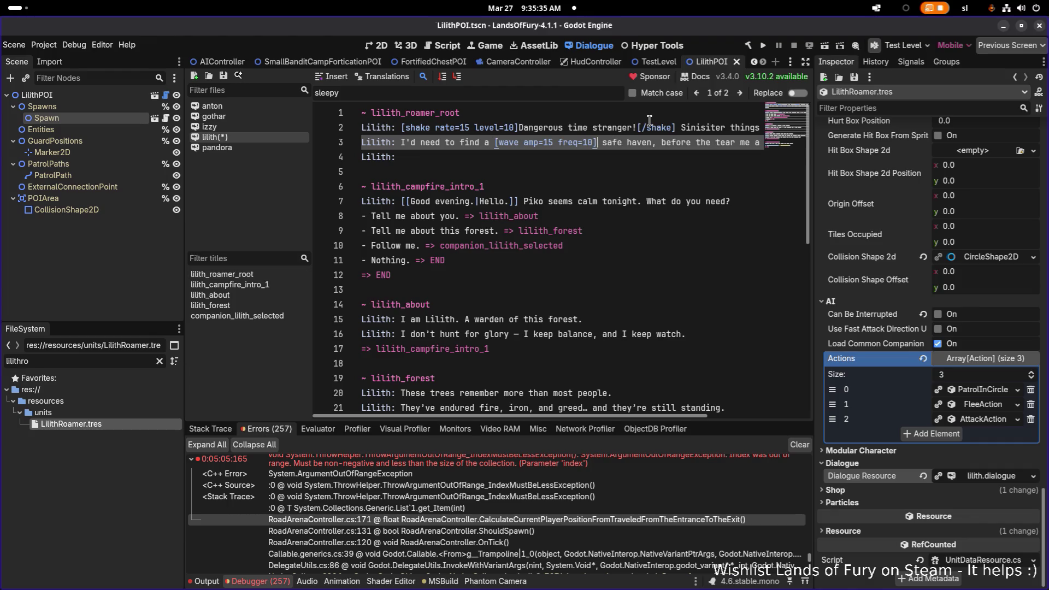
pyautogui.press('Delete')
pyautogui.hotkey('ctrl', 'Right')
pyautogui.write('[')
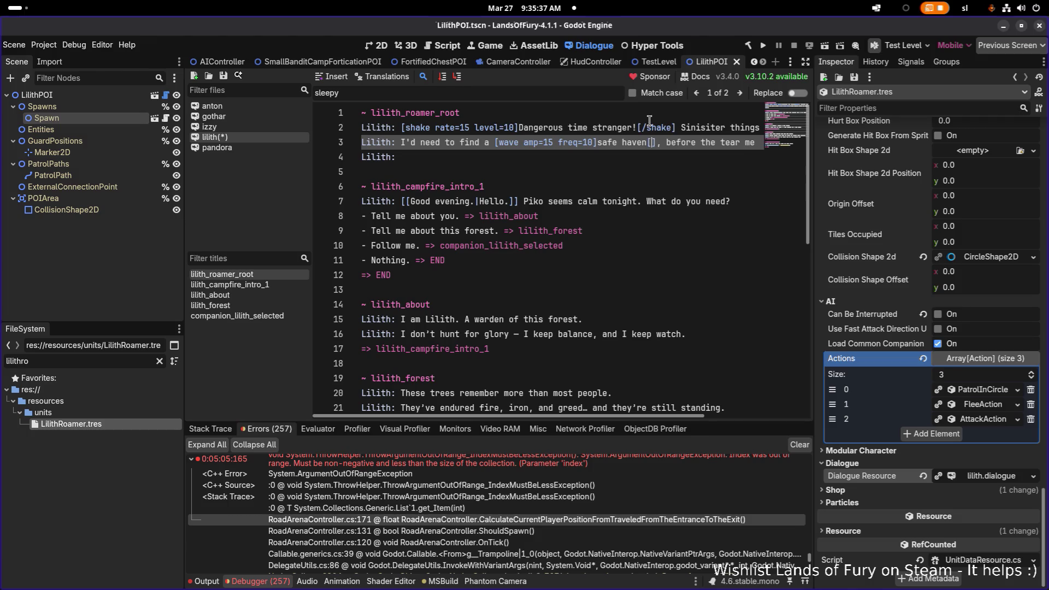
pyautogui.write('/wave')
# Step: Correct 'the tear me' to 'they tear me' on the safe haven line
pyautogui.press('End')
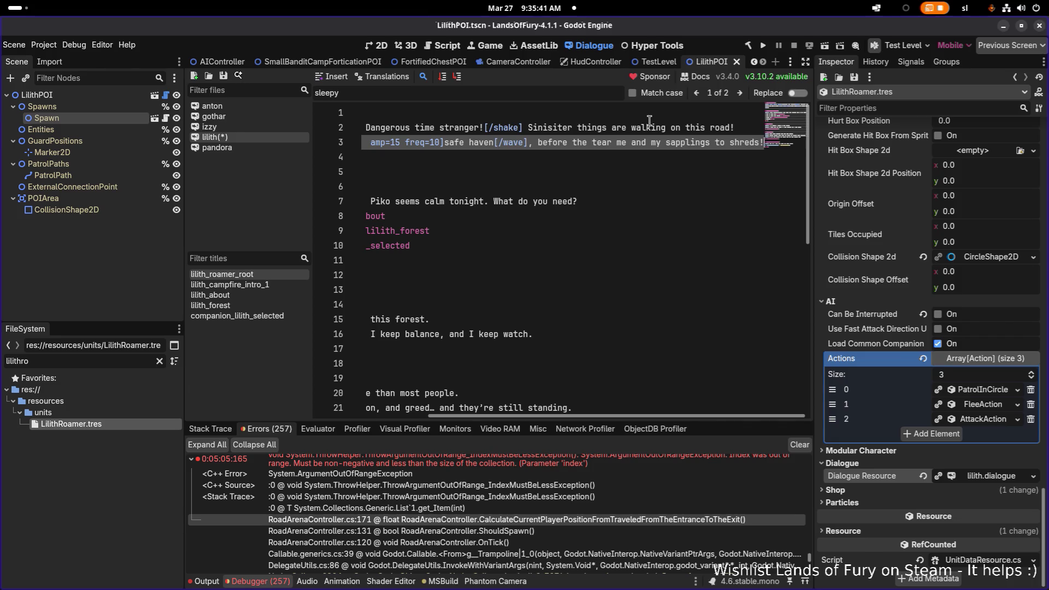
pyautogui.press('Home')
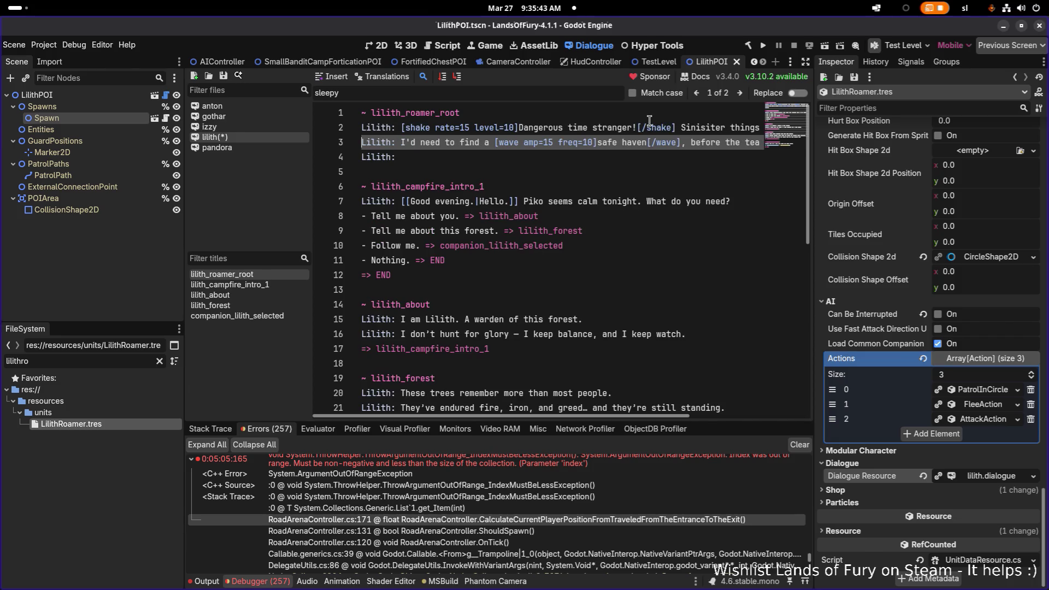
pyautogui.press('End')
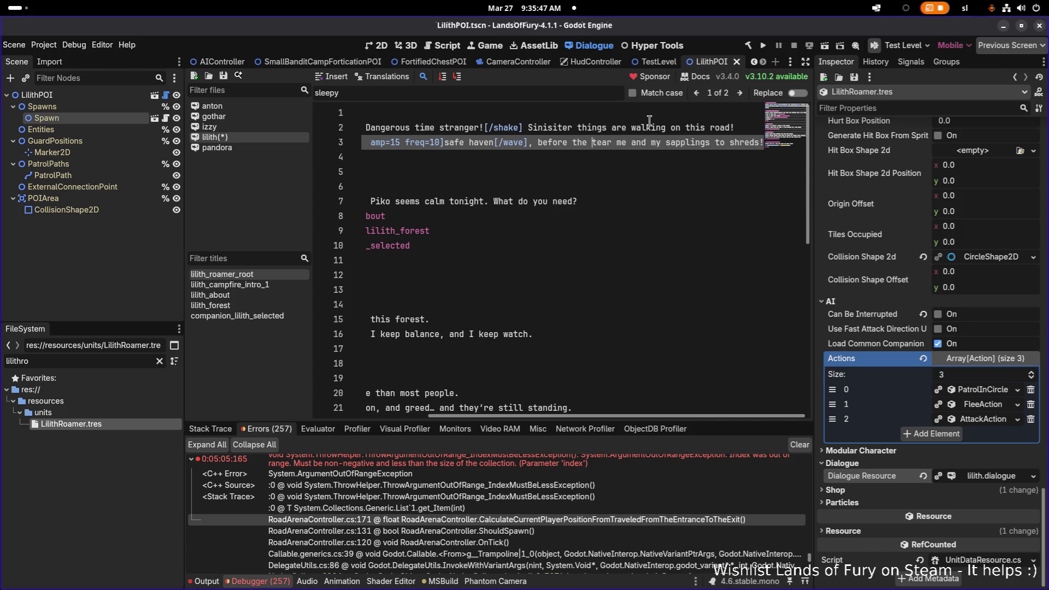
pyautogui.hotkey('ctrl', 'Right')
pyautogui.write('y')
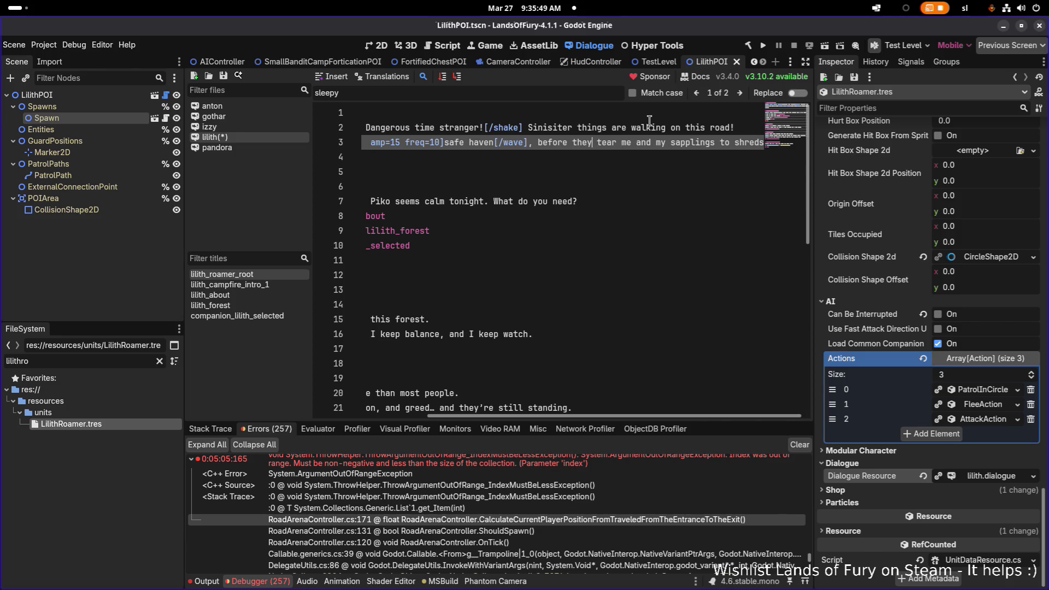
pyautogui.press('End')
# Step: Add a '- Come to our camp!' choice and a second '- N' choice line, then save
pyautogui.press('Return')
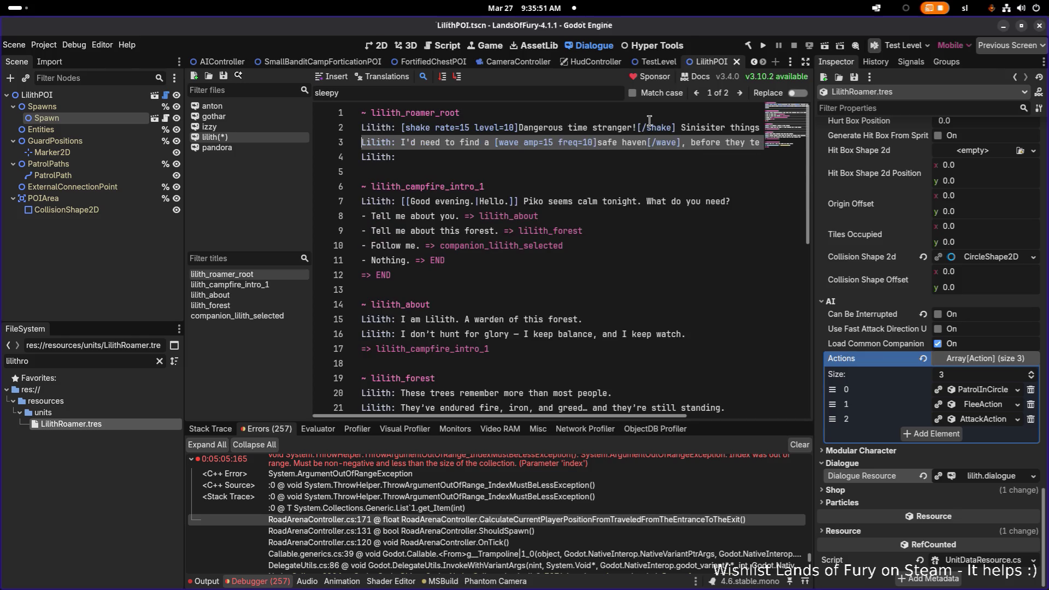
pyautogui.hotkey('shift', 'Home')
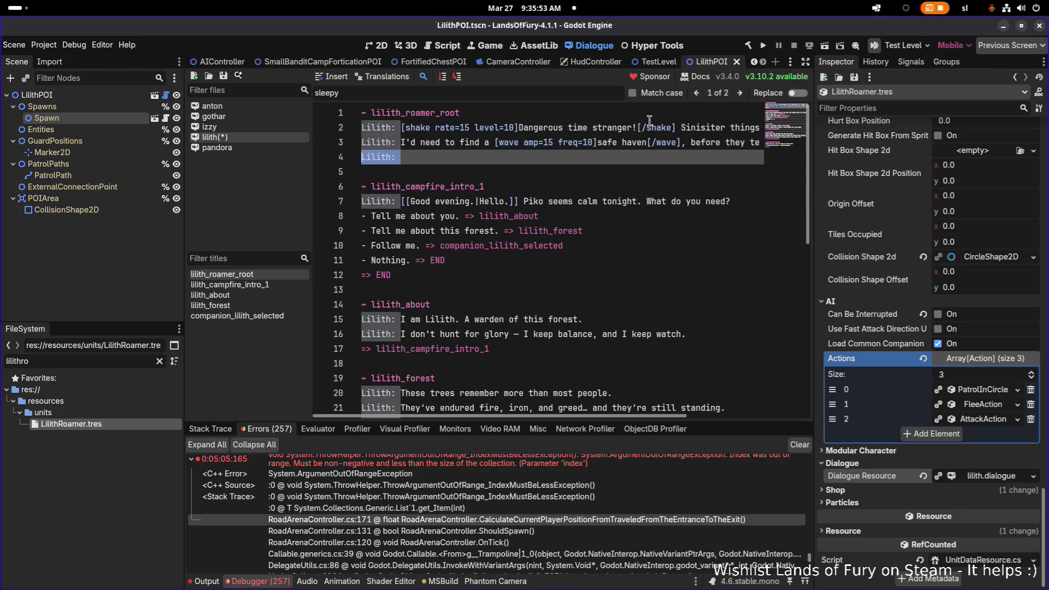
pyautogui.write('- Come to ou')
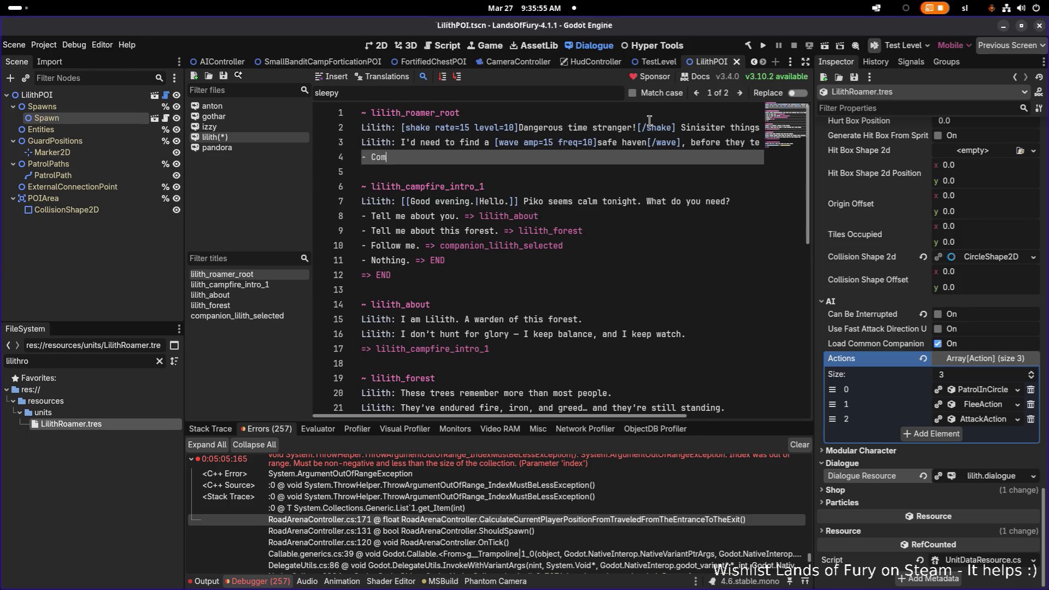
pyautogui.write('r camp!')
pyautogui.press('Return')
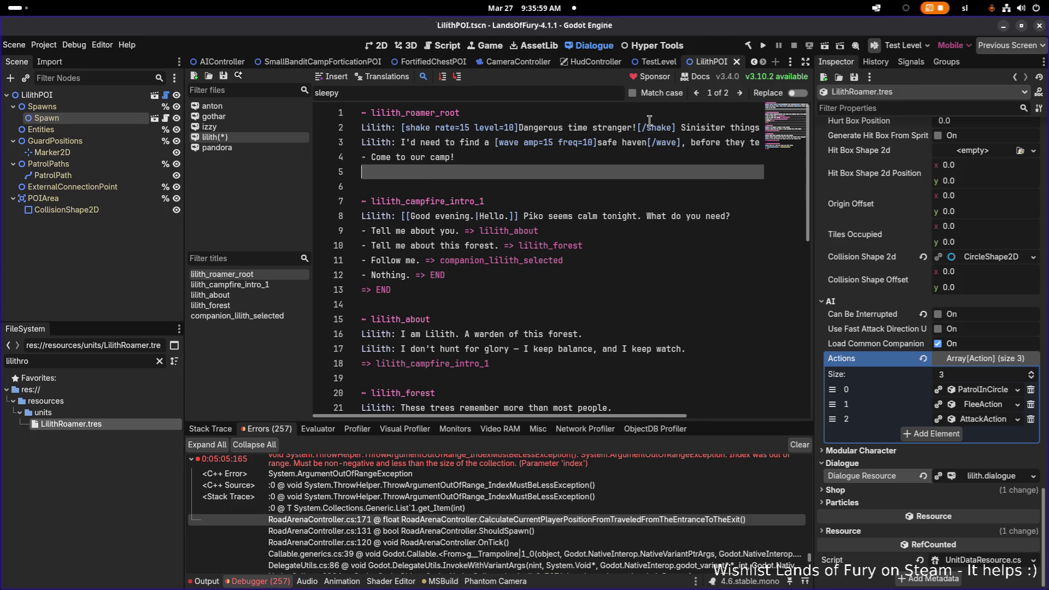
pyautogui.write('- N')
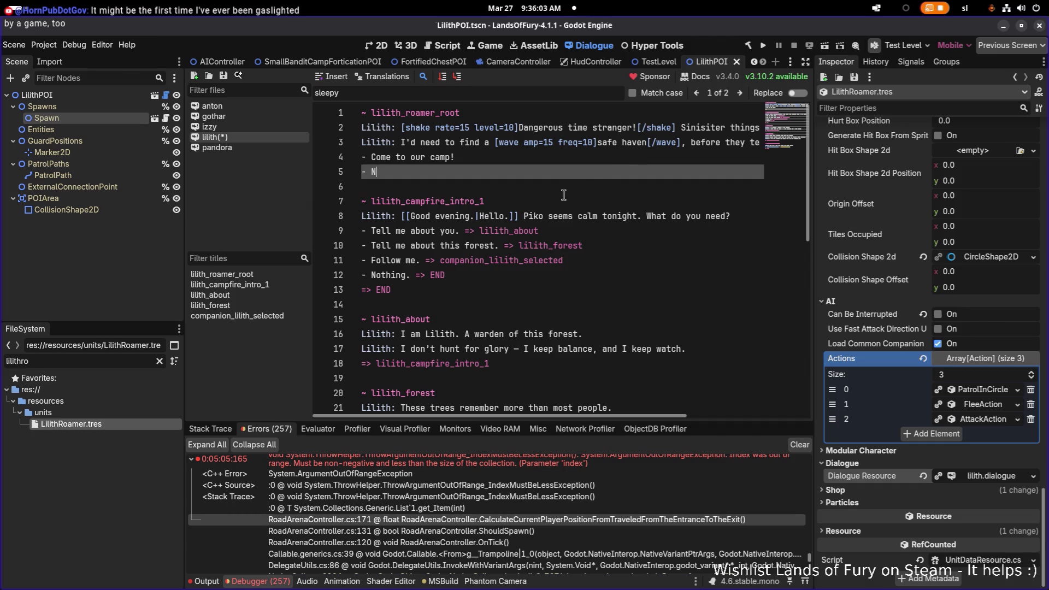
pyautogui.click(519, 230)
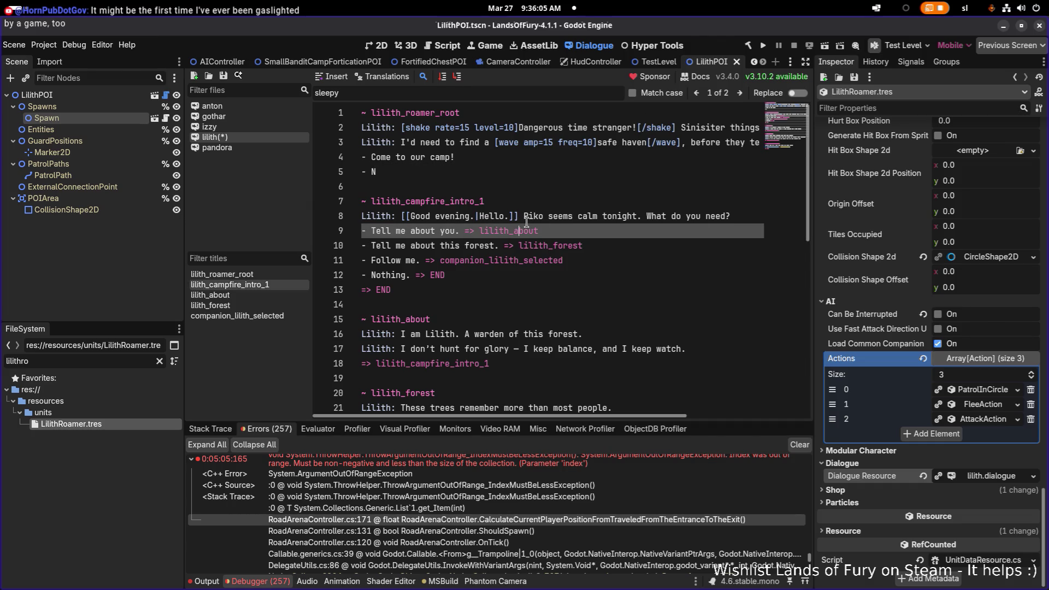
pyautogui.click(526, 217)
pyautogui.hotkey('ctrl', 's')
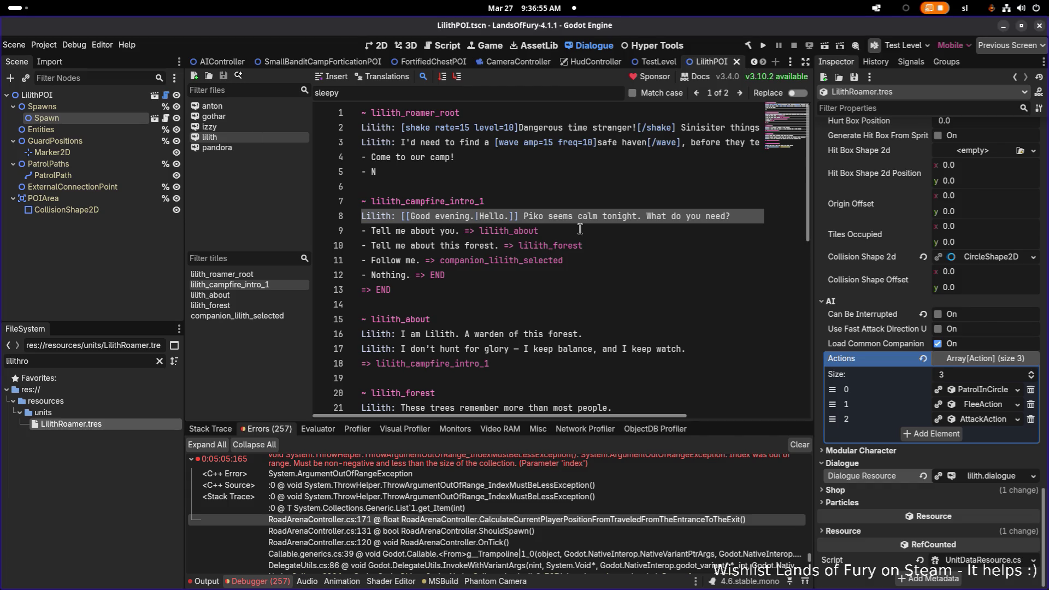
pyautogui.click(543, 230)
pyautogui.click(564, 142)
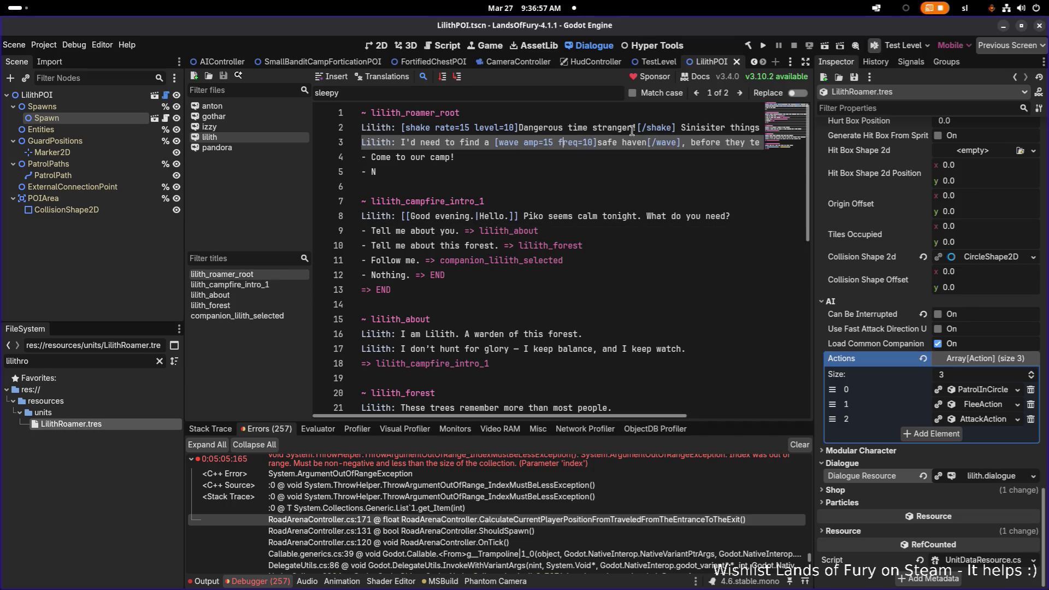
pyautogui.press('Up')
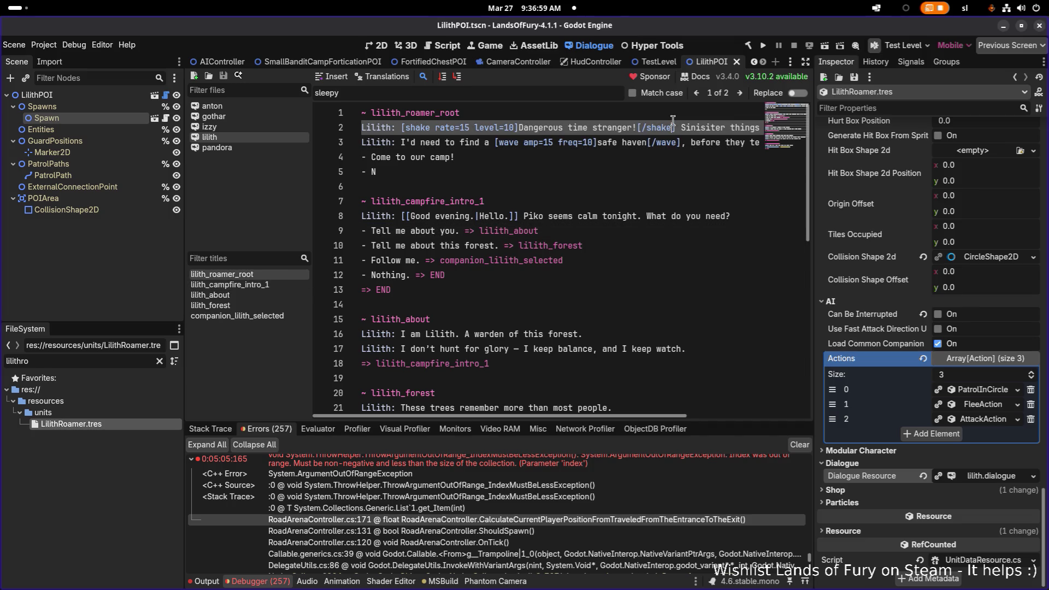
pyautogui.press('End')
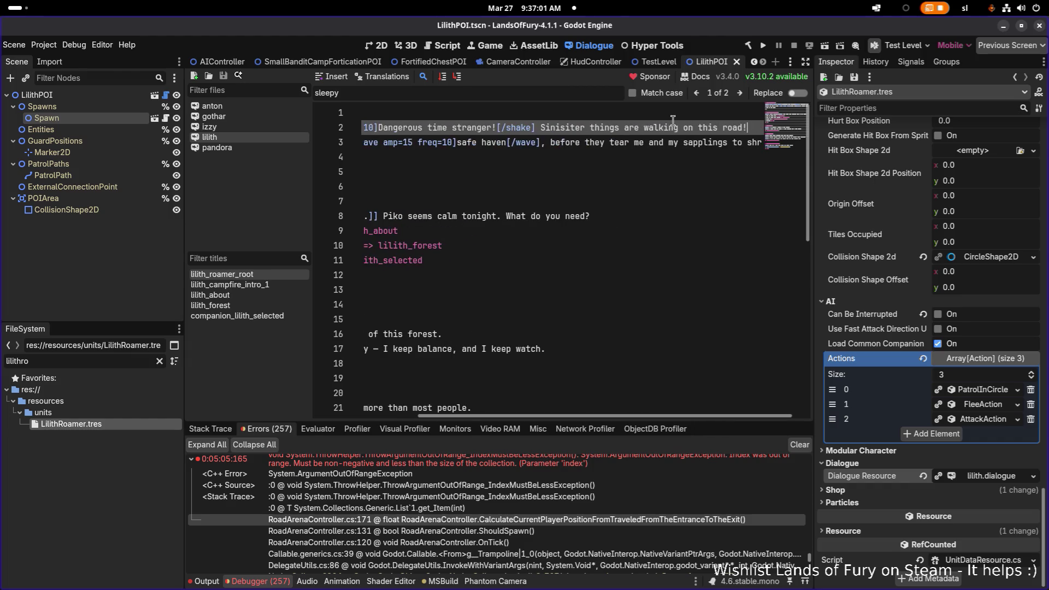
pyautogui.press('Home')
pyautogui.press('End')
pyautogui.press('Down')
pyautogui.press('Home')
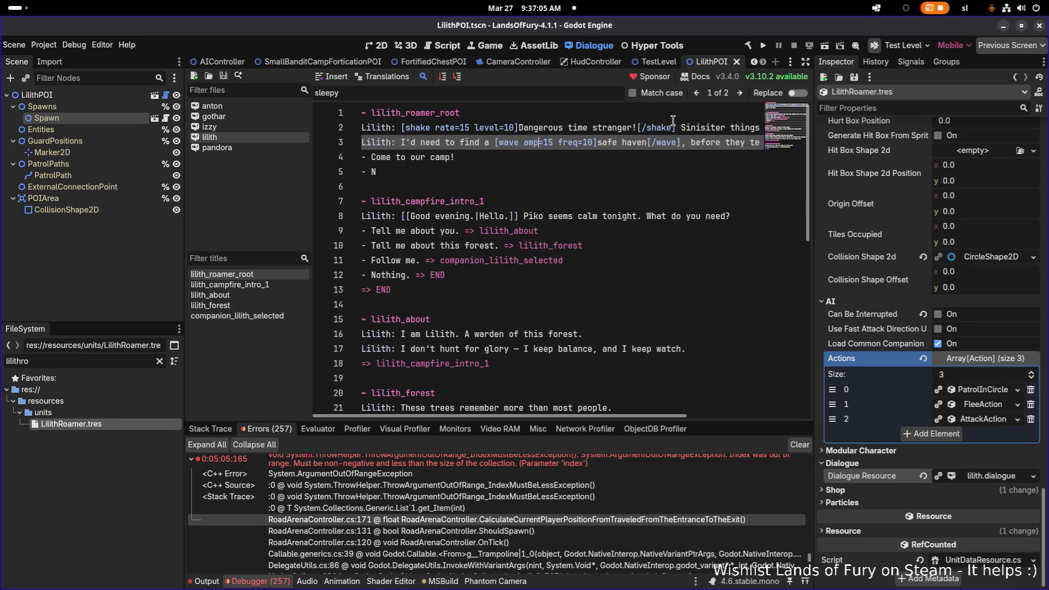
pyautogui.press('End')
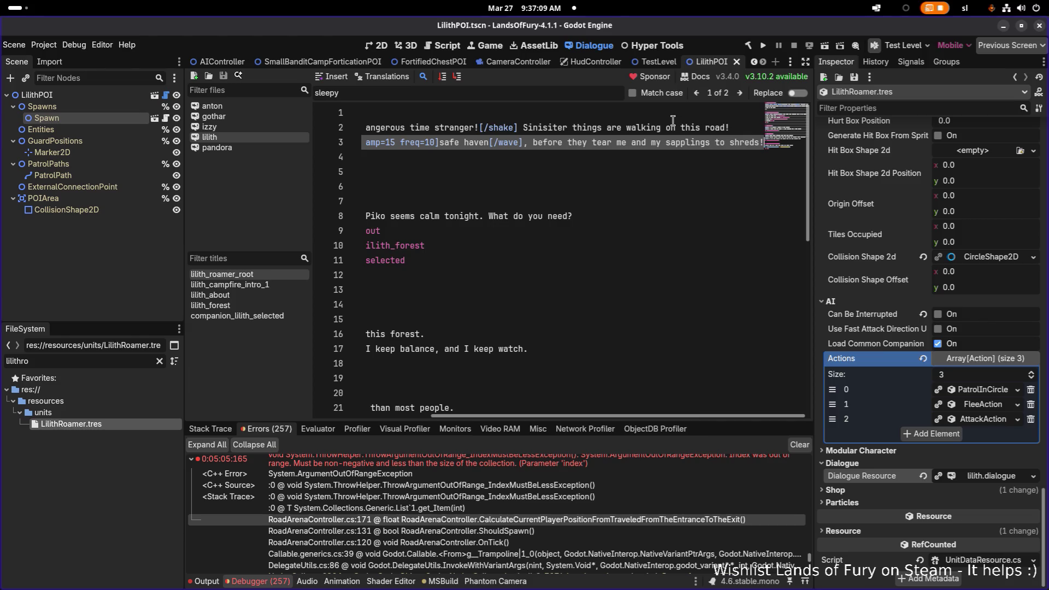
pyautogui.press('Home')
pyautogui.press('Down')
pyautogui.press('Down')
pyautogui.press('Up')
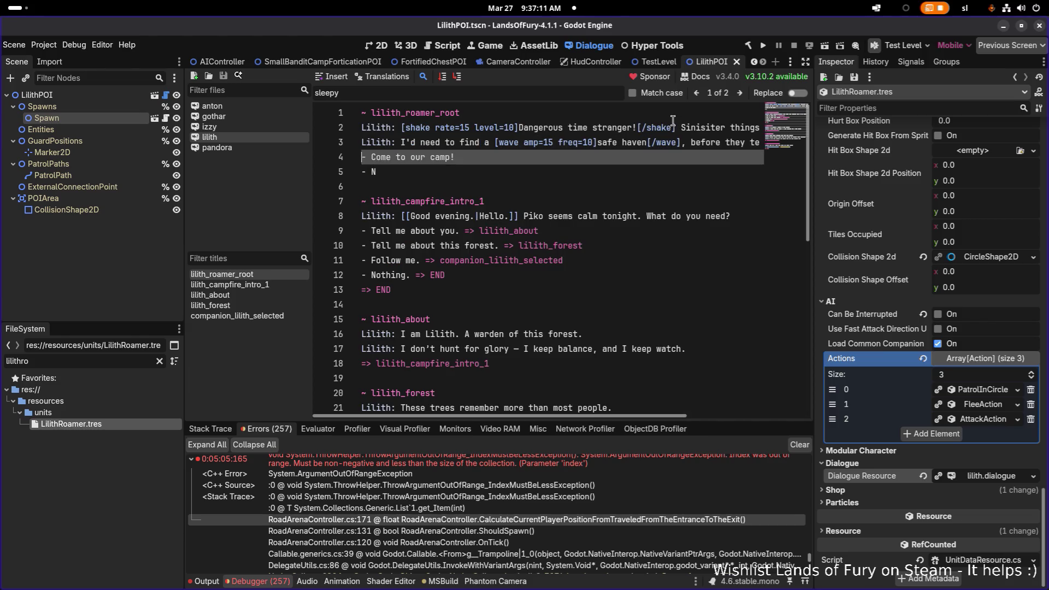
pyautogui.press('Down')
pyautogui.press('Down')
pyautogui.press('Up')
pyautogui.press('Up')
pyautogui.press('Down')
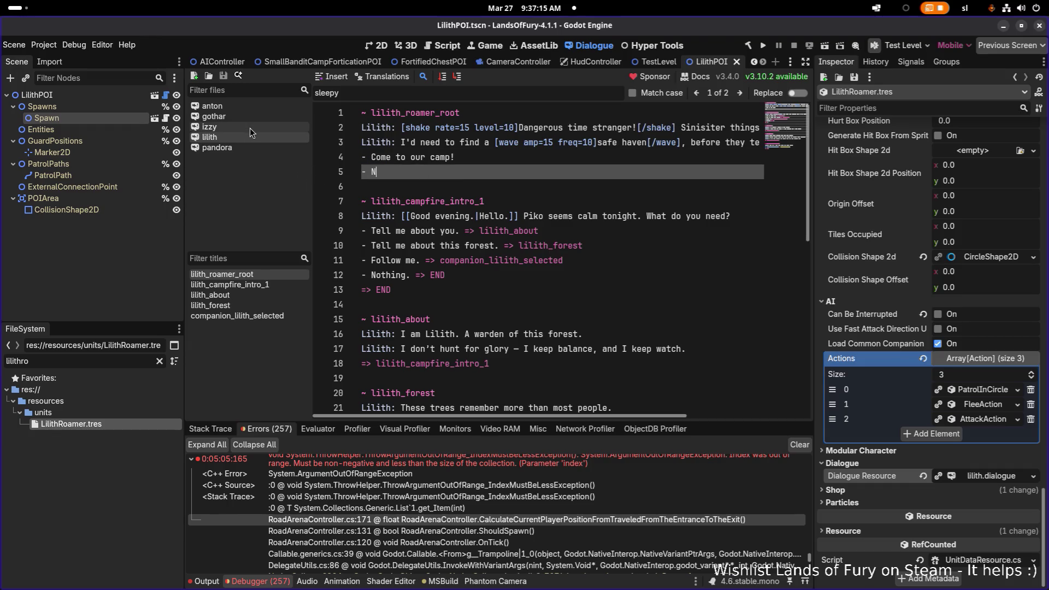
# Step: Copy Anton's 'Nothing. => END!' line into Lilith's line 5 and fix its leading dashes
pyautogui.click(240, 107)
pyautogui.scroll(-4, 447, 224)
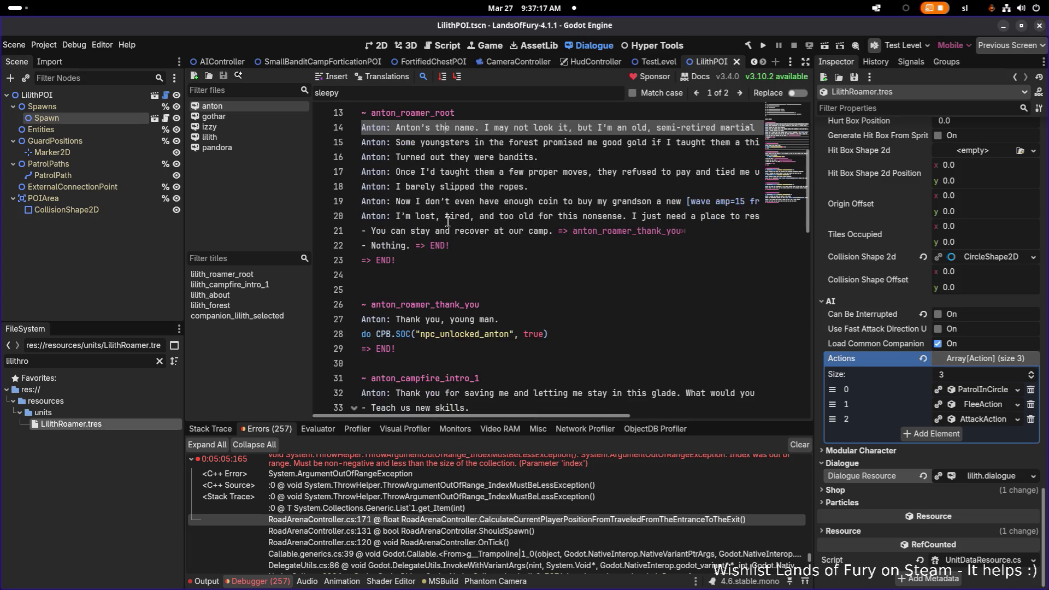
pyautogui.tripleClick(411, 245)
pyautogui.hotkey('ctrl', 'c')
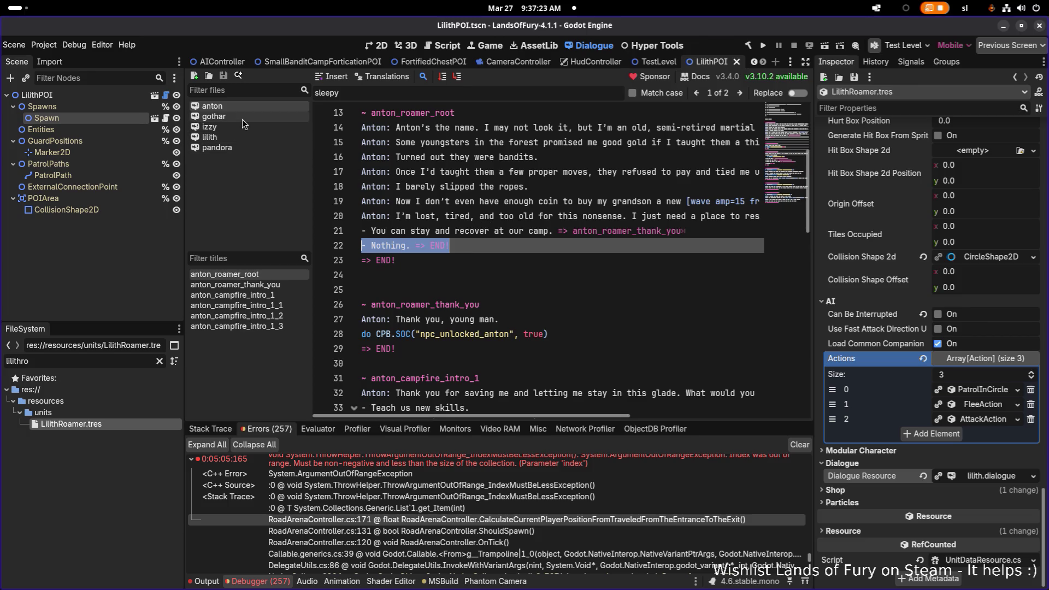
pyautogui.click(237, 147)
pyautogui.click(237, 137)
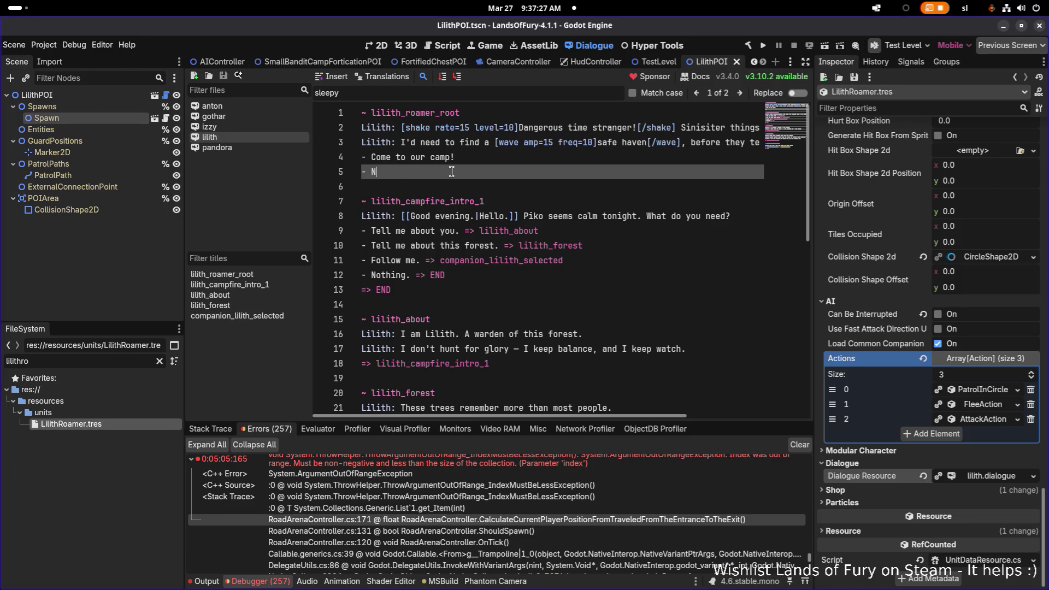
pyautogui.press('BackSpace')
pyautogui.hotkey('ctrl', 'v')
pyautogui.press('Home')
pyautogui.press('Delete')
pyautogui.press('Delete')
pyautogui.press('Delete')
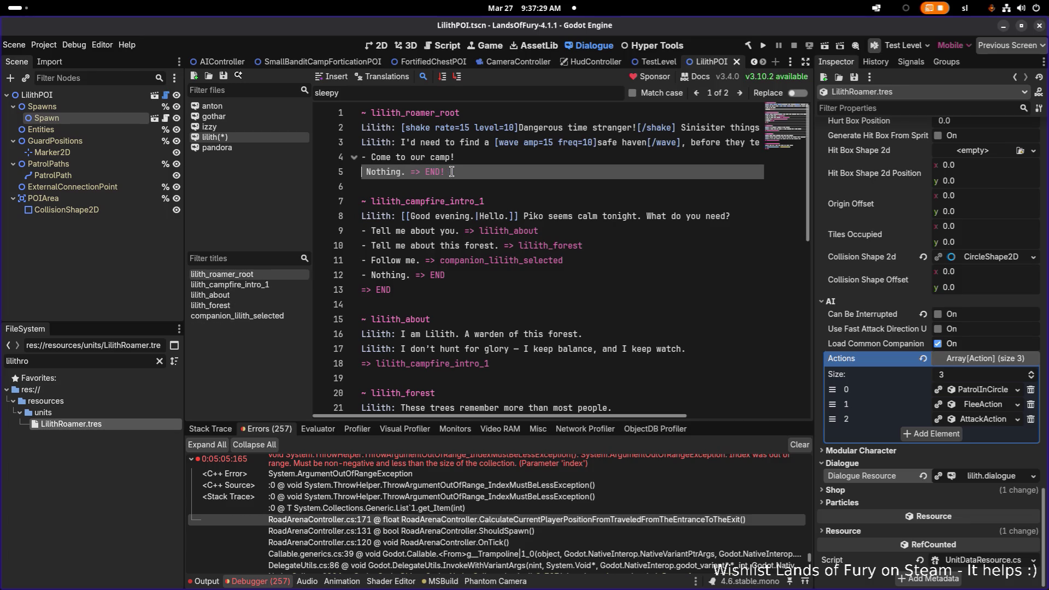
pyautogui.write('-')
pyautogui.press('Return')
pyautogui.press('Return')
# Step: Copy Anton's camp choice and anton_roamer_thank_you block into lilith.dialogue at line 7
pyautogui.click(243, 107)
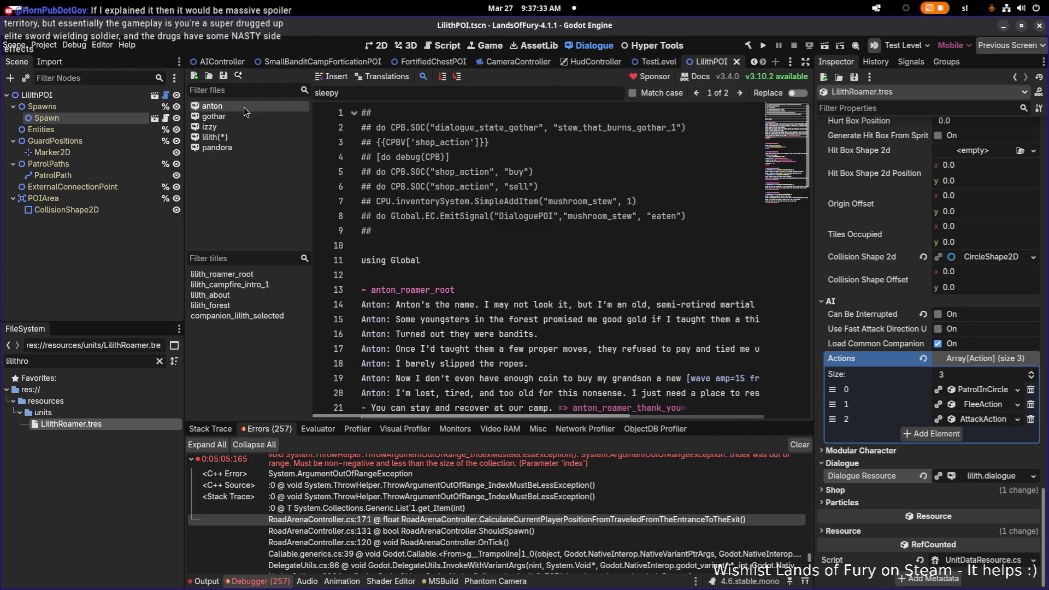
pyautogui.scroll(-2, 453, 246)
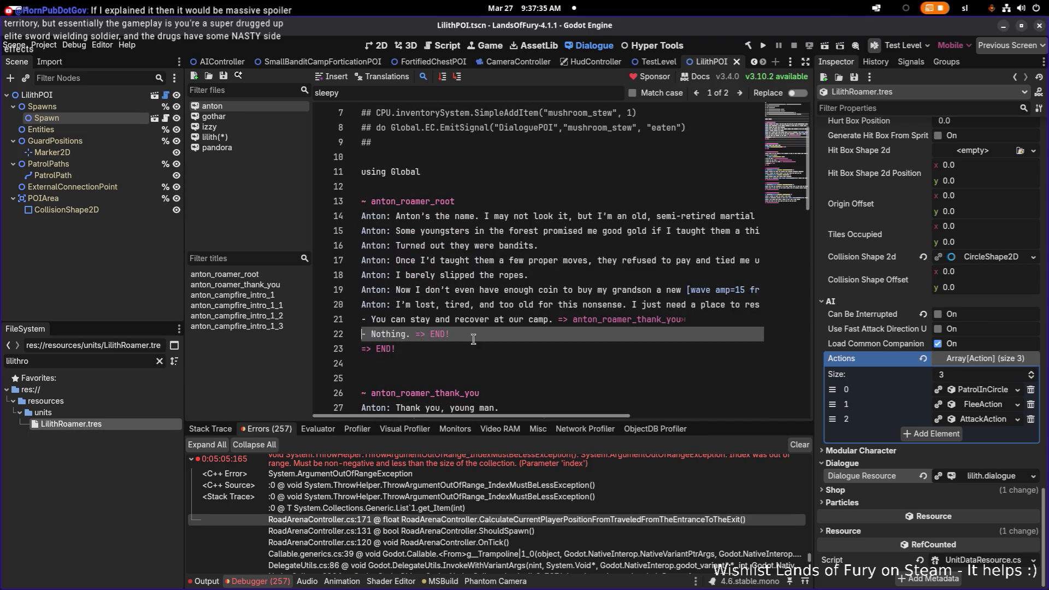
pyautogui.click(510, 320)
pyautogui.click(577, 320)
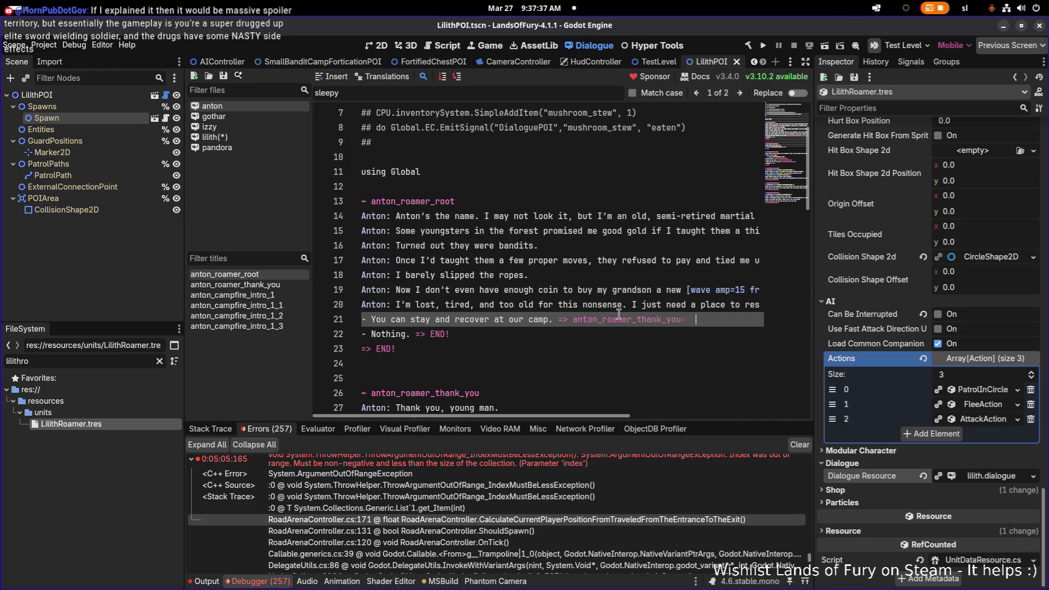
pyautogui.hotkey('shift', 'Home')
pyautogui.scroll(-2, 529, 335)
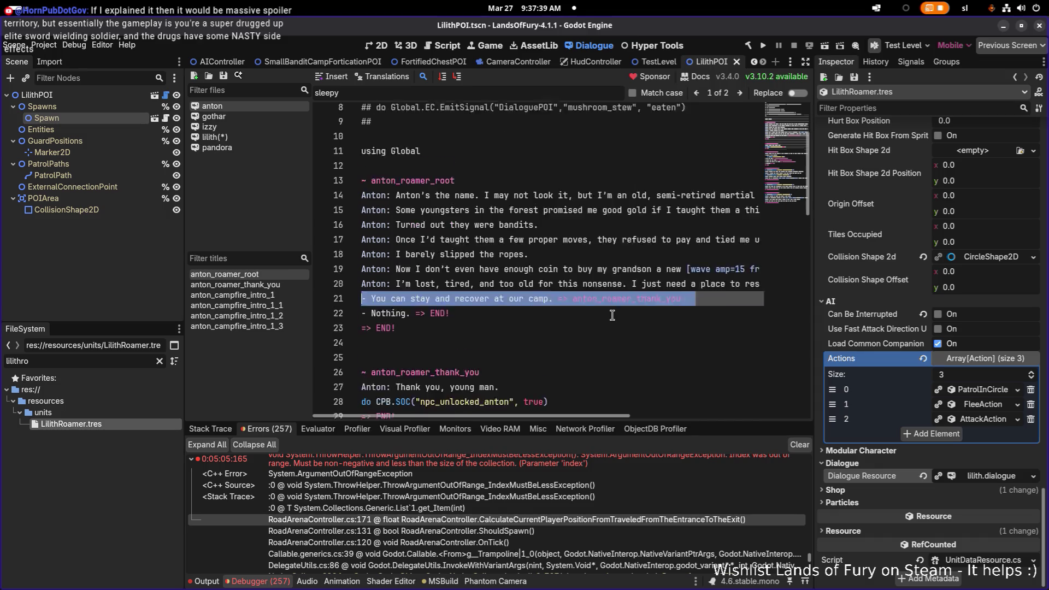
pyautogui.moveTo(452, 352)
pyautogui.mouseDown()
pyautogui.moveTo(361, 231)
pyautogui.moveTo(347, 229)
pyautogui.mouseUp()
pyautogui.hotkey('ctrl', 'c')
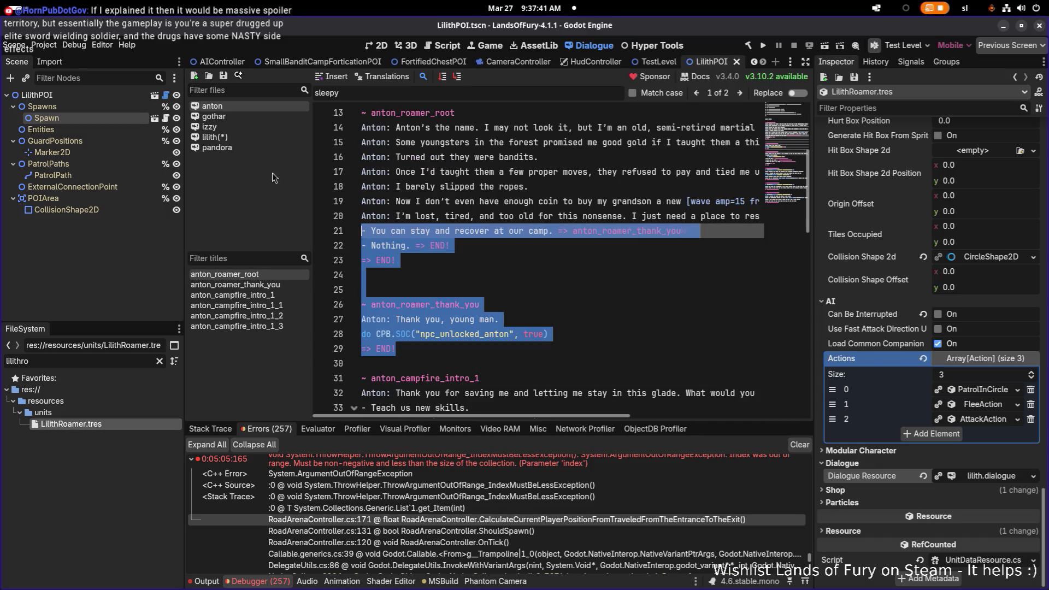
pyautogui.click(247, 139)
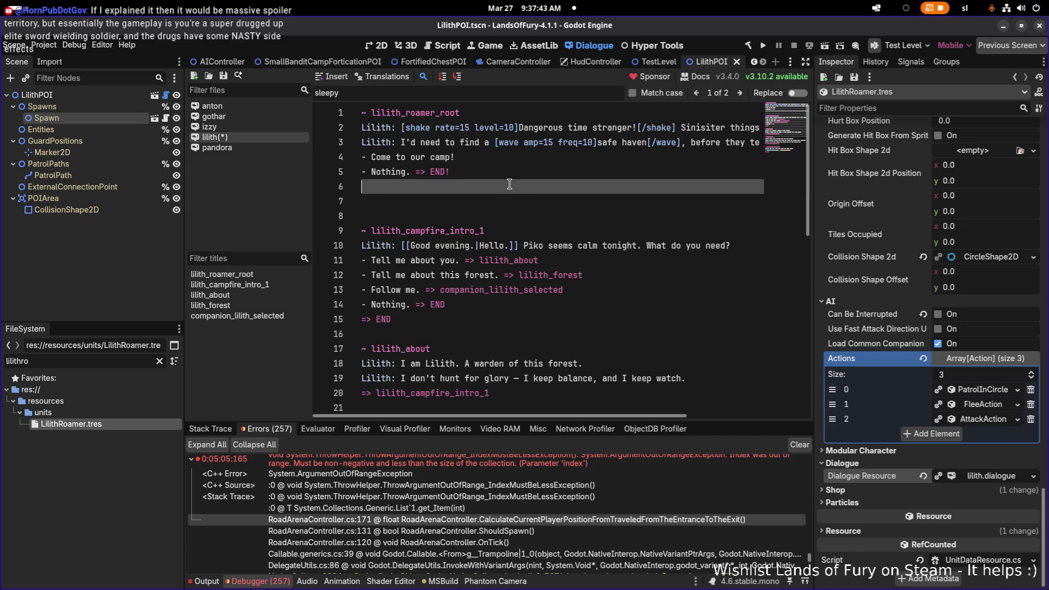
pyautogui.hotkey('ctrl', 'v')
pyautogui.press('Up')
pyautogui.press('Up')
pyautogui.press('Up')
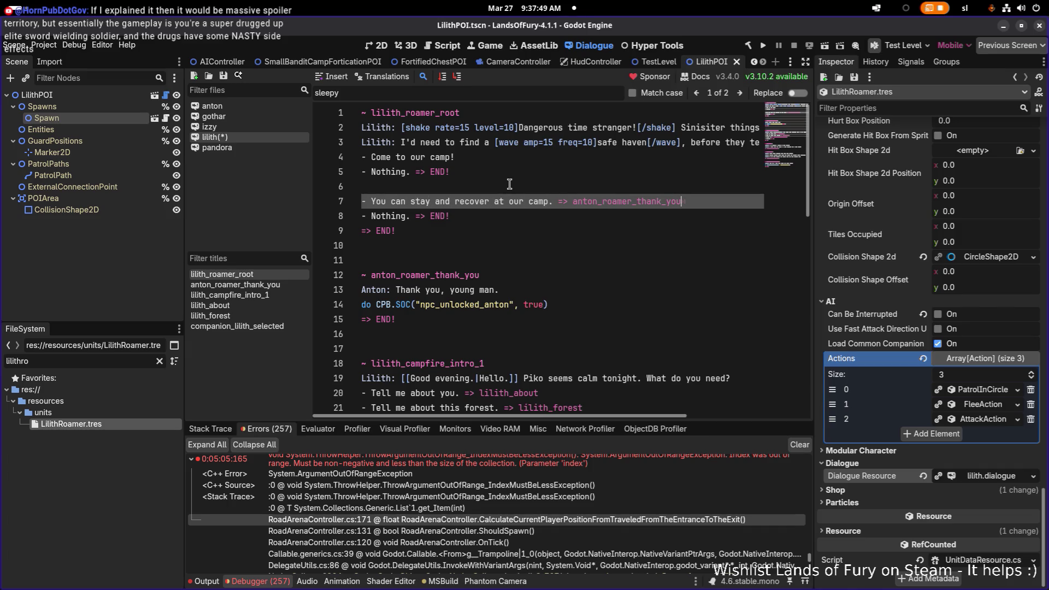
pyautogui.hotkey('ctrl', 'Left')
# Step: Change Lilith's first choice from 'Come to our camp!' to 'Go to our camp!'
pyautogui.click(384, 157)
pyautogui.doubleClick(384, 157)
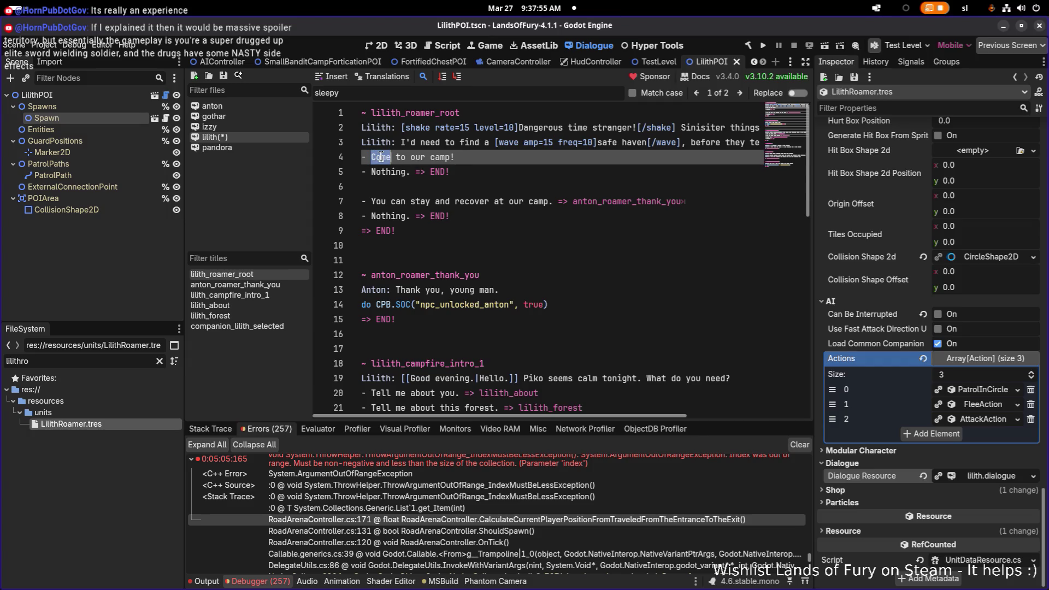
pyautogui.write('Go')
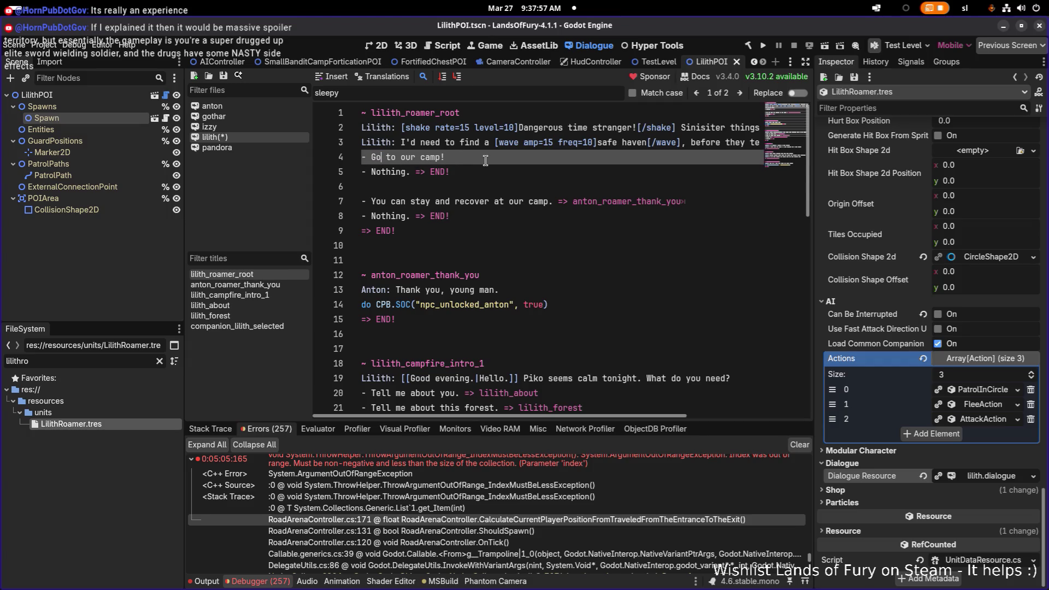
pyautogui.click(485, 160)
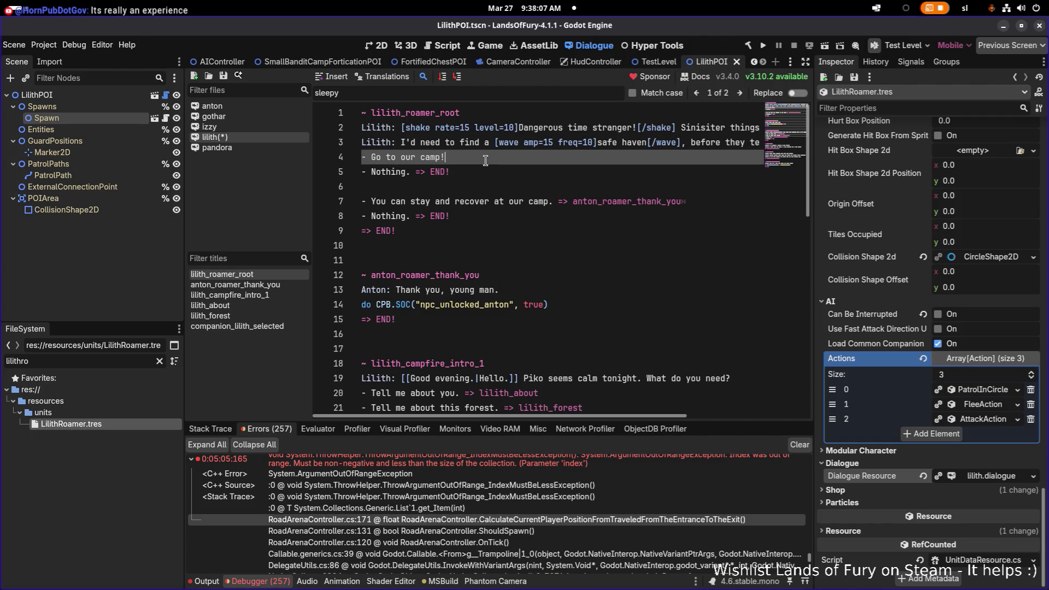
# Step: Move the lilith_thank_you target from line 7 onto the 'Go to our camp!' choice with '=>'
pyautogui.press('Down')
pyautogui.press('Down')
pyautogui.press('Down')
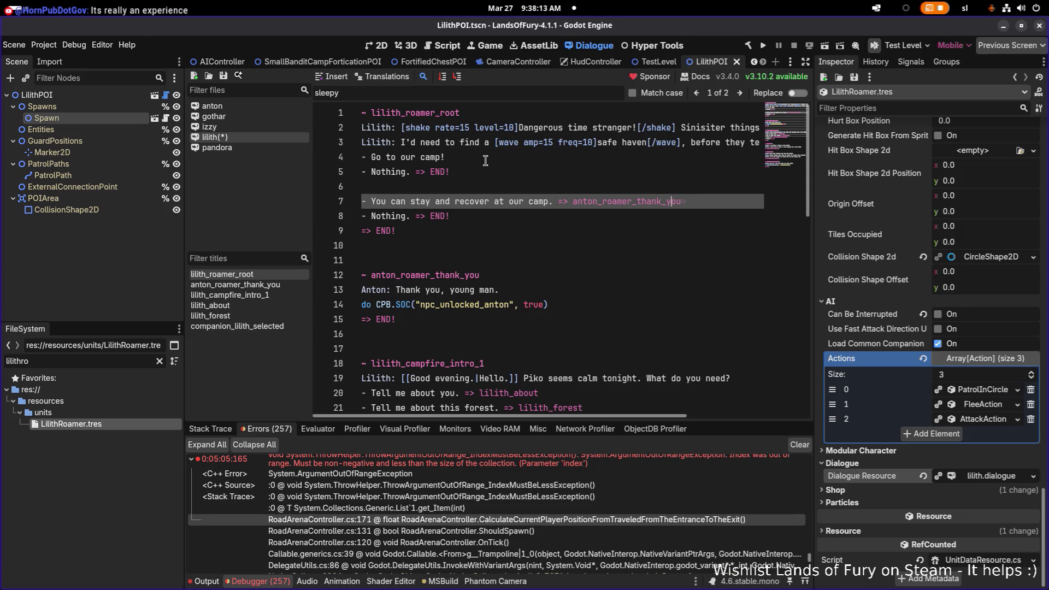
pyautogui.press('Down')
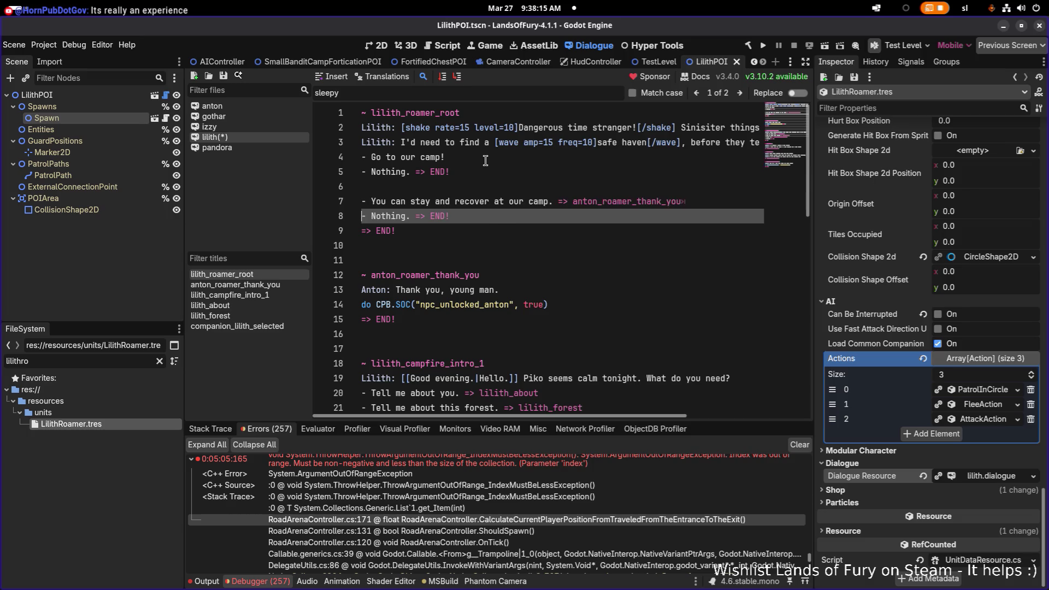
pyautogui.press('Left')
pyautogui.press('Left')
pyautogui.press('Left')
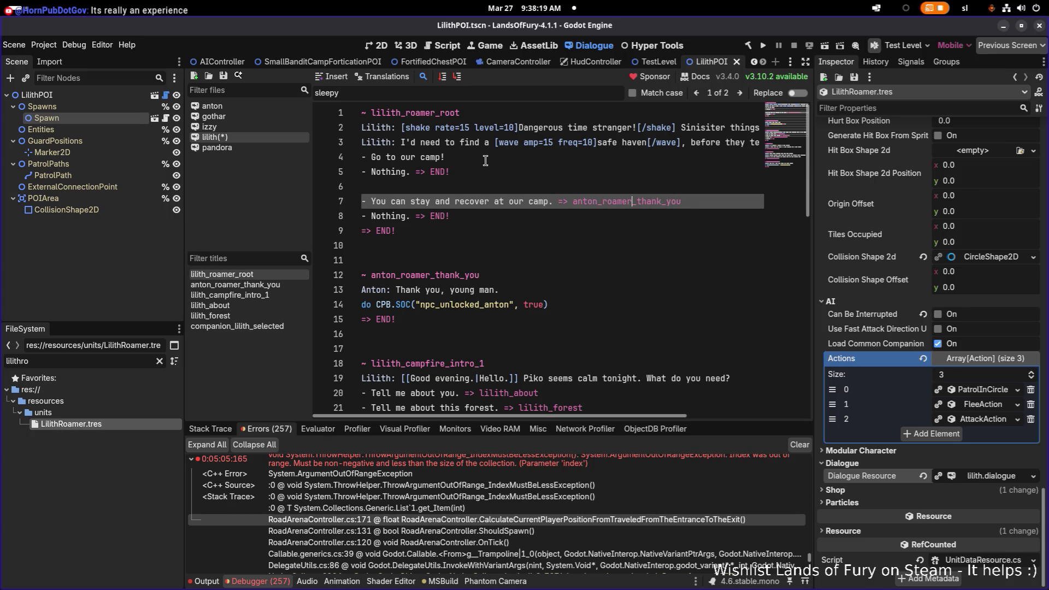
pyautogui.hotkey('ctrl', 'shift', 'Left')
pyautogui.write('lili')
pyautogui.write('th')
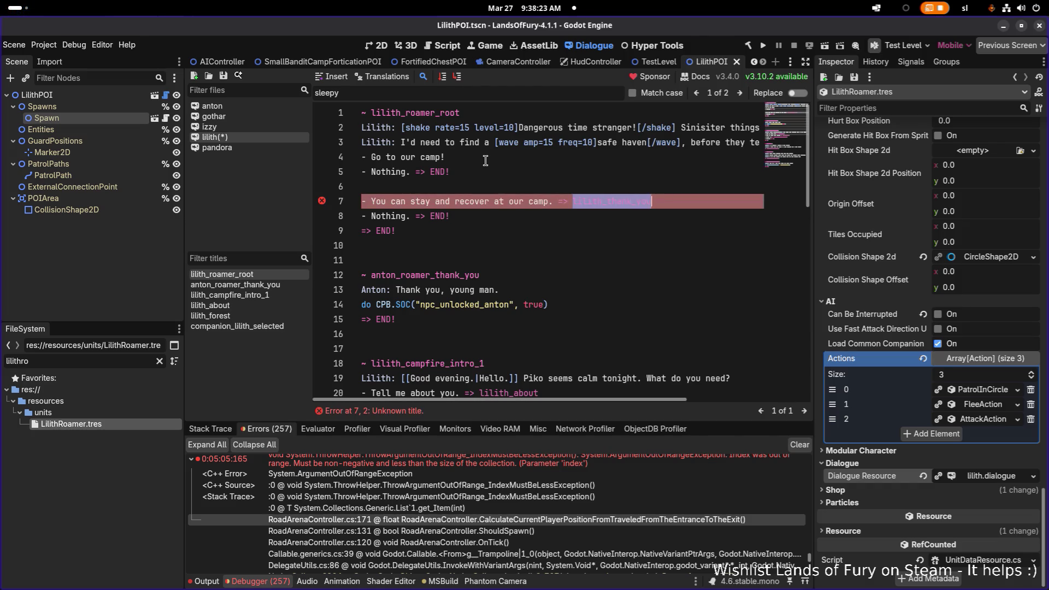
pyautogui.press('BackSpace')
pyautogui.press('Escape')
pyautogui.press('Up')
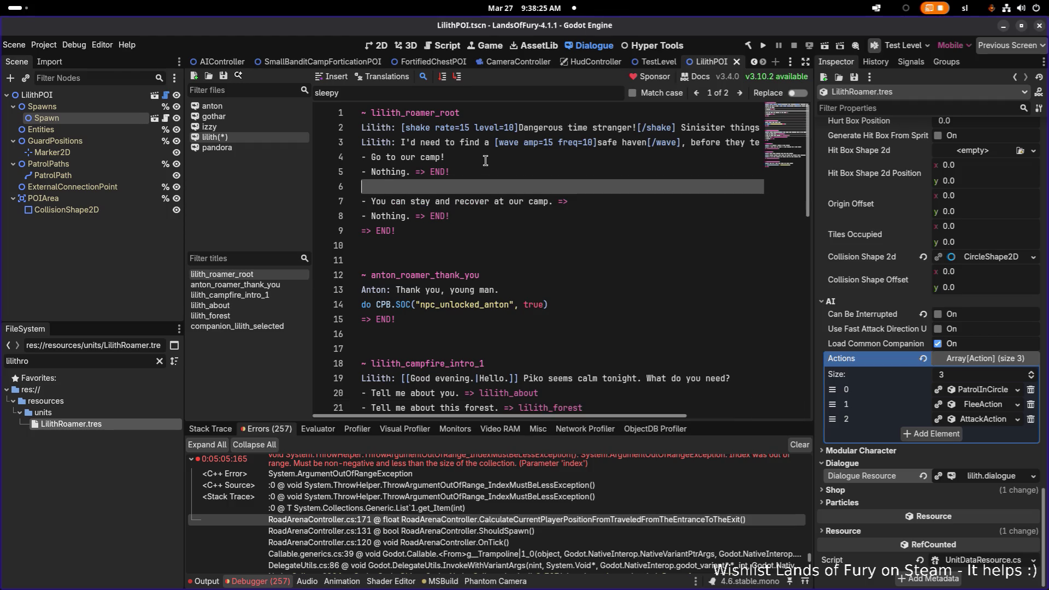
pyautogui.press('Up')
pyautogui.press('Up')
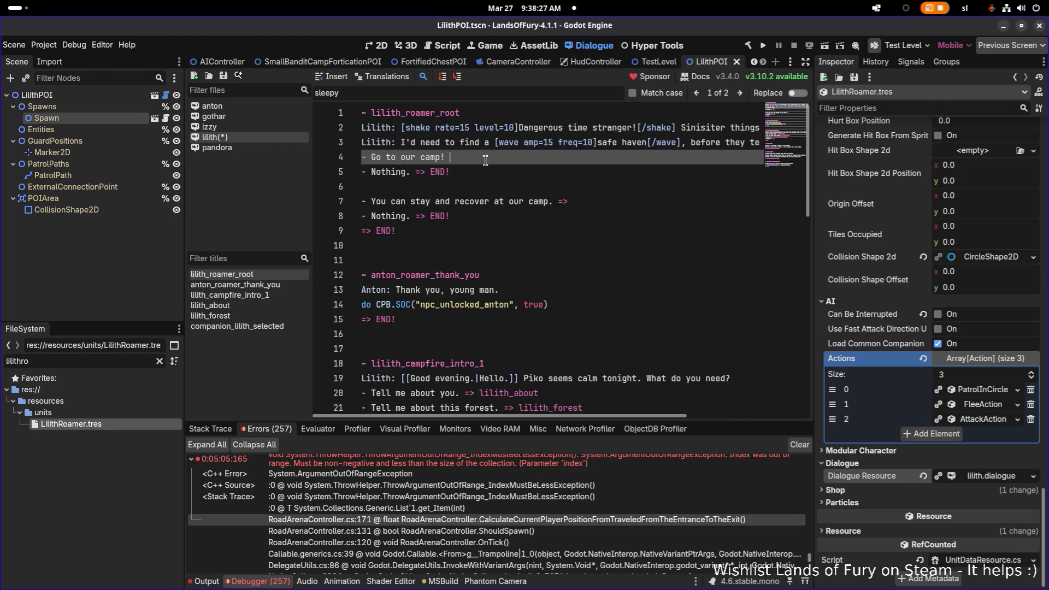
pyautogui.write('lilith_thank_you')
pyautogui.write('=>')
# Step: Start a new ~lilith_thank_you title line beneath the choices
pyautogui.press('Down')
pyautogui.press('Down')
pyautogui.press('Down')
pyautogui.press('Down')
pyautogui.press('Up')
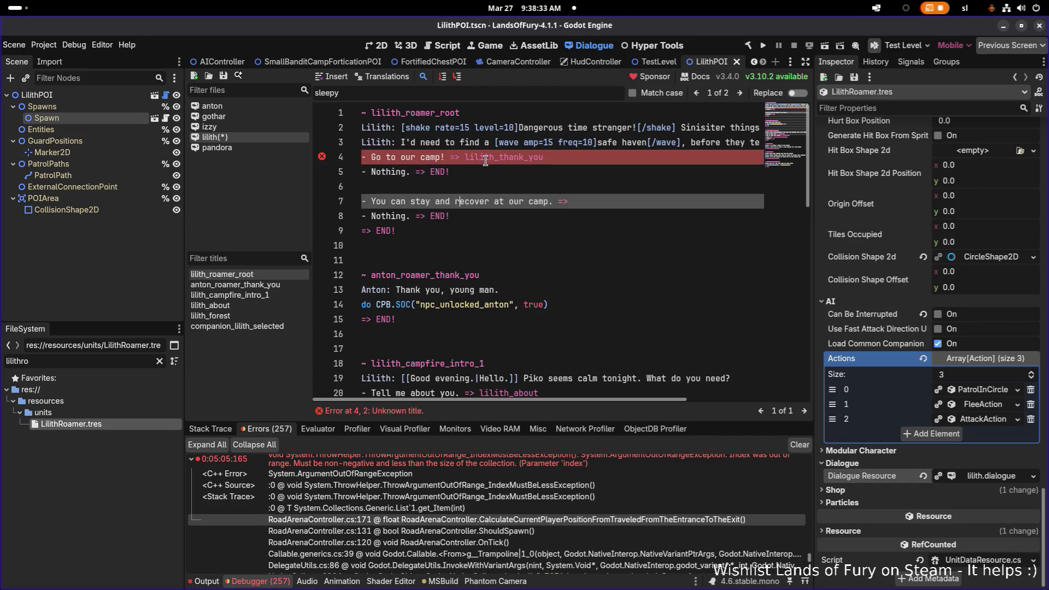
pyautogui.press('Up')
pyautogui.press('Return')
pyautogui.write('~')
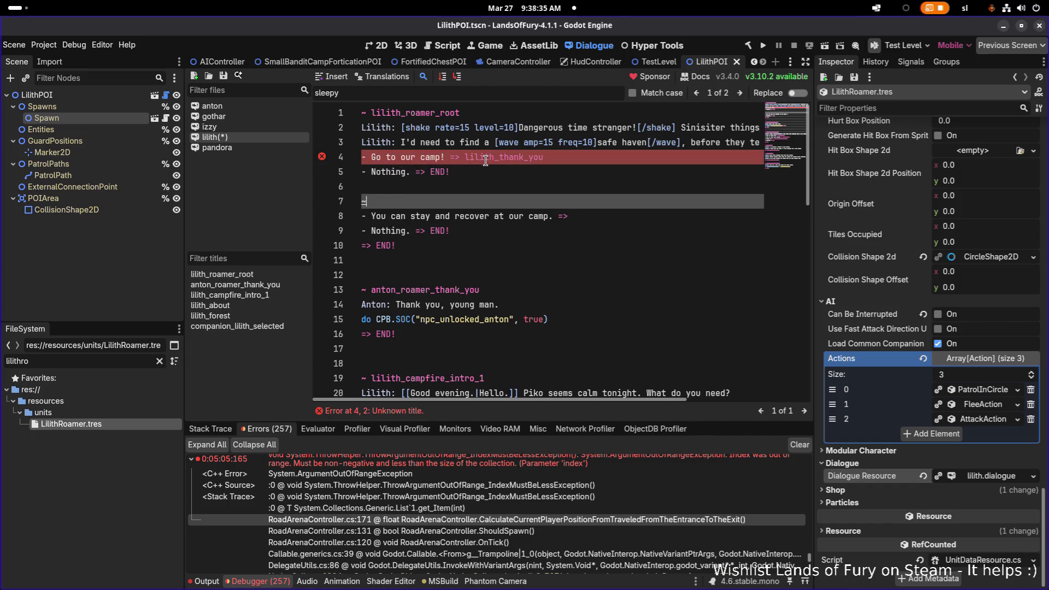
pyautogui.write('lilith_thankl')
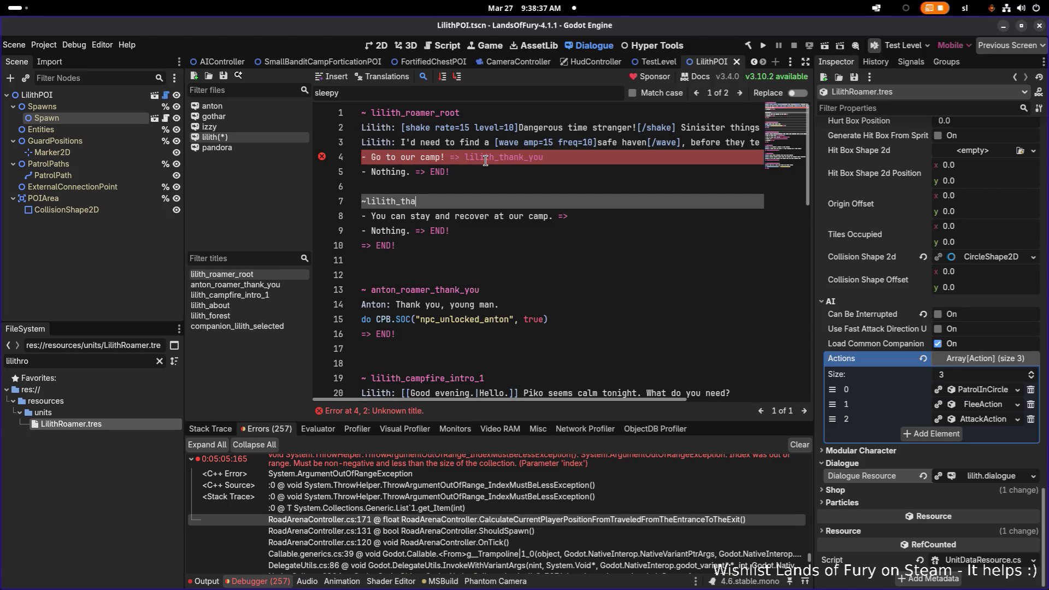
# Step: Fix the title to '~ lilith_thank_you' and replace its old responses with 'Thank you so much!'
pyautogui.press('BackSpace')
pyautogui.write('_you')
pyautogui.hotkey('ctrl', 'Left')
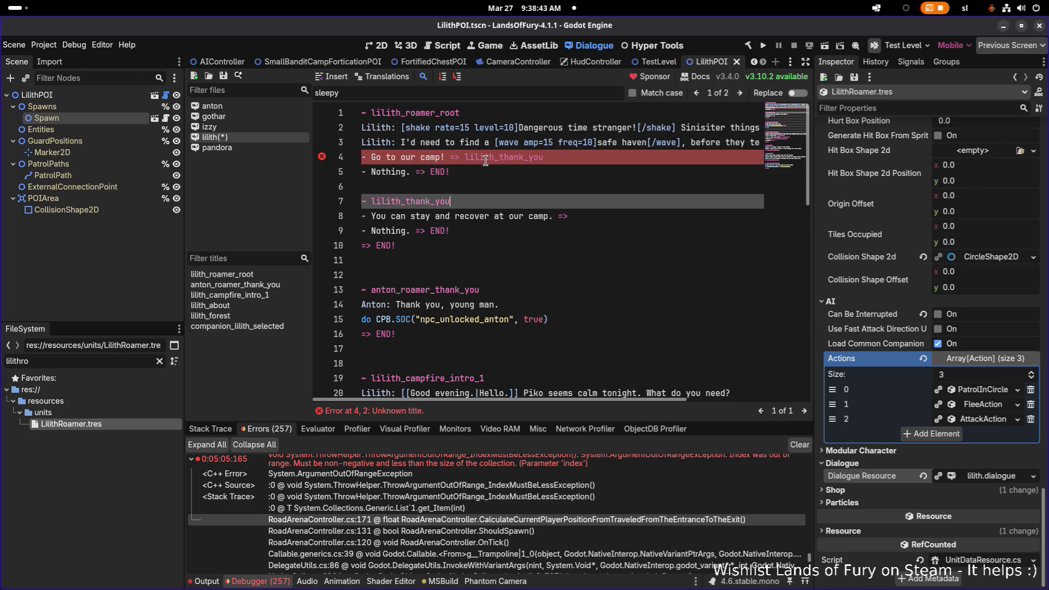
pyautogui.press('Down')
pyautogui.press('Down')
pyautogui.press('Down')
pyautogui.press('Up')
pyautogui.hotkey('shift', 'Up')
pyautogui.press('Right')
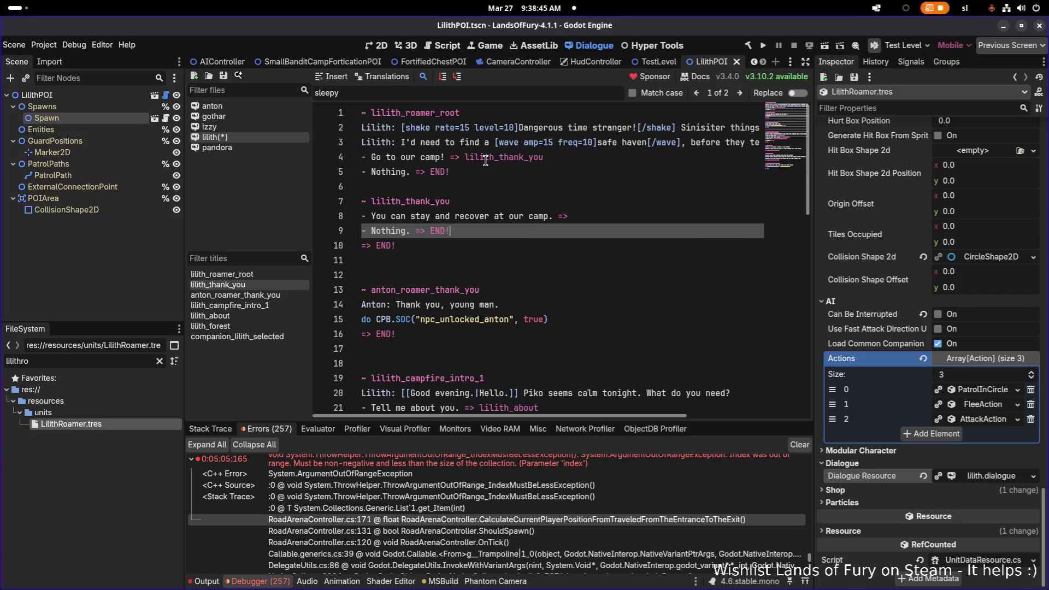
pyautogui.press('Up')
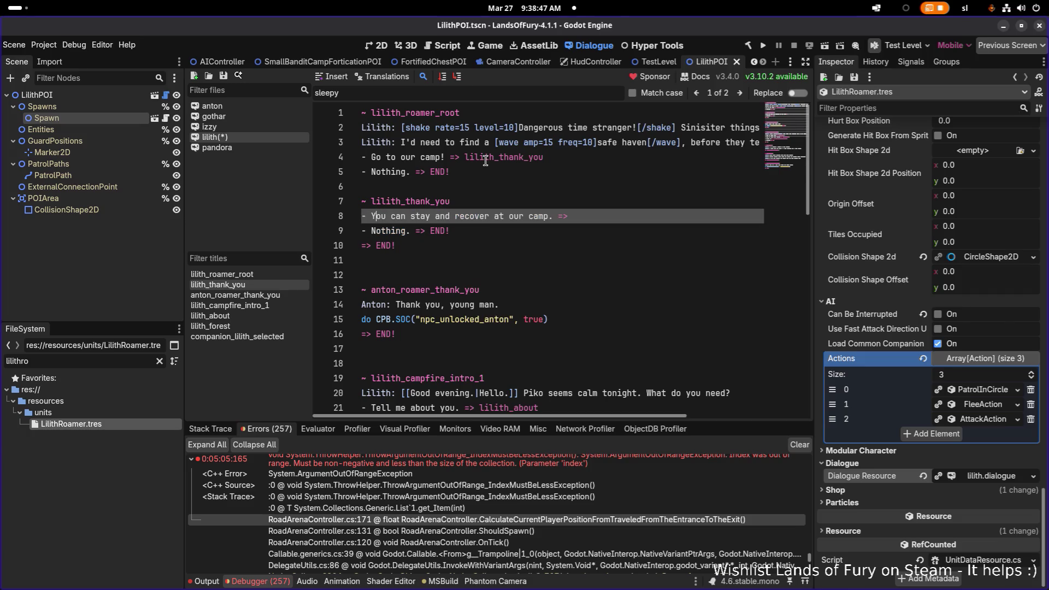
pyautogui.press('Right')
pyautogui.press('Right')
pyautogui.hotkey('shift', 'End')
pyautogui.write('T')
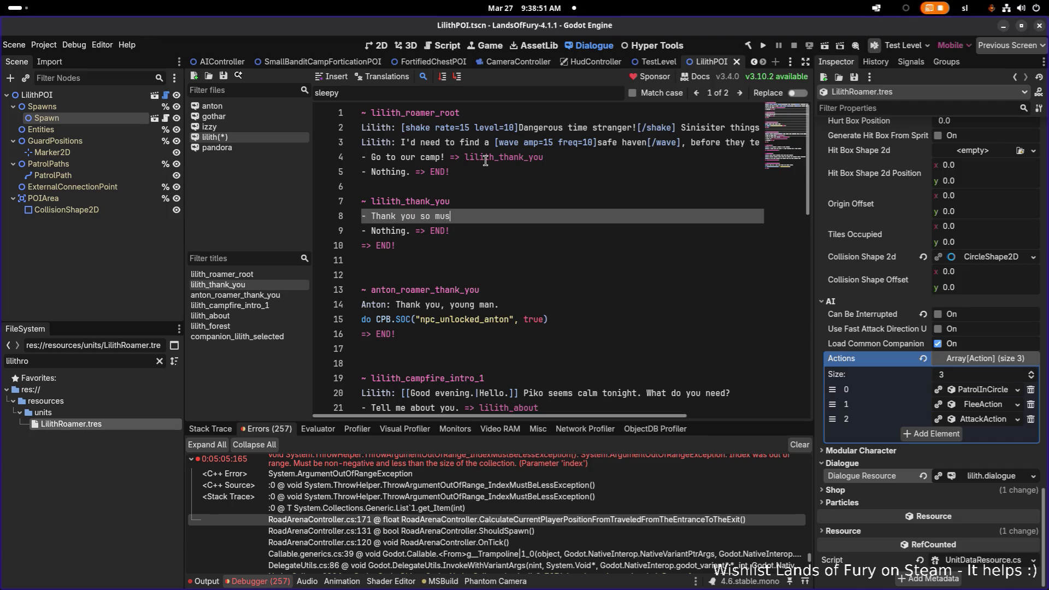
pyautogui.press('Down')
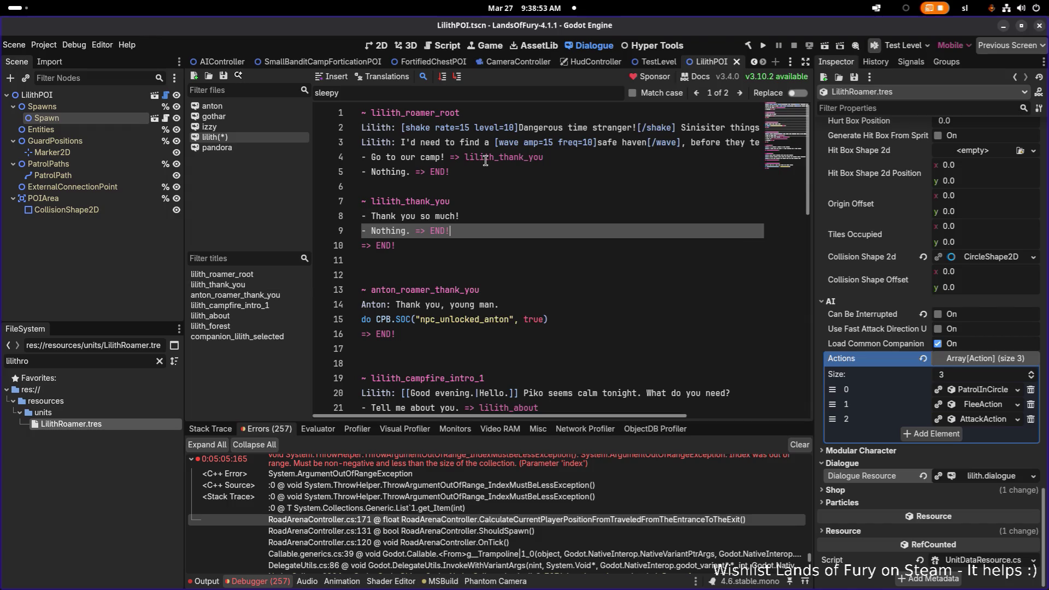
pyautogui.hotkey('ctrl', 'shift', 'k')
pyautogui.press('Delete')
pyautogui.press('Delete')
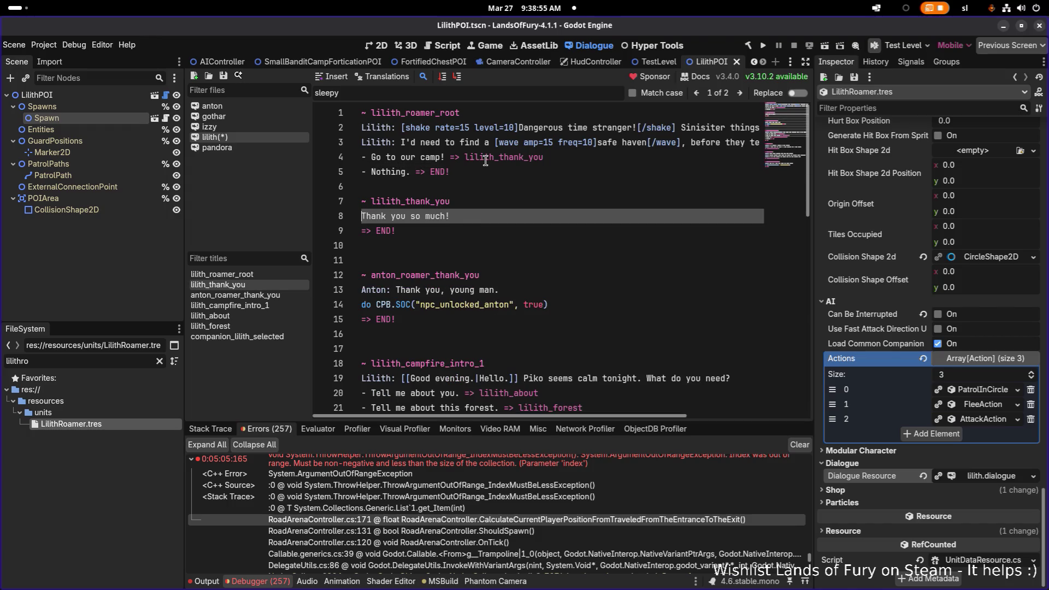
# Step: Make the line spoken by Lilith: 'Lilith: Thank you so much!'
pyautogui.press('Down')
pyautogui.press('Down')
pyautogui.press('Down')
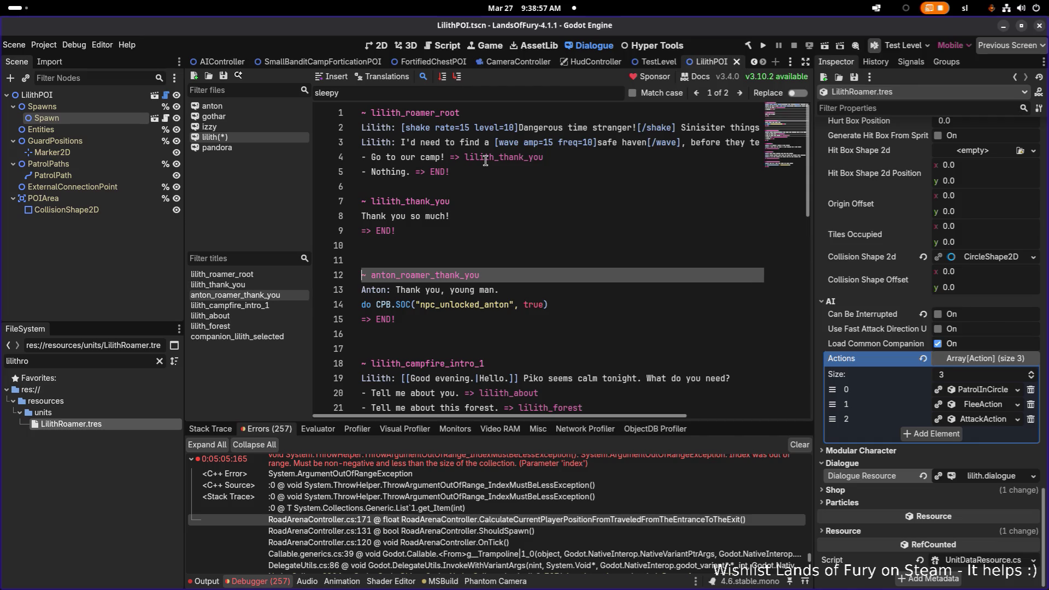
pyautogui.press('Down')
pyautogui.press('Down')
pyautogui.press('Up')
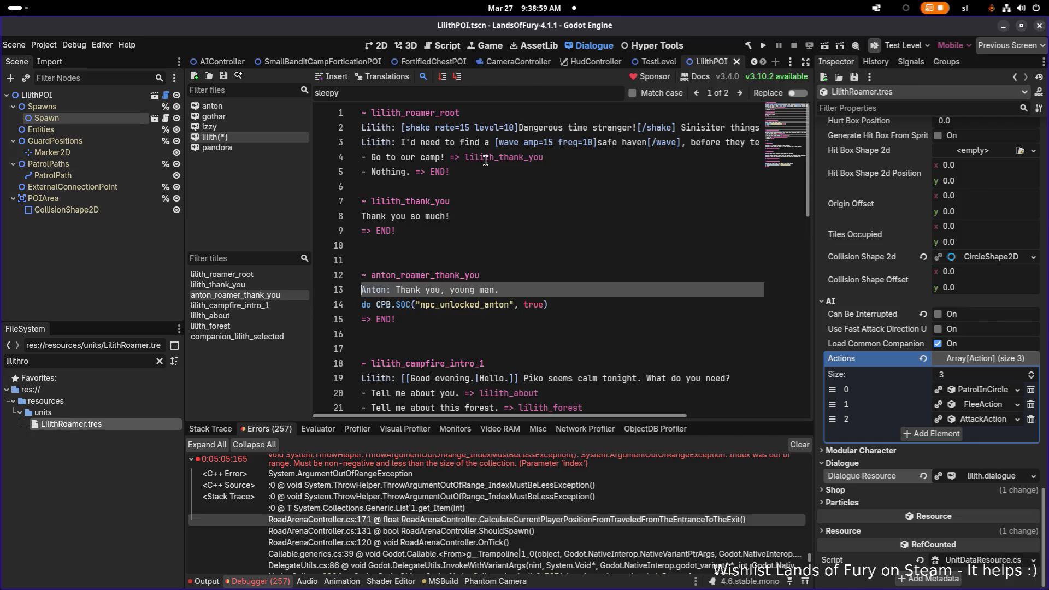
pyautogui.press('Up')
pyautogui.press('Up')
pyautogui.press('Up')
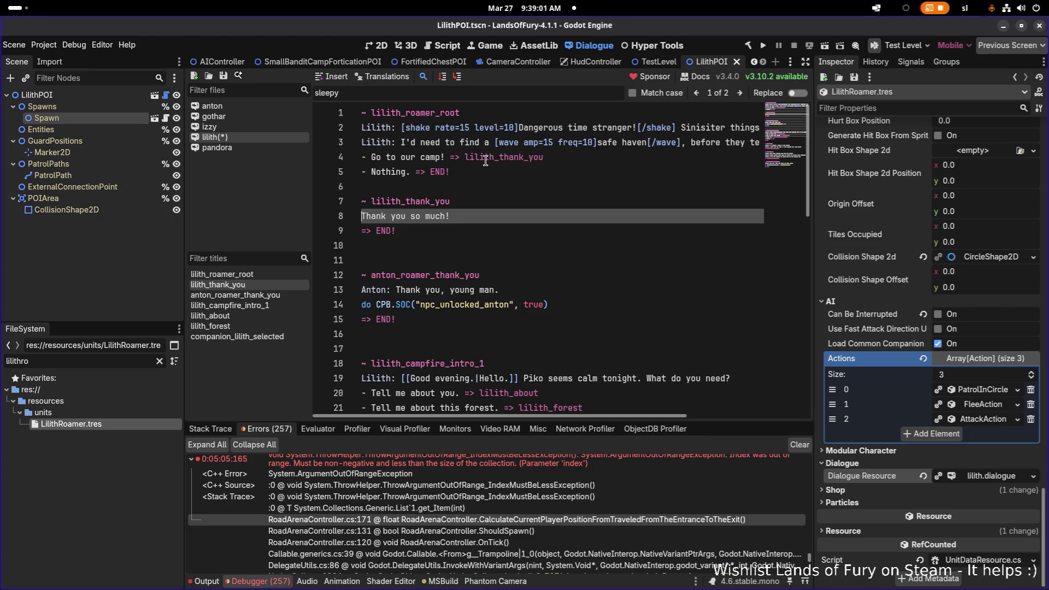
pyautogui.write('Lilith')
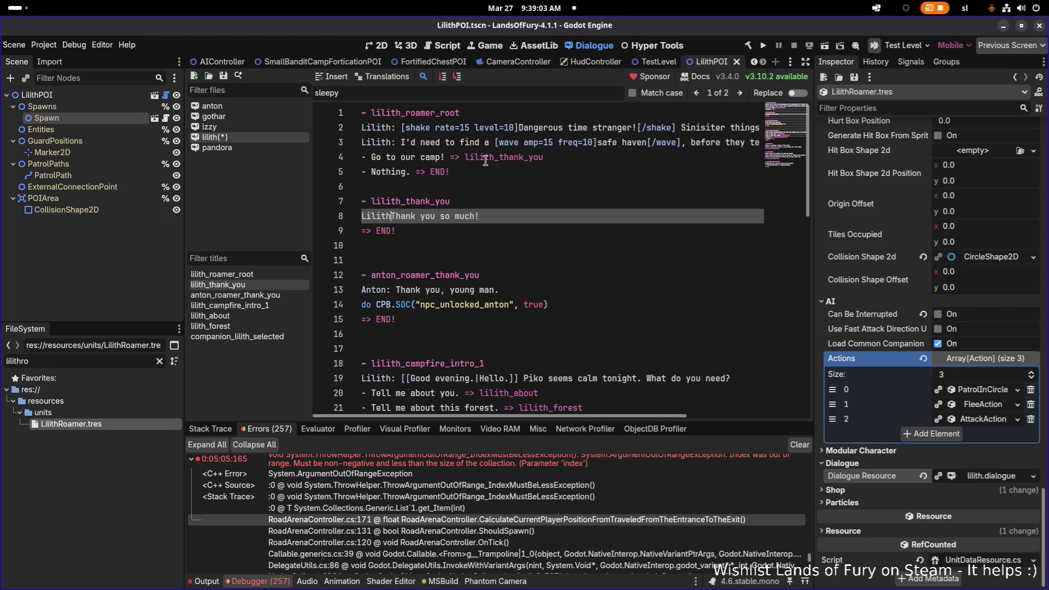
pyautogui.write(':_')
pyautogui.press('BackSpace')
pyautogui.press('BackSpace')
# Step: Copy Anton's unlock command under Lilith's line and change it to npc_unlocked_lilith
pyautogui.press('Down')
pyautogui.press('Down')
pyautogui.press('Down')
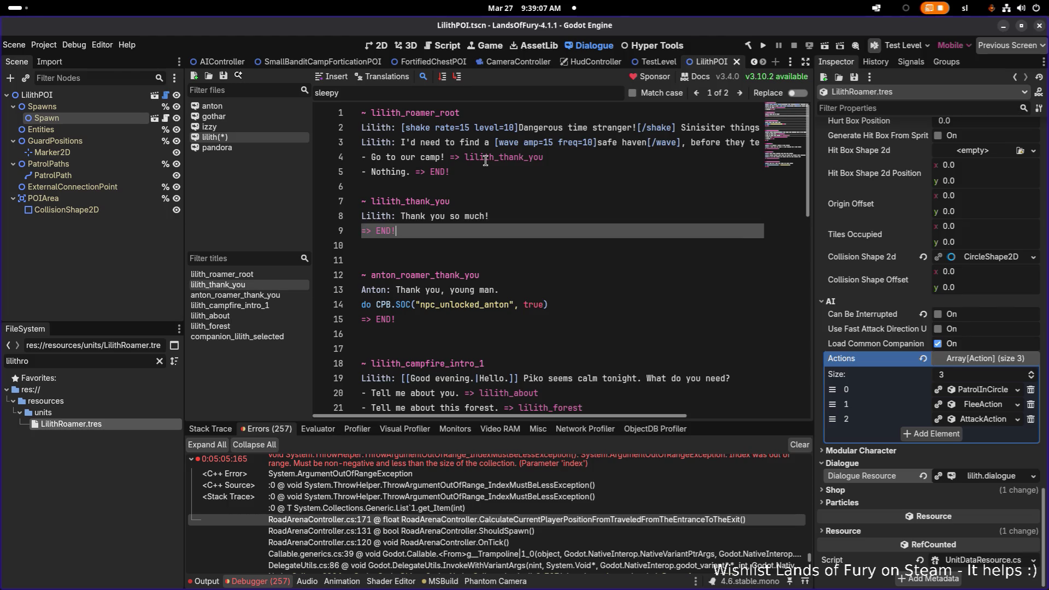
pyautogui.press('Home')
pyautogui.hotkey('shift', 'End')
pyautogui.hotkey('ctrl', 'c')
pyautogui.press('Up')
pyautogui.press('Up')
pyautogui.press('Up')
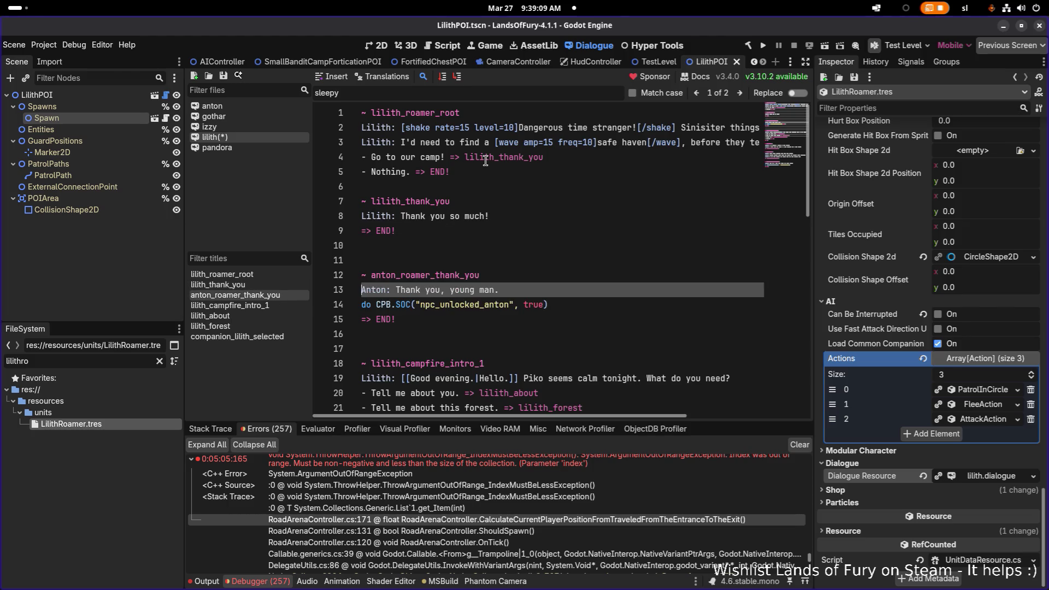
pyautogui.press('Return')
pyautogui.hotkey('ctrl', 'v')
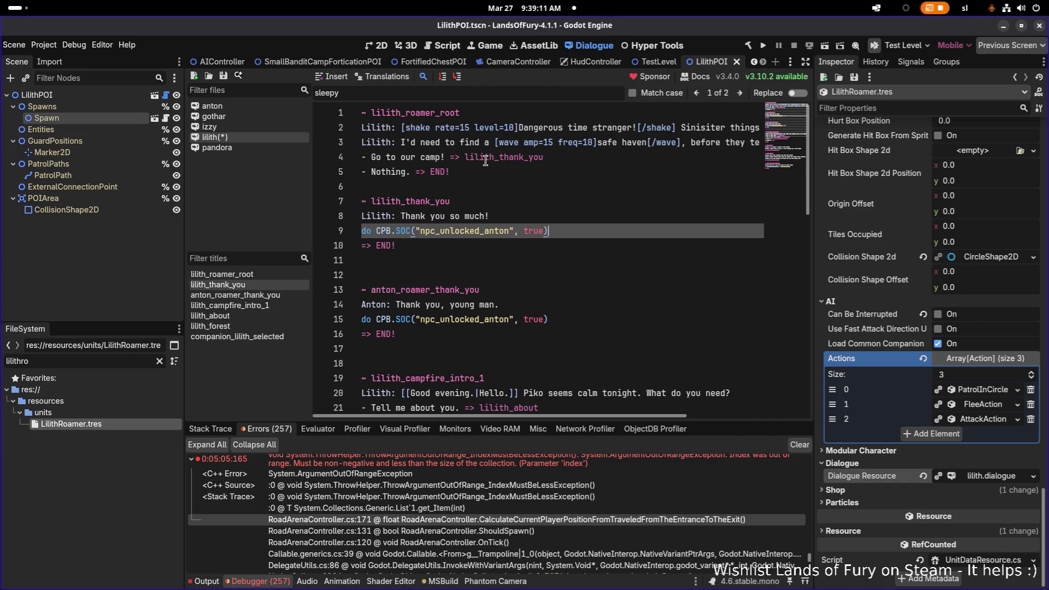
pyautogui.hotkey('ctrl', 'Right')
pyautogui.write('lili')
# Step: Delete the leftover anton_roamer_thank_you block
pyautogui.press('Down')
pyautogui.press('Down')
pyautogui.press('Down')
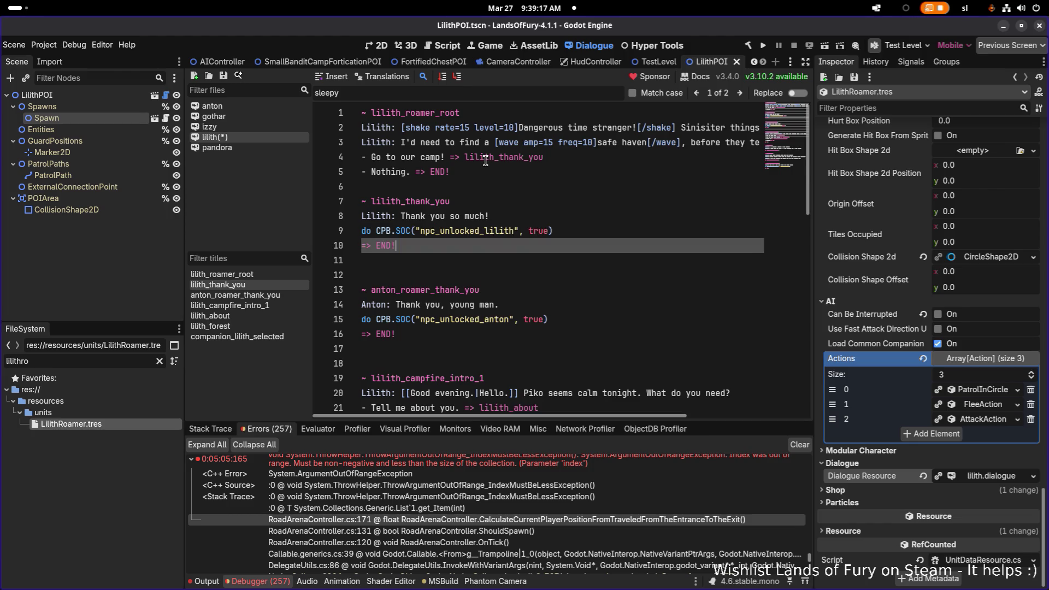
pyautogui.press('Up')
pyautogui.press('Up')
pyautogui.press('Up')
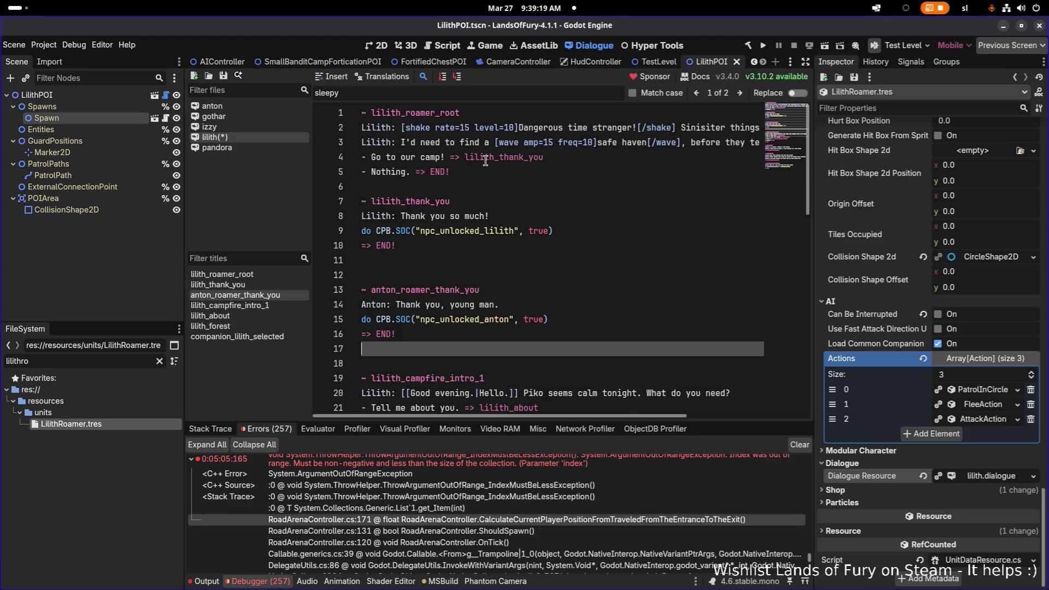
pyautogui.hotkey('shift', 'Up')
pyautogui.hotkey('shift', 'Up')
pyautogui.hotkey('shift', 'Up')
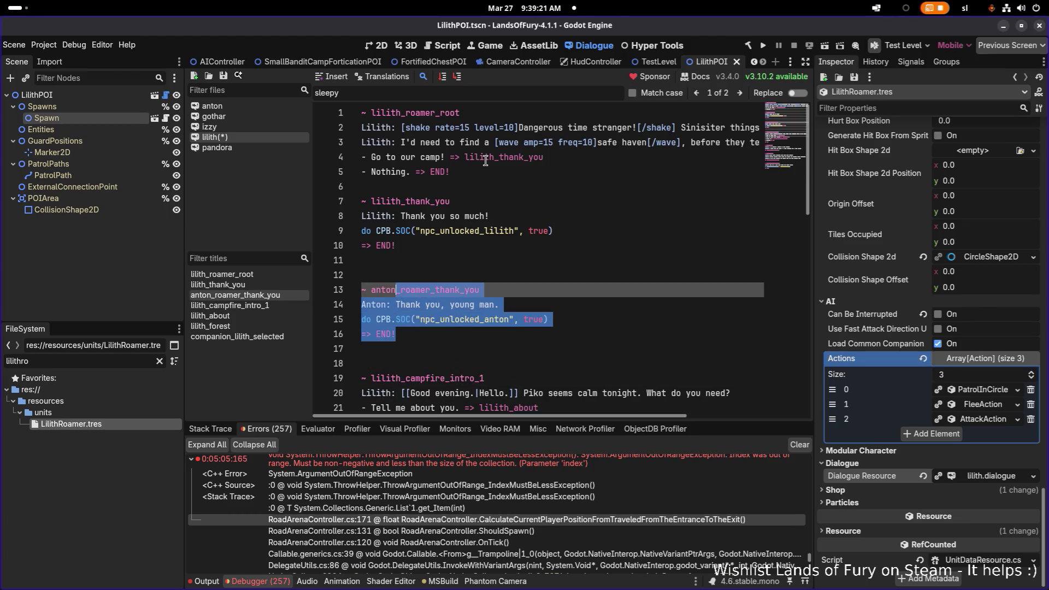
pyautogui.press('BackSpace')
pyautogui.press('BackSpace')
pyautogui.press('BackSpace')
pyautogui.press('Down')
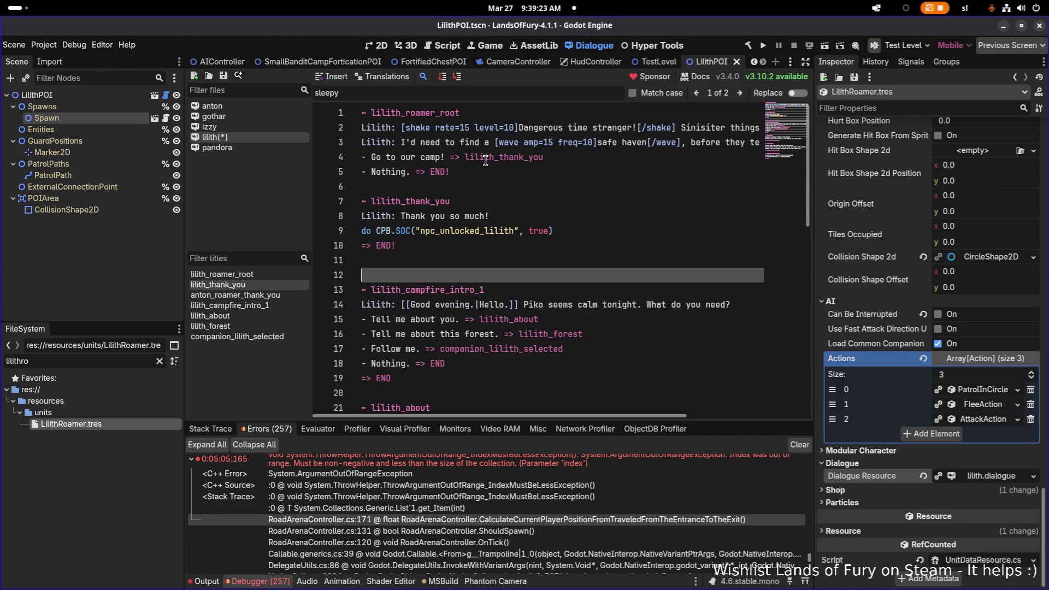
# Step: Remove the extra blank line and save lilith.dialogue
pyautogui.press('BackSpace')
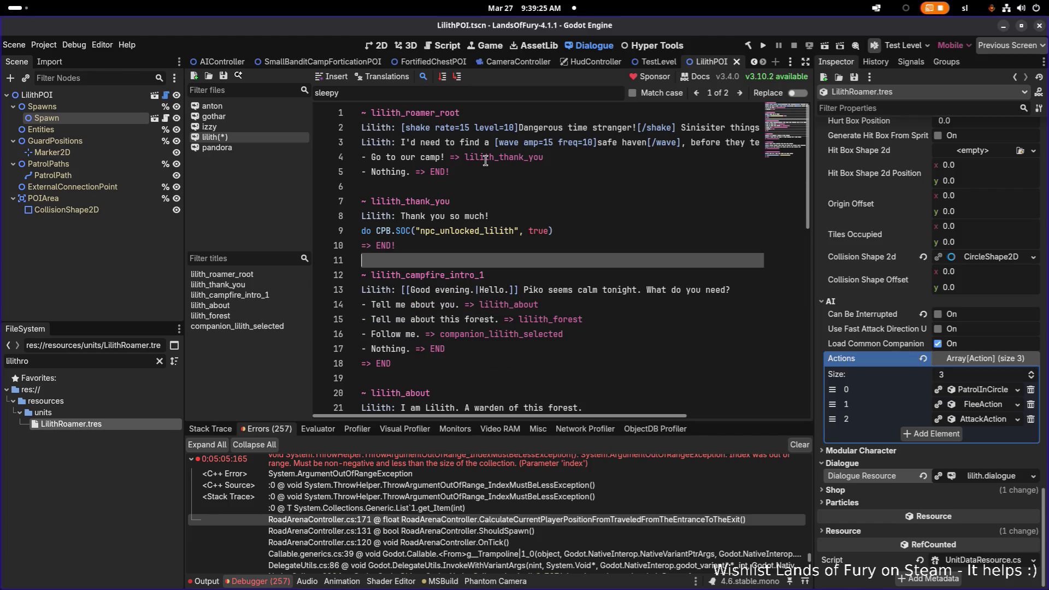
pyautogui.press('Up')
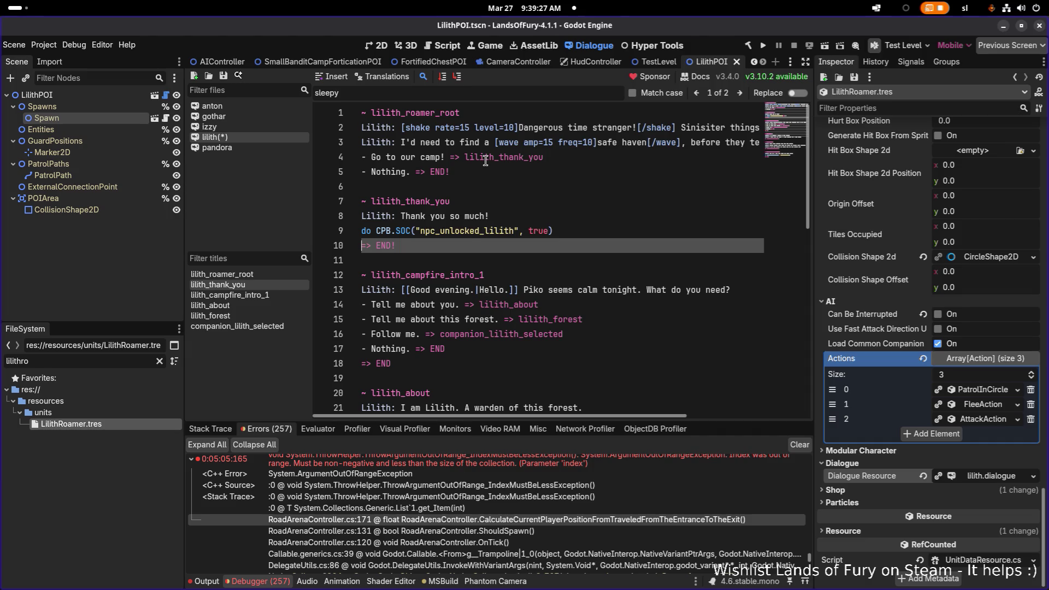
pyautogui.press('Up')
pyautogui.press('Up')
pyautogui.press('Up')
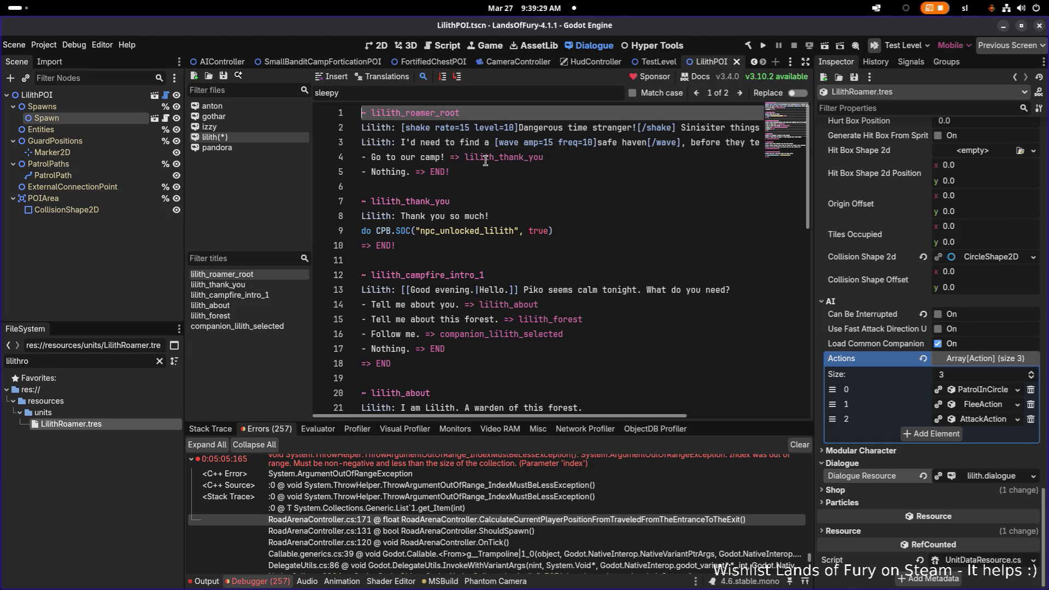
pyautogui.press('Down')
pyautogui.press('Down')
pyautogui.press('Down')
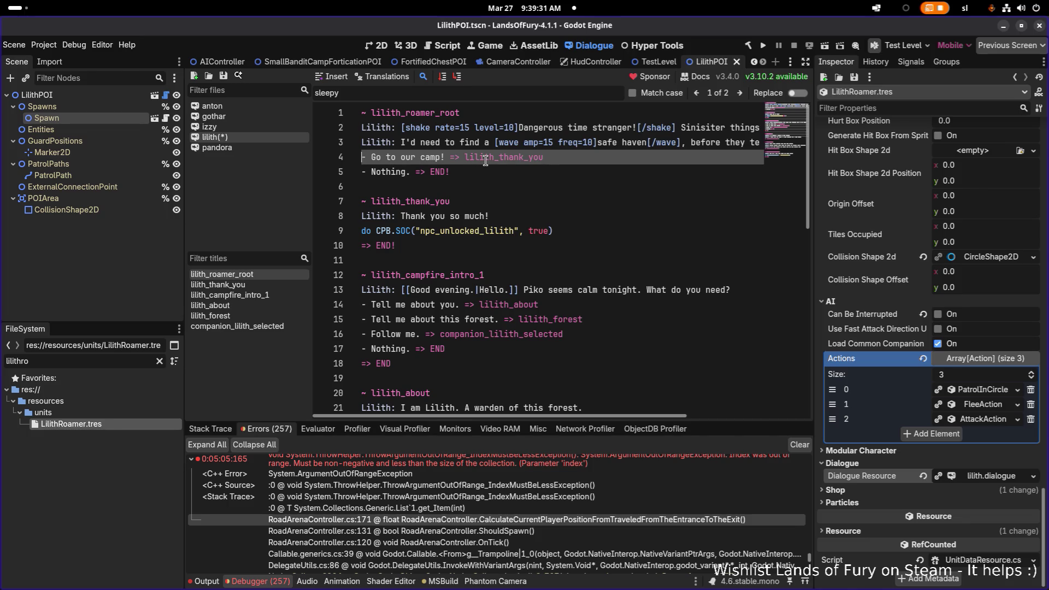
pyautogui.press('Down')
pyautogui.hotkey('ctrl', 's')
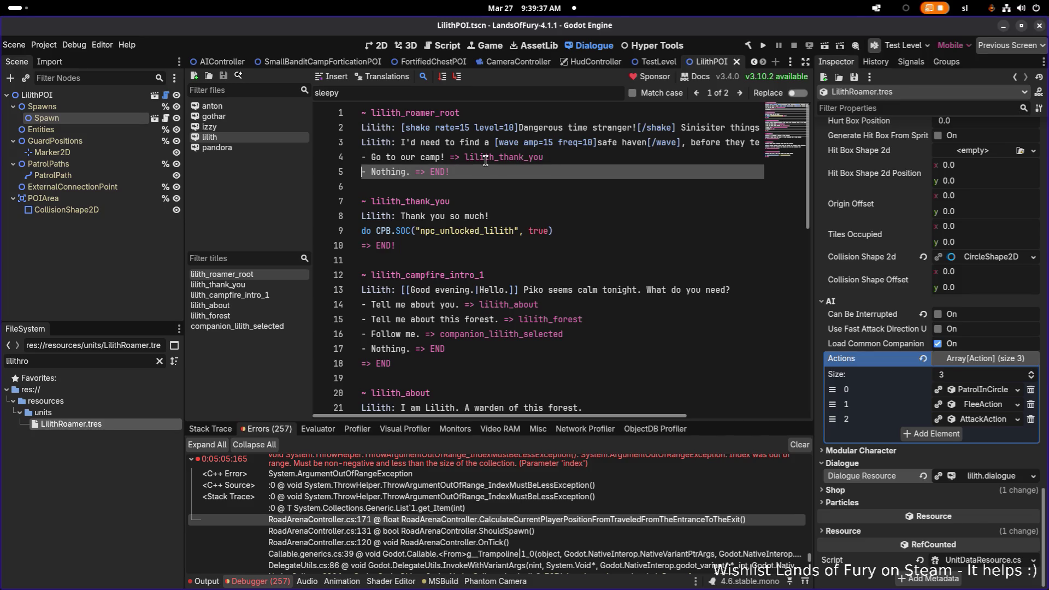
# Step: Clear the old Errors list and run the project with Run Project (F5)
pyautogui.click(516, 210)
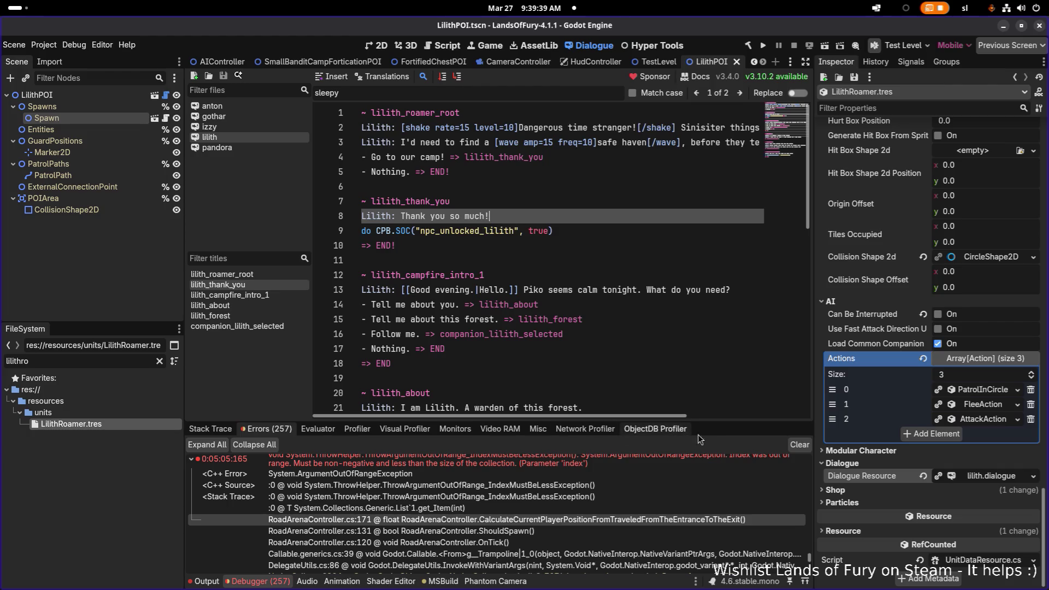
pyautogui.click(799, 444)
pyautogui.click(609, 290)
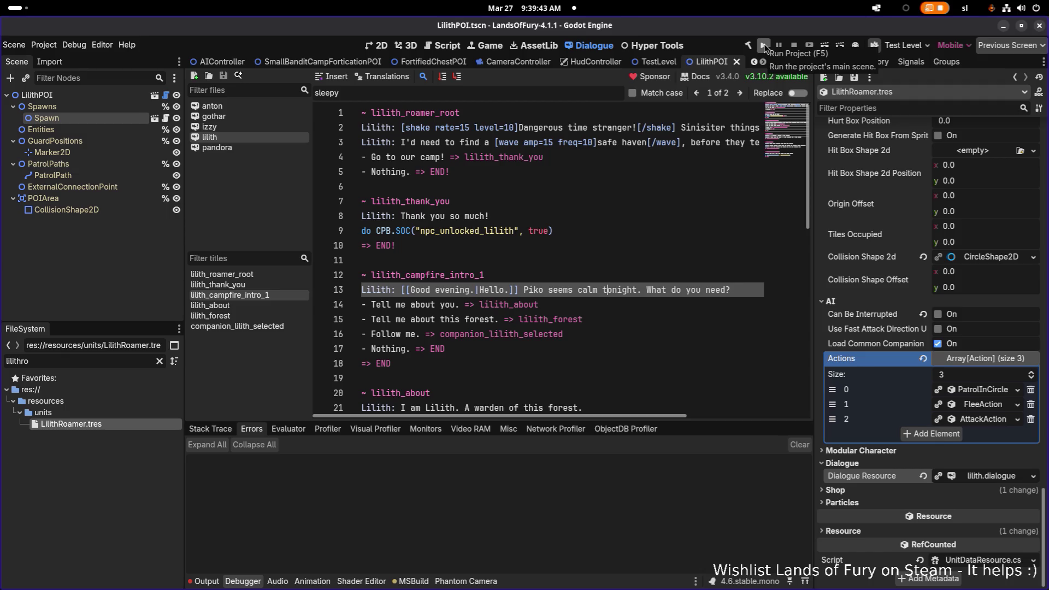
pyautogui.click(764, 45)
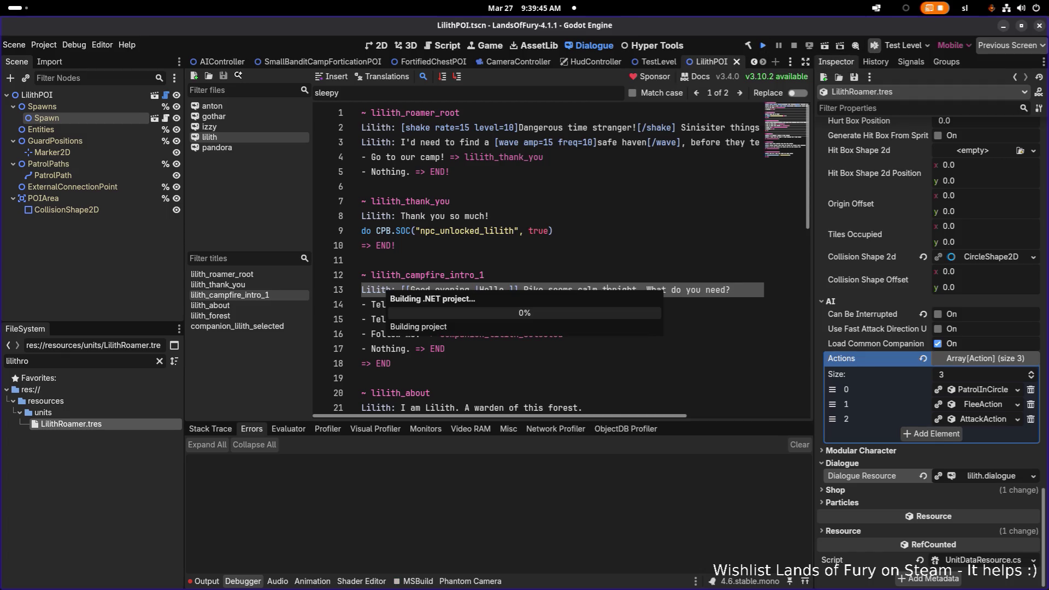
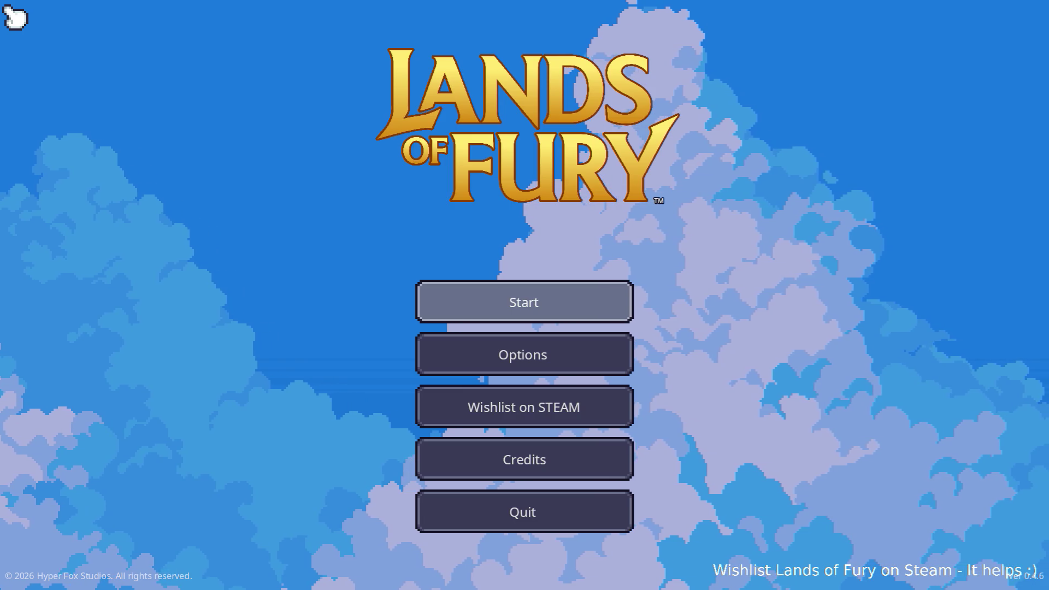
# Step: Start a game on the first save profile and walk the hero into The Glade's purple portal
pyautogui.click(527, 299)
pyautogui.click(526, 298)
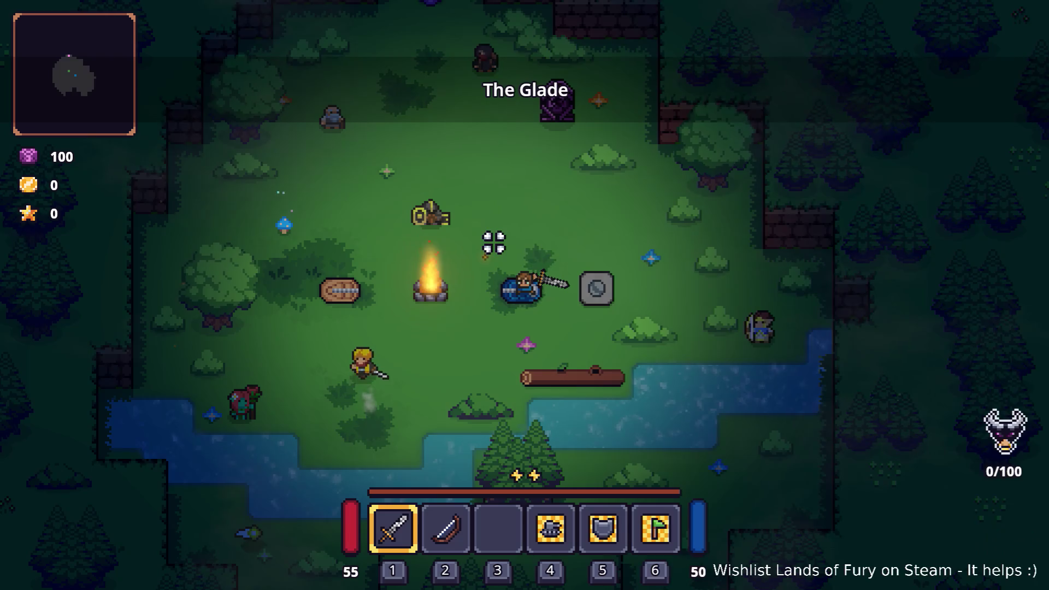
pyautogui.hotkey('w', 'a')
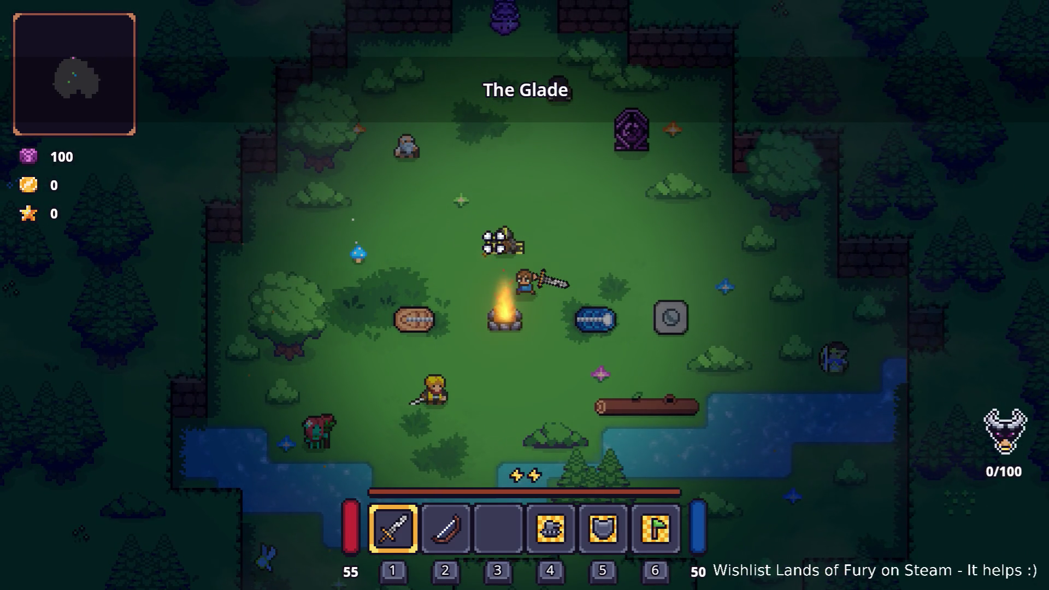
pyautogui.press('w')
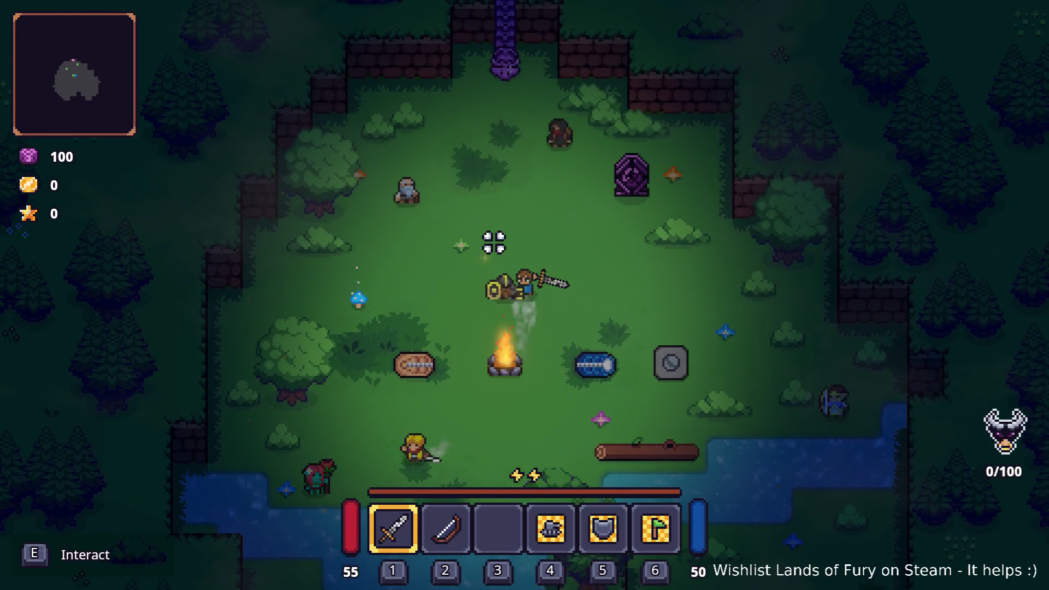
pyautogui.press('w')
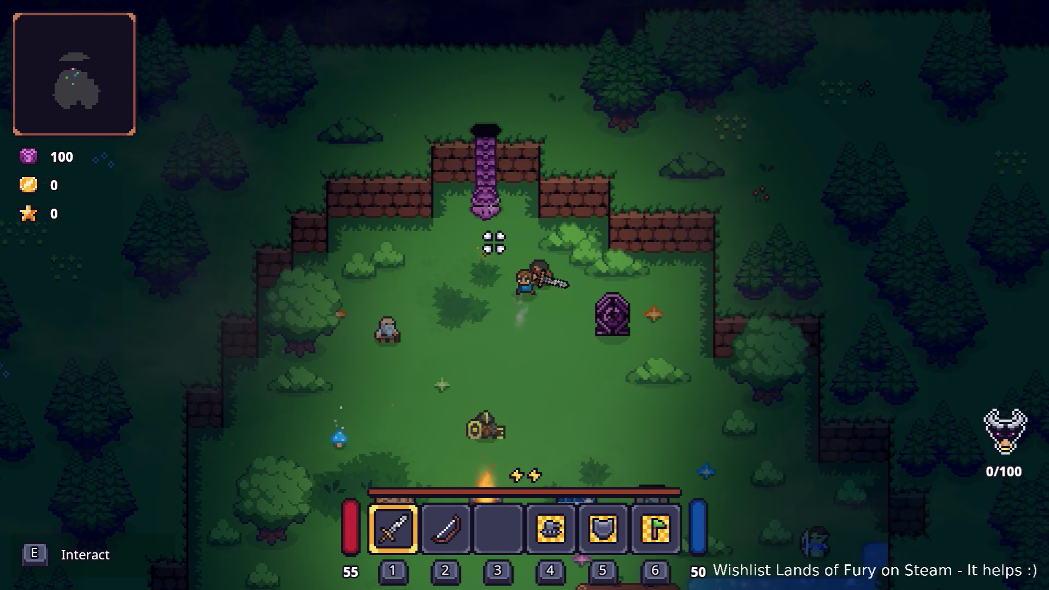
pyautogui.press('e')
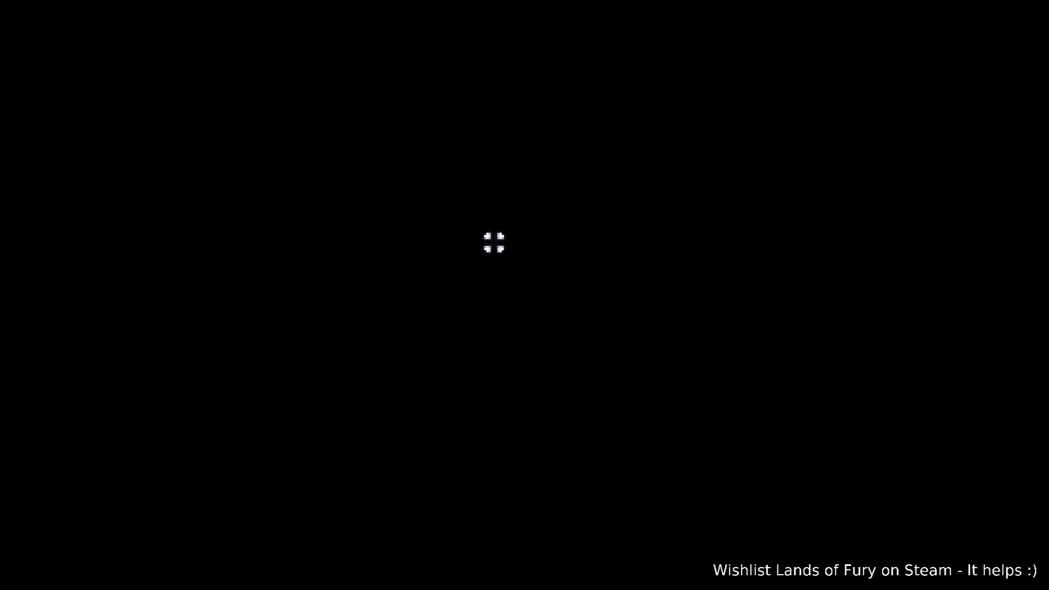
# Step: Run north up Rainy Road, fighting the slimes along the way toward the campfire camp
pyautogui.press('w')
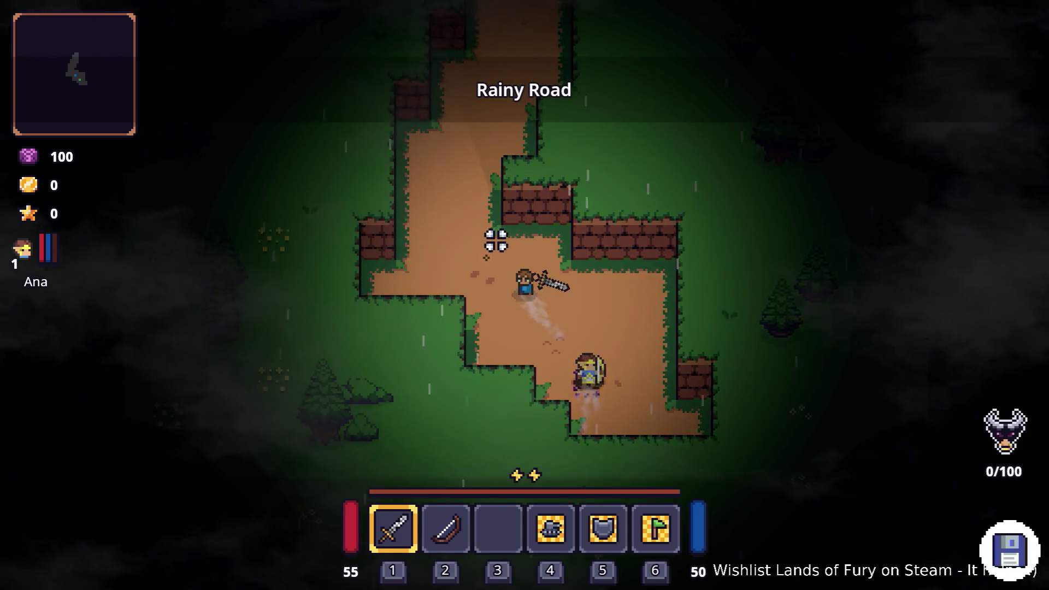
pyautogui.press('w')
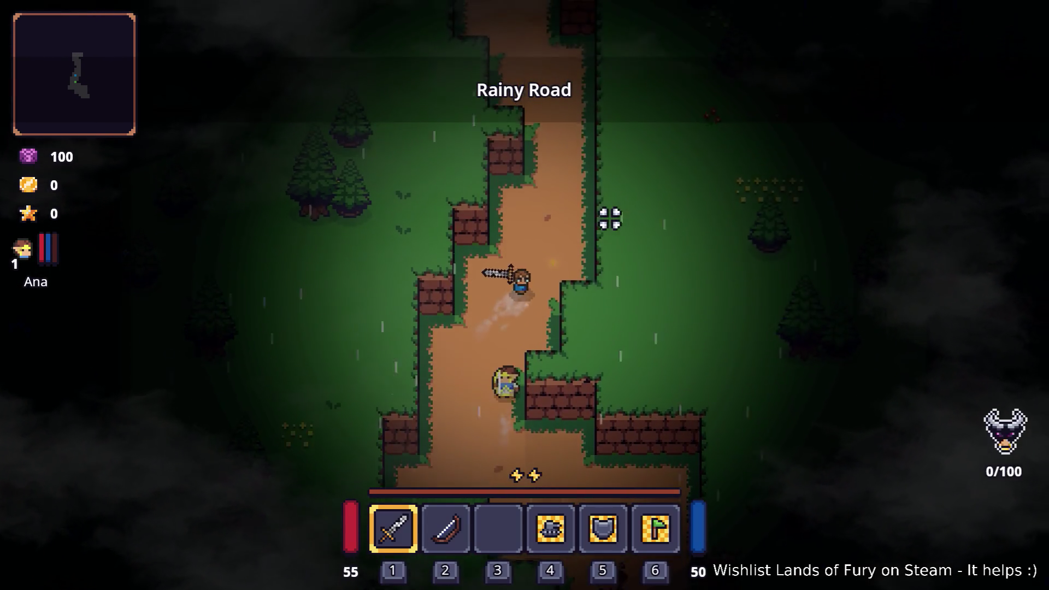
pyautogui.press('w')
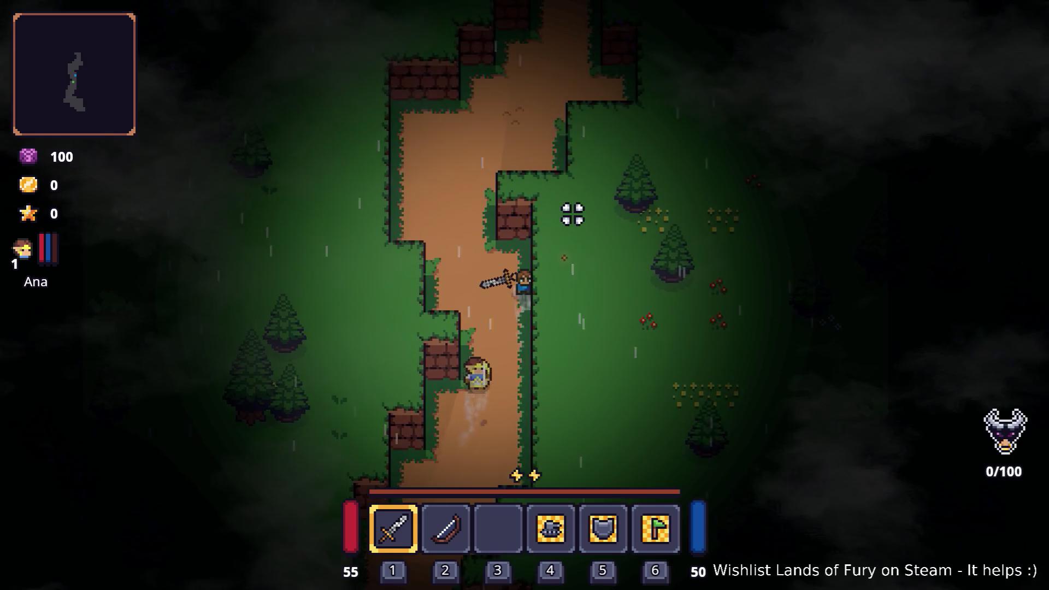
pyautogui.press('w')
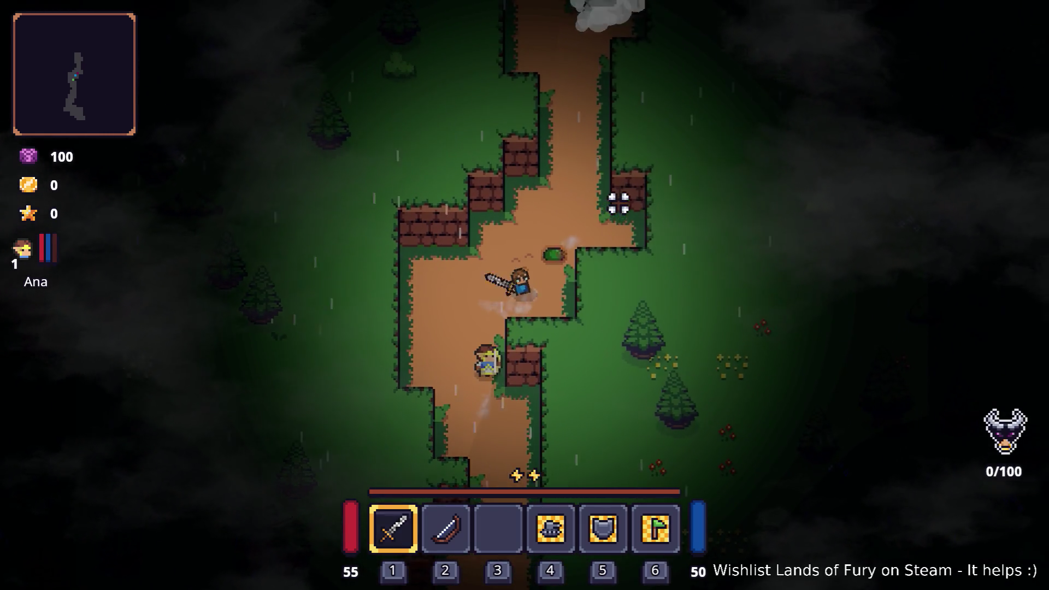
pyautogui.press('w')
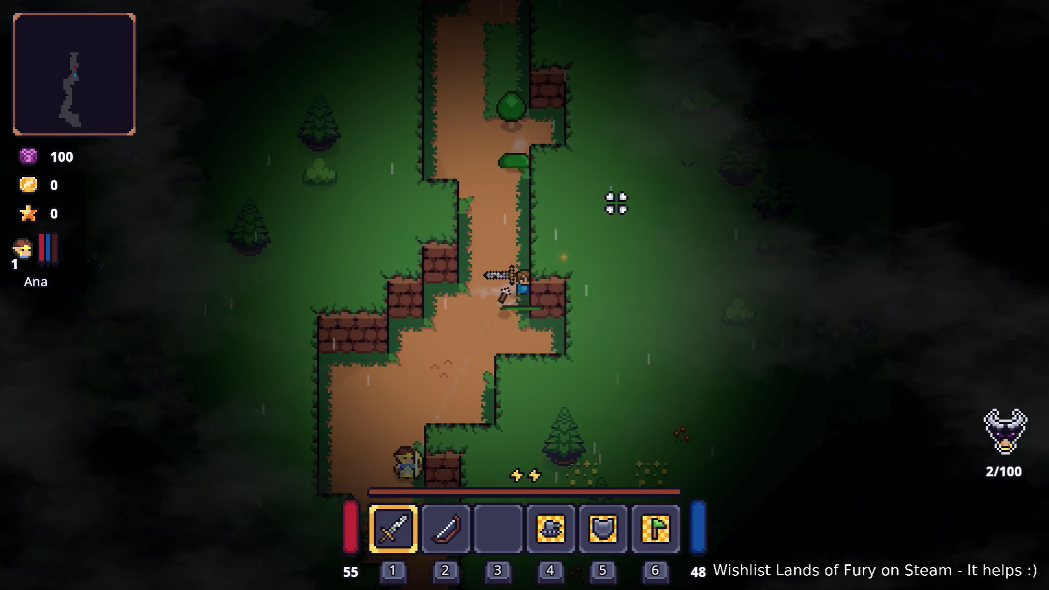
pyautogui.press('s')
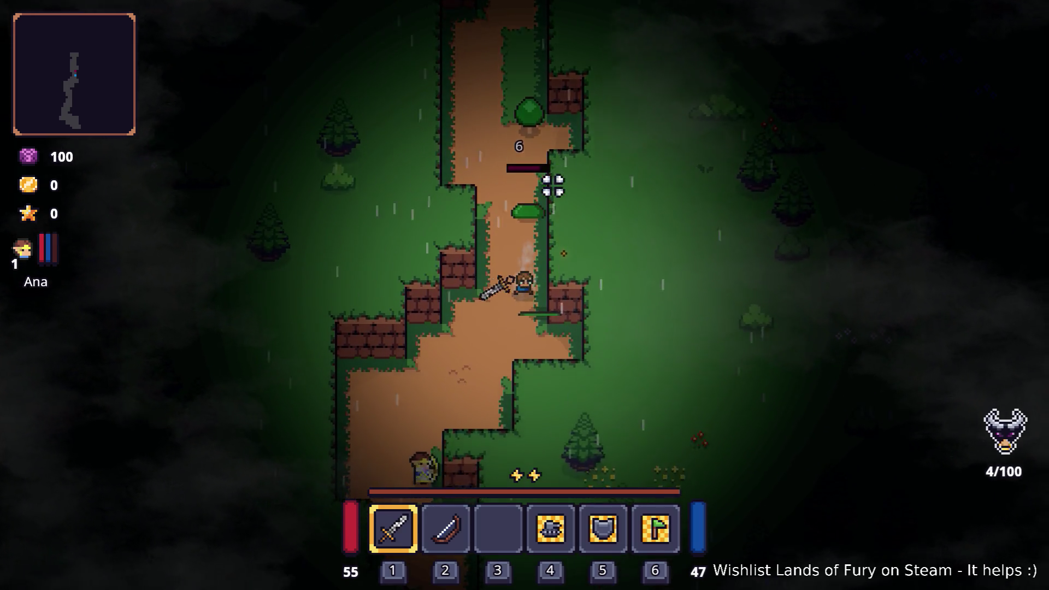
pyautogui.press('w')
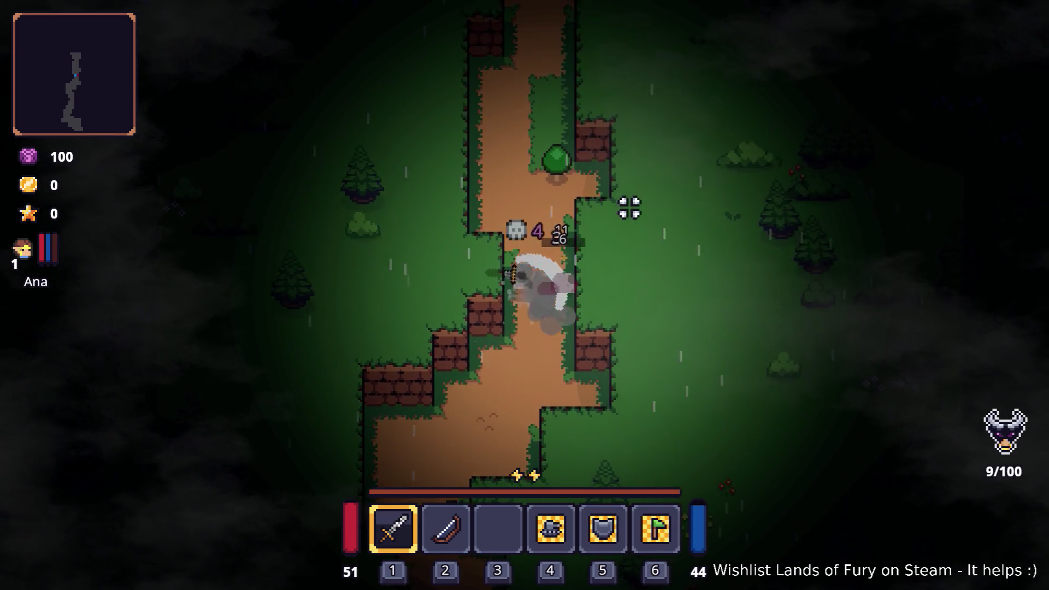
# Step: Fight past the slimes and purple enemies into the campfire camp
pyautogui.press('w')
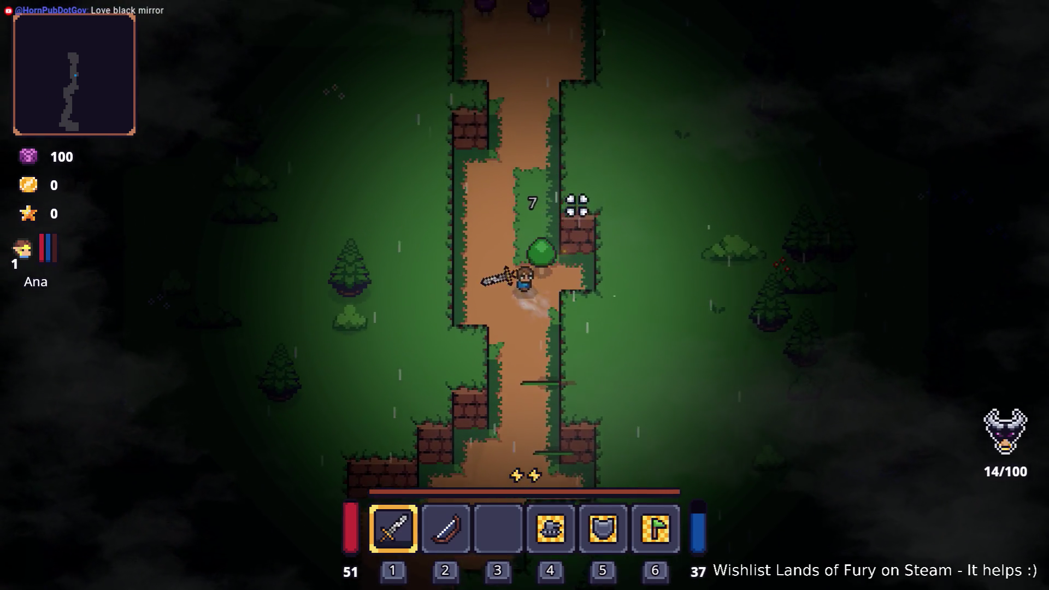
pyautogui.press('w')
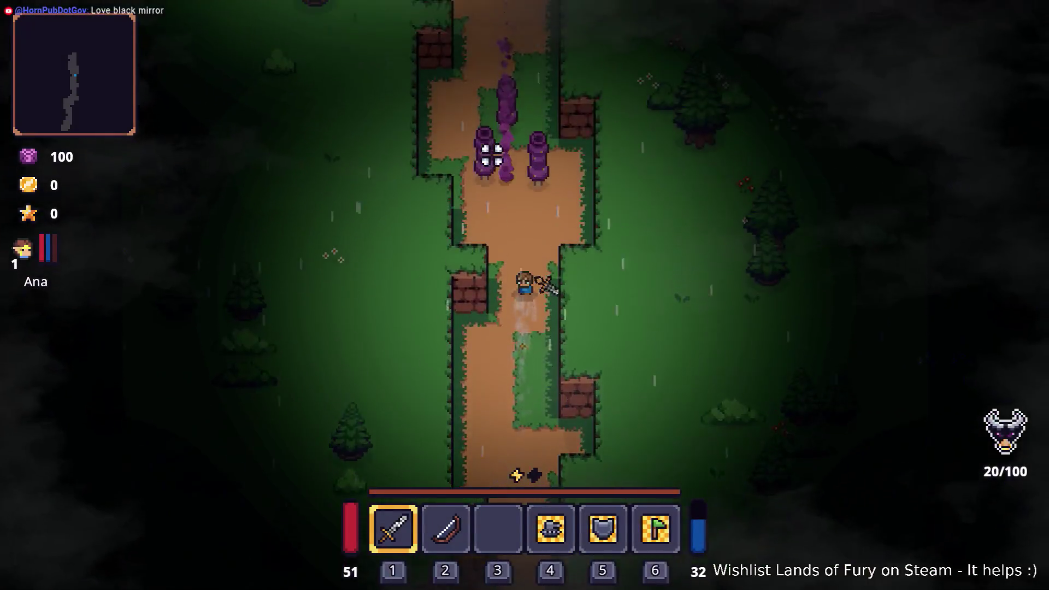
pyautogui.press('w')
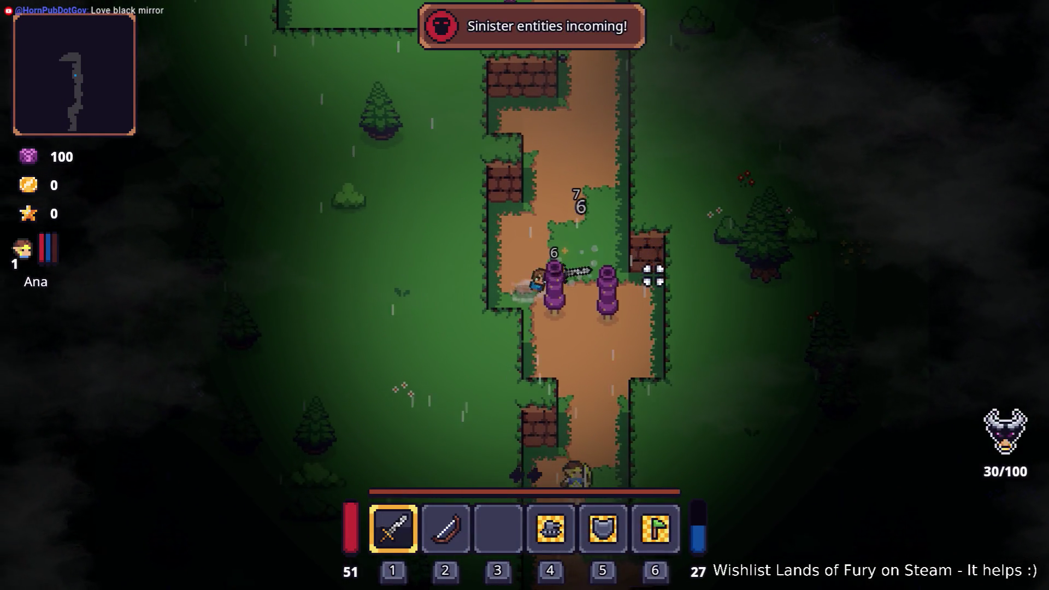
pyautogui.press('d')
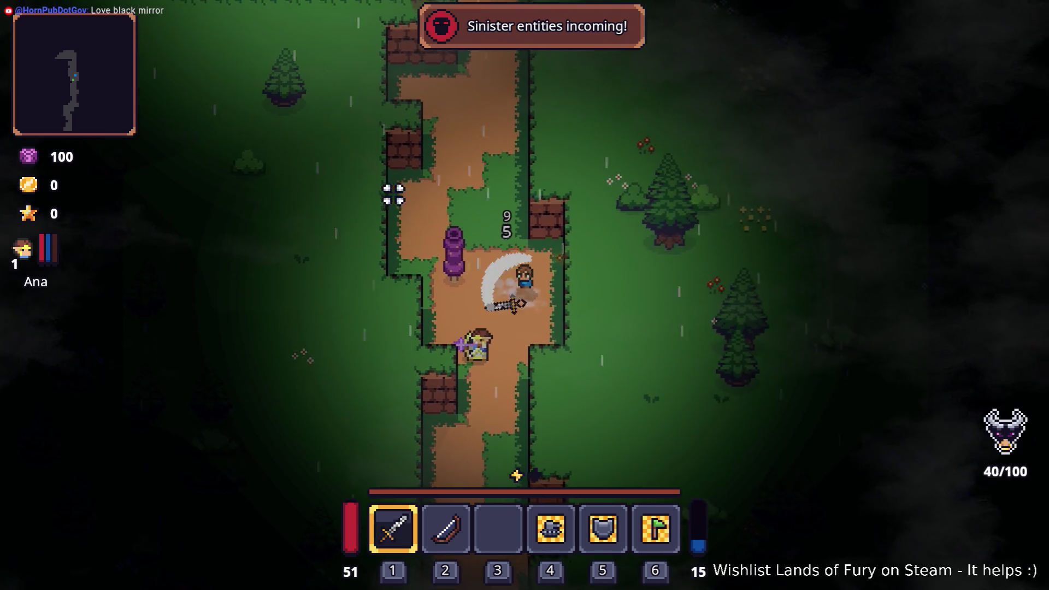
pyautogui.press('w')
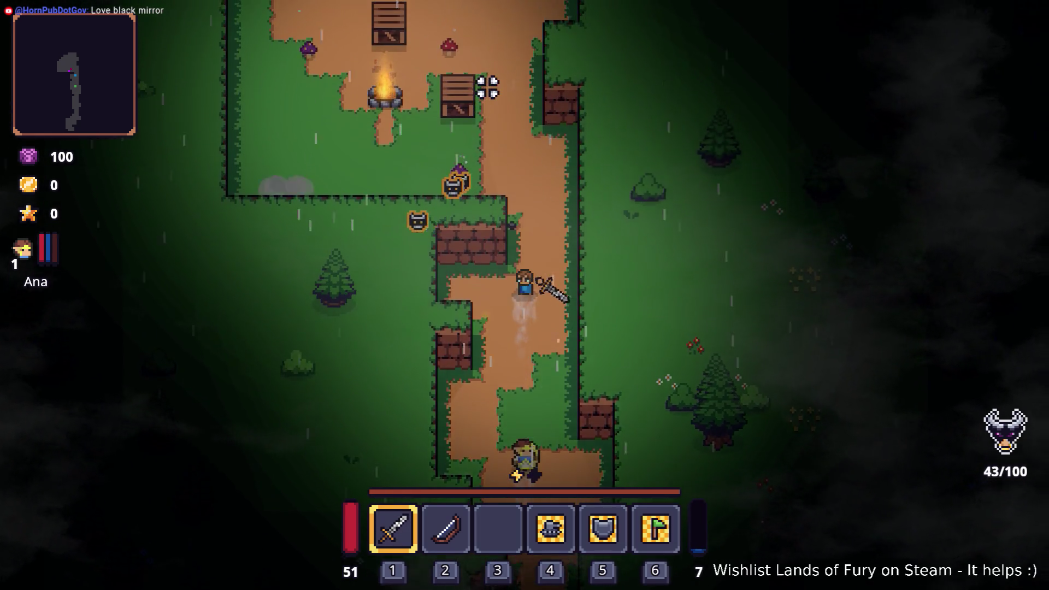
pyautogui.press('w')
pyautogui.press('a')
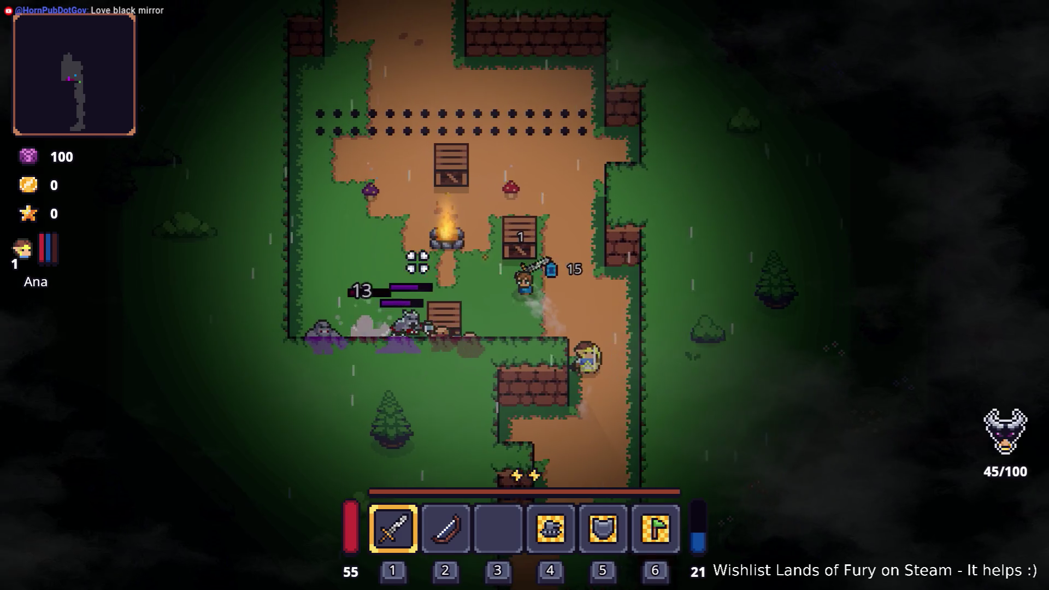
# Step: Attack and kill the ogre at the campfire camp
pyautogui.click(437, 297)
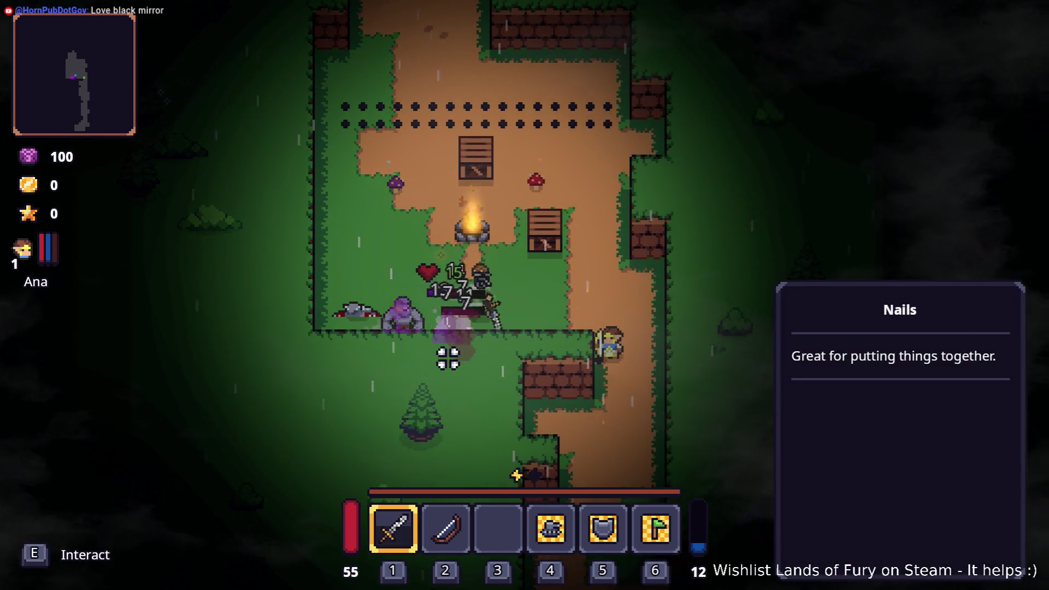
pyautogui.click(411, 356)
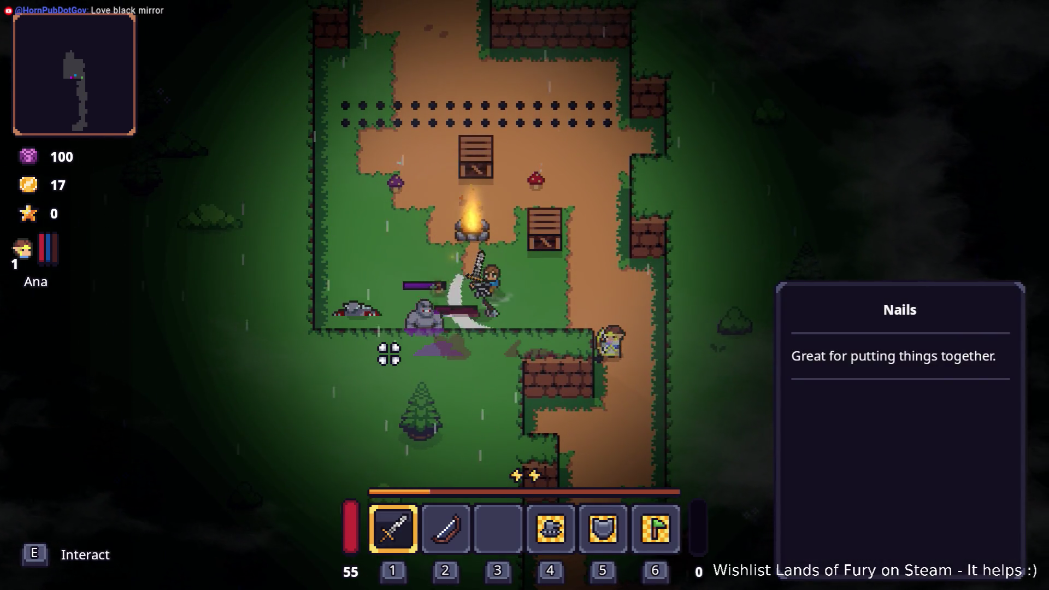
pyautogui.click(360, 360)
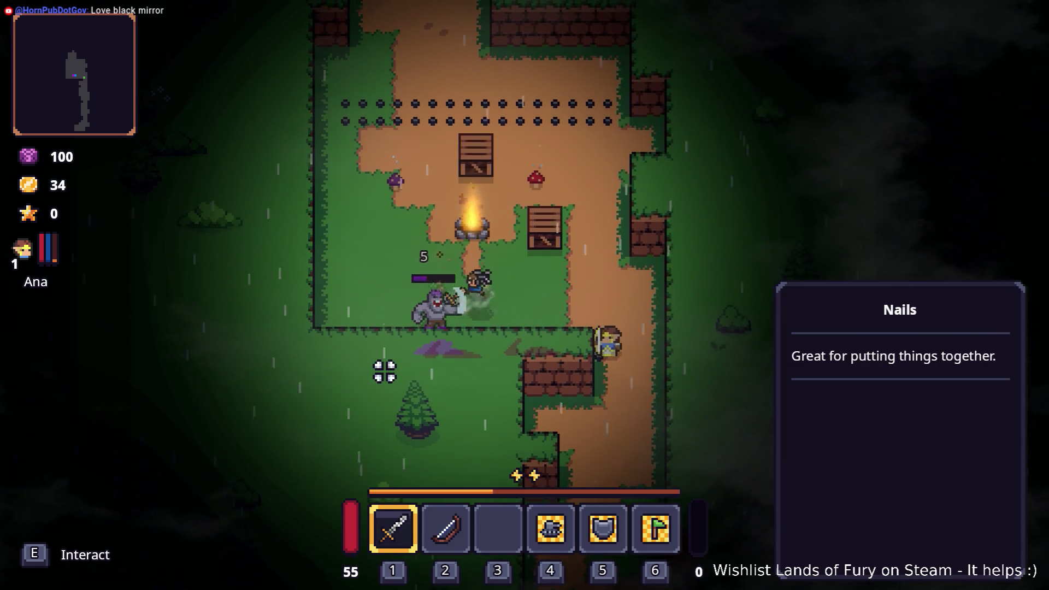
pyautogui.click(377, 374)
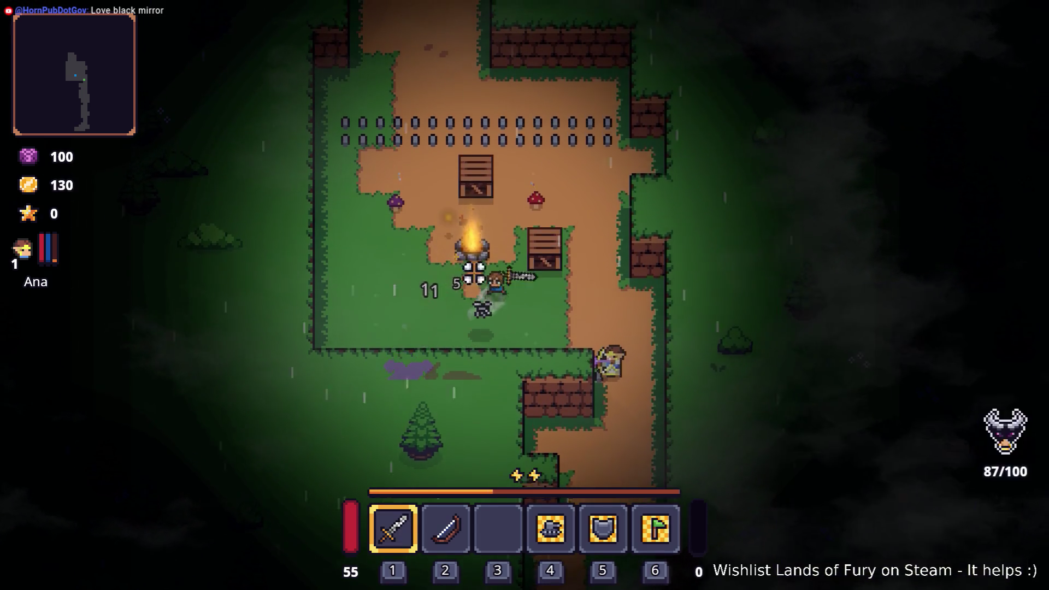
# Step: Pick up the staff, walk north up the path, then stop the game with F8
pyautogui.press('w')
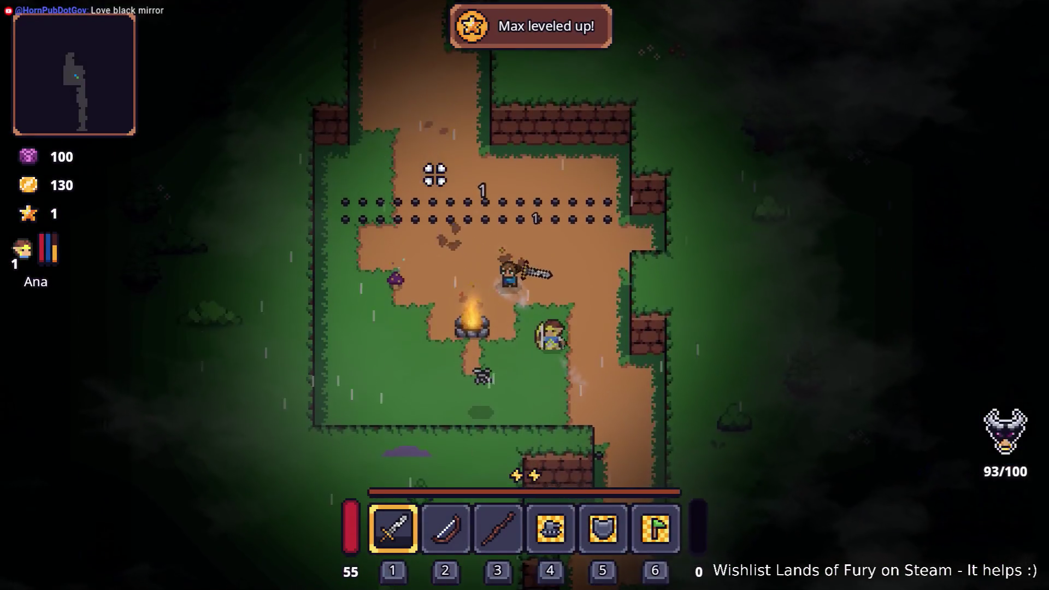
pyautogui.press('w')
pyautogui.press('a')
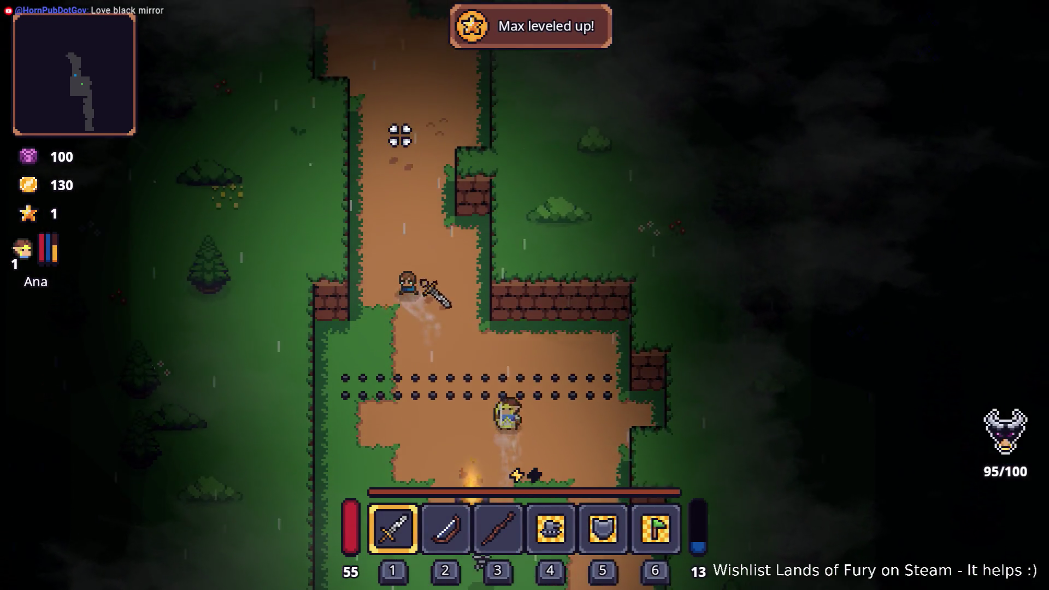
pyautogui.press('w')
pyautogui.press('a')
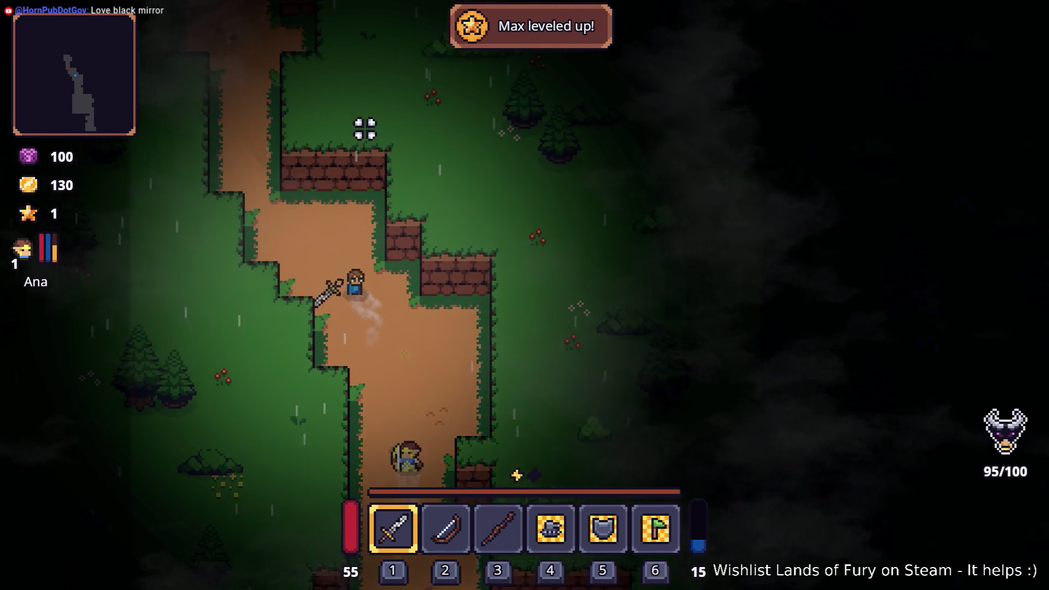
pyautogui.press('w')
pyautogui.press('a')
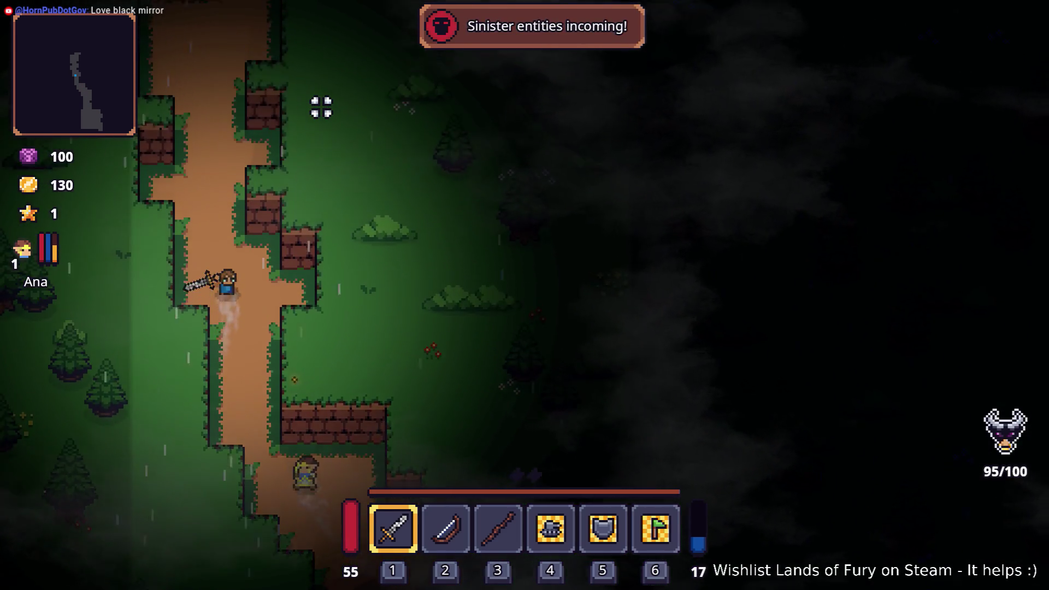
pyautogui.press('s')
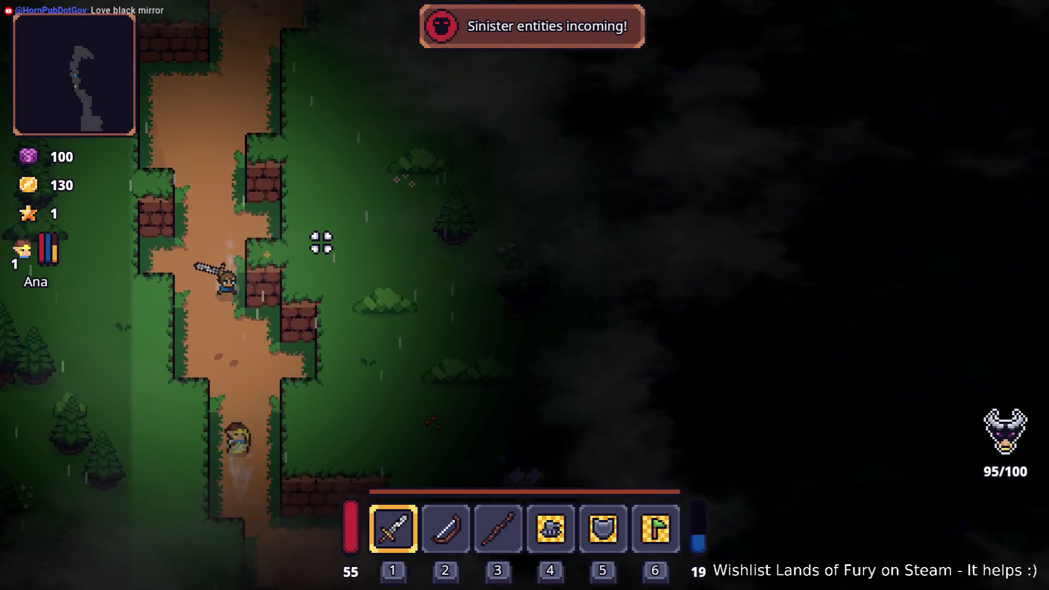
pyautogui.press('w')
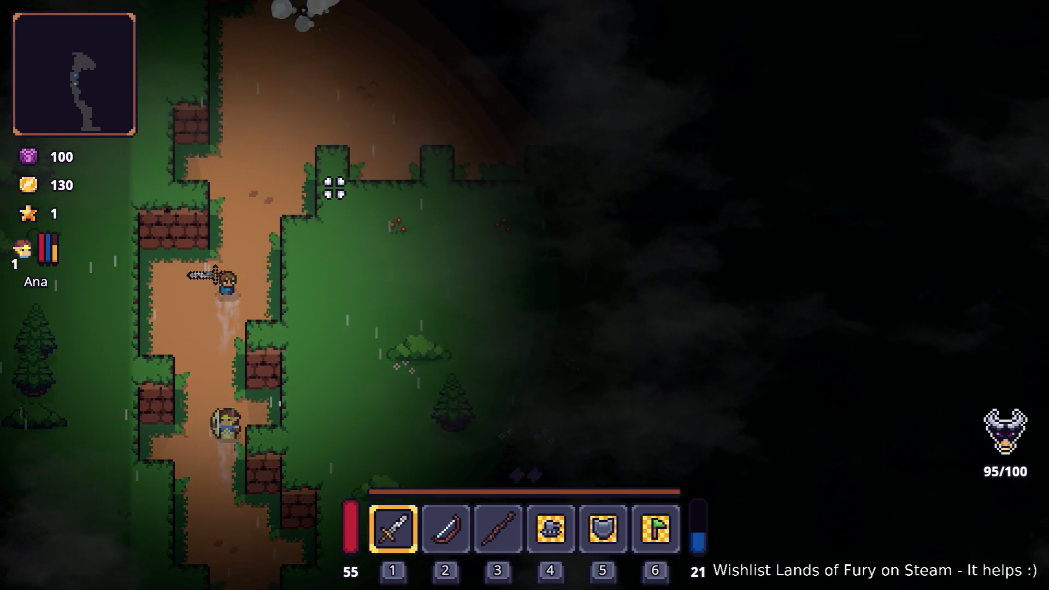
pyautogui.press('w')
pyautogui.press('d')
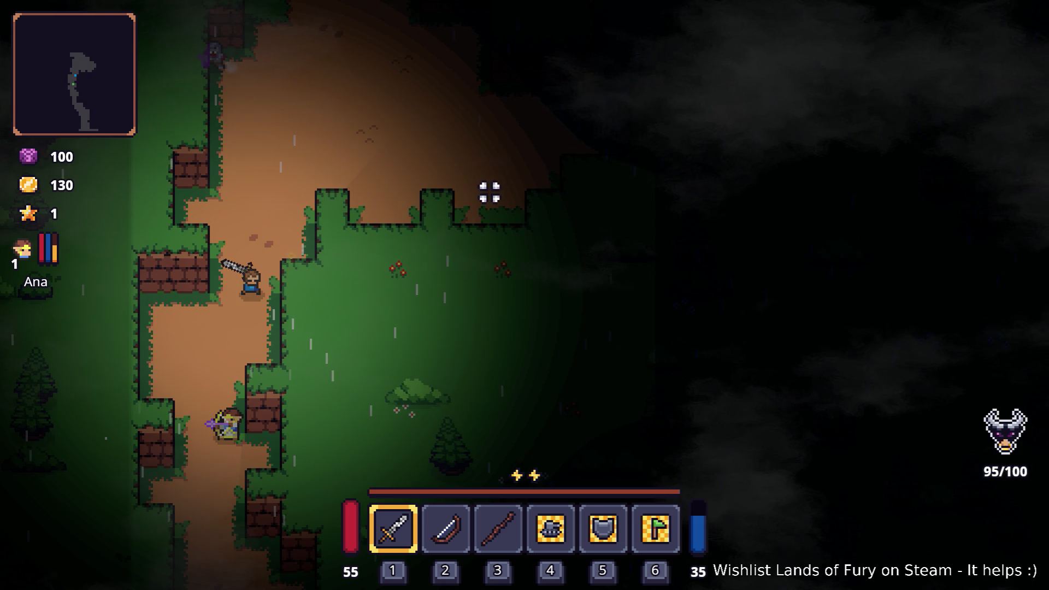
pyautogui.press('F8')
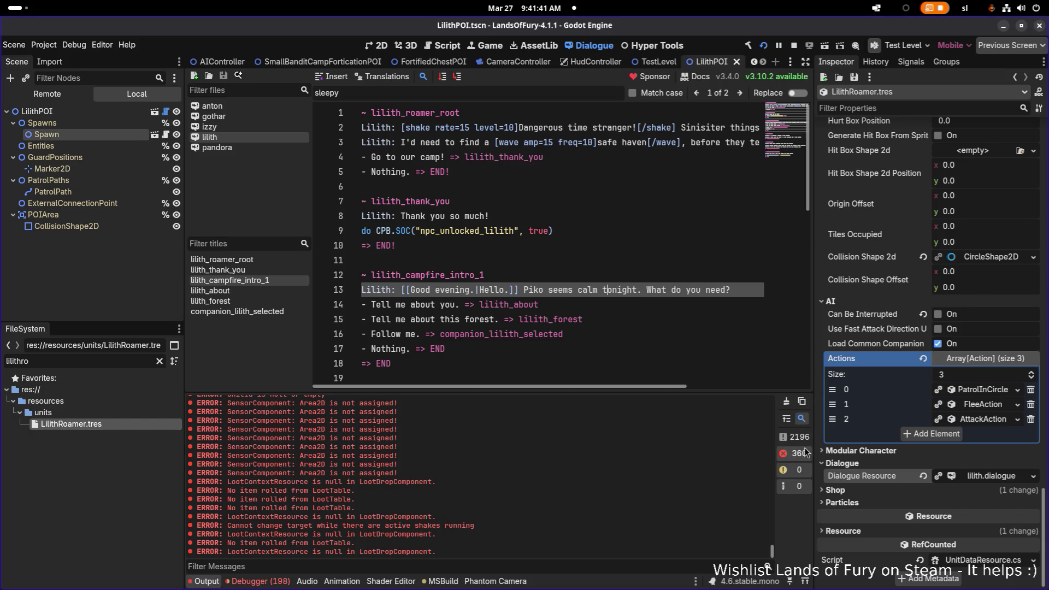
# Step: Review the playtest errors in the Debugger's Errors tab, then stop the running game
pyautogui.click(380, 46)
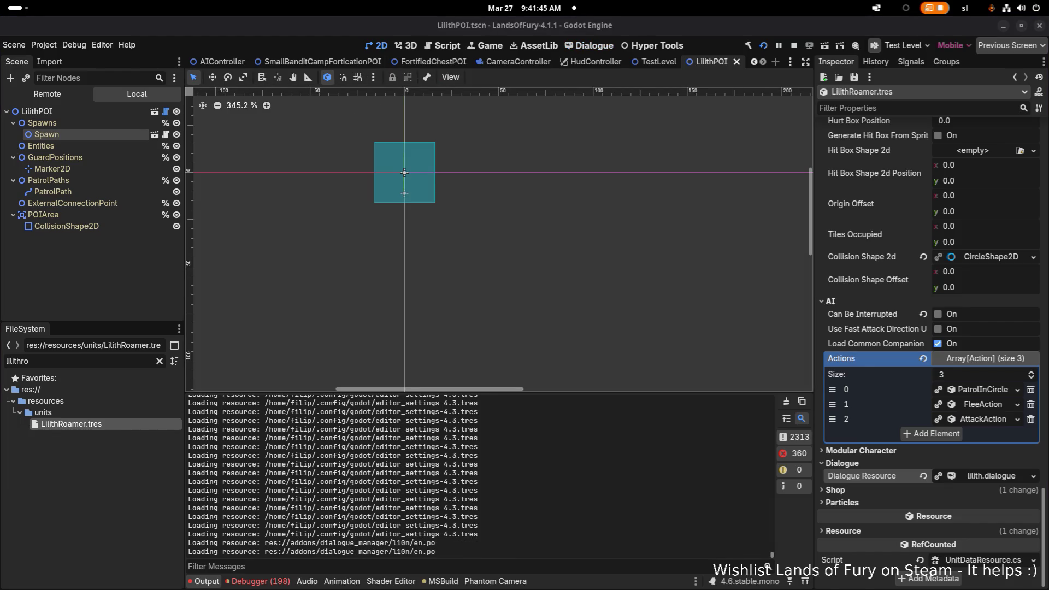
pyautogui.click(260, 580)
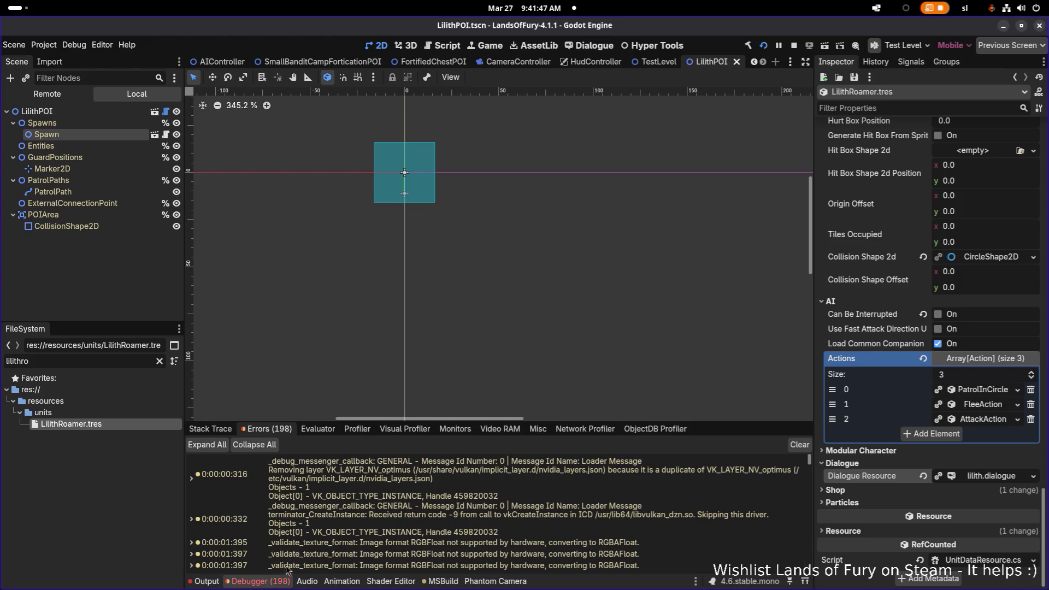
pyautogui.scroll(5, 352, 538)
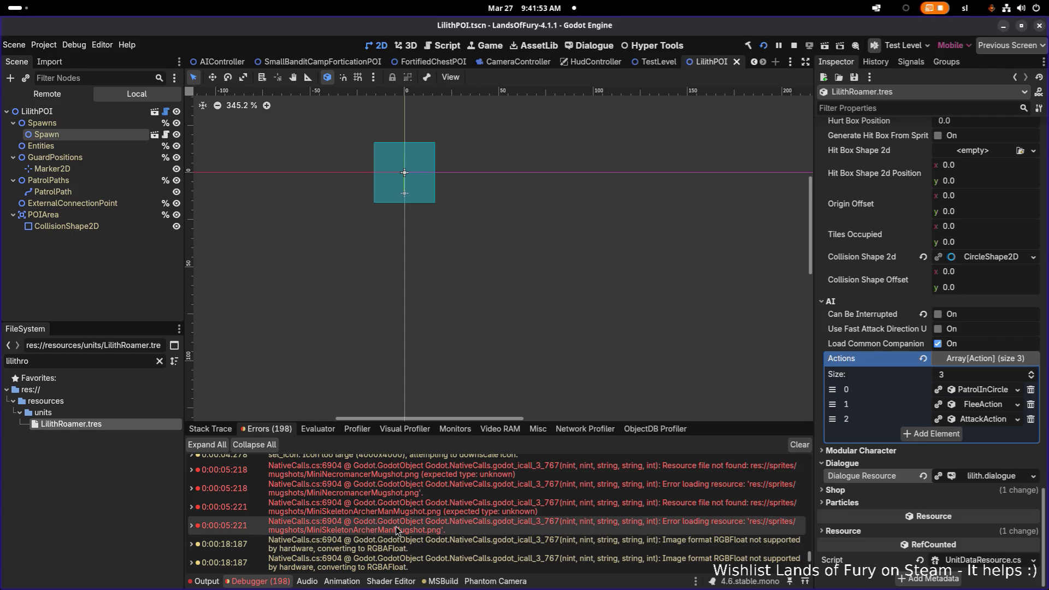
pyautogui.moveTo(422, 504)
pyautogui.scroll(10, 422, 504)
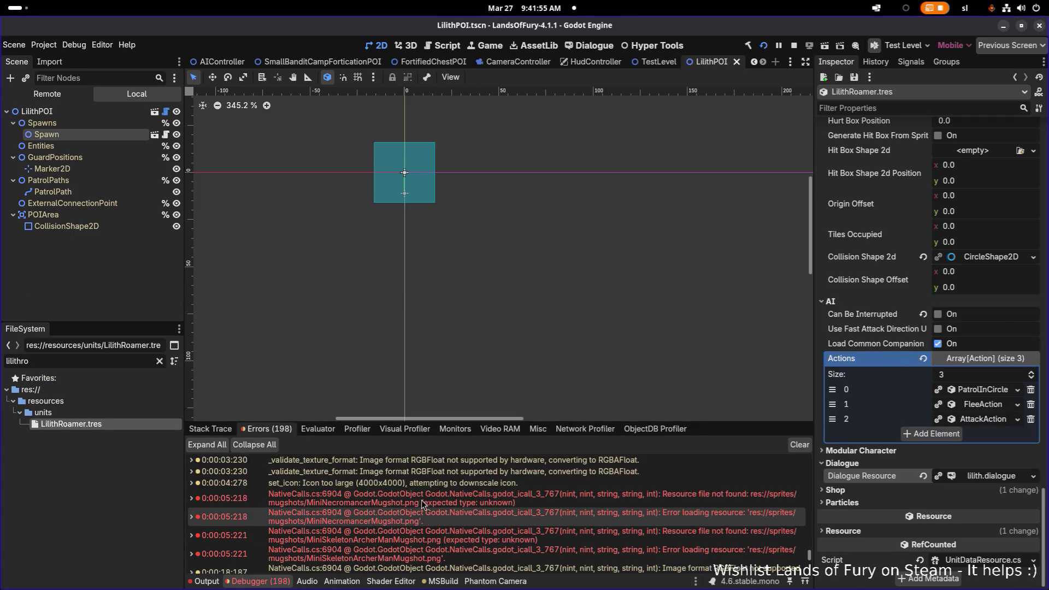
pyautogui.scroll(-10, 420, 509)
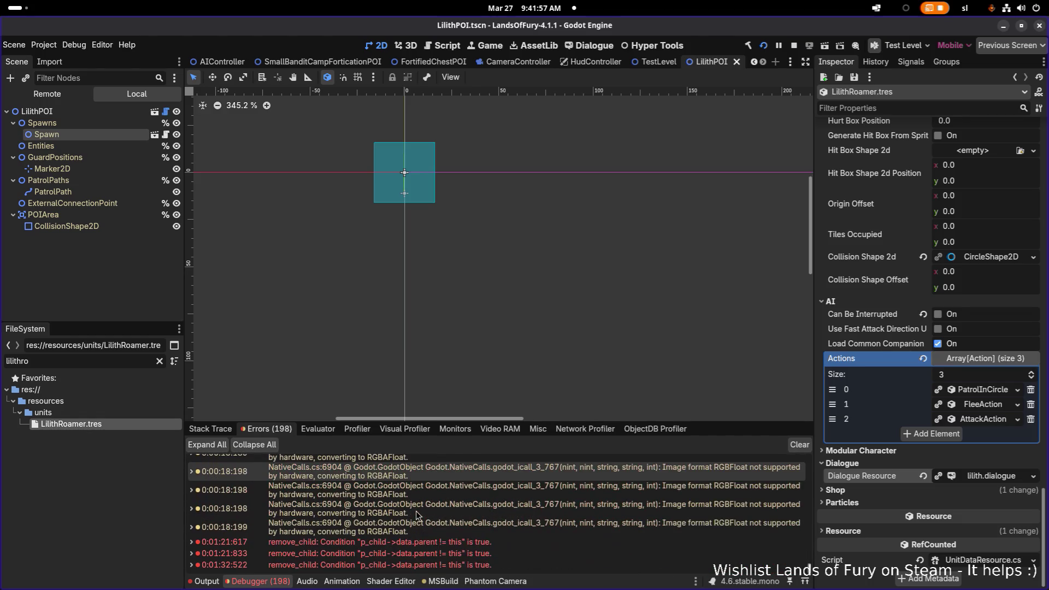
pyautogui.scroll(2, 413, 532)
pyautogui.scroll(-2, 407, 553)
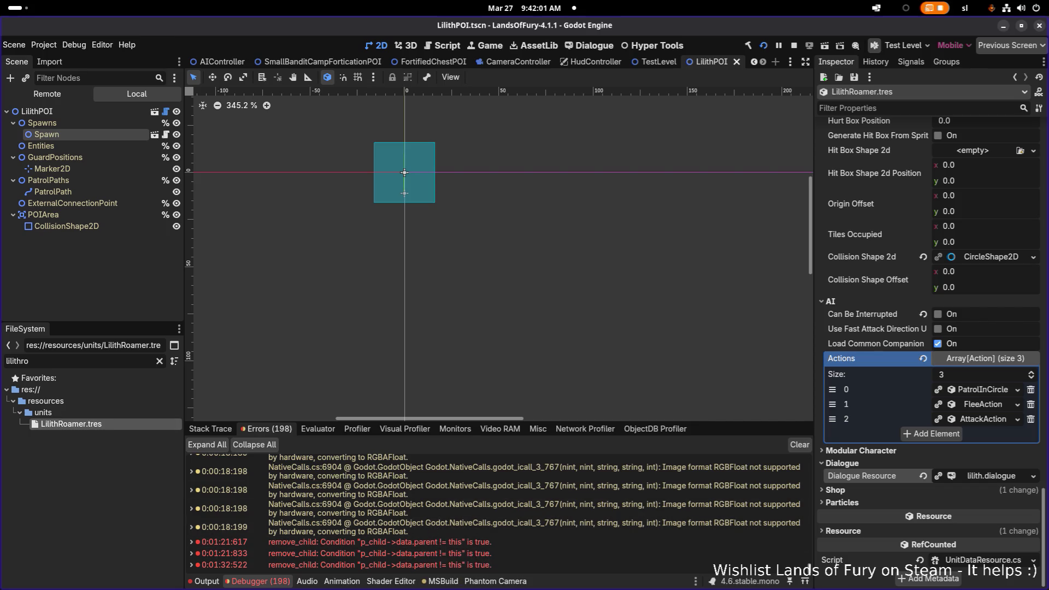
pyautogui.moveTo(429, 531)
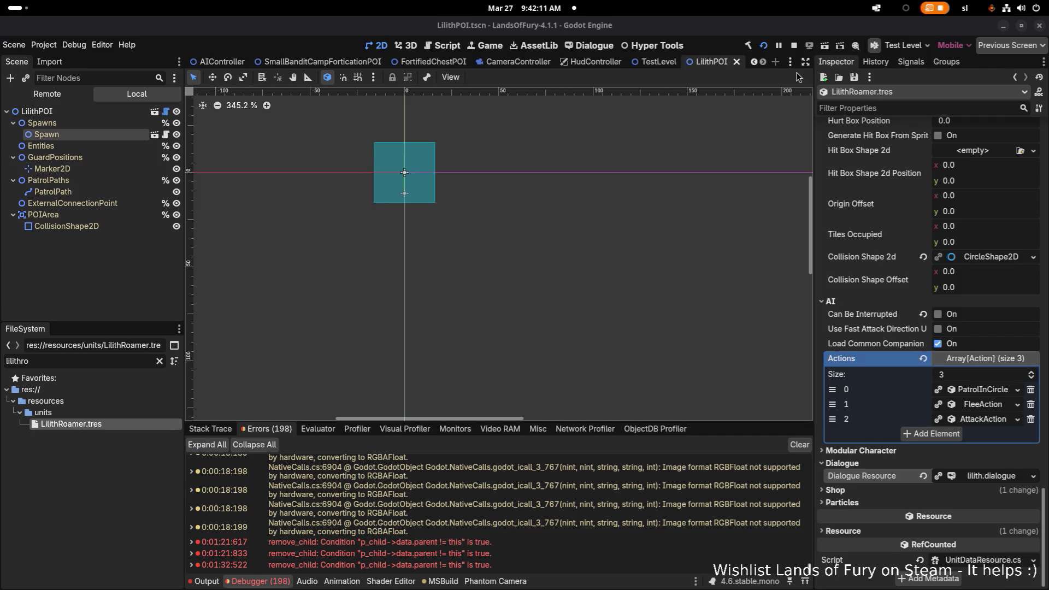
pyautogui.click(793, 46)
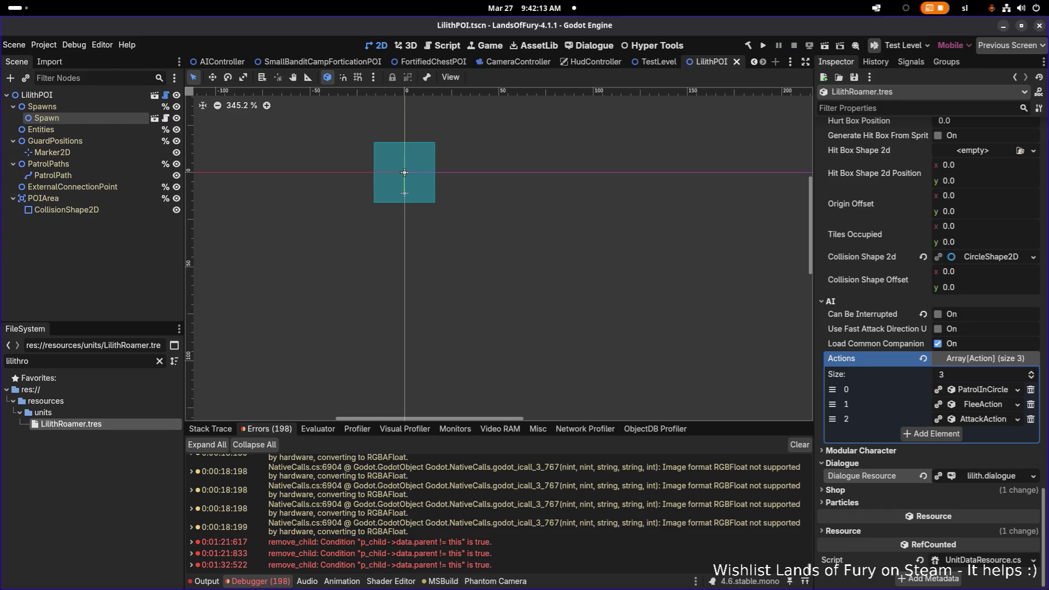
pyautogui.hotkey('alt', 'Tab')
pyautogui.hotkey('alt', 'Tab')
pyautogui.hotkey('alt', 'Tab')
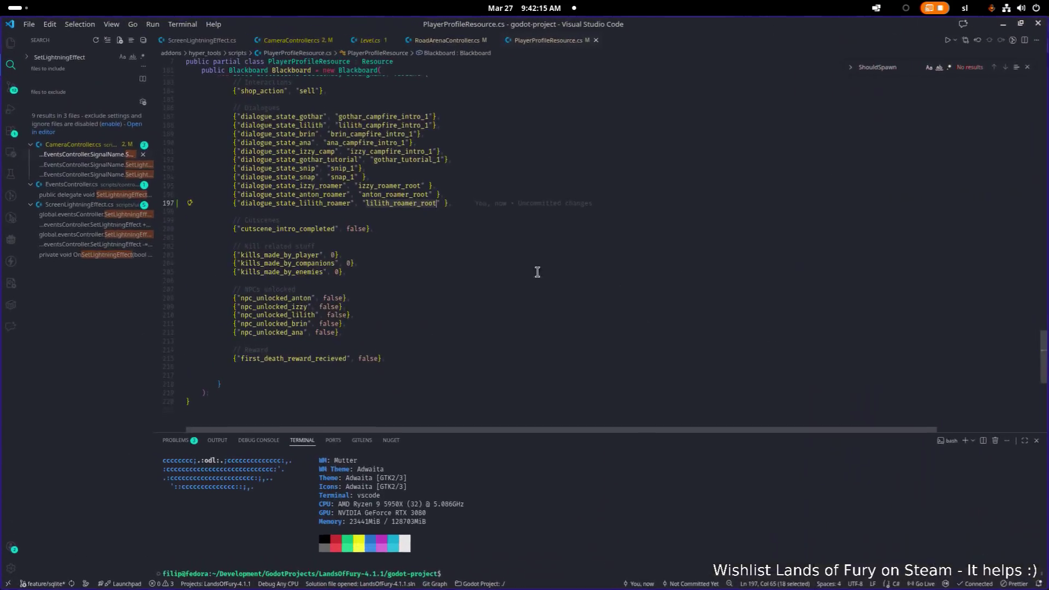
# Step: Move between lines 199 and 202, then show the Source Control changes view
pyautogui.press('Down')
pyautogui.press('Down')
pyautogui.press('Down')
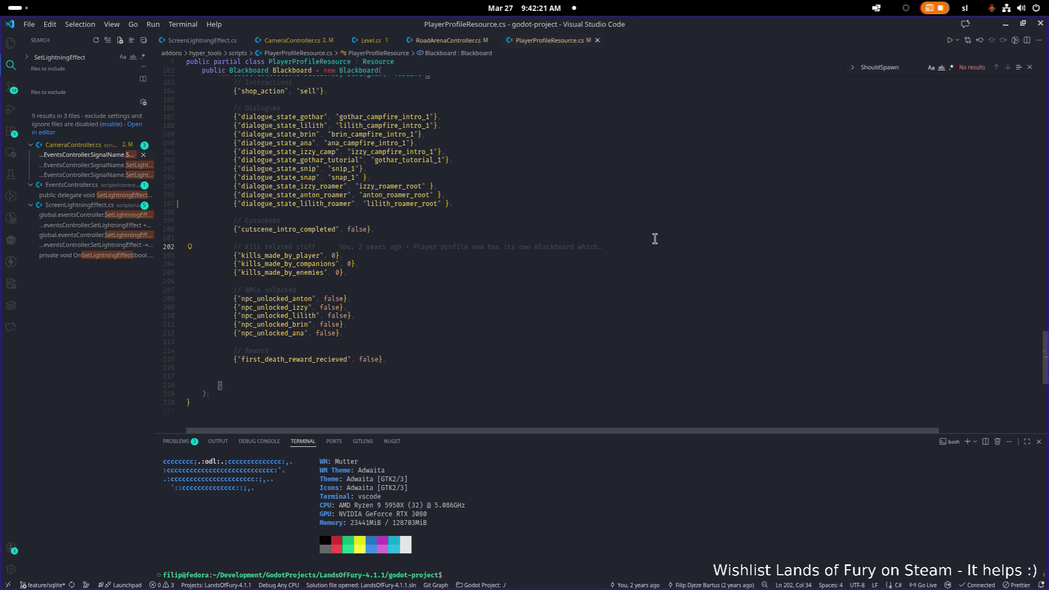
pyautogui.press('Up')
pyautogui.press('Up')
pyautogui.press('Up')
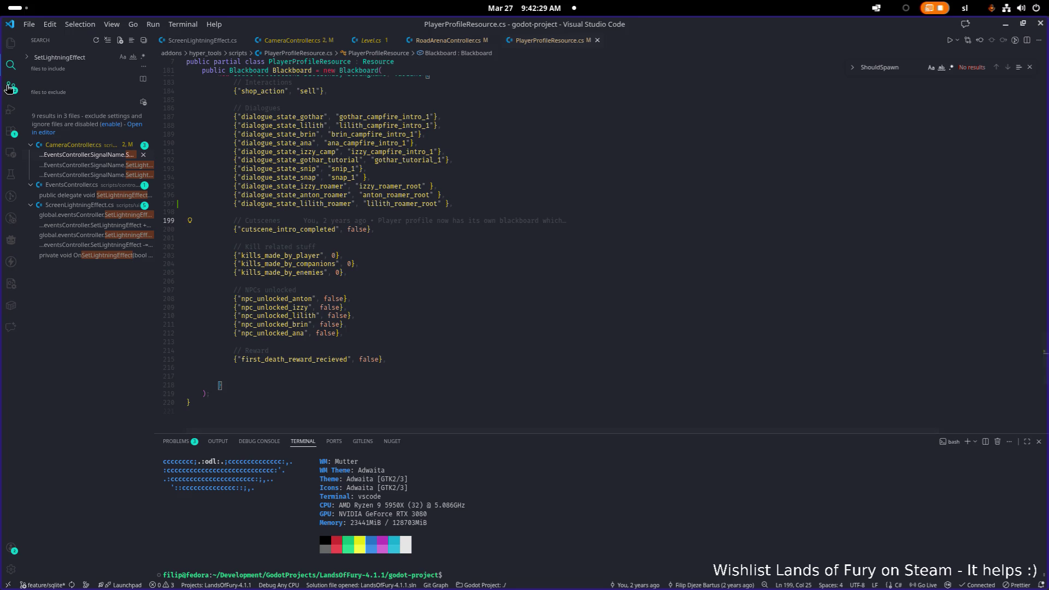
pyautogui.click(9, 87)
pyautogui.click(358, 134)
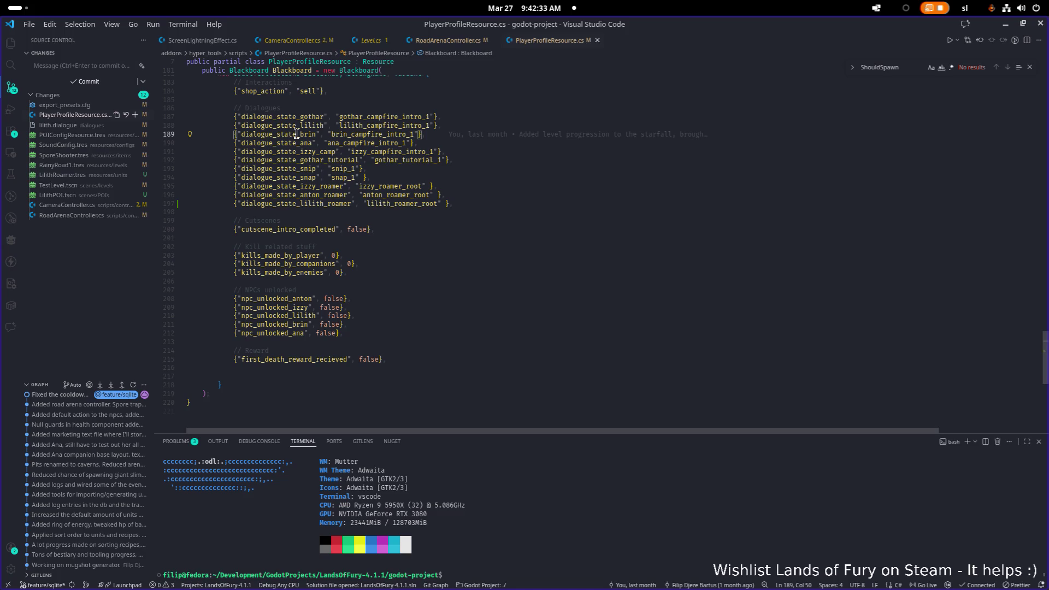
# Step: Show the Explorer, scroll down the file tree, and open caputre.sh
pyautogui.hotkey('ctrl', 'shift', 'e')
pyautogui.scroll(-3, 112, 206)
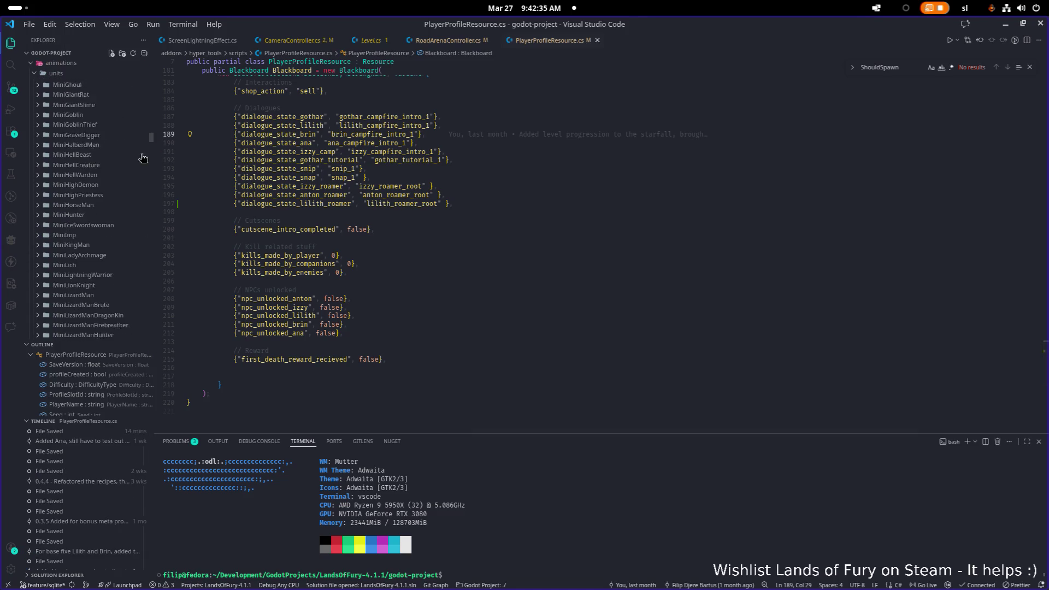
pyautogui.scroll(-15, 140, 328)
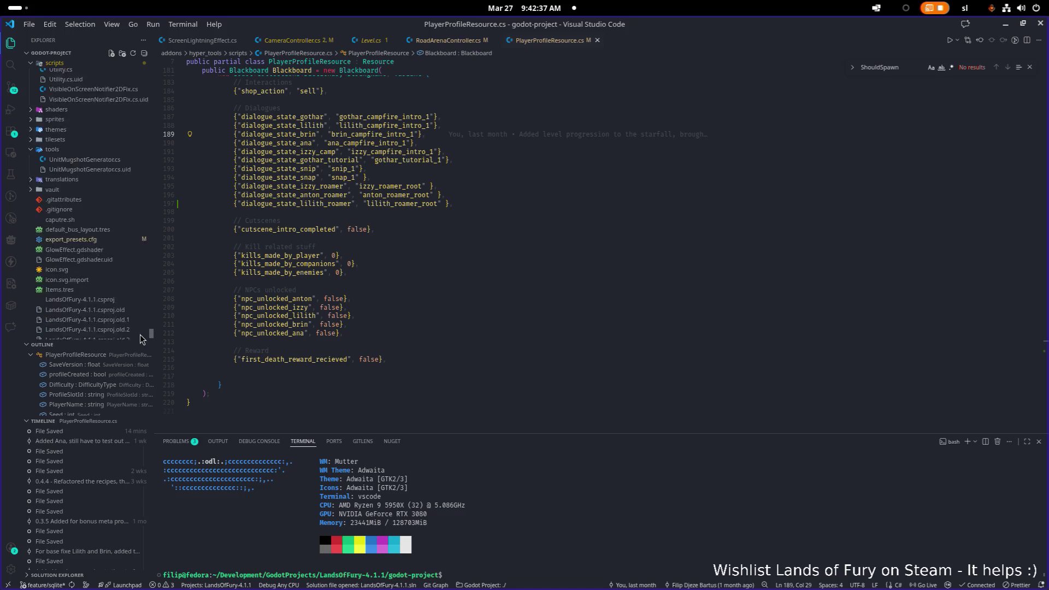
pyautogui.scroll(-2, 140, 336)
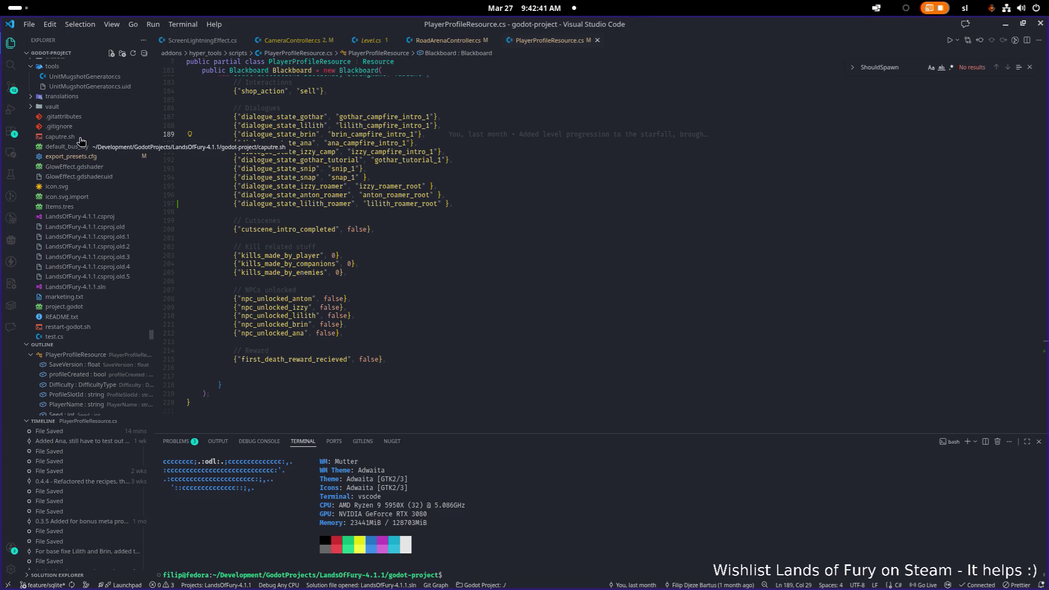
pyautogui.click(80, 141)
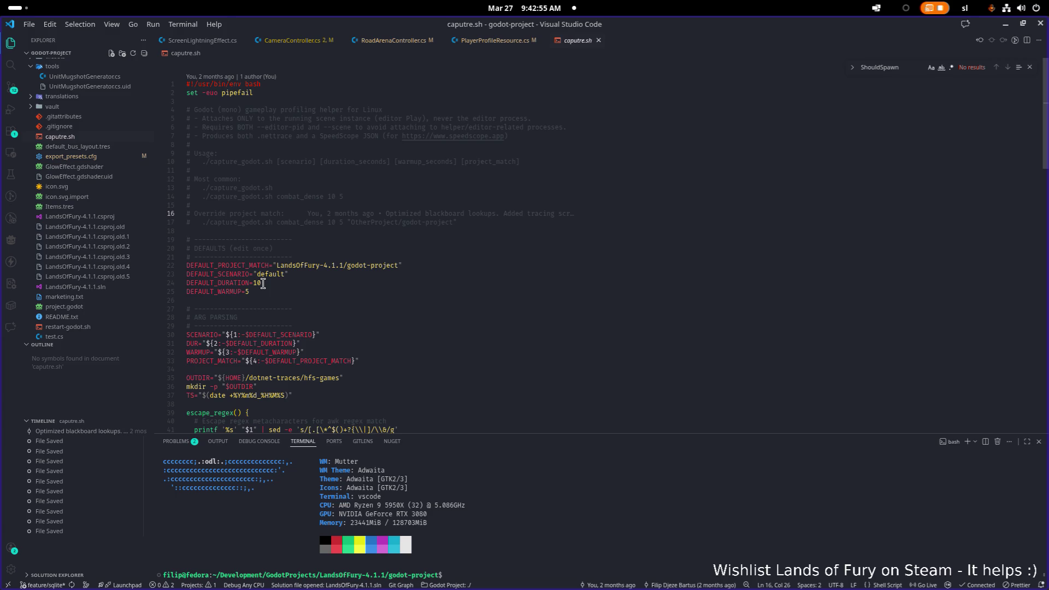
# Step: Scroll down through the caputre.sh profiling script
pyautogui.scroll(-1, 263, 283)
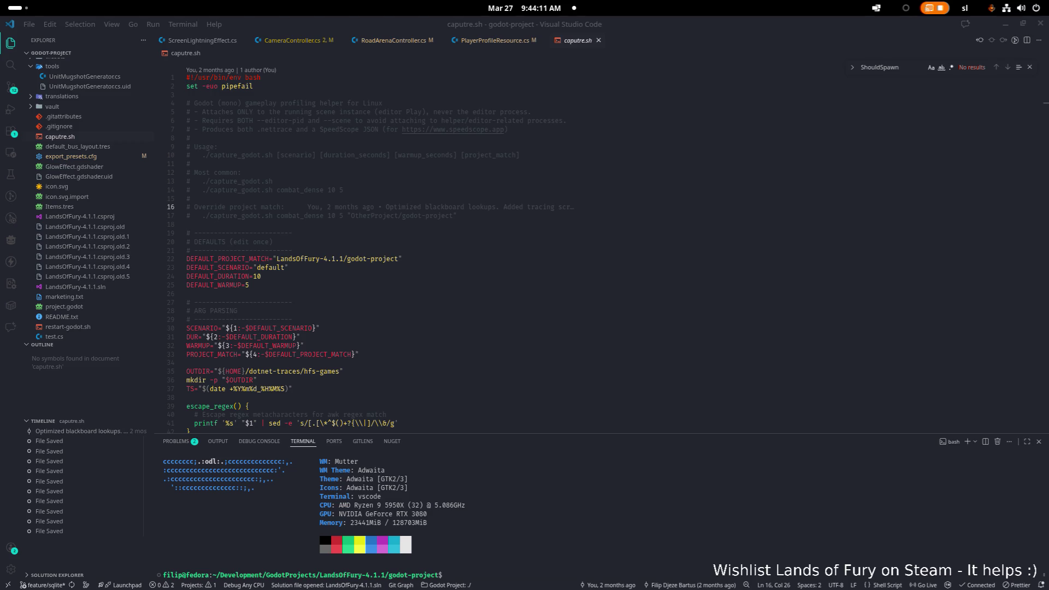
pyautogui.click(464, 147)
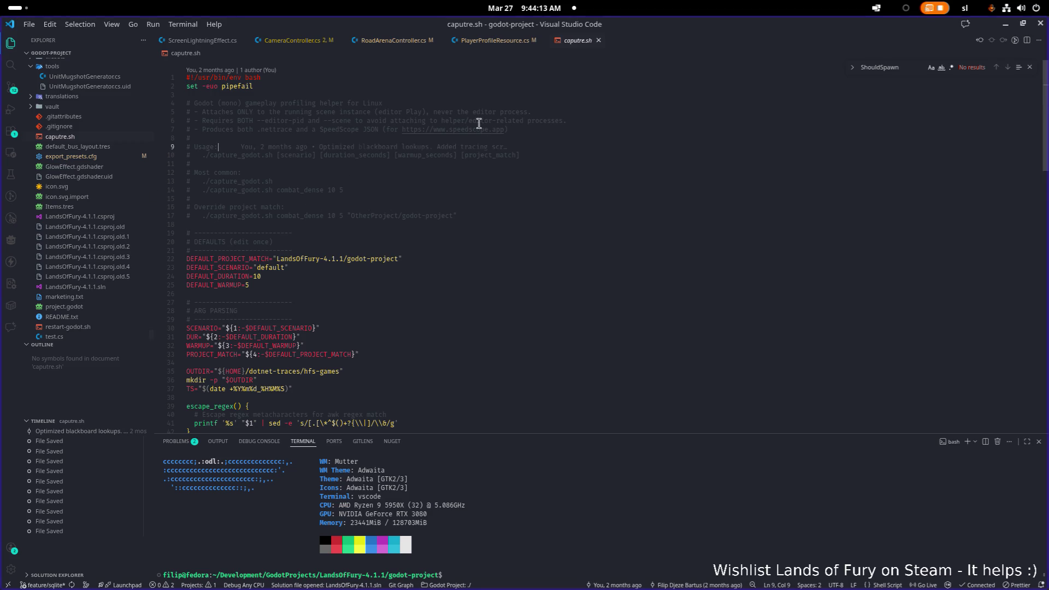
pyautogui.keyDown('ctrl'); pyautogui.doubleClick(475, 130); pyautogui.keyUp('ctrl')
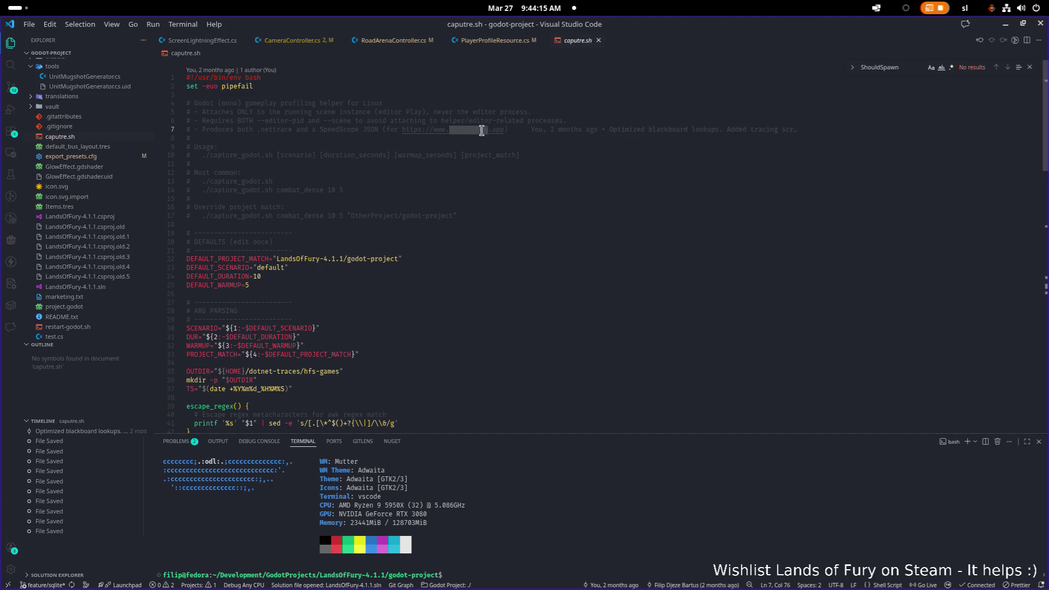
pyautogui.moveTo(502, 129); pyautogui.dragTo(402, 129)
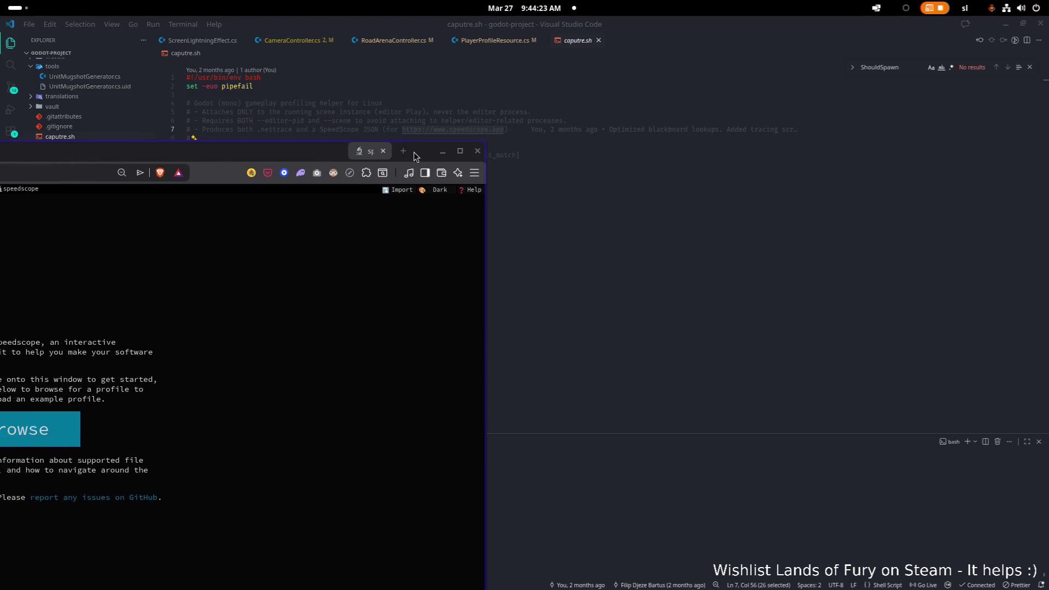
pyautogui.moveTo(414, 151)
pyautogui.mouseDown()
pyautogui.moveTo(829, 37)
pyautogui.moveTo(840, 64)
pyautogui.moveTo(754, 237)
pyautogui.moveTo(873, 120)
pyautogui.moveTo(519, 200)
pyautogui.moveTo(0, 205)
pyautogui.moveTo(65, 112)
pyautogui.moveTo(150, 145)
pyautogui.moveTo(145, 161)
pyautogui.moveTo(0, 164)
pyautogui.mouseUp()
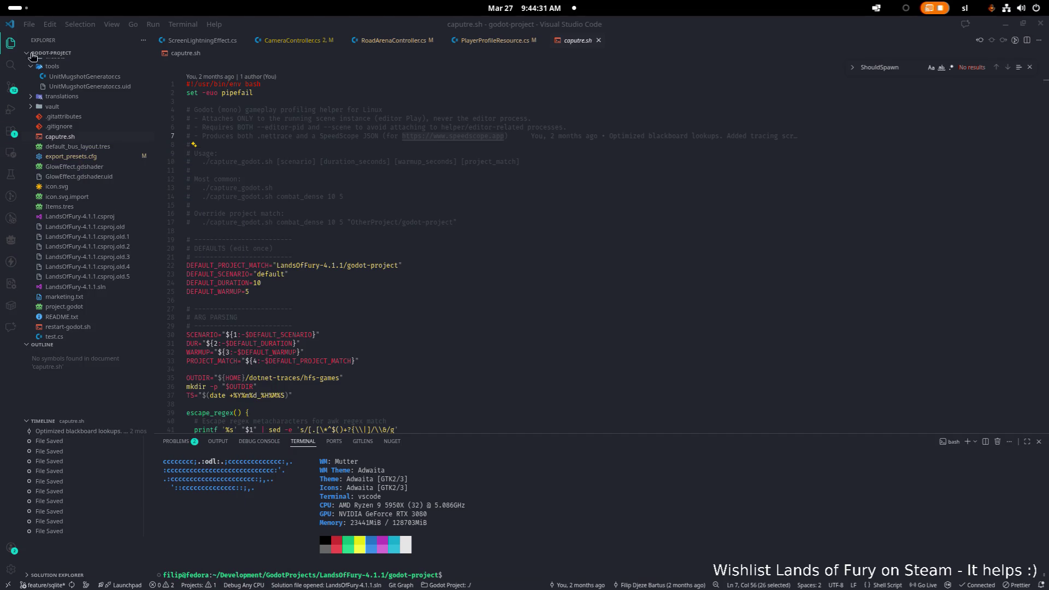
pyautogui.click(429, 189)
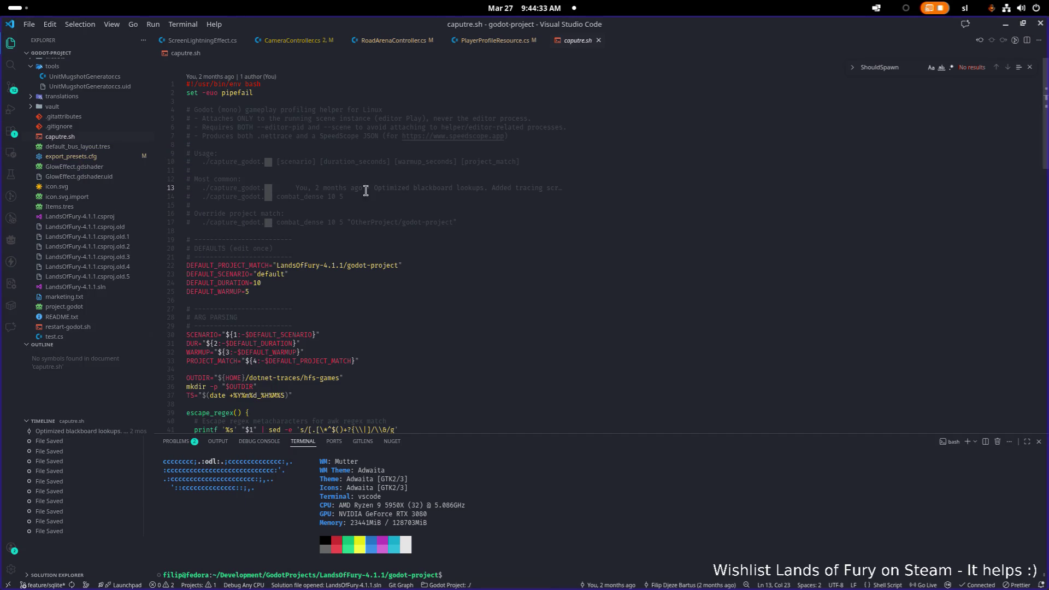
pyautogui.click(475, 199)
pyautogui.click(694, 257)
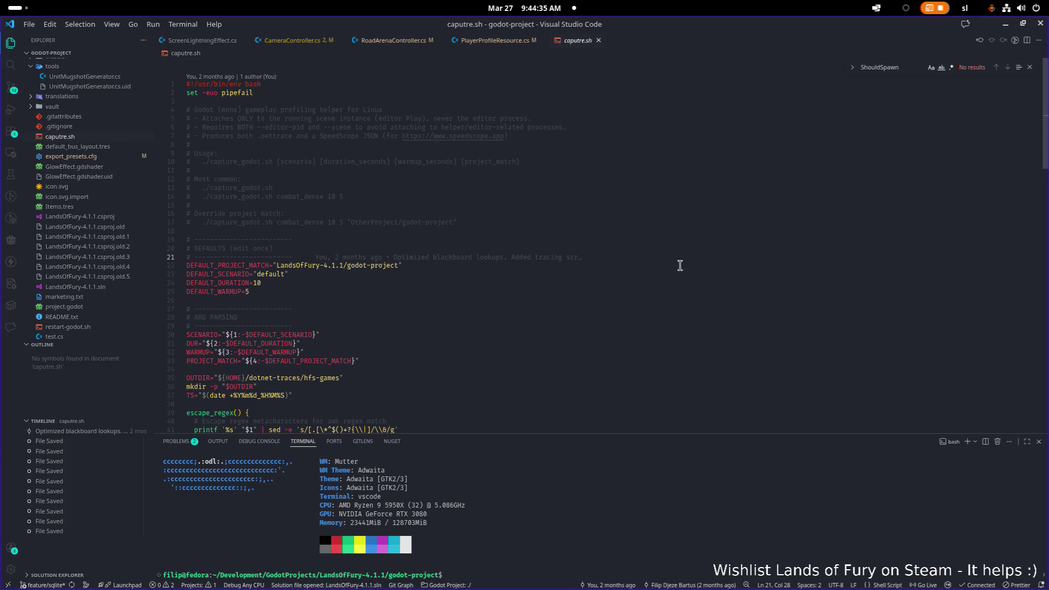
pyautogui.click(680, 242)
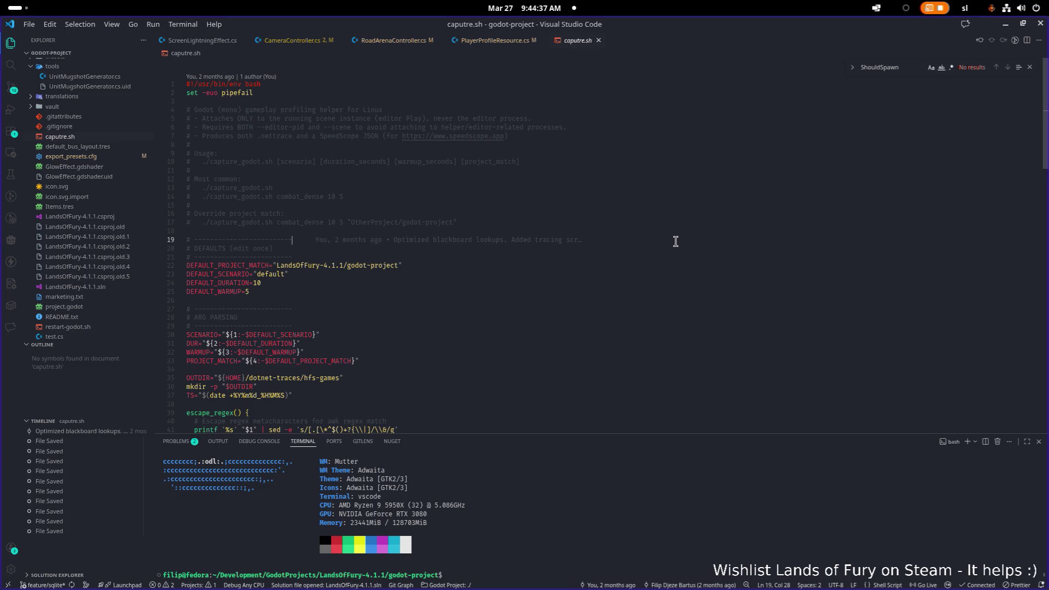
pyautogui.click(698, 228)
pyautogui.press('F5')
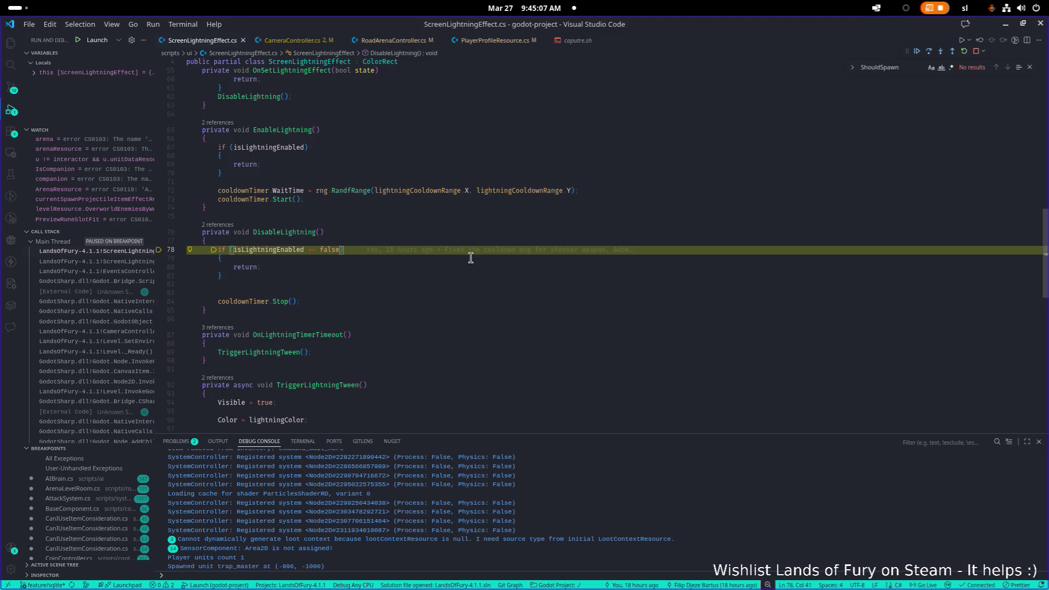
# Step: Resume the game past the DisableLightning breakpoint and bring the game window forward
pyautogui.click(428, 272)
pyautogui.click(918, 52)
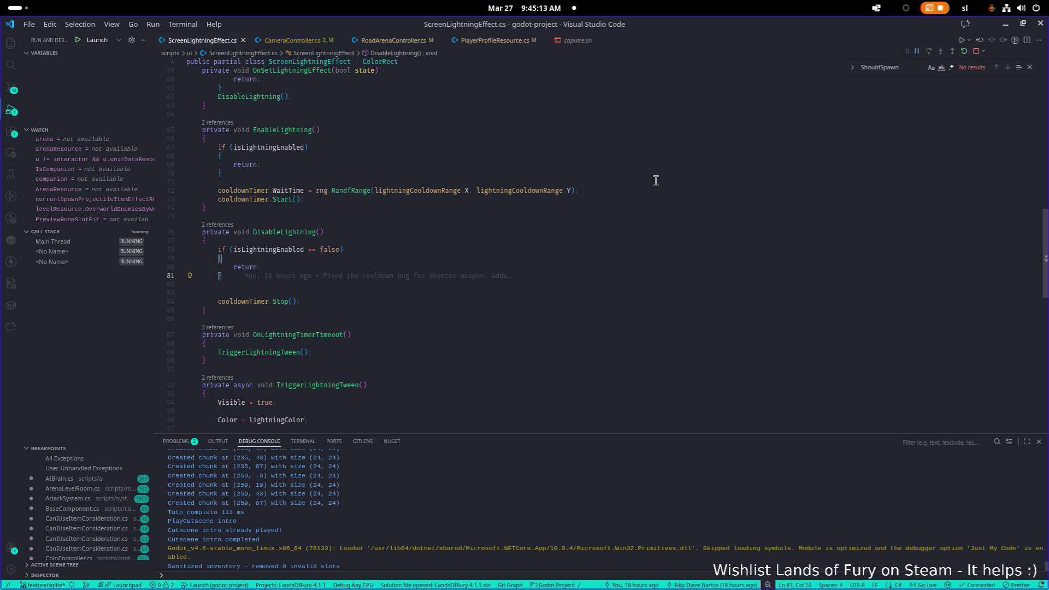
pyautogui.hotkey('alt', 'Tab')
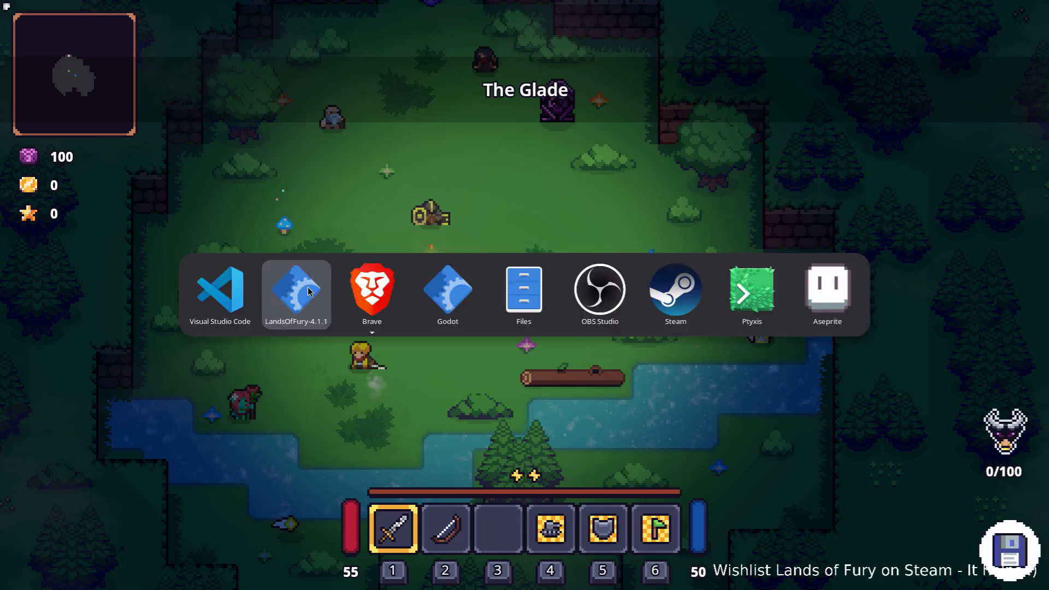
# Step: Enter Rainy Road through the portal, kill the boars, and collect the Raw Steak
pyautogui.press('w')
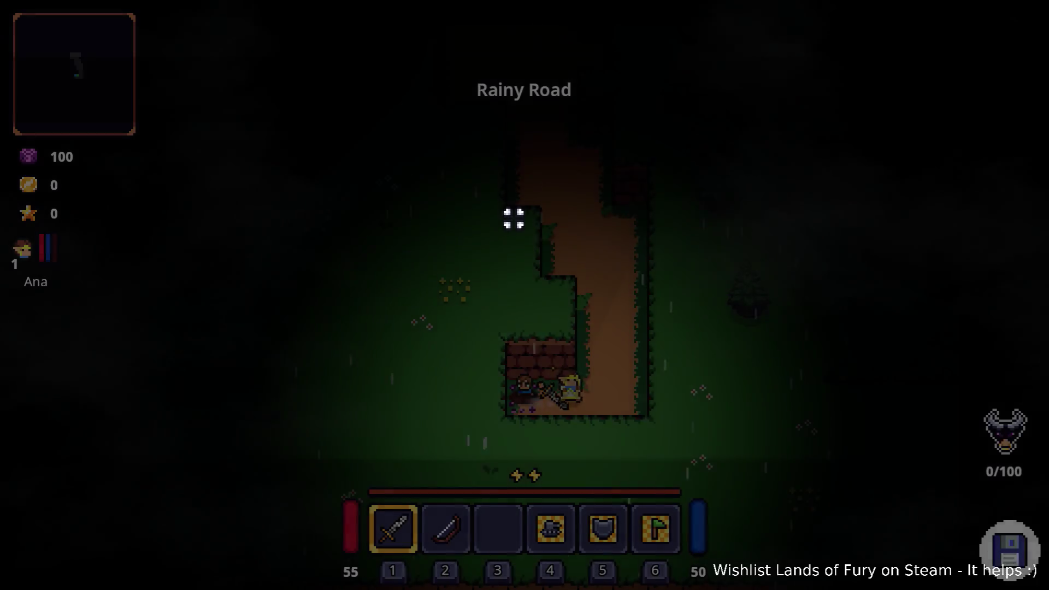
pyautogui.press('w')
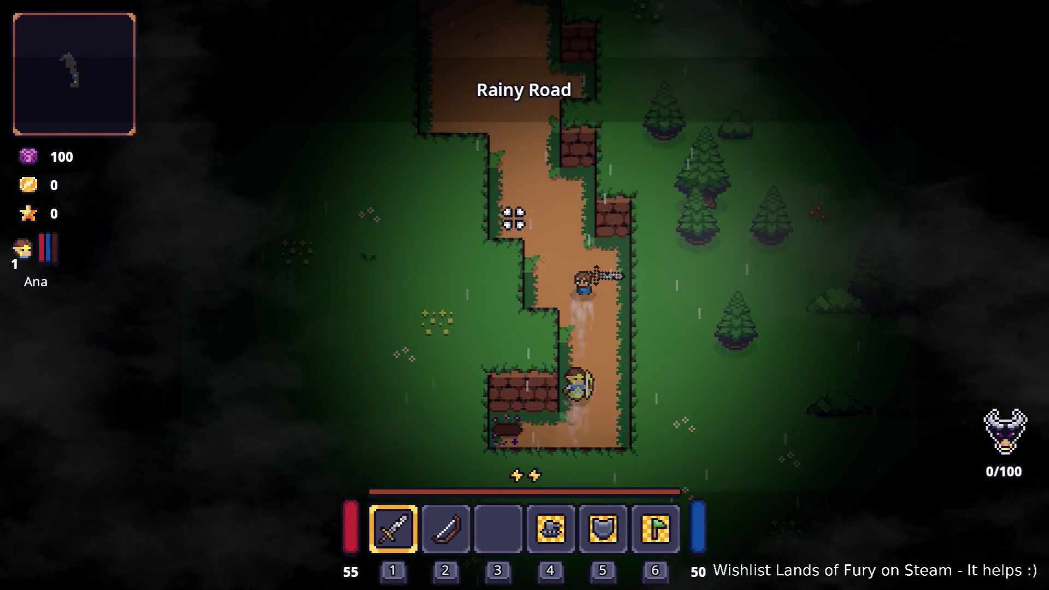
pyautogui.press('w')
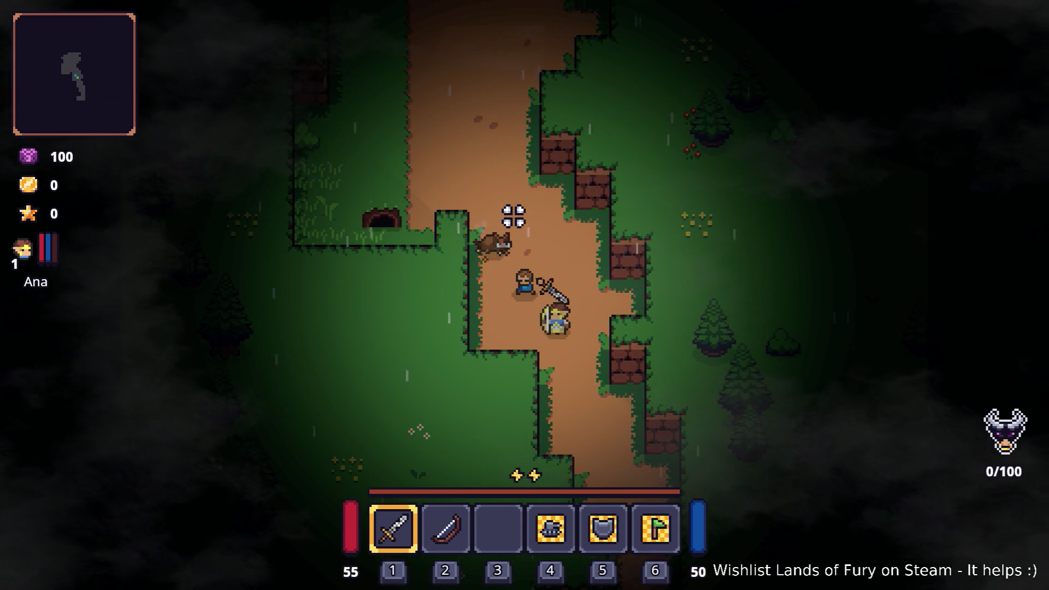
pyautogui.click(518, 213)
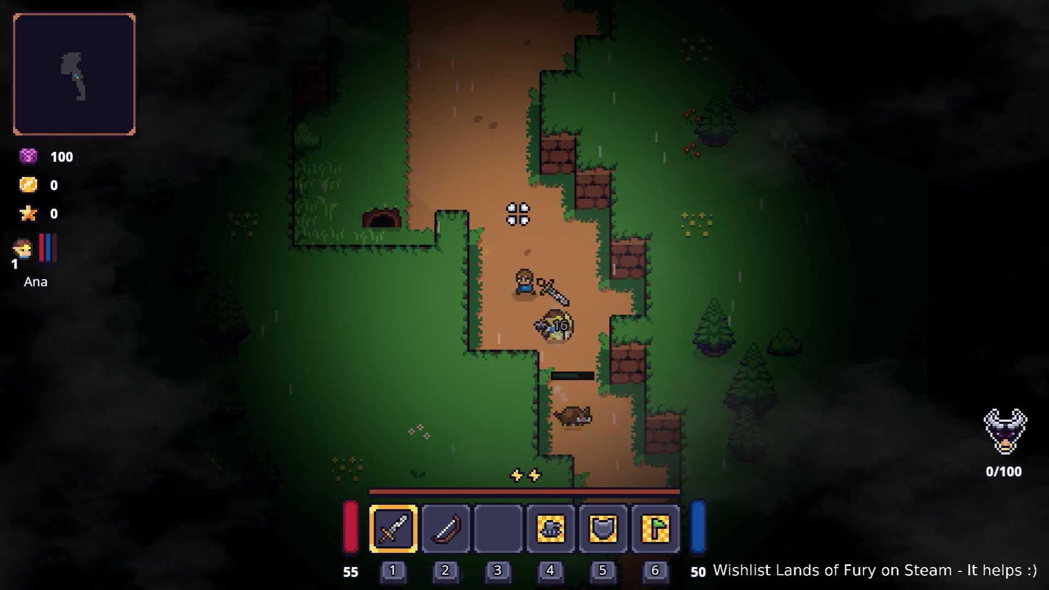
pyautogui.press('w')
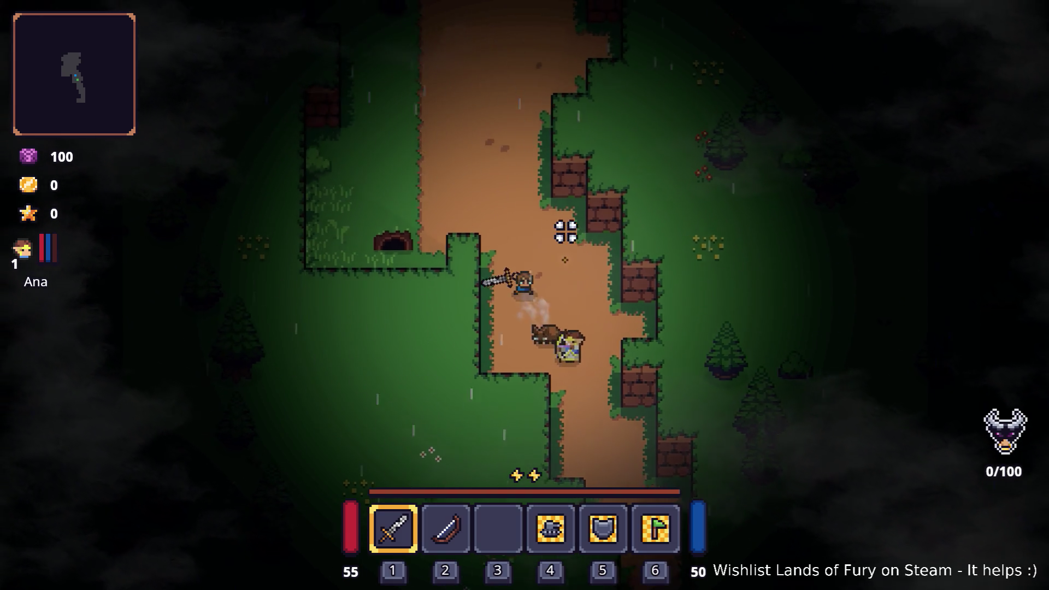
pyautogui.press('s')
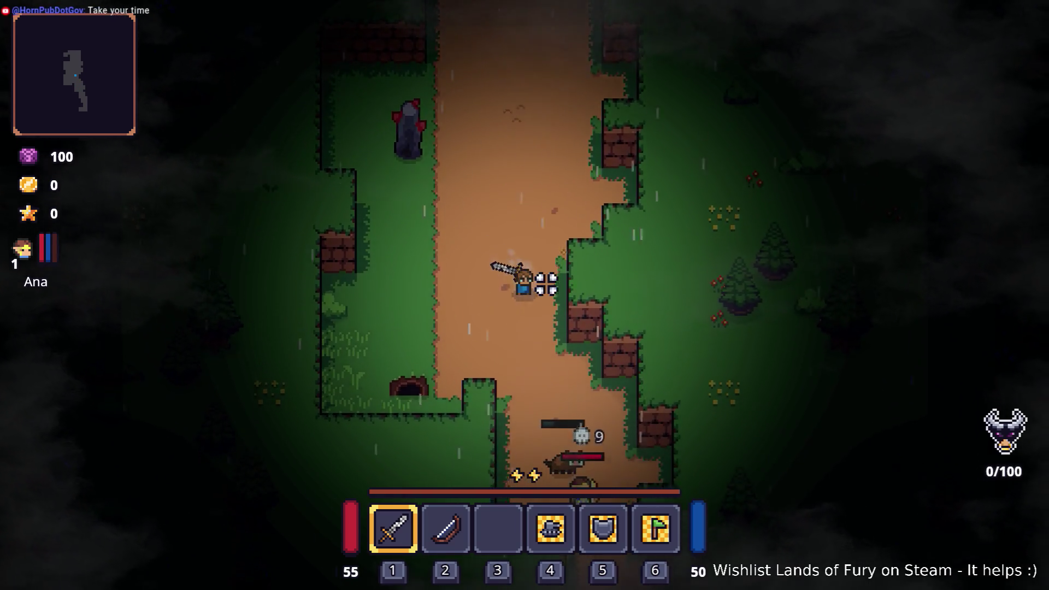
pyautogui.click(555, 297)
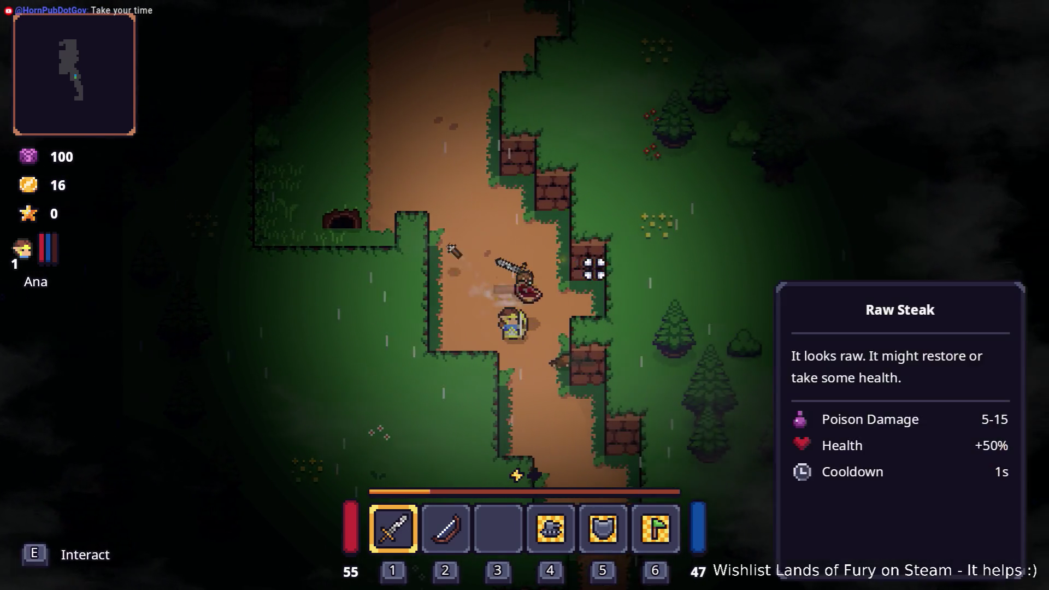
pyautogui.press('e')
pyautogui.press('w')
pyautogui.press('w')
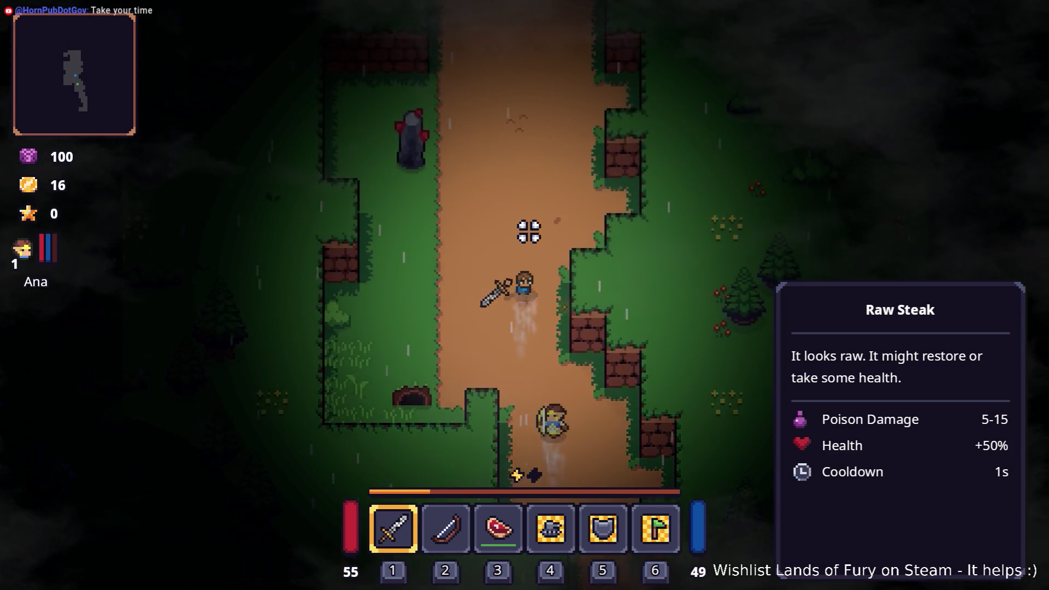
pyautogui.press('w')
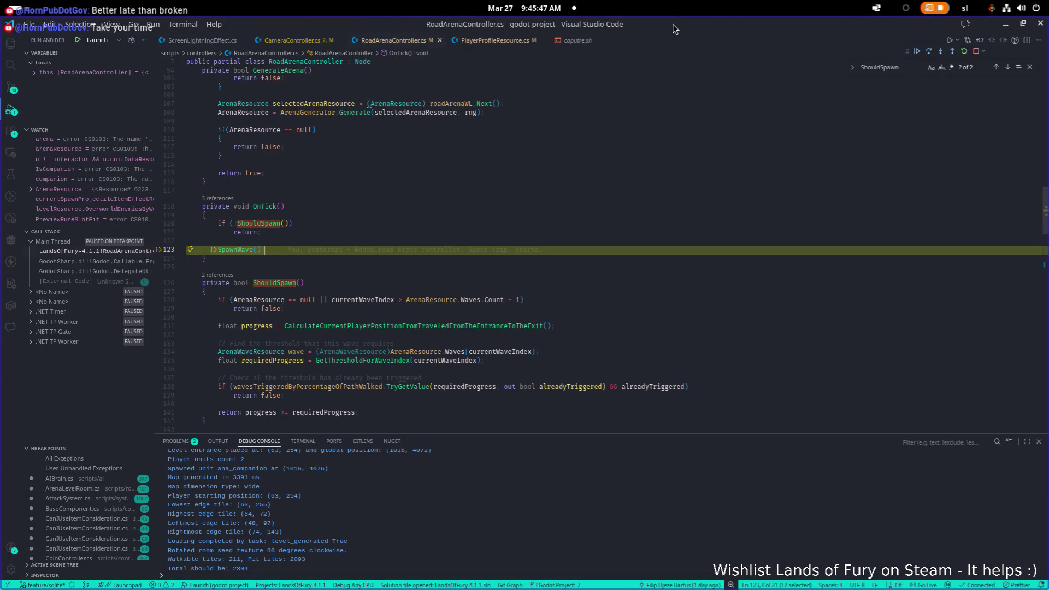
# Step: Drag the VS Code window aside to reveal the game and kill the goblin
pyautogui.moveTo(673, 24)
pyautogui.mouseDown()
pyautogui.moveTo(644, 68)
pyautogui.moveTo(598, 89)
pyautogui.moveTo(0, 109)
pyautogui.mouseUp()
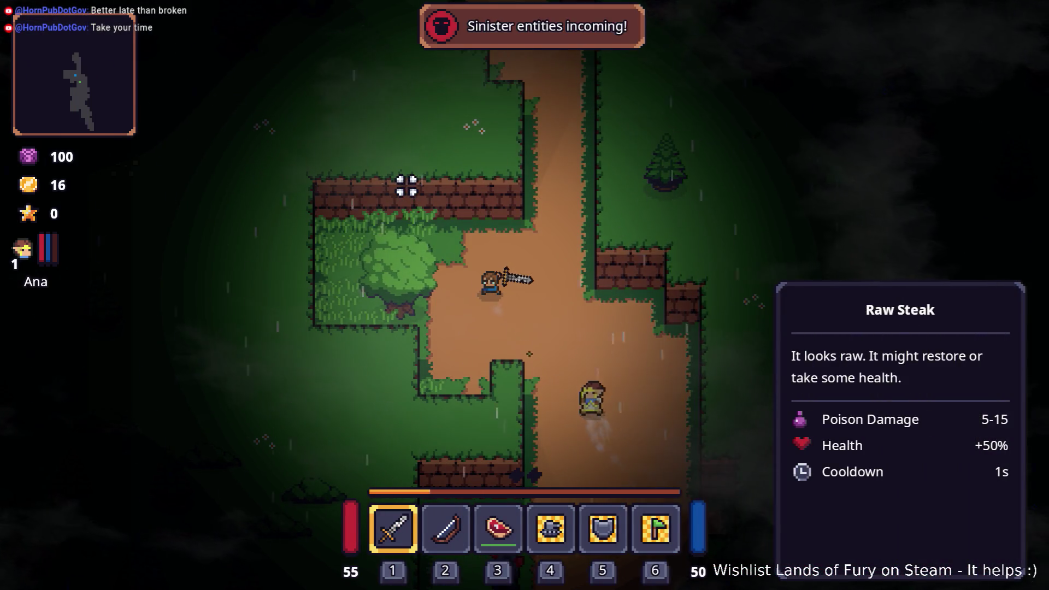
pyautogui.press('w')
pyautogui.press('w')
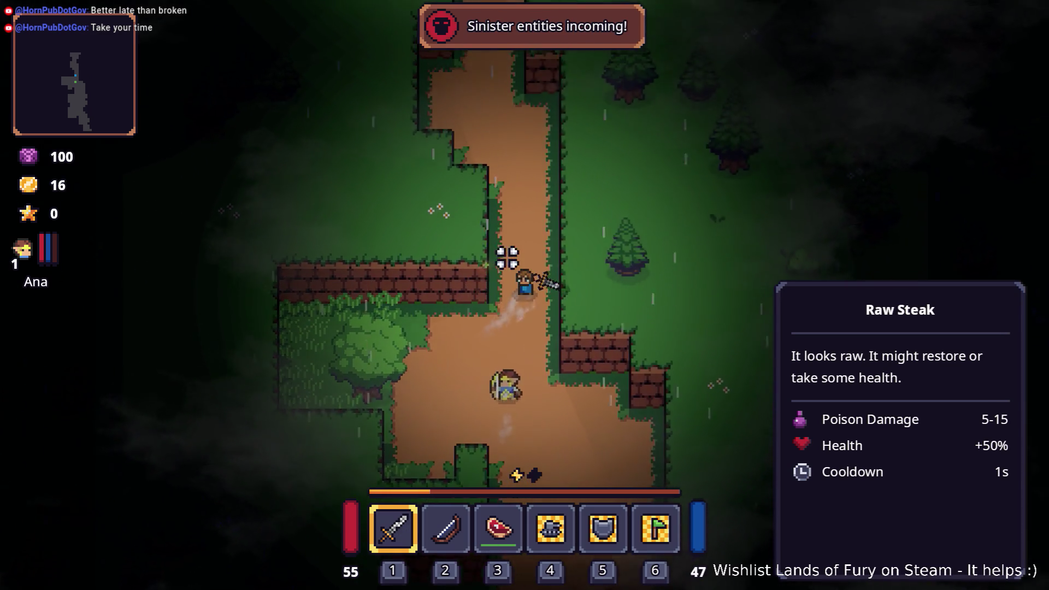
pyautogui.press('w')
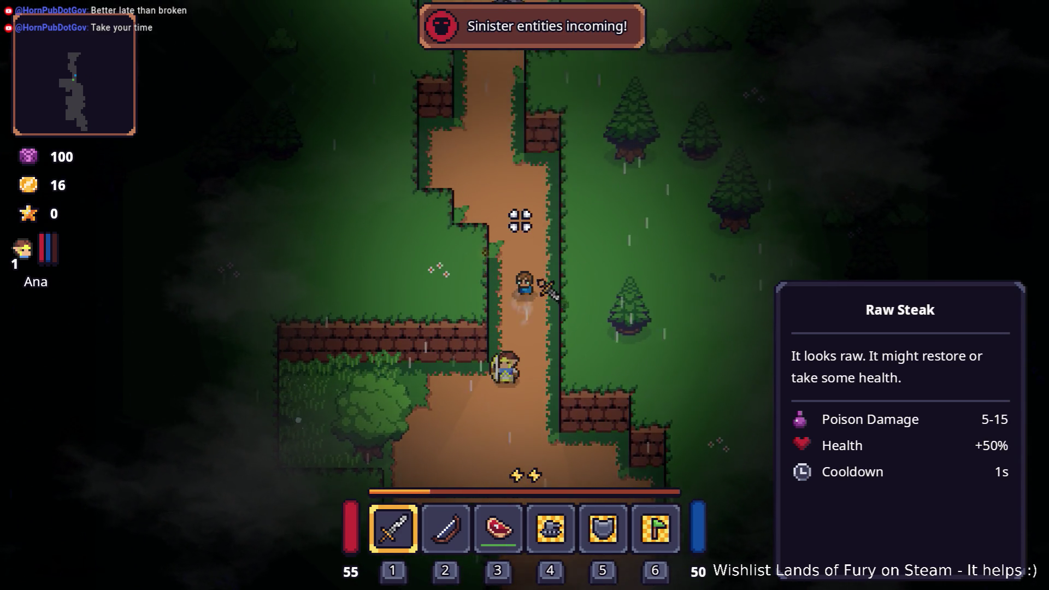
pyautogui.press('s')
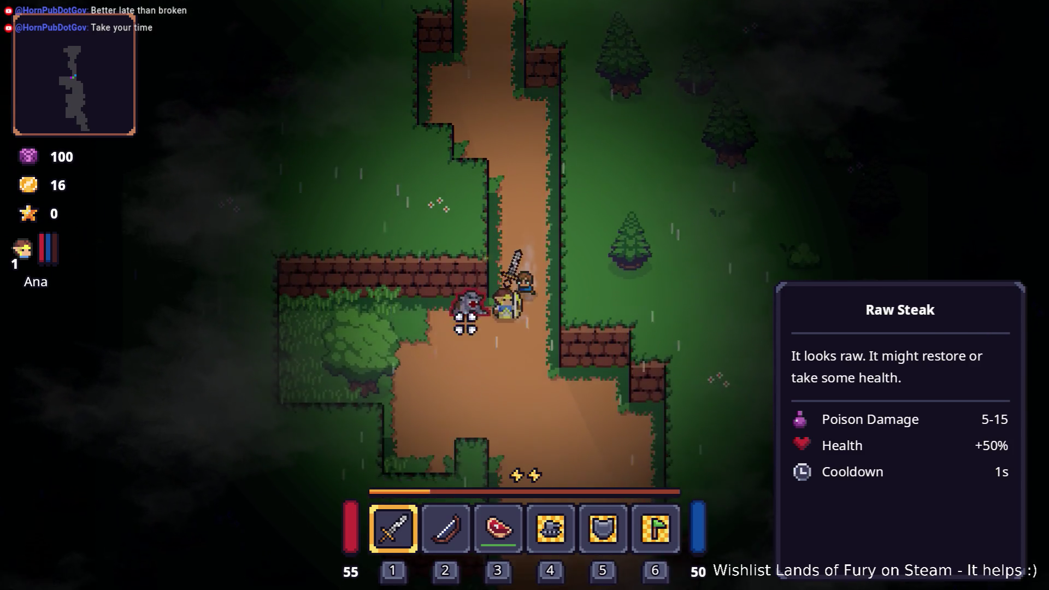
pyautogui.click(415, 291)
pyautogui.click(426, 286)
pyautogui.click(589, 244)
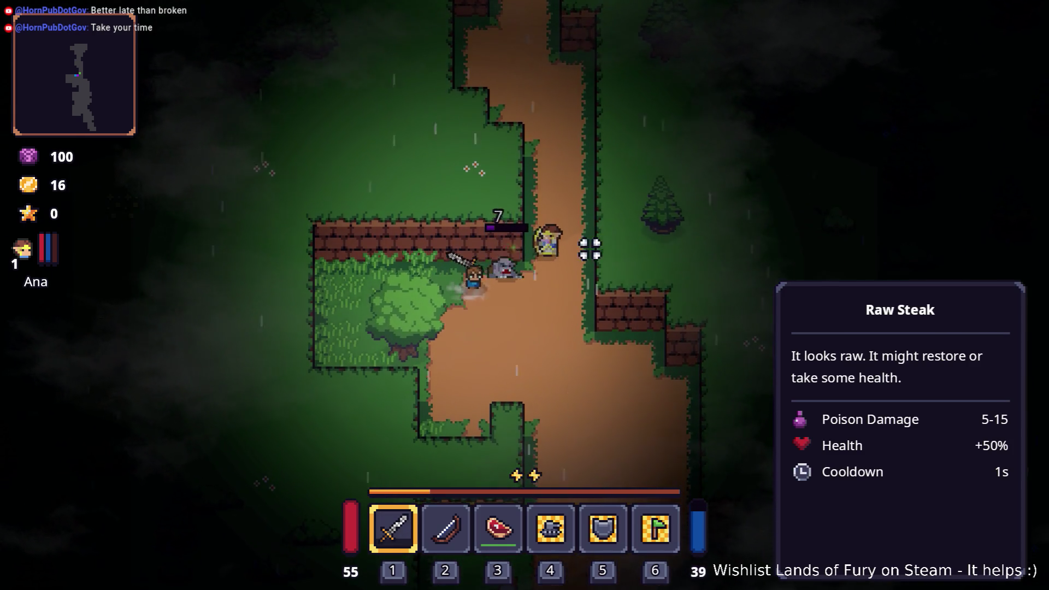
pyautogui.click(454, 266)
# Step: Fight and finish off the skeletons by the path
pyautogui.press('s')
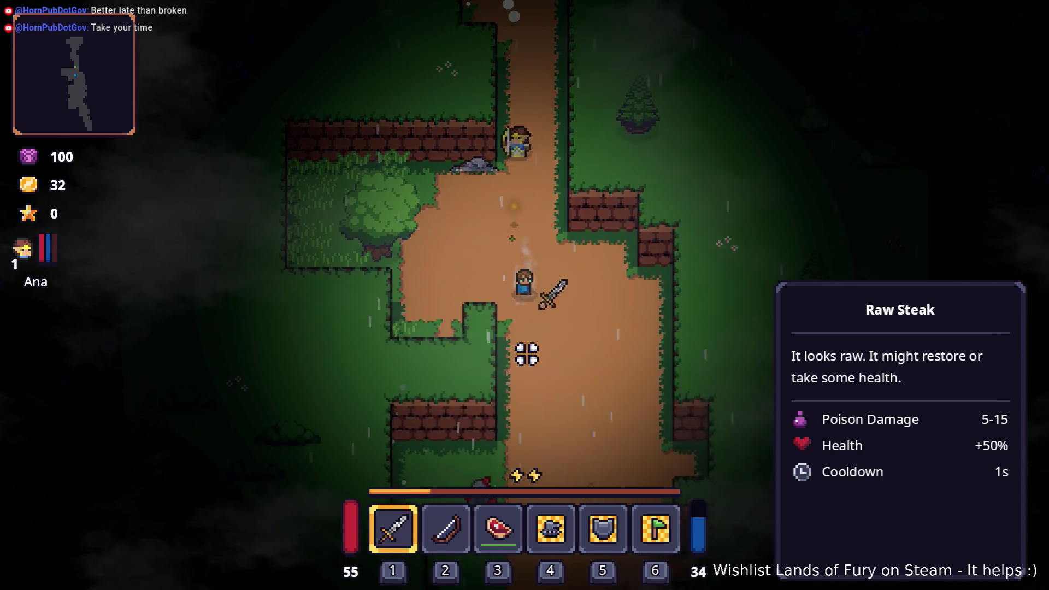
pyautogui.press('a')
pyautogui.click(394, 287)
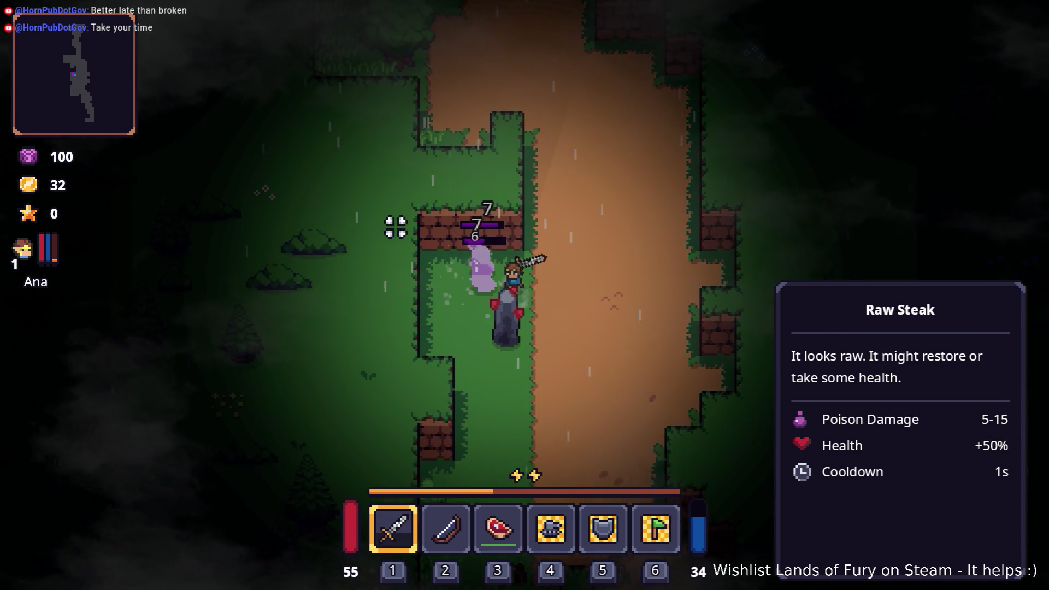
pyautogui.click(388, 283)
pyautogui.click(386, 282)
pyautogui.click(387, 283)
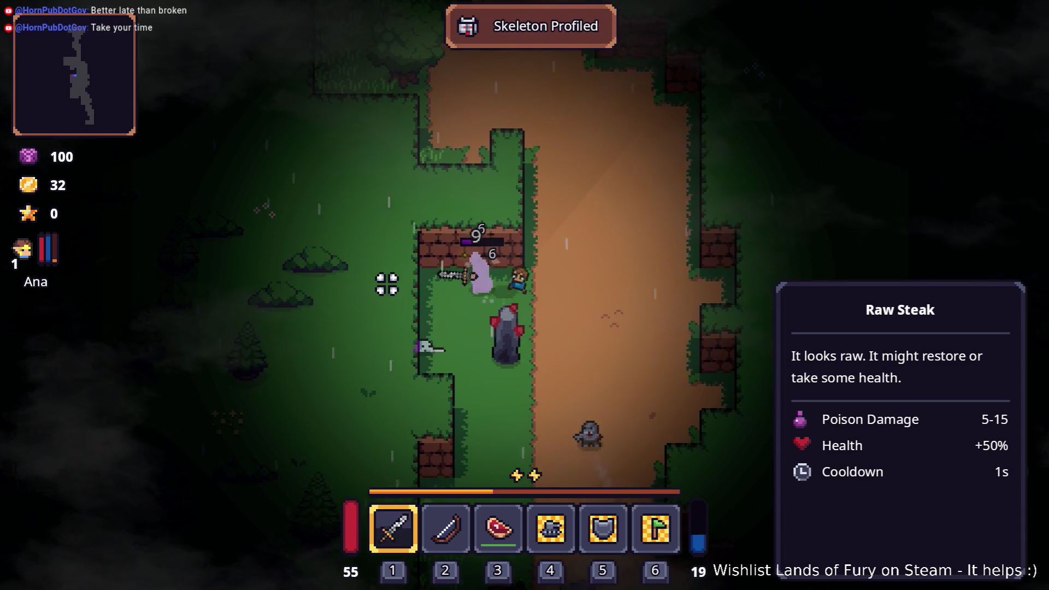
pyautogui.press('d')
pyautogui.click(417, 367)
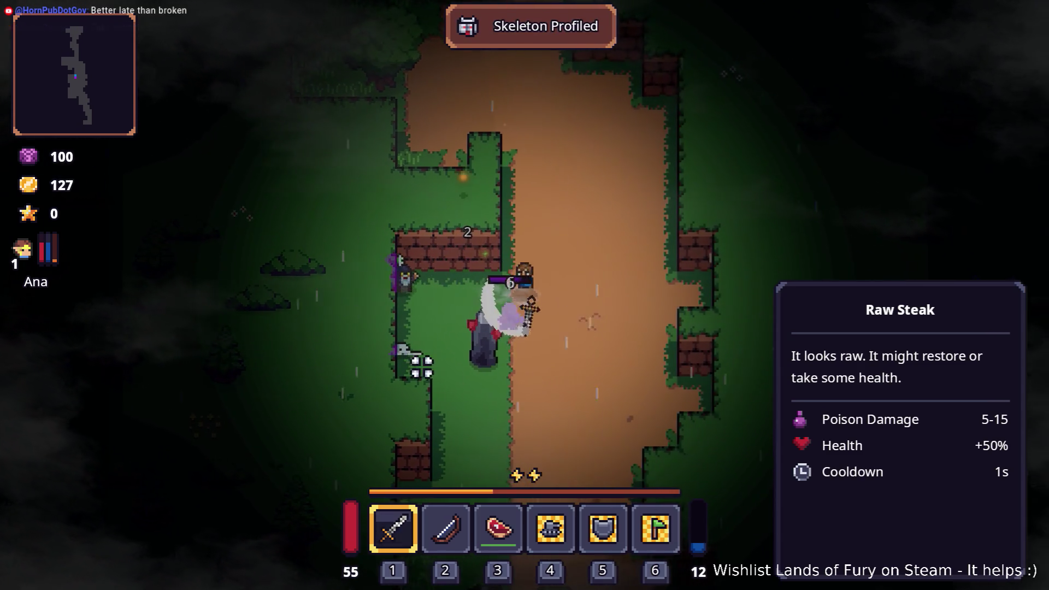
pyautogui.click(395, 369)
pyautogui.click(391, 335)
pyautogui.click(396, 347)
pyautogui.click(395, 347)
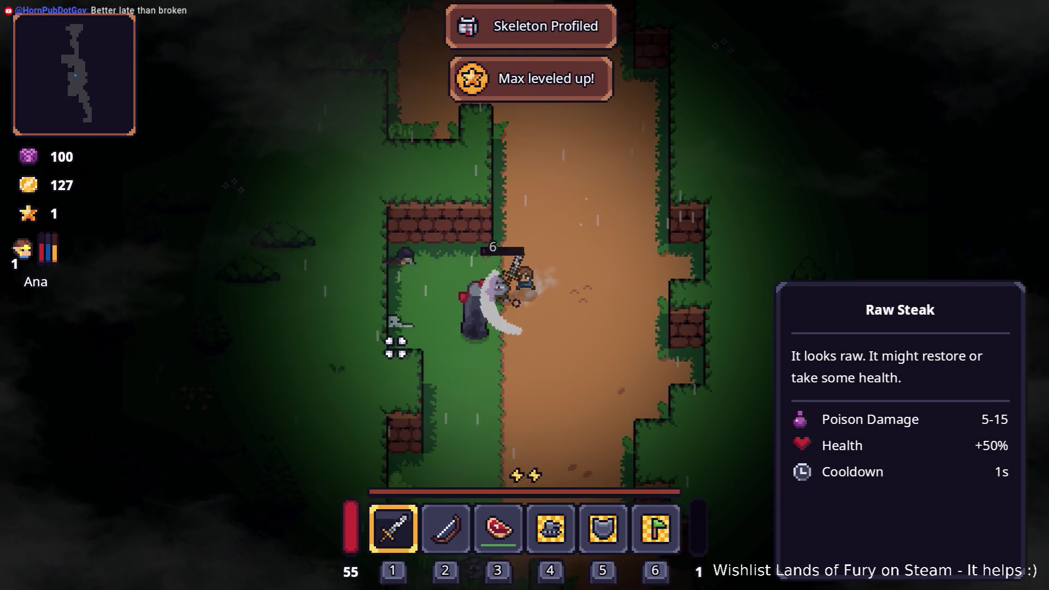
# Step: Battle the awakening rock creature, then restart the run after dying
pyautogui.press('a')
pyautogui.press('s')
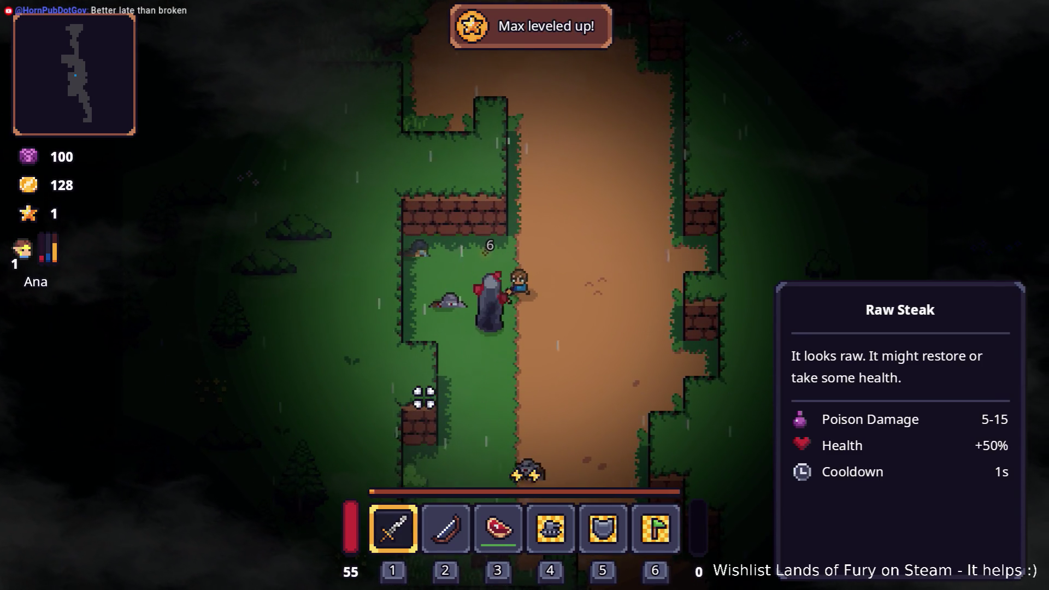
pyautogui.click(432, 404)
pyautogui.press('w')
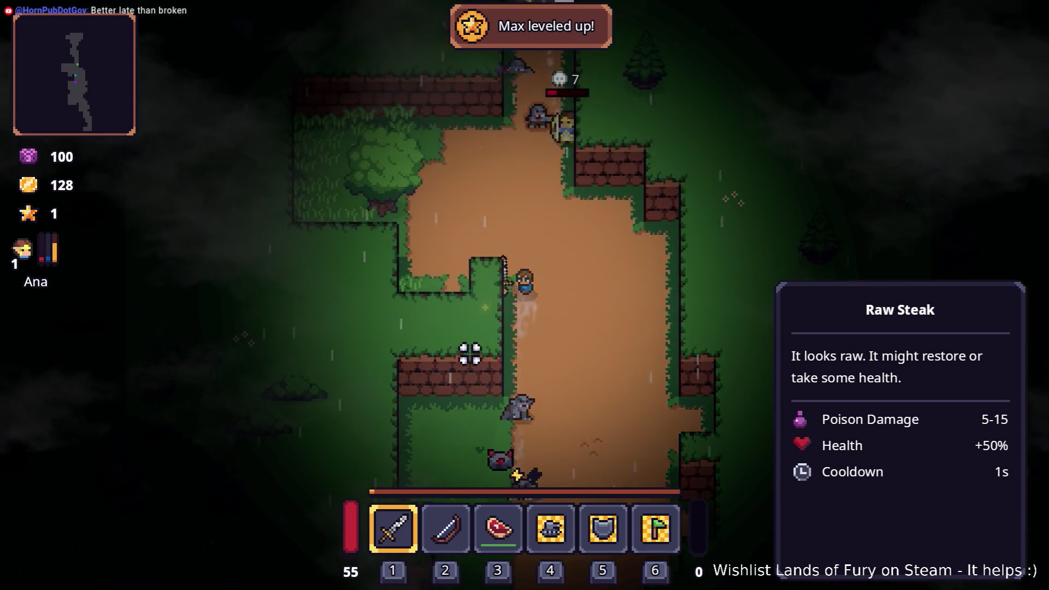
pyautogui.press('s')
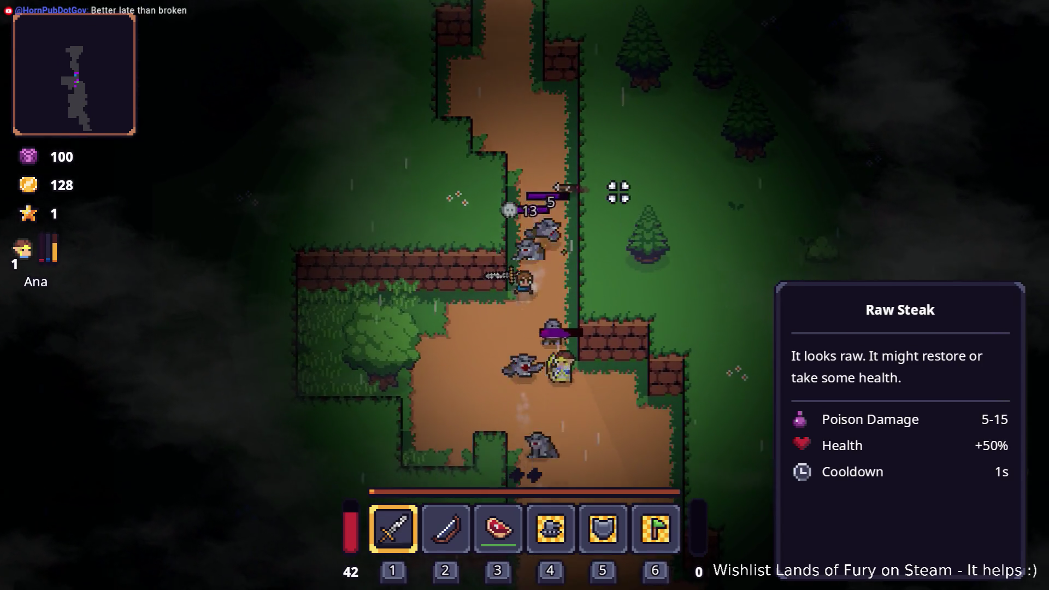
pyautogui.press('a')
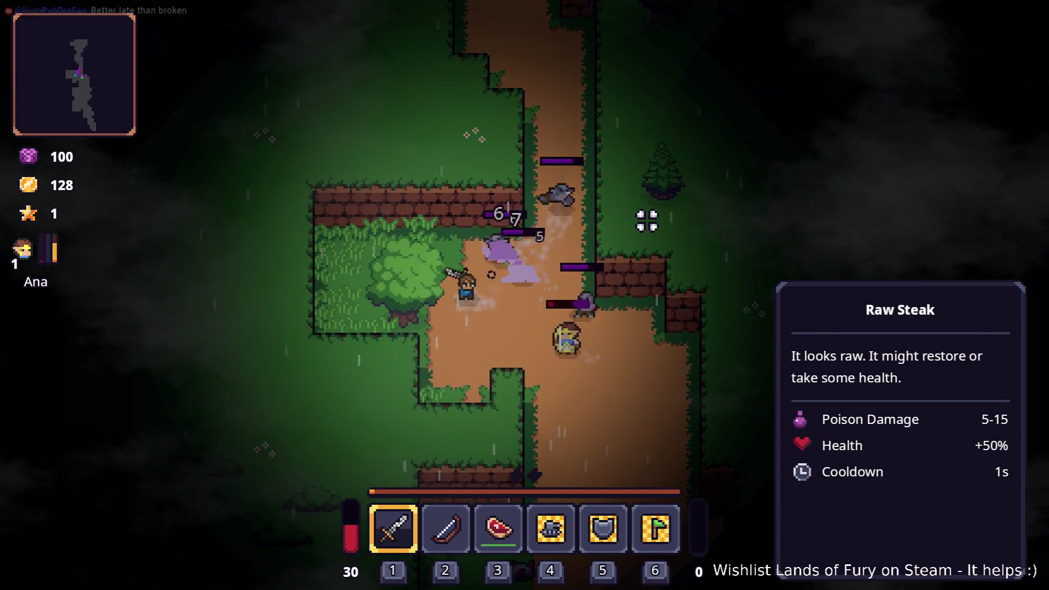
pyautogui.press('d')
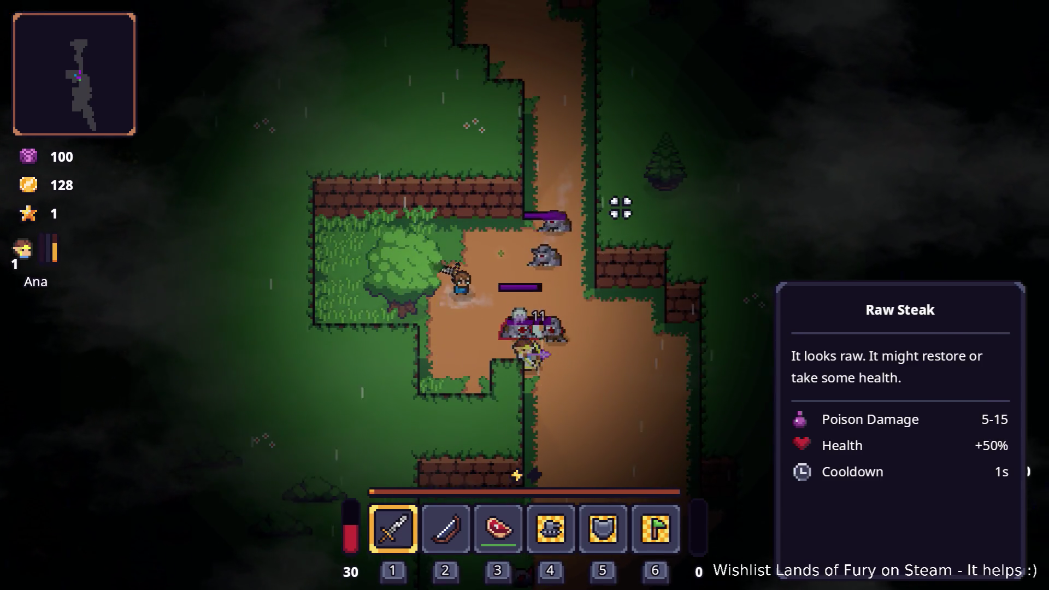
pyautogui.press('s')
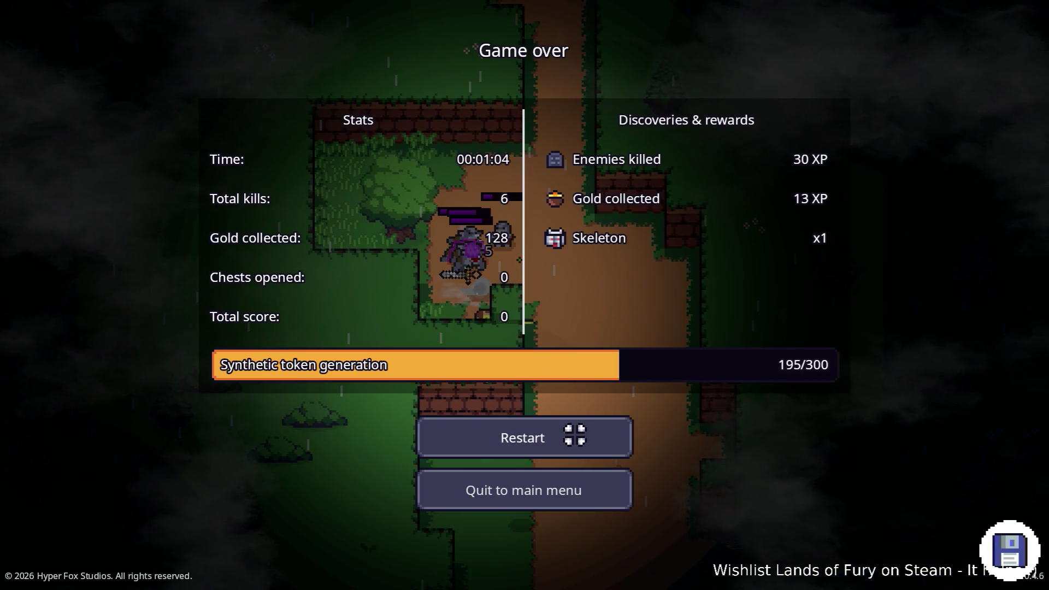
pyautogui.click(574, 435)
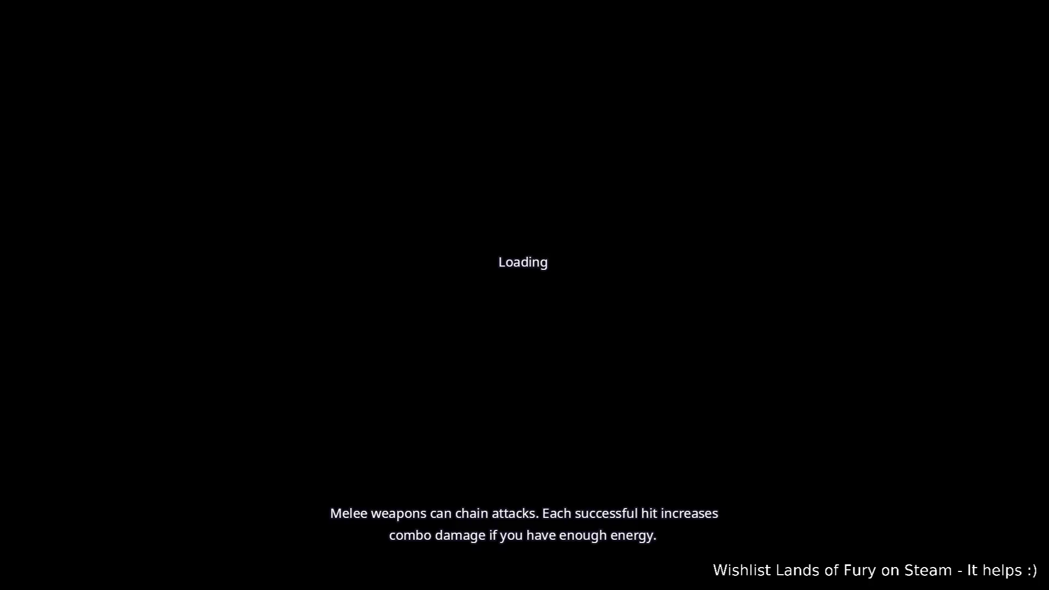
# Step: Enter the portal from The Glade and walk north up Rainy Road past the campfire
pyautogui.press('w')
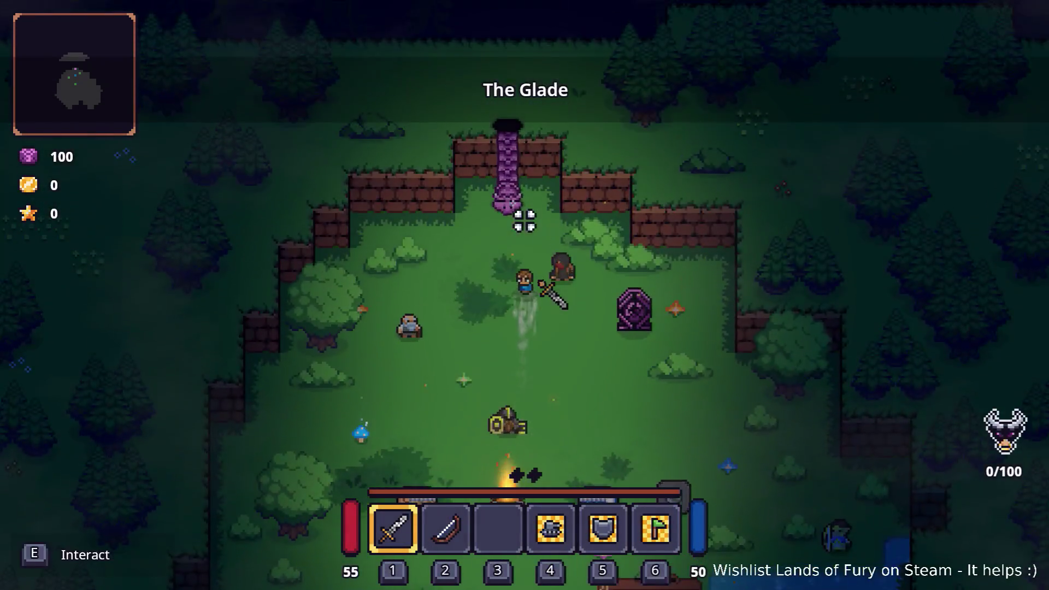
pyautogui.press('w')
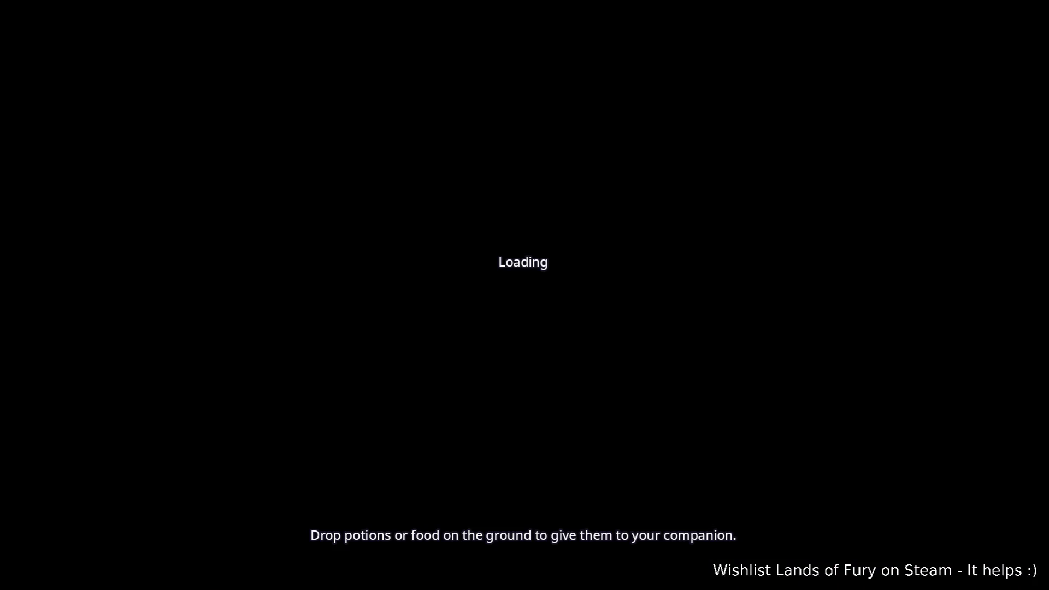
pyautogui.hotkey('alt', 'Tab')
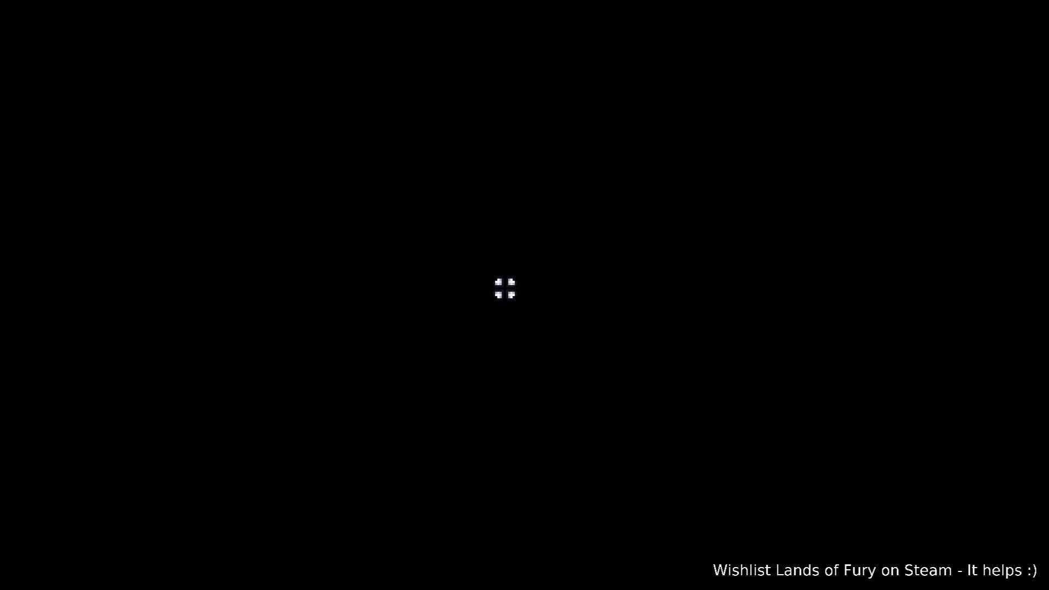
pyautogui.press('d')
pyautogui.press('w')
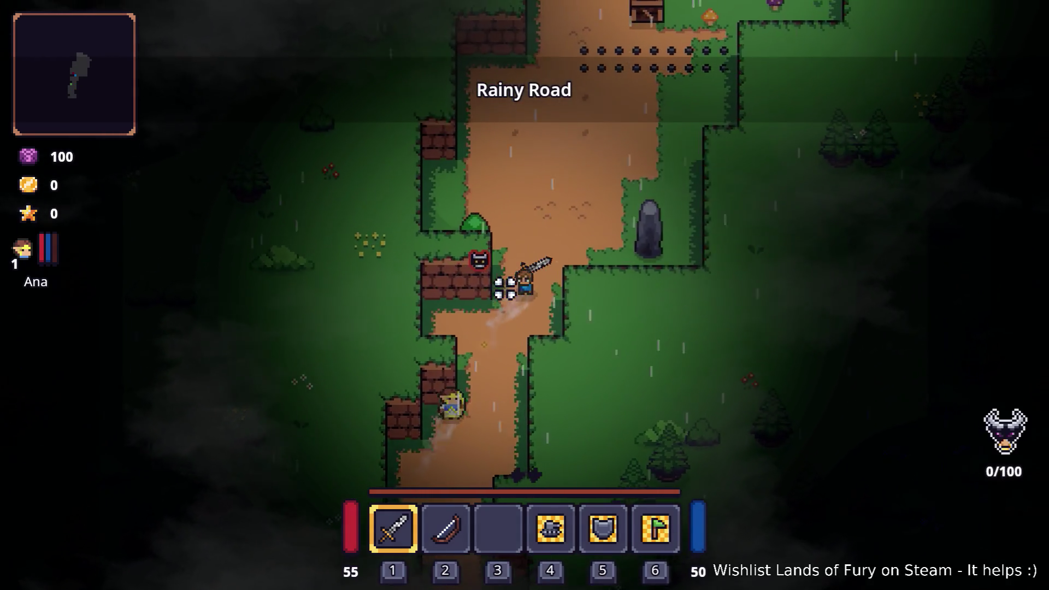
pyautogui.press('w')
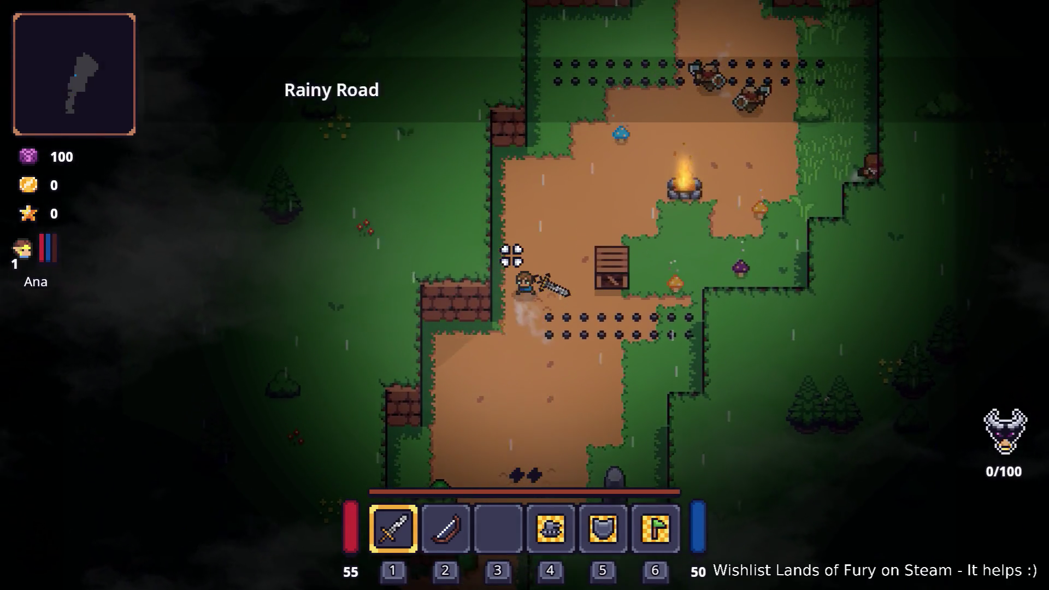
pyautogui.press('w')
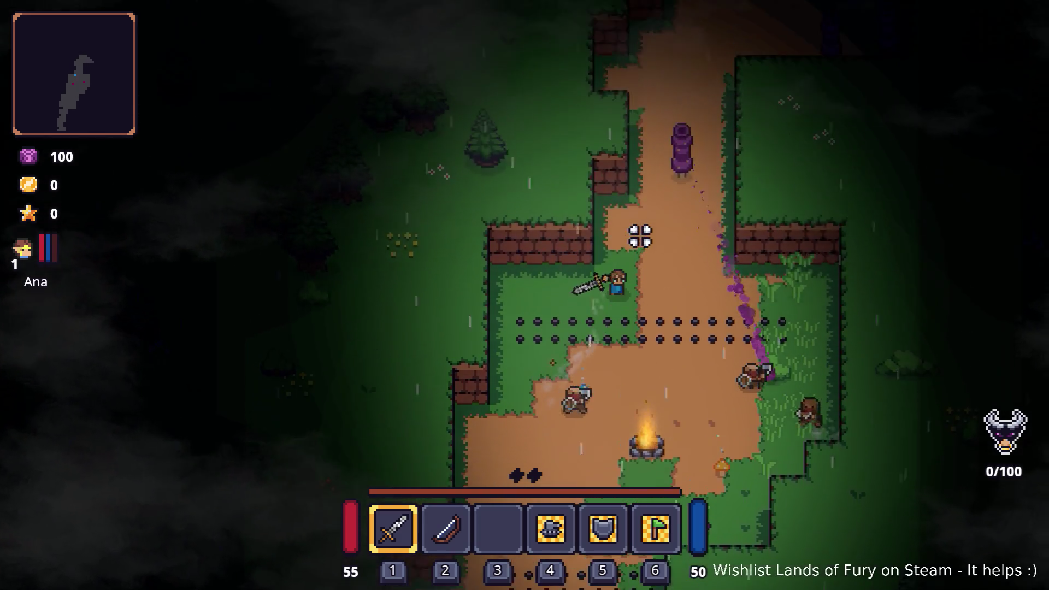
pyautogui.press('w')
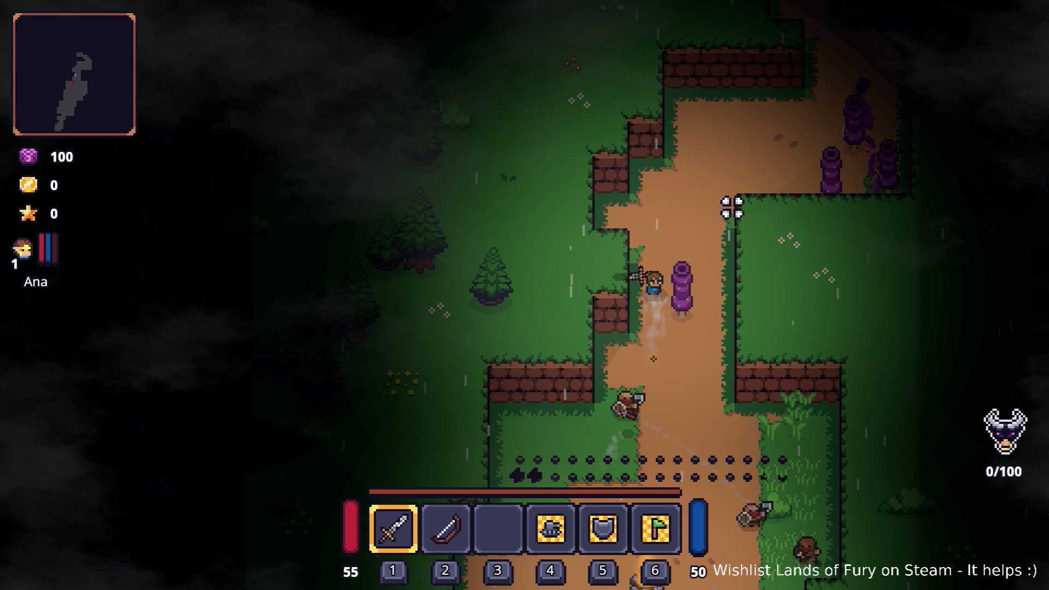
pyautogui.press('w')
# Step: Fight along the dirt path and push north toward the armored enemy's camp
pyautogui.click(639, 140)
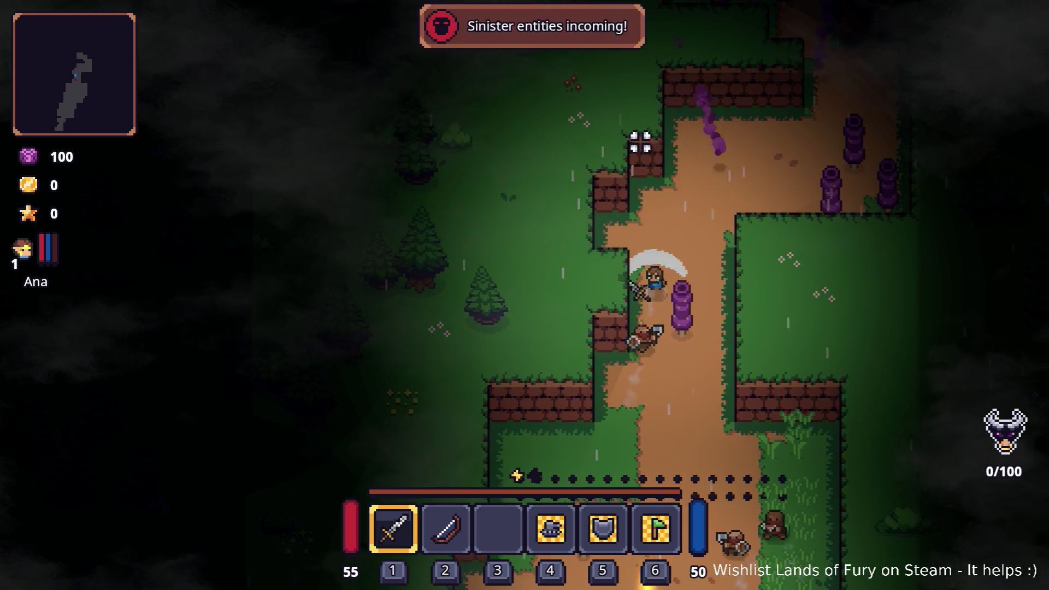
pyautogui.press('d')
pyautogui.press('w')
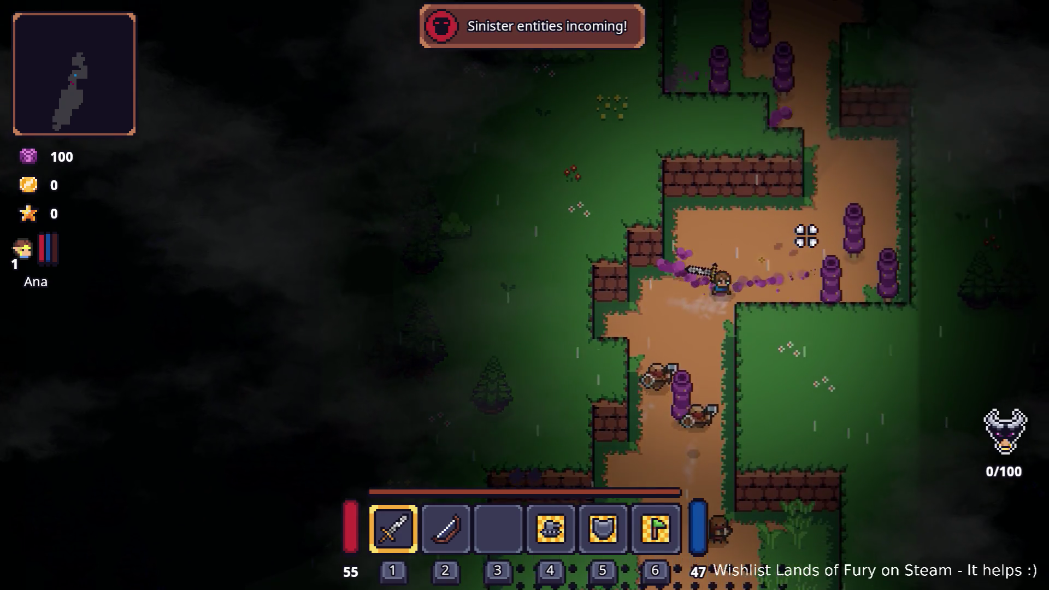
pyautogui.press('w')
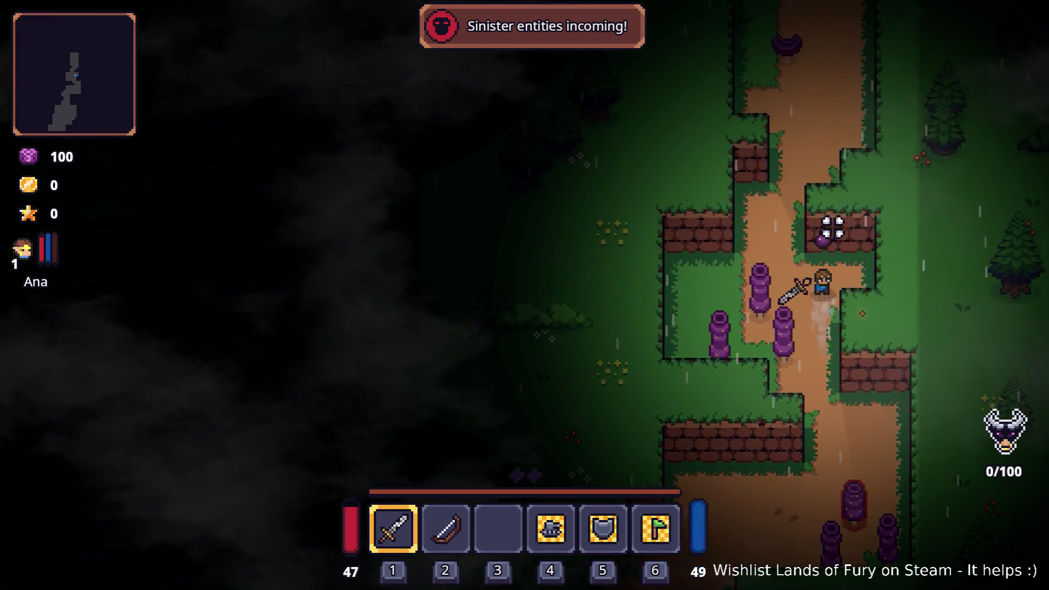
pyautogui.press('w')
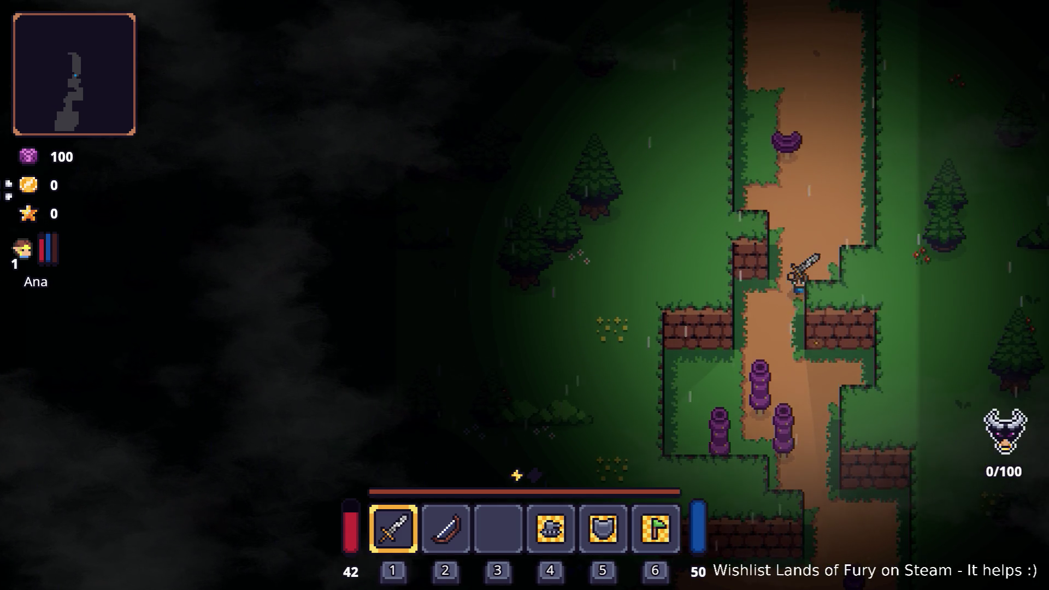
pyautogui.press('w')
pyautogui.press('w')
pyautogui.press('d')
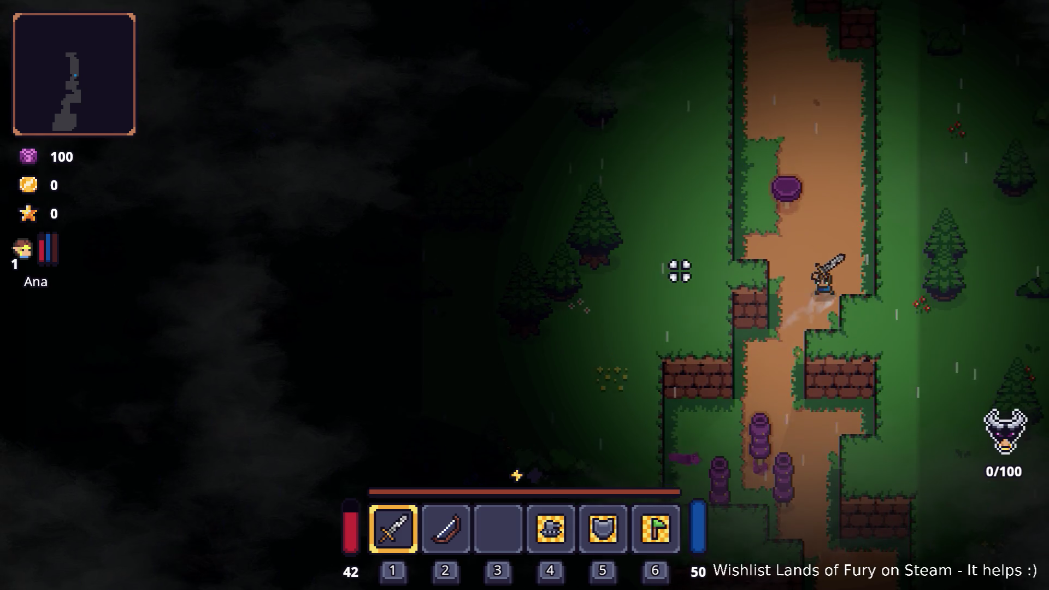
pyautogui.press('w')
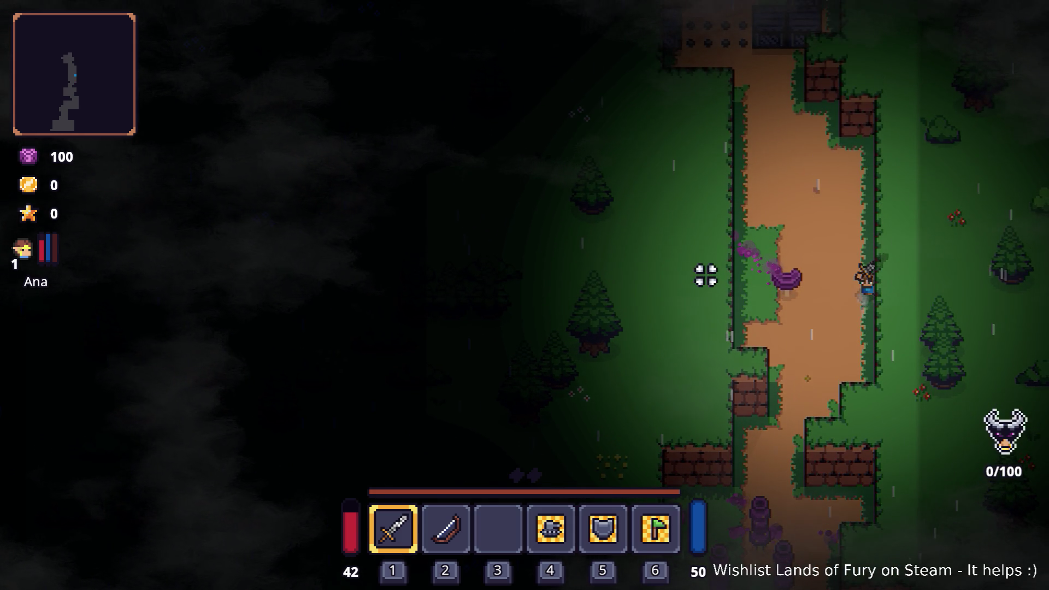
pyautogui.press('w')
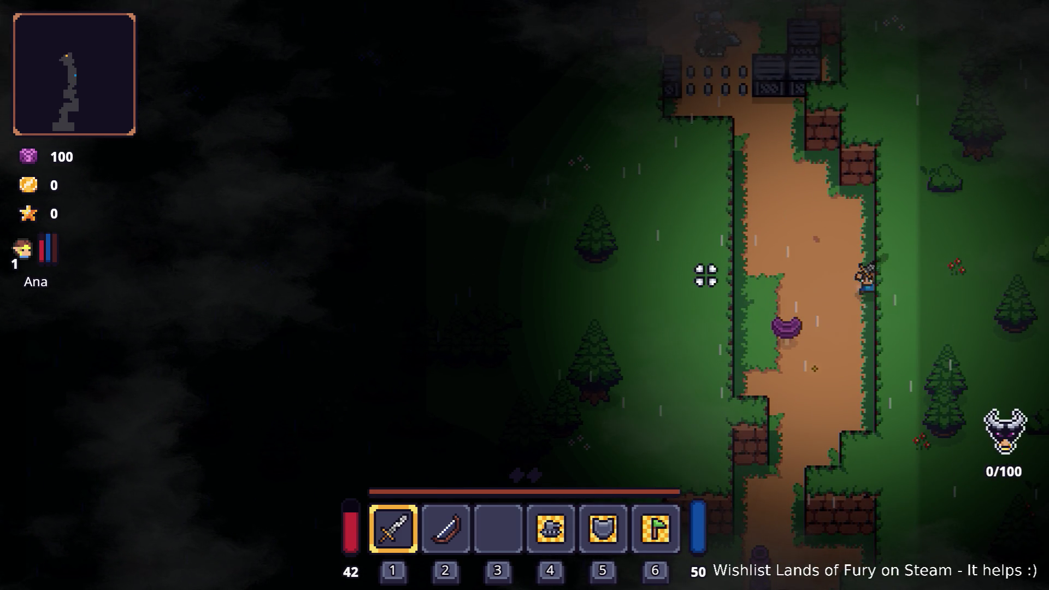
pyautogui.press('w')
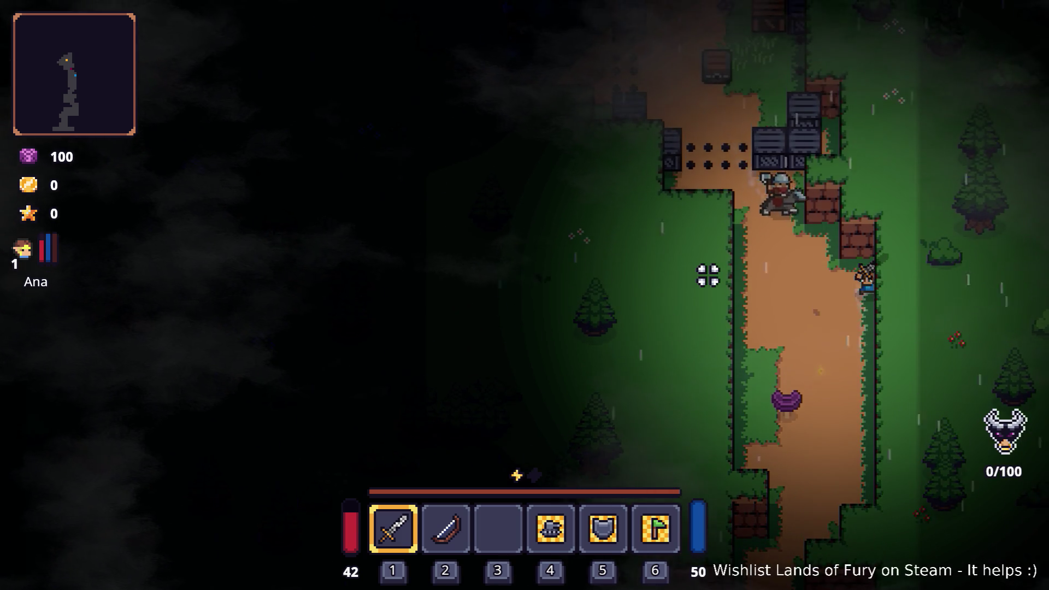
# Step: Retreat from the armored enemy, open the inventory, and switch to VS Code
pyautogui.press('s')
pyautogui.press('a')
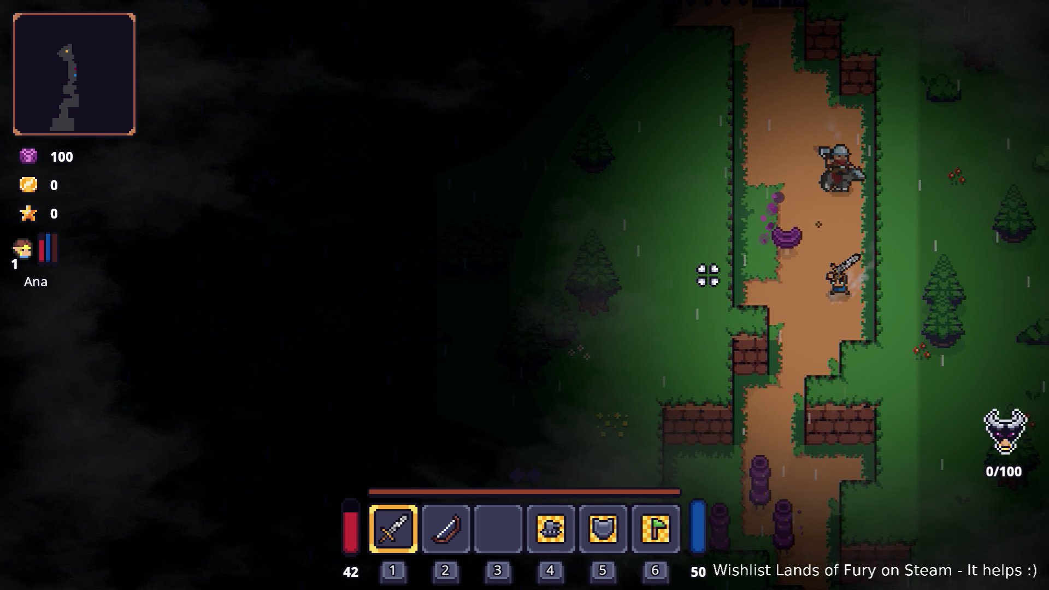
pyautogui.press('Tab')
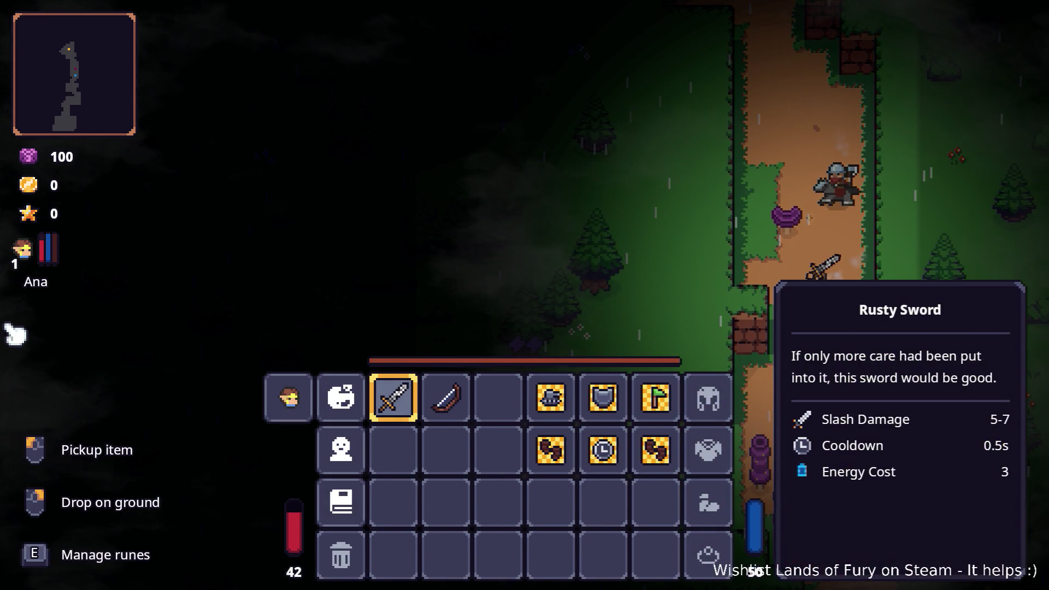
pyautogui.hotkey('alt', 'Tab')
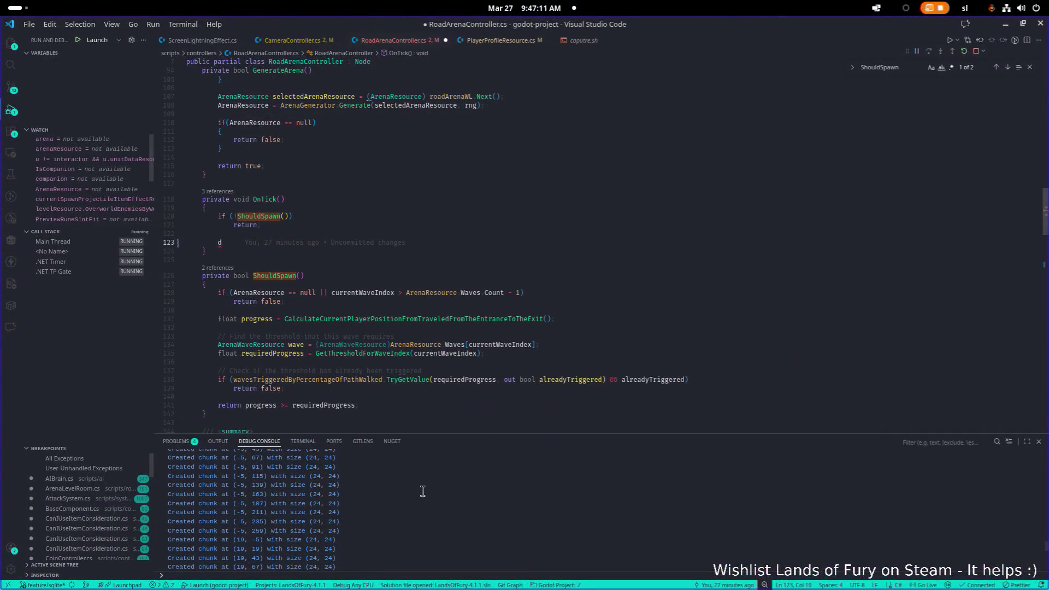
# Step: Undo the stray 'd' to restore the SpawnWave() call on line 123
pyautogui.click(303, 441)
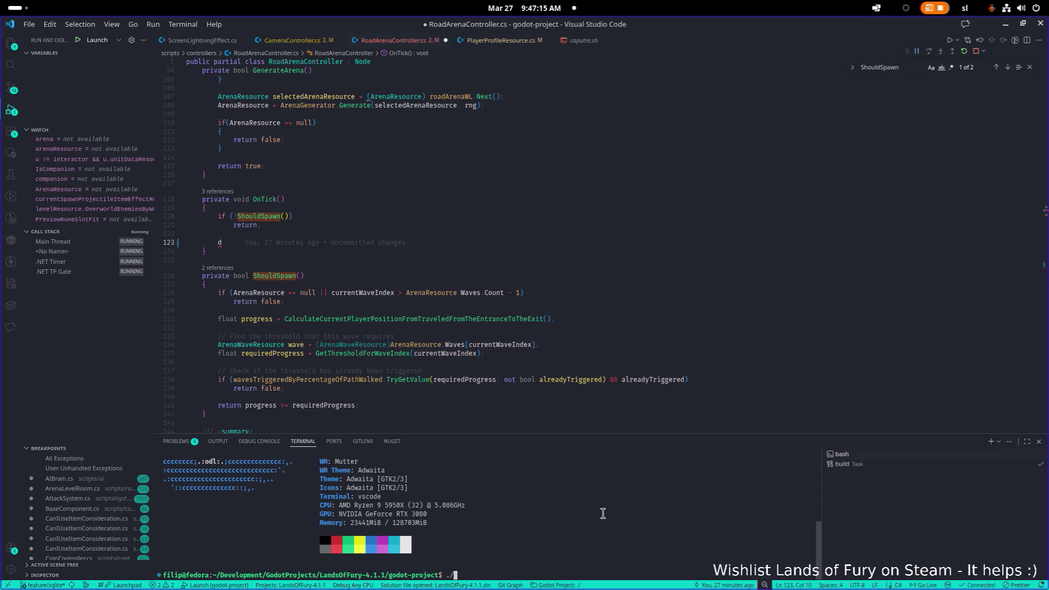
pyautogui.click(449, 310)
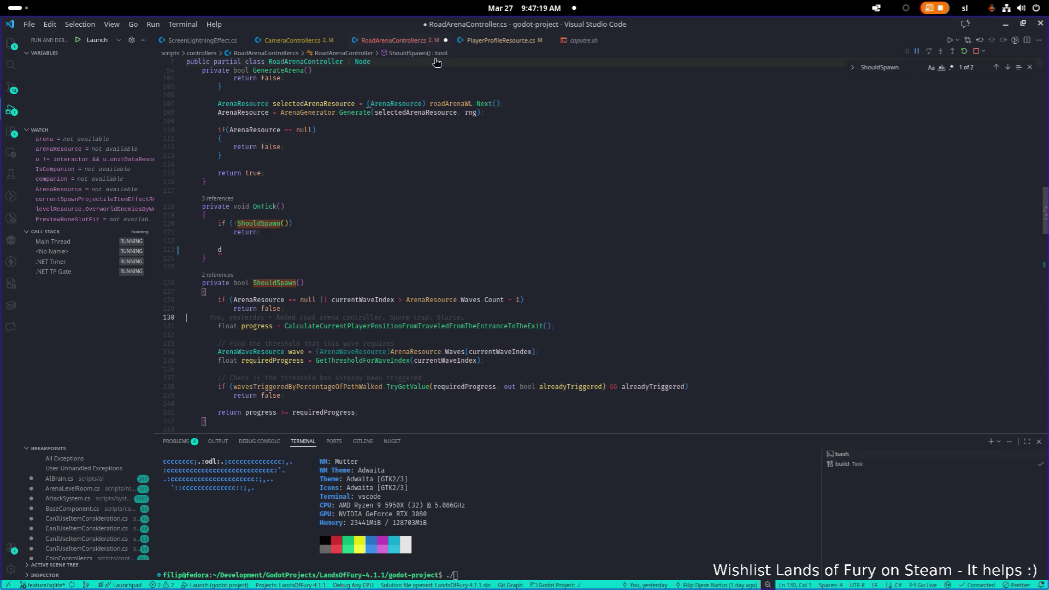
pyautogui.hotkey('ctrl', 'z')
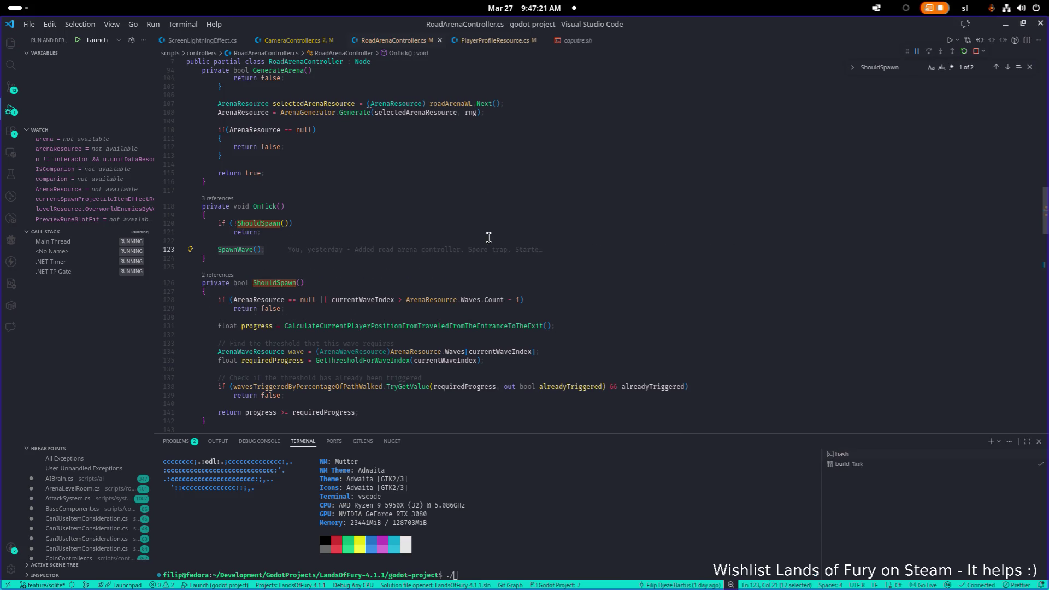
# Step: Run the ./caputre.sh capture script in the VS Code terminal
pyautogui.click(596, 512)
pyautogui.write('ca')
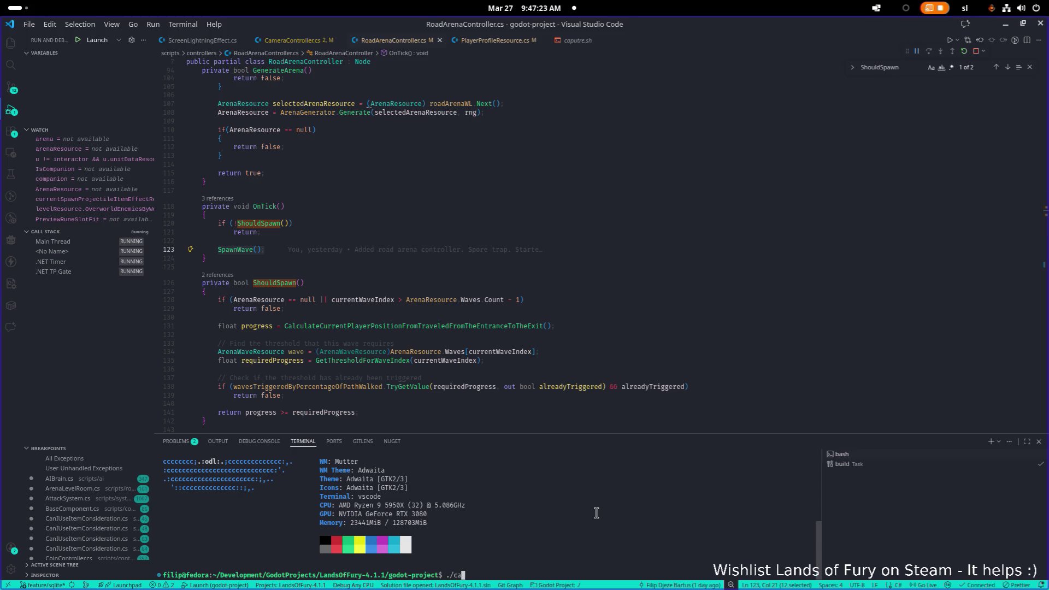
pyautogui.write('p')
pyautogui.press('Tab')
pyautogui.press('Return')
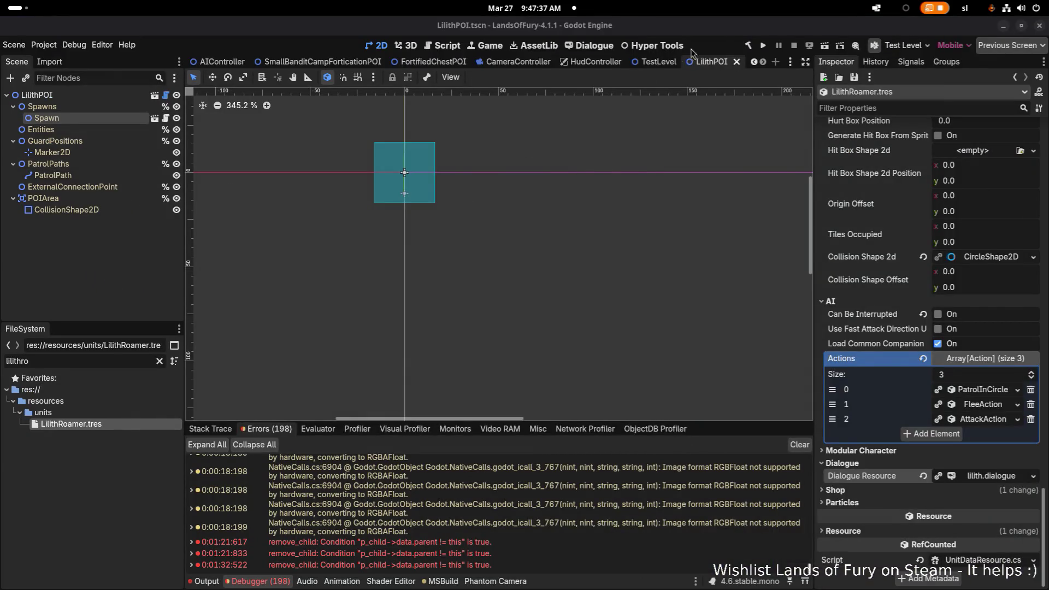
# Step: Run the project from the Godot toolbar so it builds and shows the title menu
pyautogui.click(765, 46)
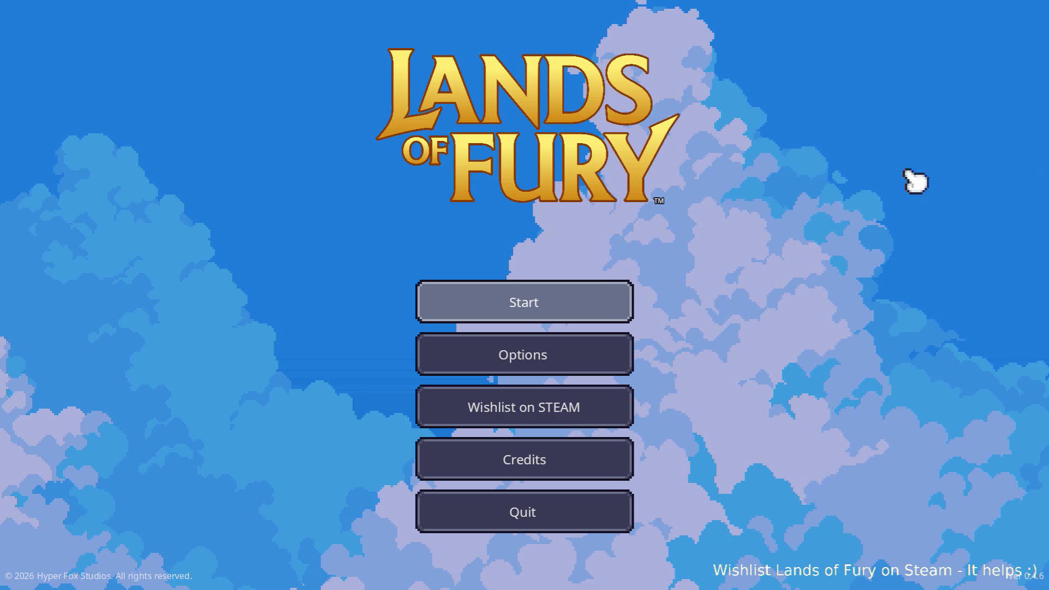
# Step: Start the game from the player profile while the capture script records a performance trace
pyautogui.click(550, 304)
pyautogui.click(551, 304)
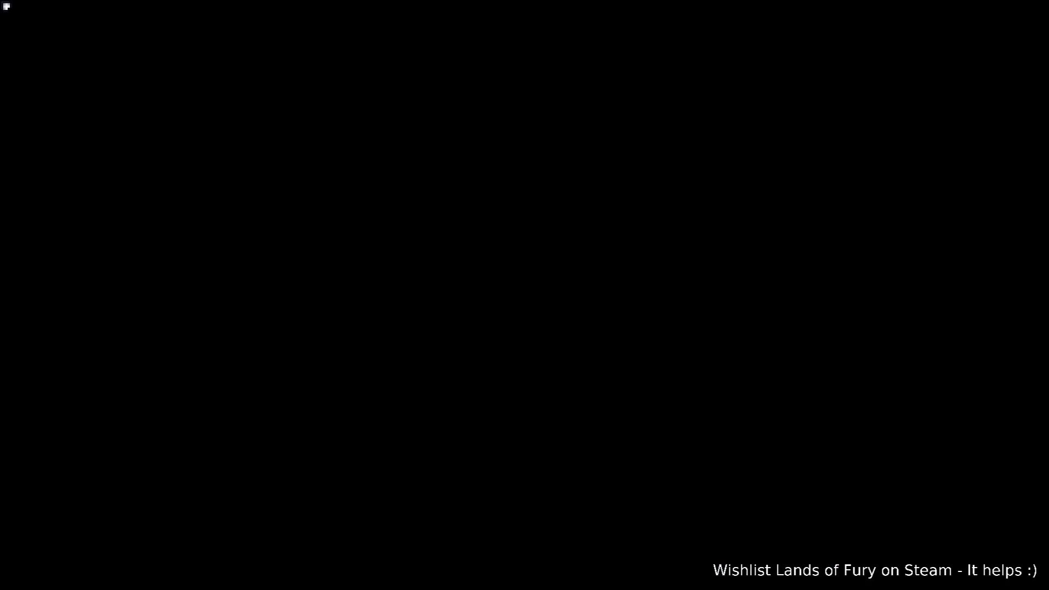
pyautogui.press('Return')
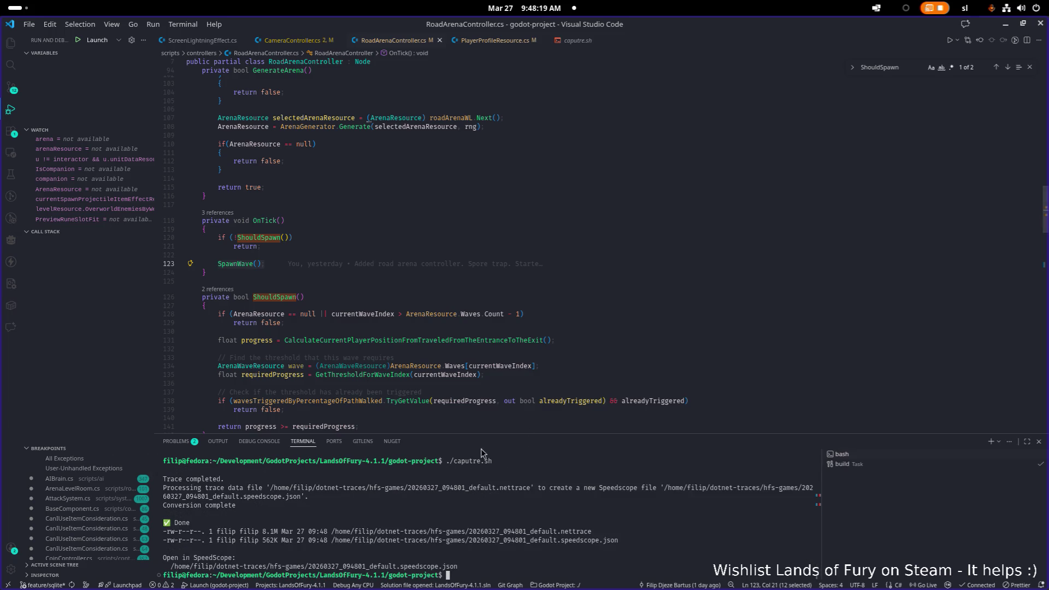
# Step: Open the recorded .nettrace and the converted speedscope.json files from the terminal links
pyautogui.keyDown('ctrl'); pyautogui.click(508, 487); pyautogui.keyUp('ctrl')
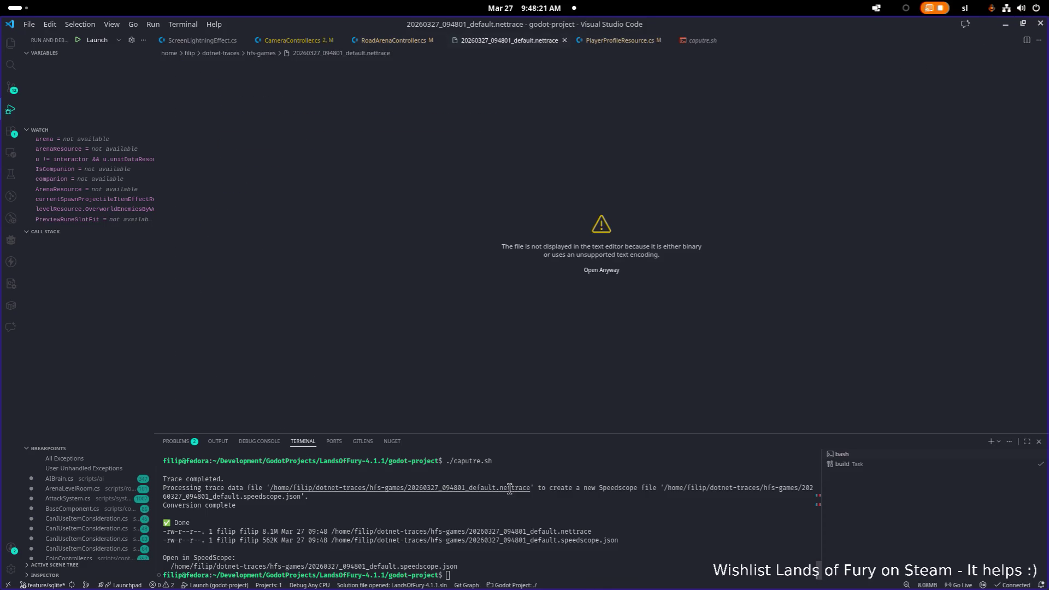
pyautogui.rightClick(507, 493)
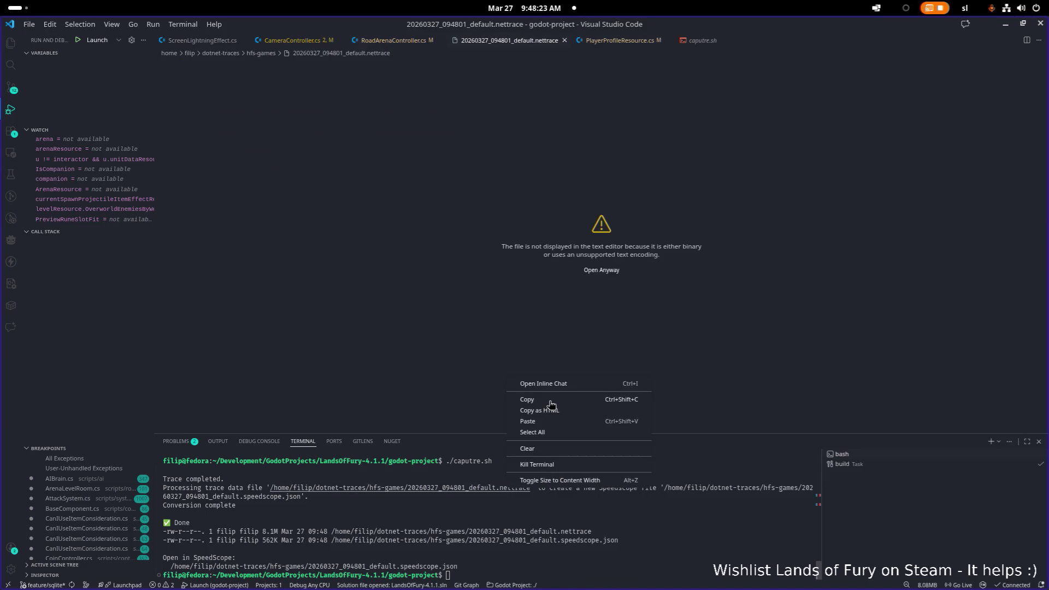
pyautogui.click(470, 486)
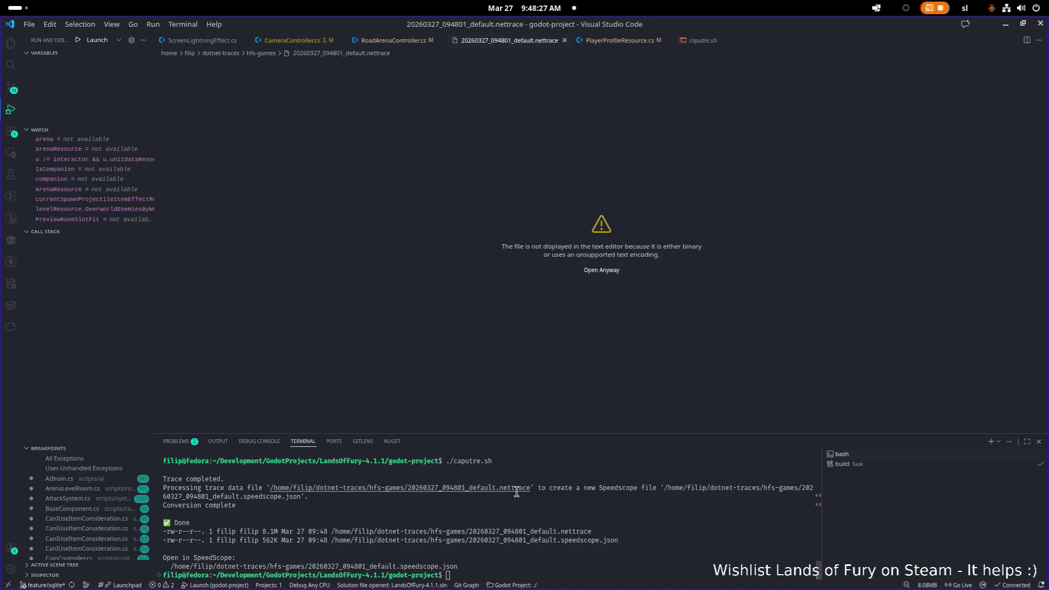
pyautogui.keyDown('alt'); pyautogui.click(281, 498); pyautogui.keyUp('alt')
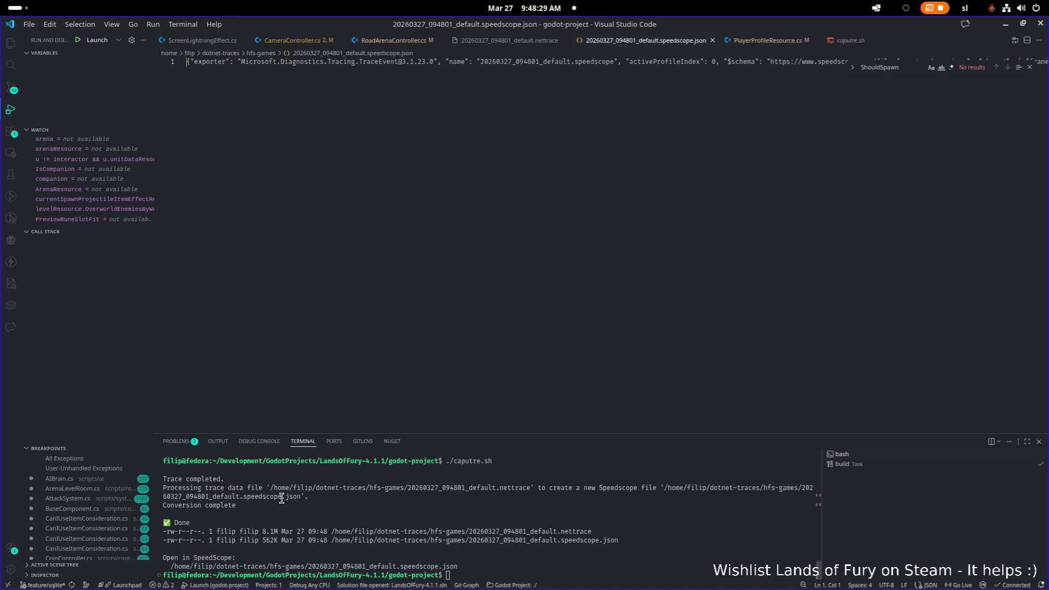
pyautogui.click(500, 305)
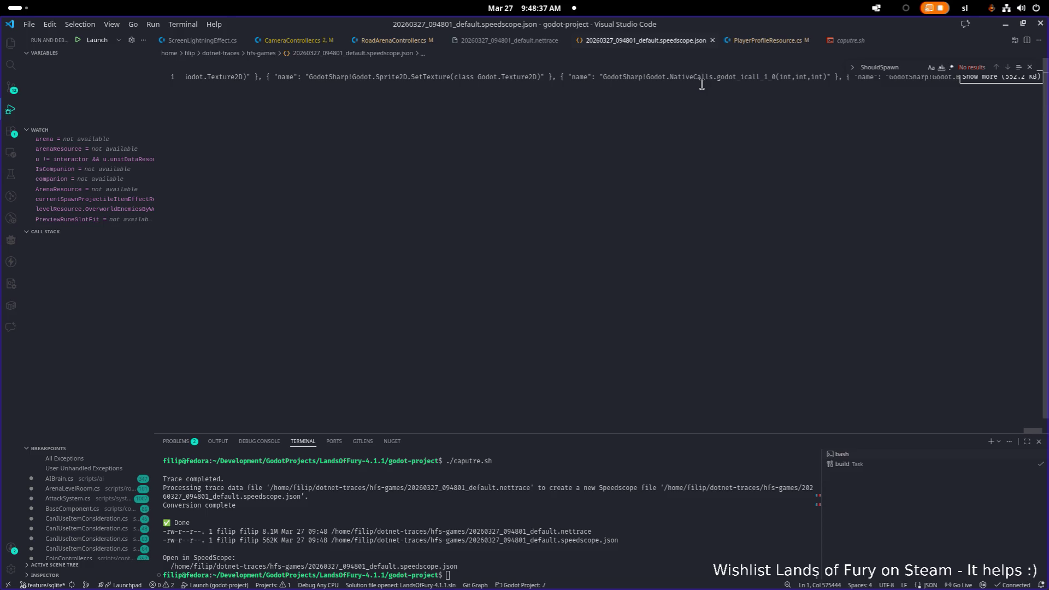
# Step: Copy the speedscope.json file path from the terminal output
pyautogui.rightClick(715, 490)
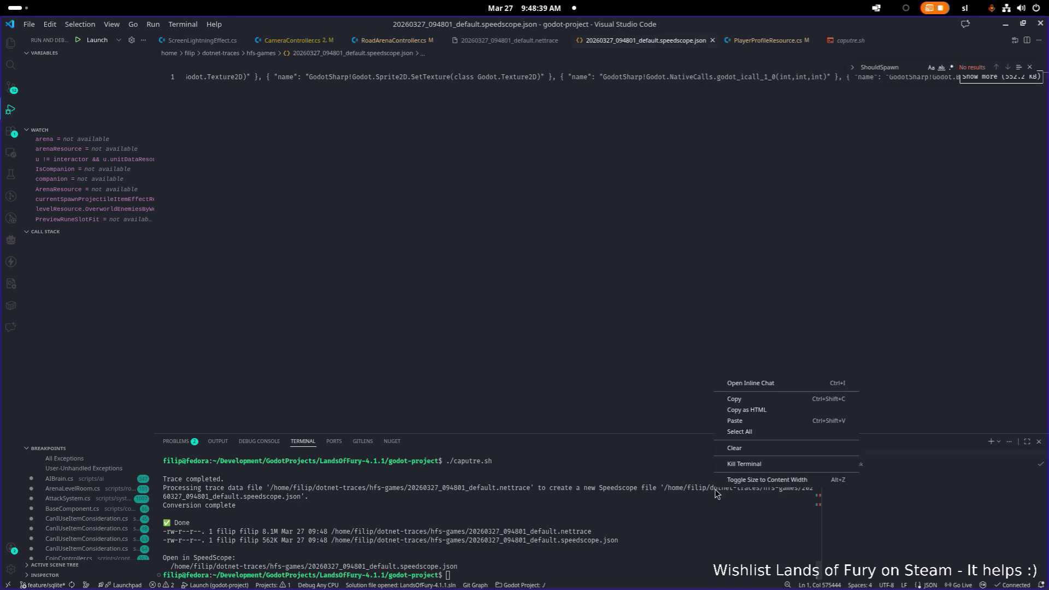
pyautogui.click(763, 481)
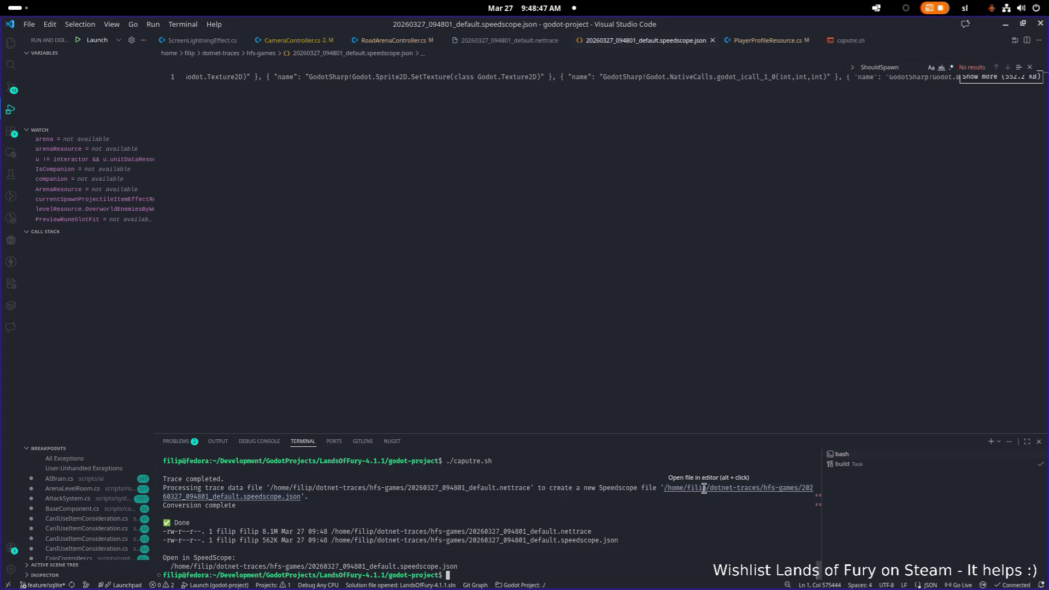
pyautogui.moveTo(663, 488); pyautogui.dragTo(270, 500)
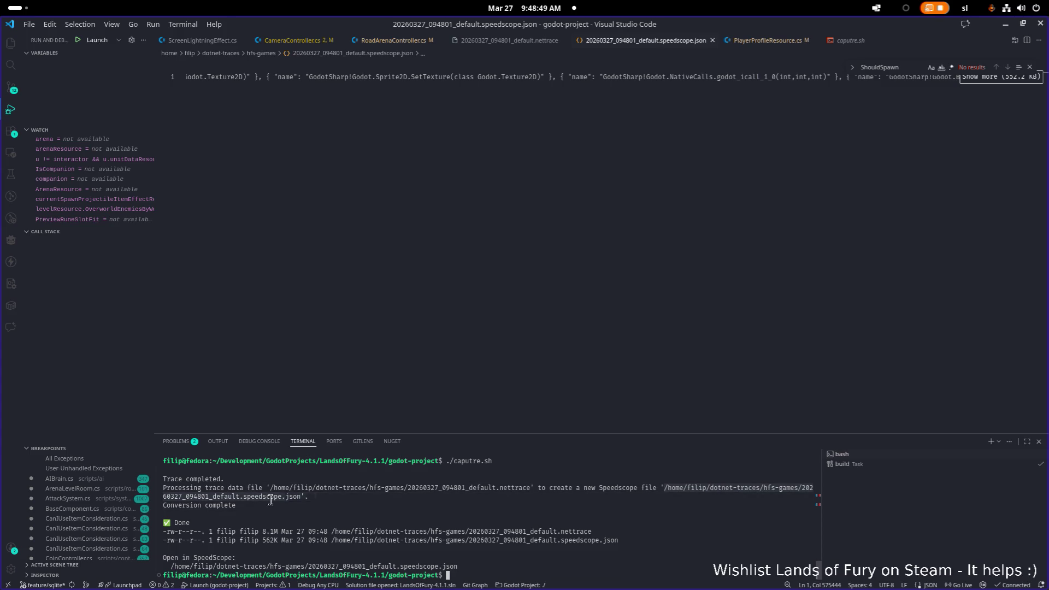
pyautogui.rightClick(279, 497)
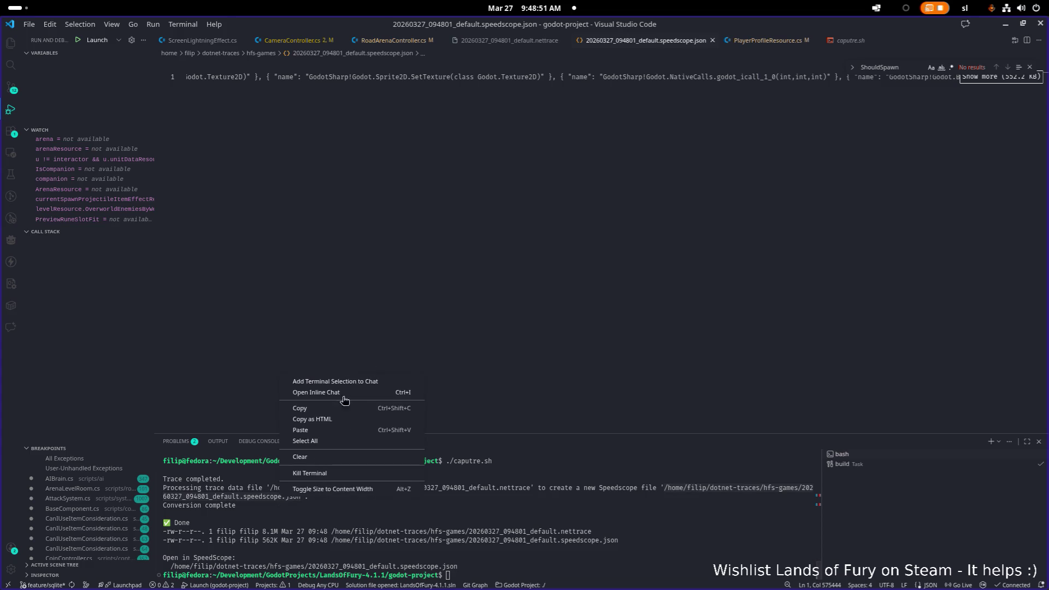
pyautogui.click(328, 409)
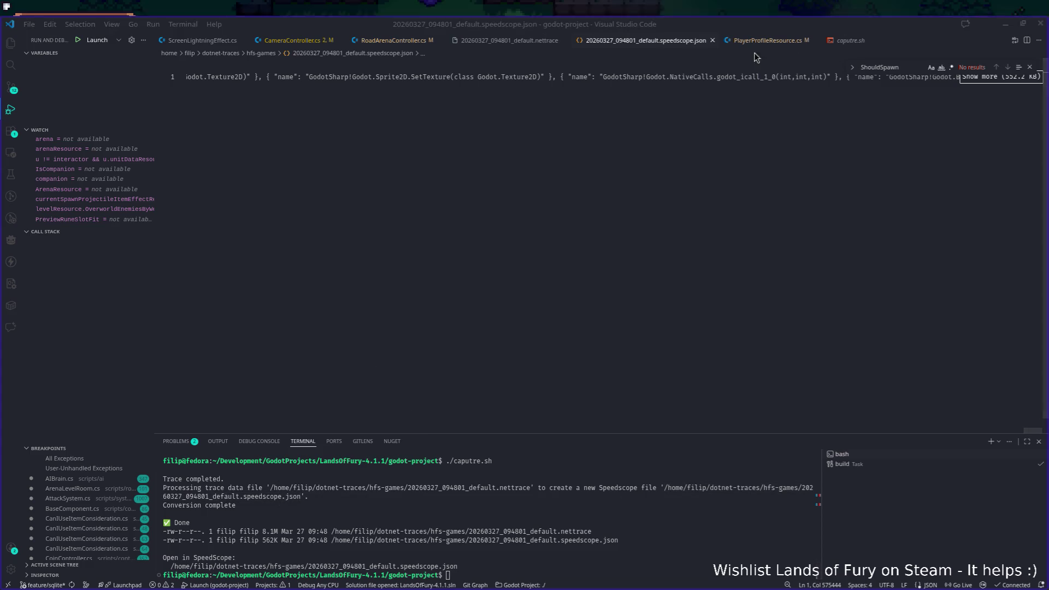
# Step: Switch from the game to Files showing the hfs-games trace folder
pyautogui.hotkey('alt', 'Tab')
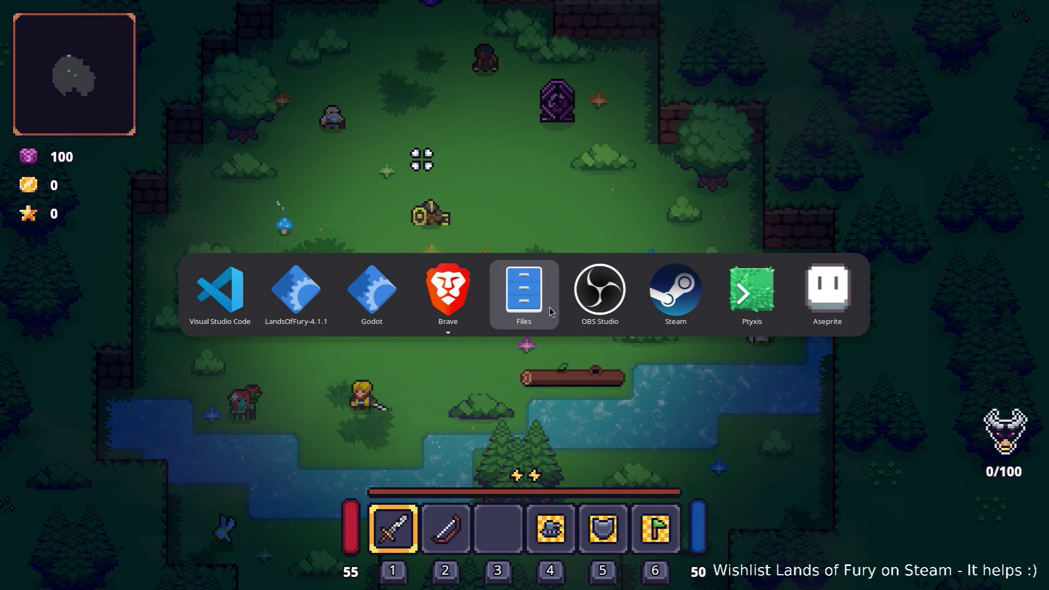
pyautogui.press('Escape')
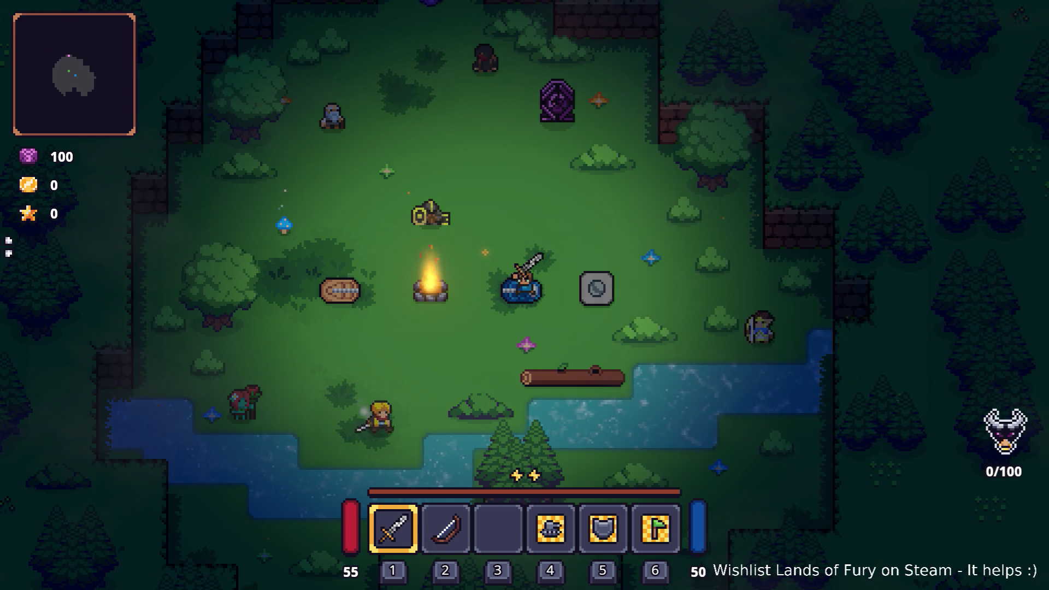
pyautogui.hotkey('alt', 'Tab')
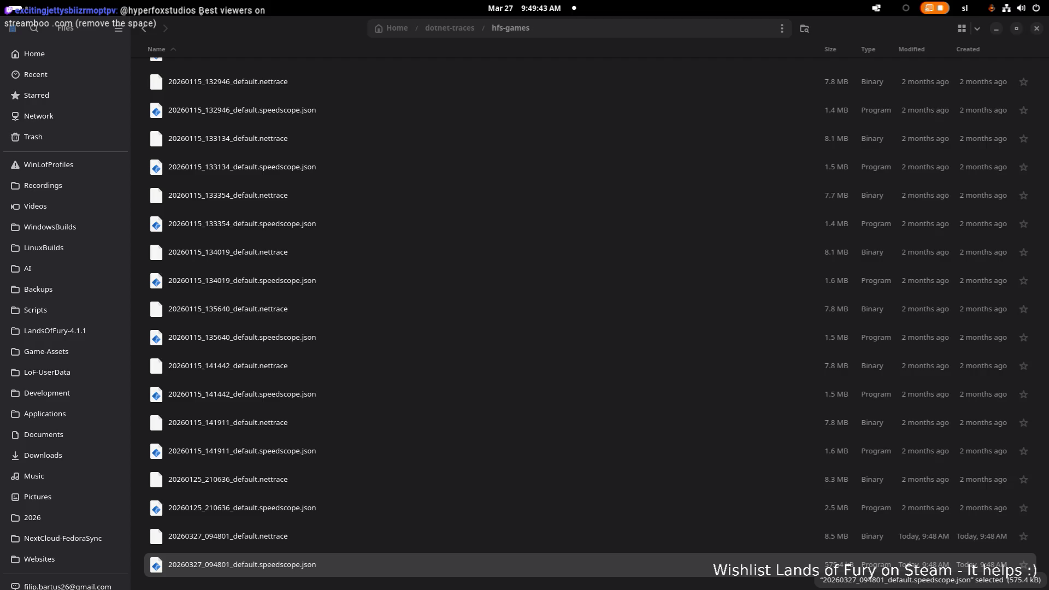
# Step: Bookmark the hfs-games folder in the Files sidebar
pyautogui.scroll(1, 346, 257)
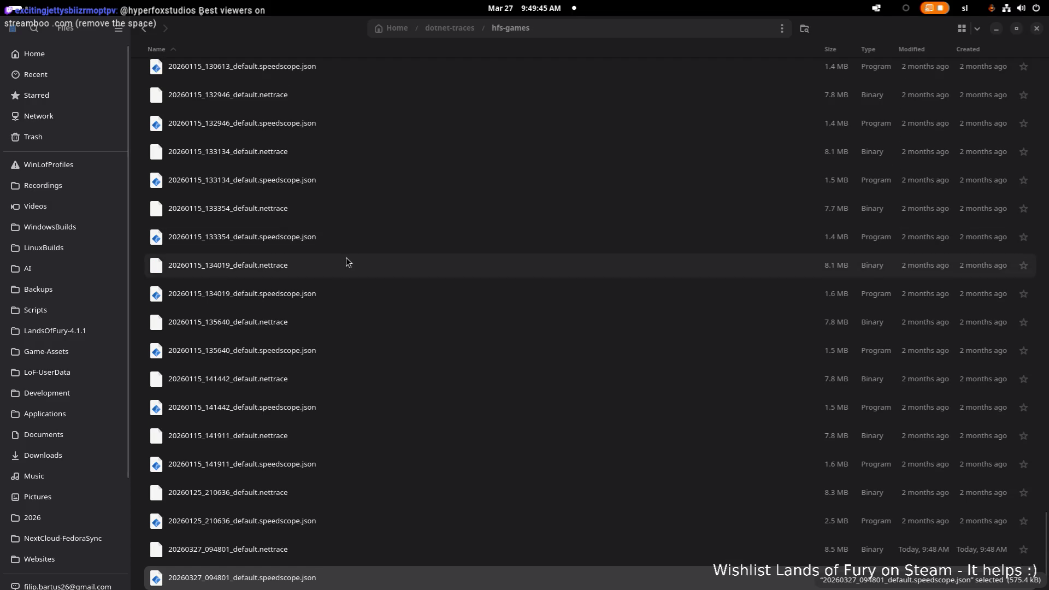
pyautogui.click(345, 257)
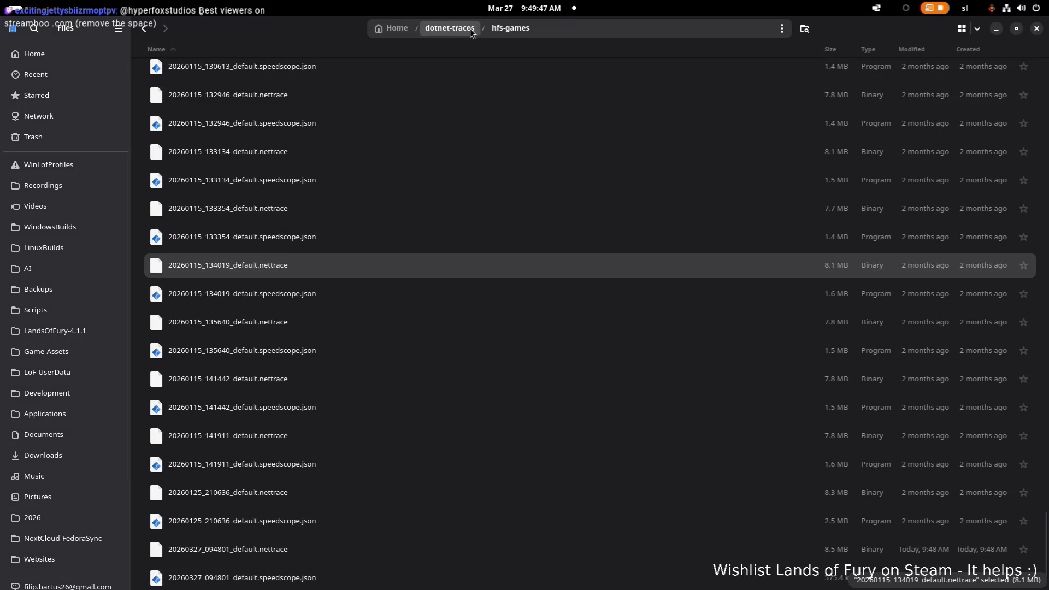
pyautogui.click(449, 28)
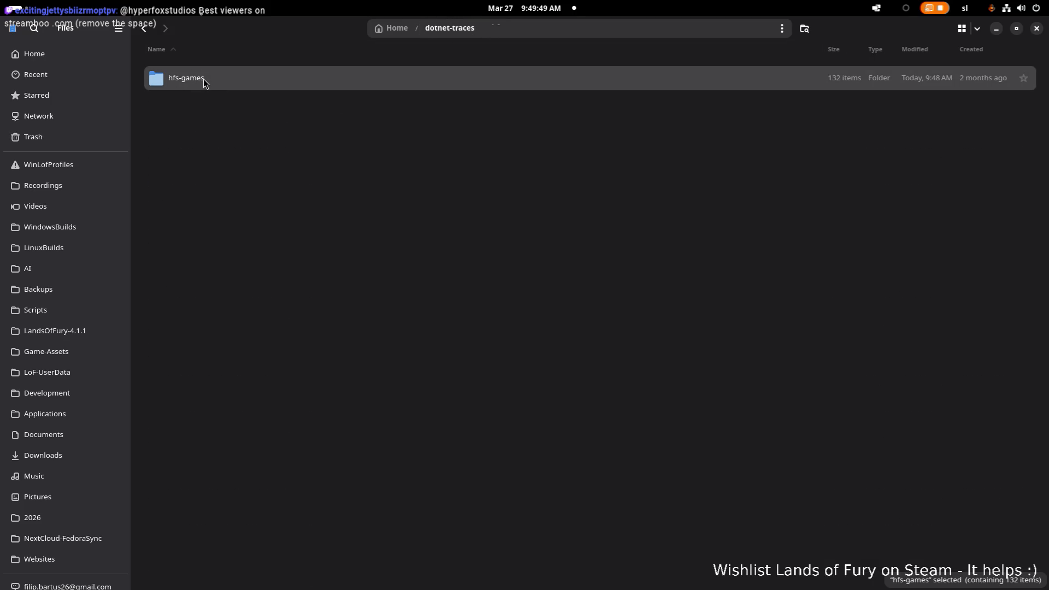
pyautogui.moveTo(203, 78); pyautogui.dragTo(92, 166)
pyautogui.click(82, 167)
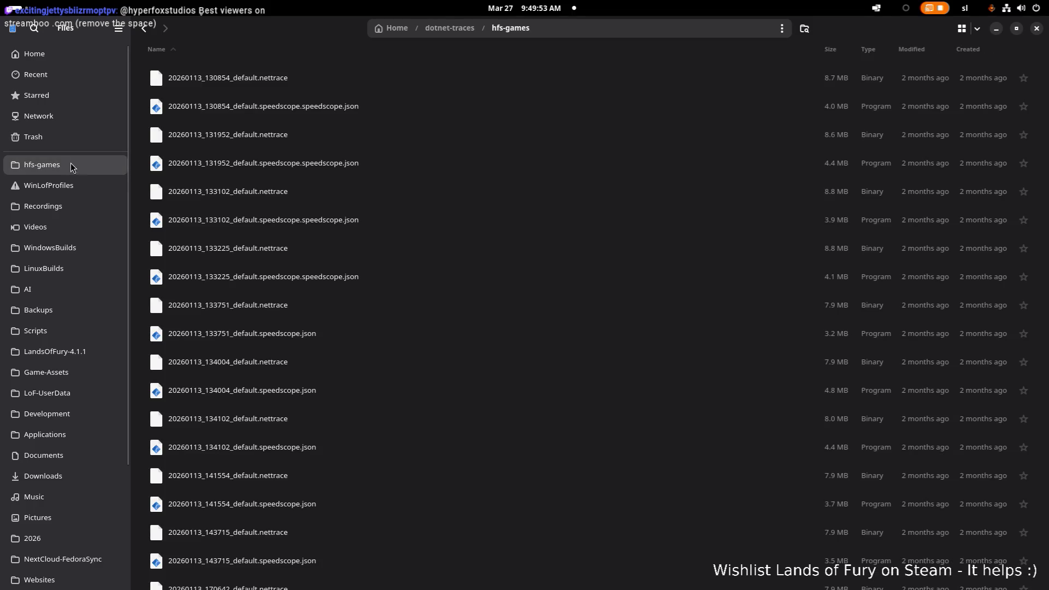
# Step: Rename the hfs-games bookmark to DotnetTraces
pyautogui.rightClick(48, 164)
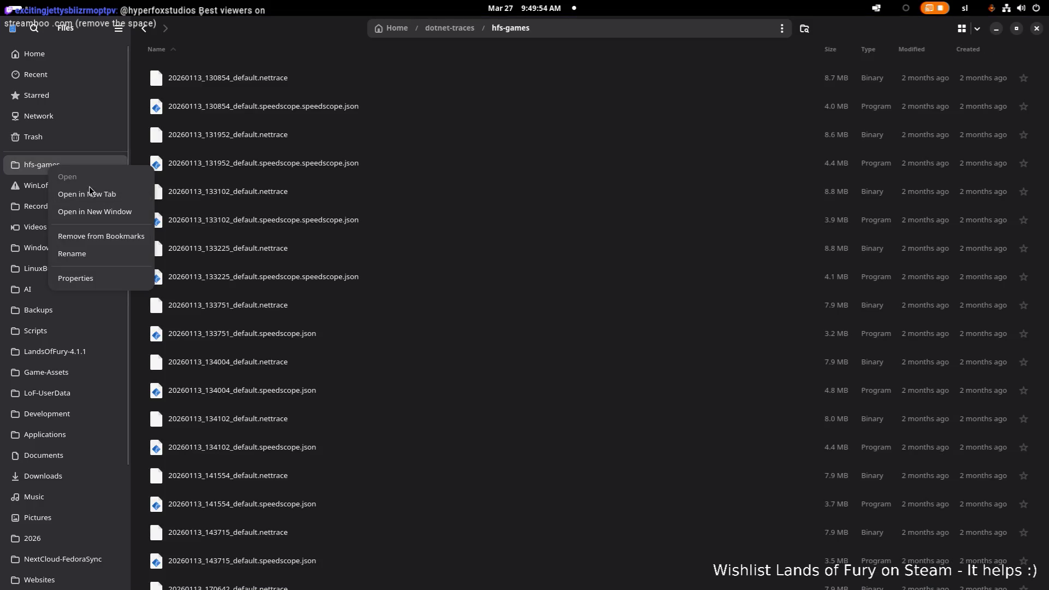
pyautogui.click(94, 256)
pyautogui.write('Dotnet')
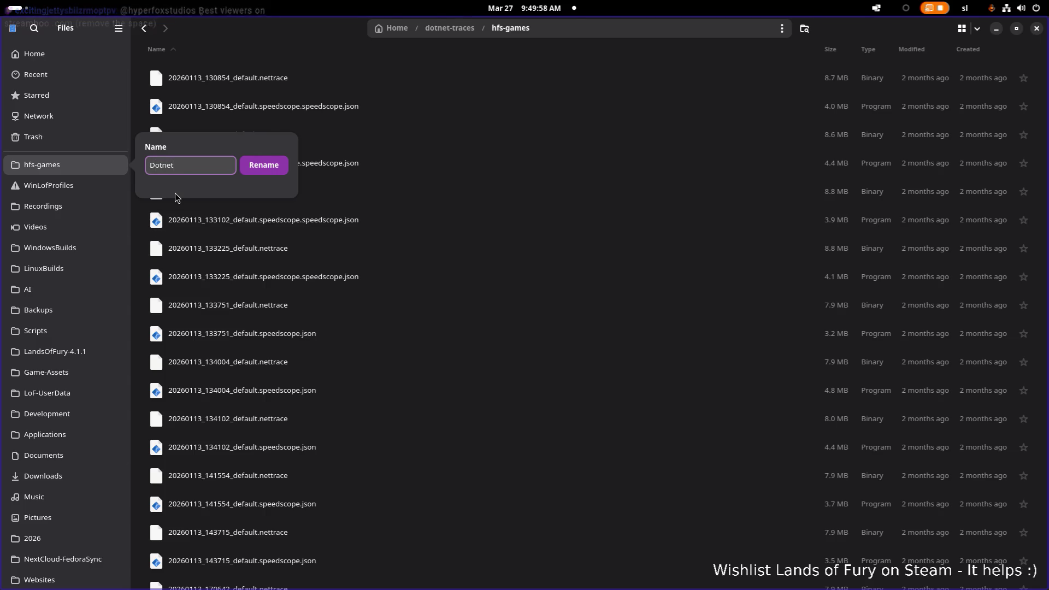
pyautogui.write('-tr')
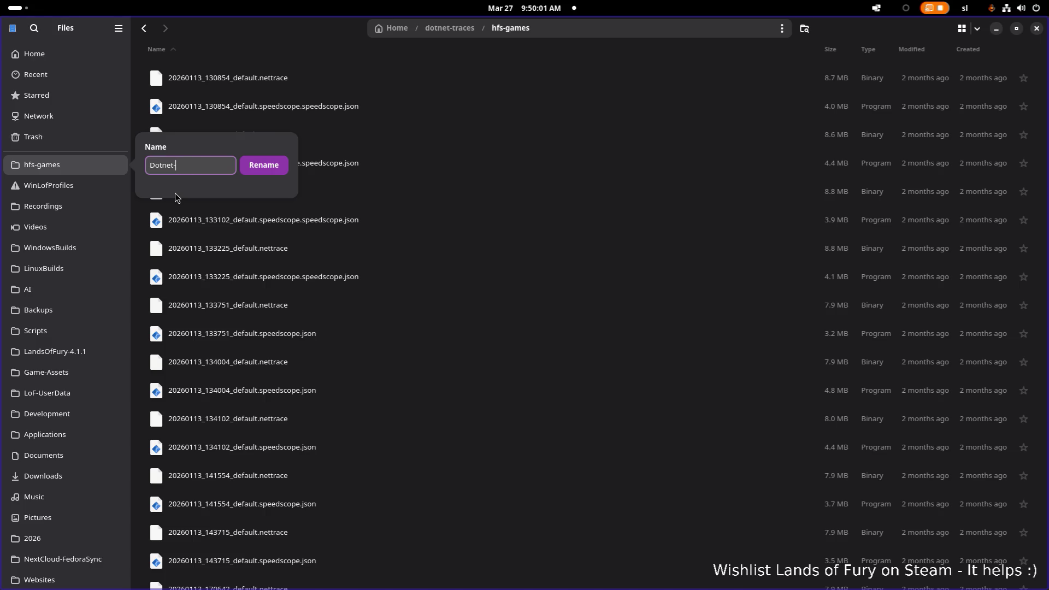
pyautogui.write('aces')
pyautogui.press('Return')
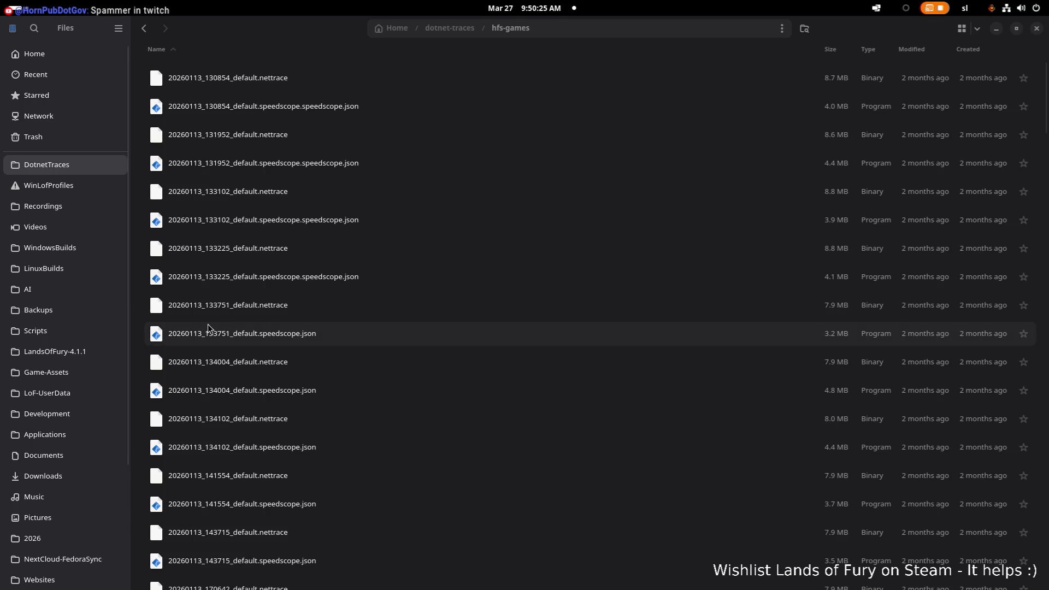
pyautogui.hotkey('alt', 'Tab')
# Step: Return to Lands of Fury and travel to the Rainy Road area
pyautogui.click(377, 302)
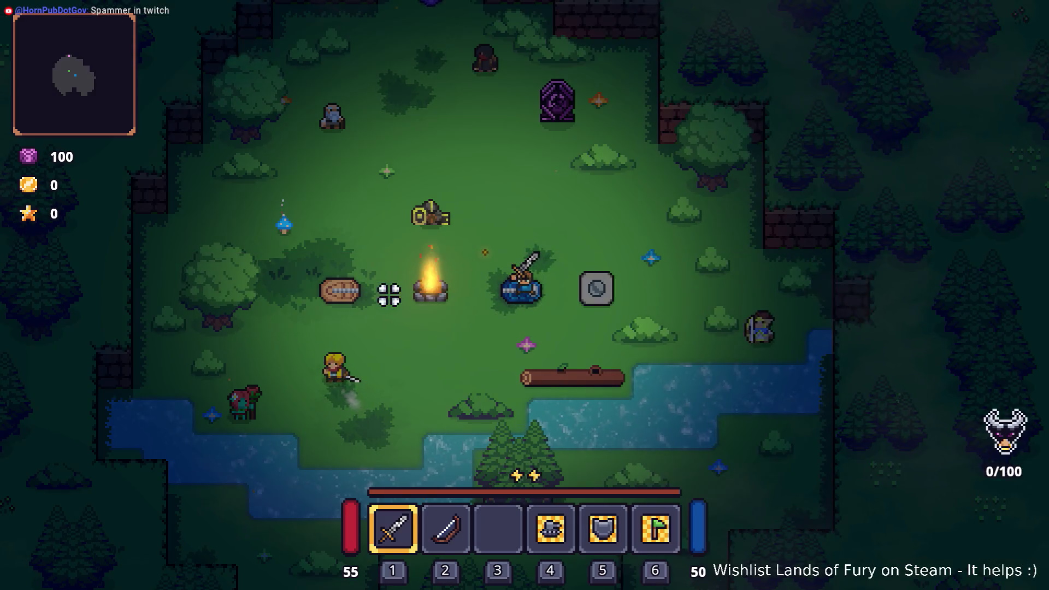
pyautogui.click(656, 251)
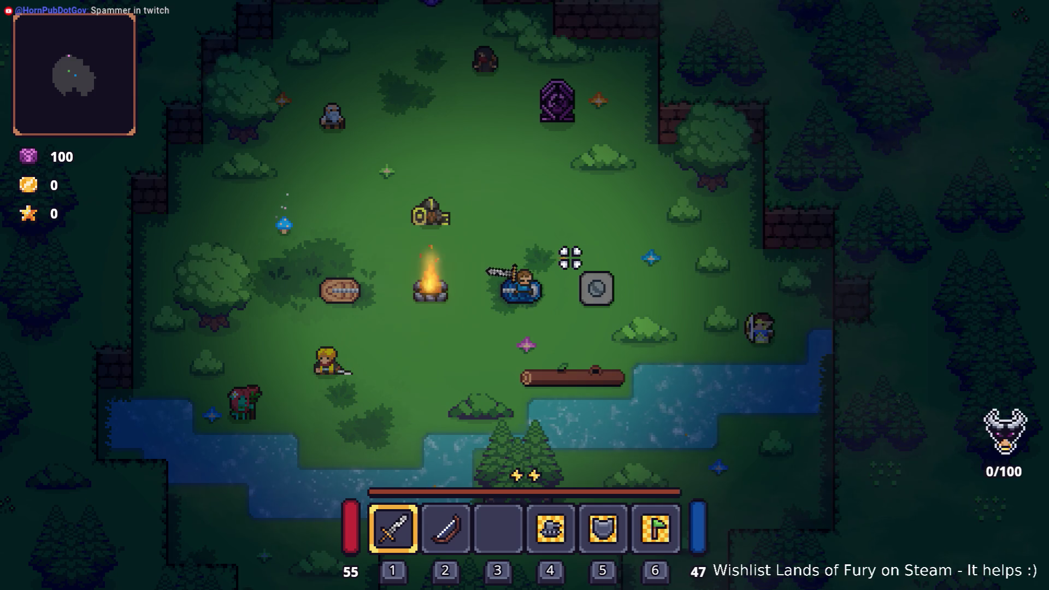
pyautogui.hotkey('alt', 'Tab')
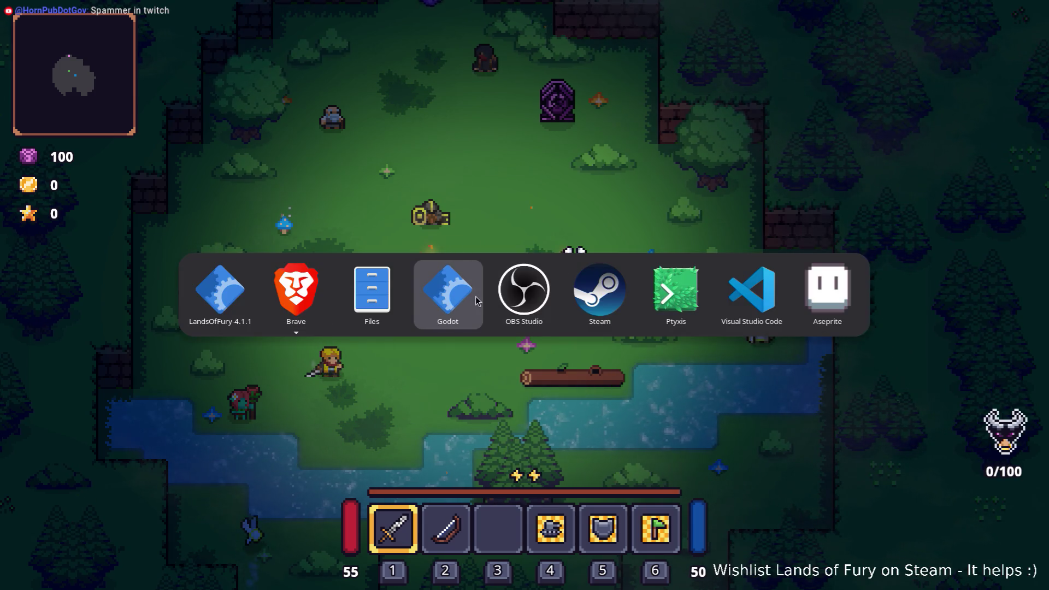
pyautogui.press('Escape')
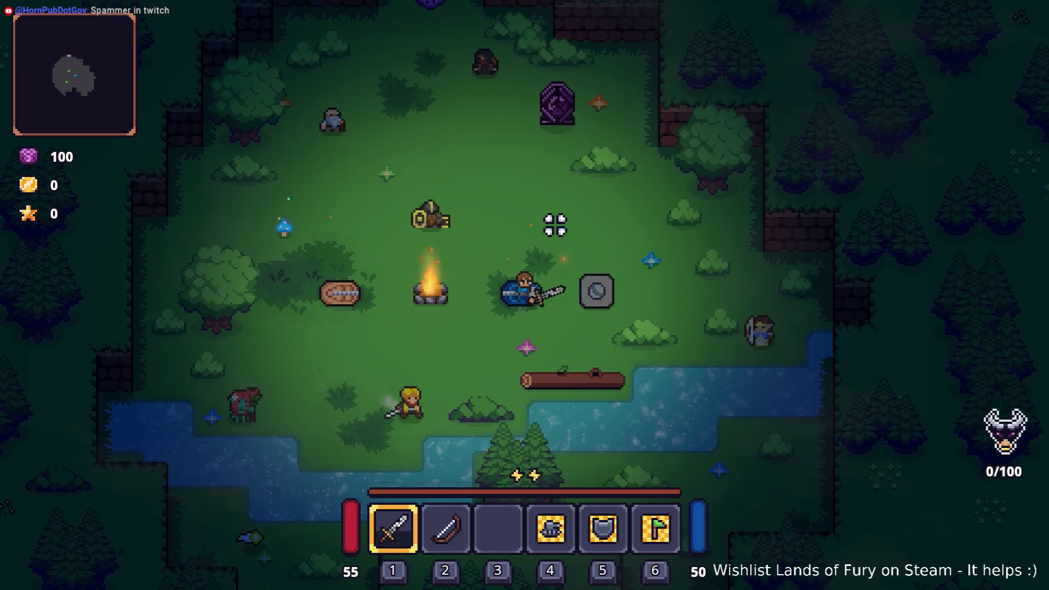
pyautogui.press('e')
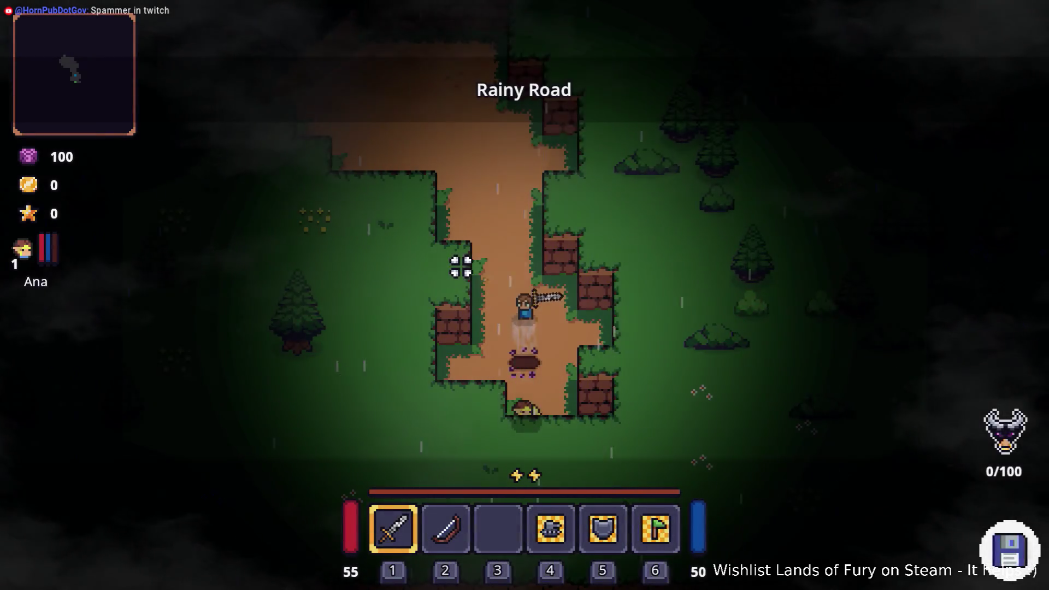
# Step: Walk the hero north past the red barrel, purple pillars and anvil into the fenced camp
pyautogui.press('w')
pyautogui.press('a')
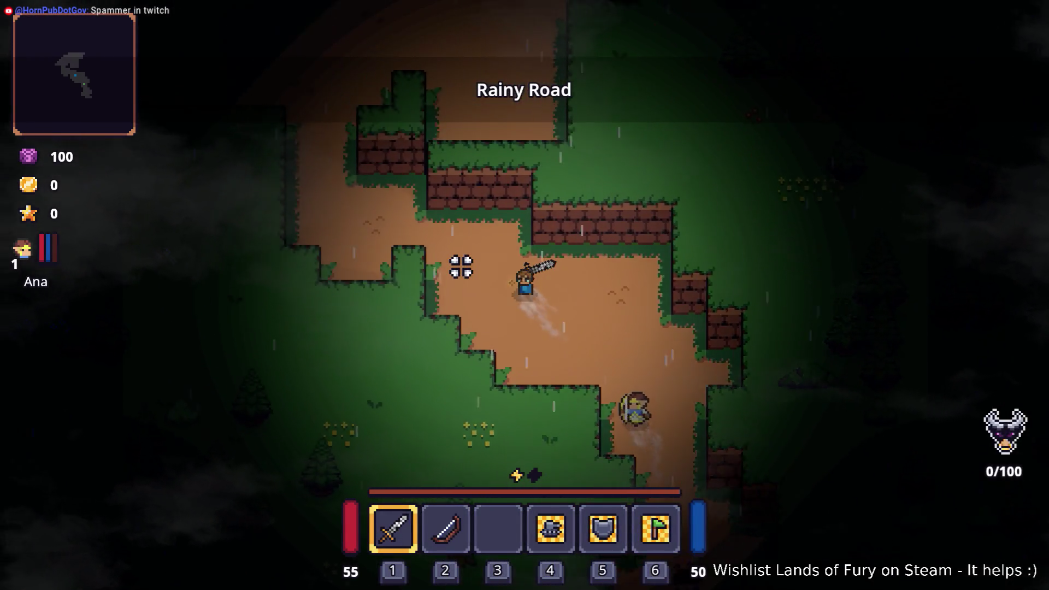
pyautogui.press('w')
pyautogui.press('a')
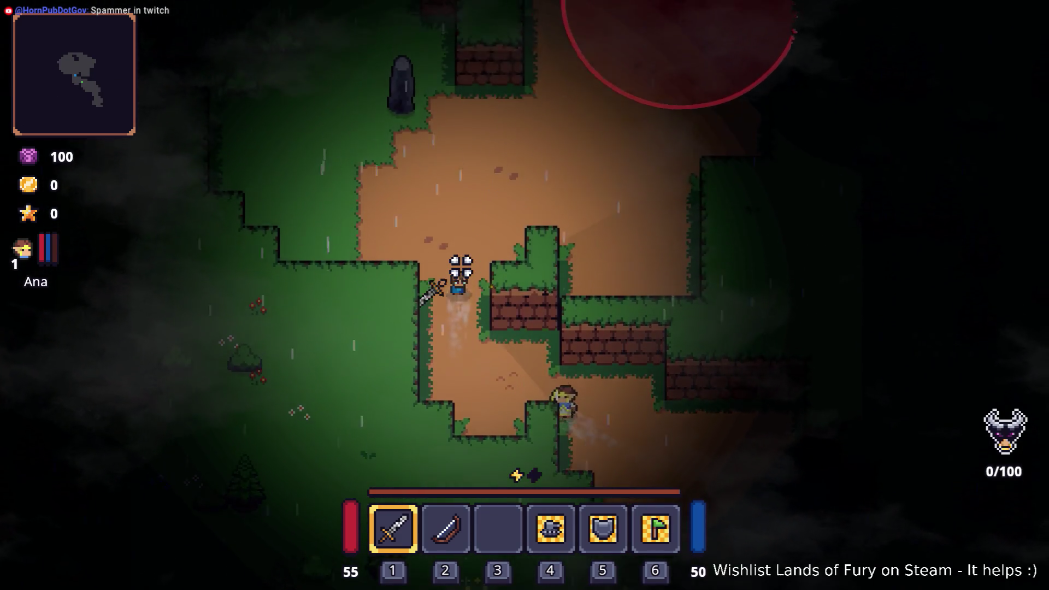
pyautogui.press('w')
pyautogui.press('a')
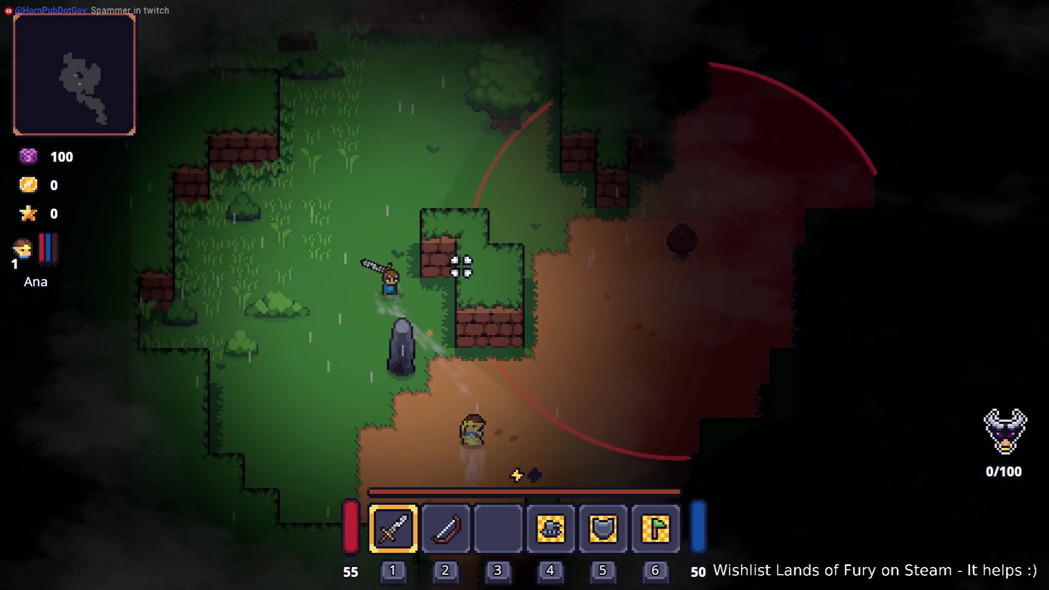
pyautogui.press('w')
pyautogui.press('d')
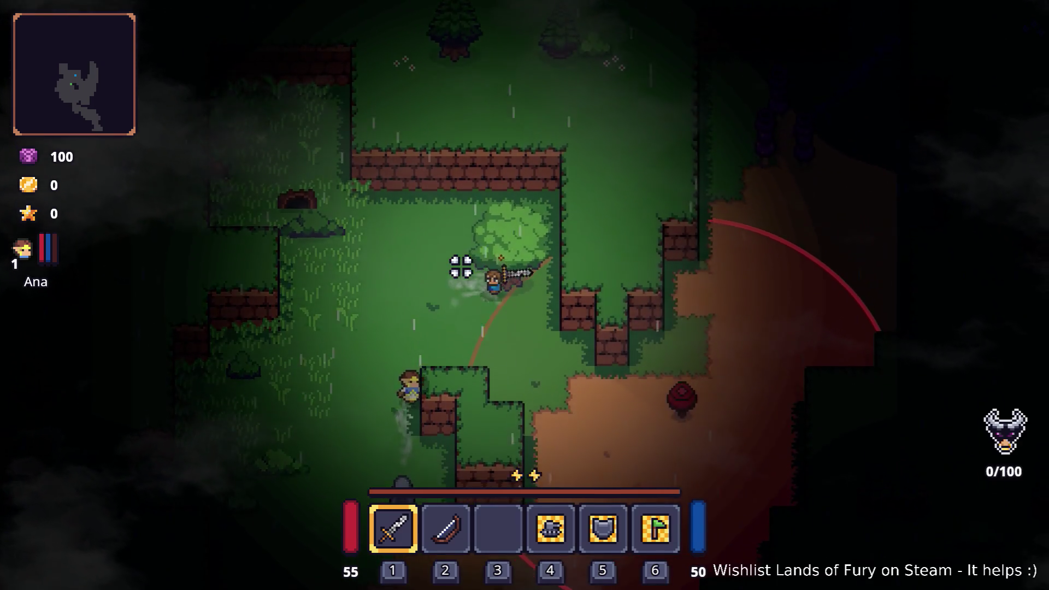
pyautogui.press('s')
pyautogui.press('d')
pyautogui.press('w')
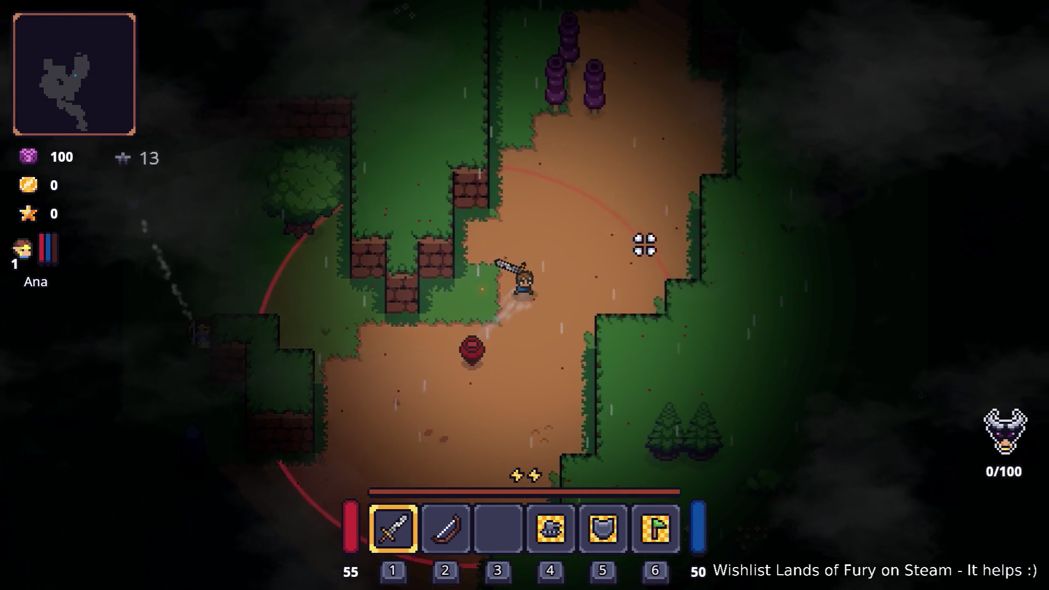
pyautogui.press('w')
pyautogui.press('d')
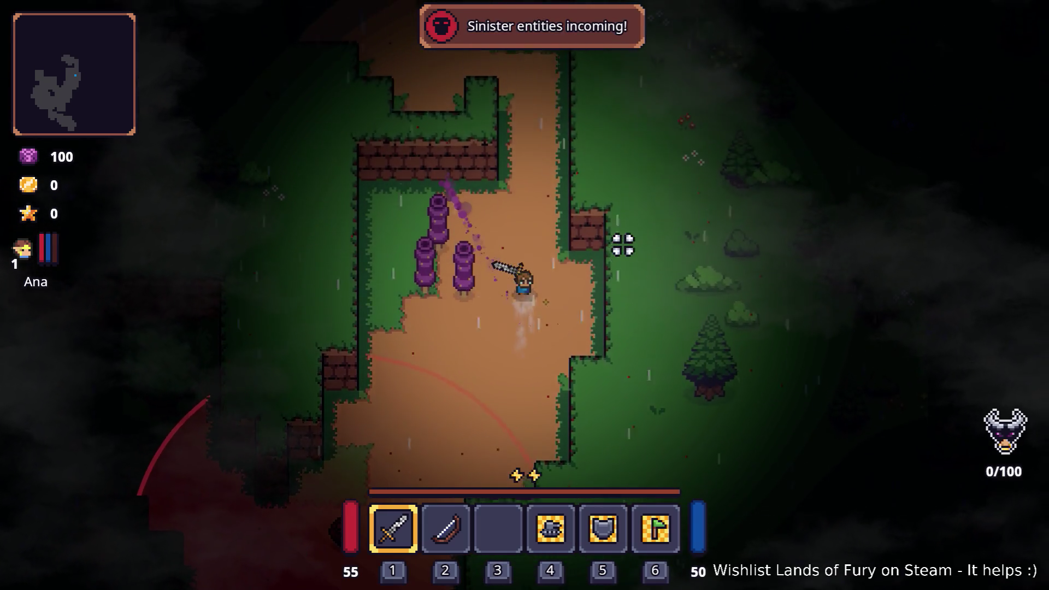
pyautogui.press('w')
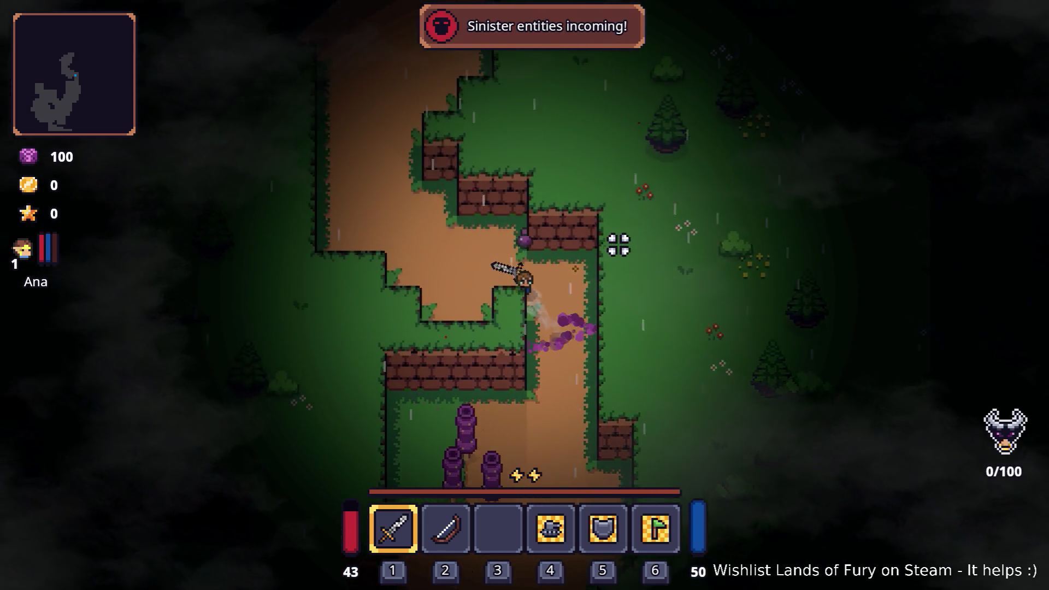
pyautogui.press('w')
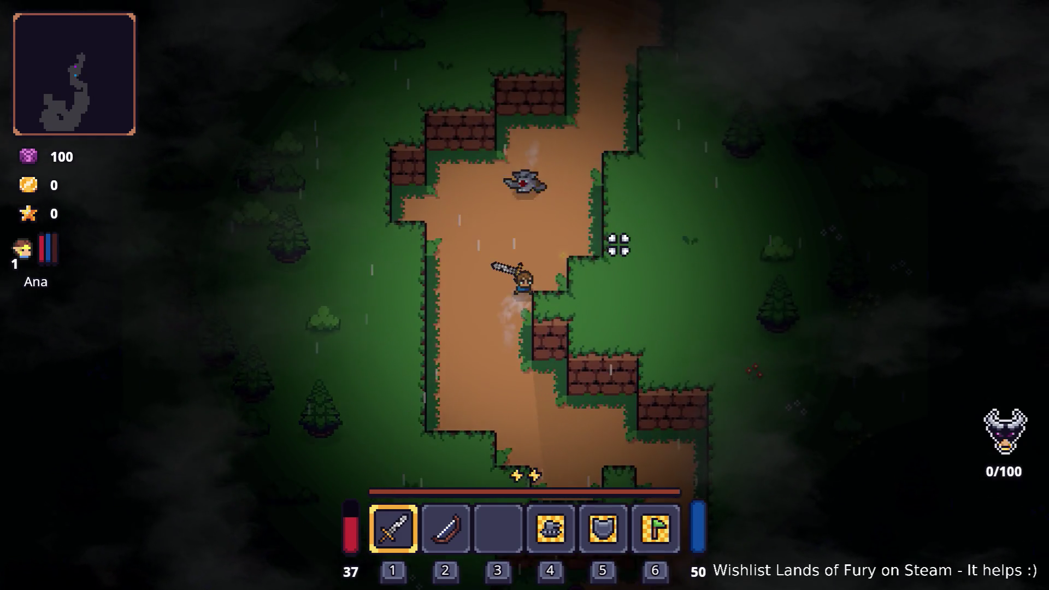
pyautogui.press('w')
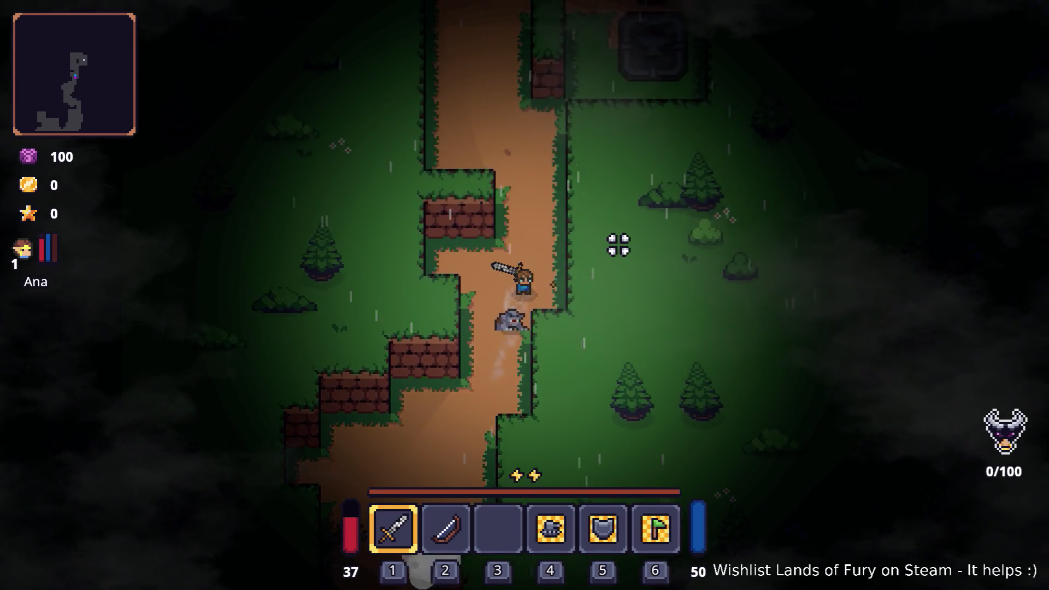
pyautogui.press('w')
pyautogui.press('a')
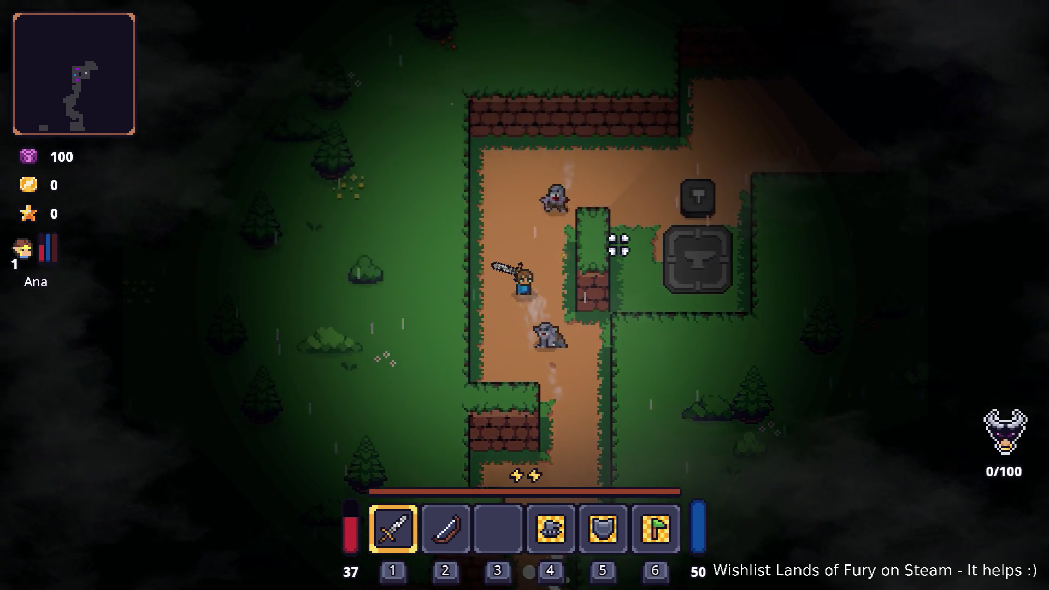
pyautogui.press('w')
pyautogui.press('d')
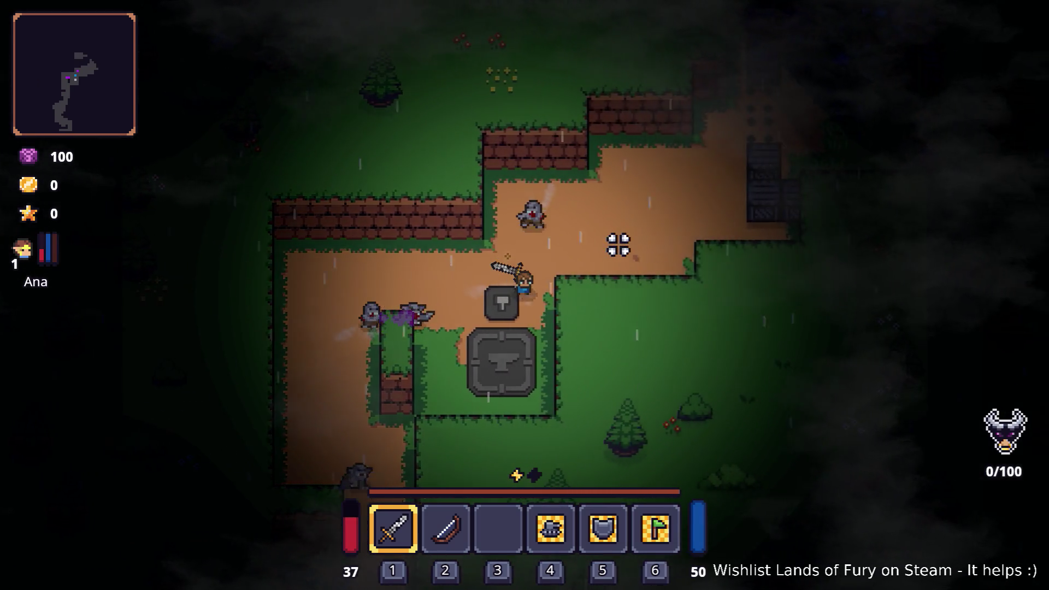
pyautogui.press('d')
pyautogui.press('w')
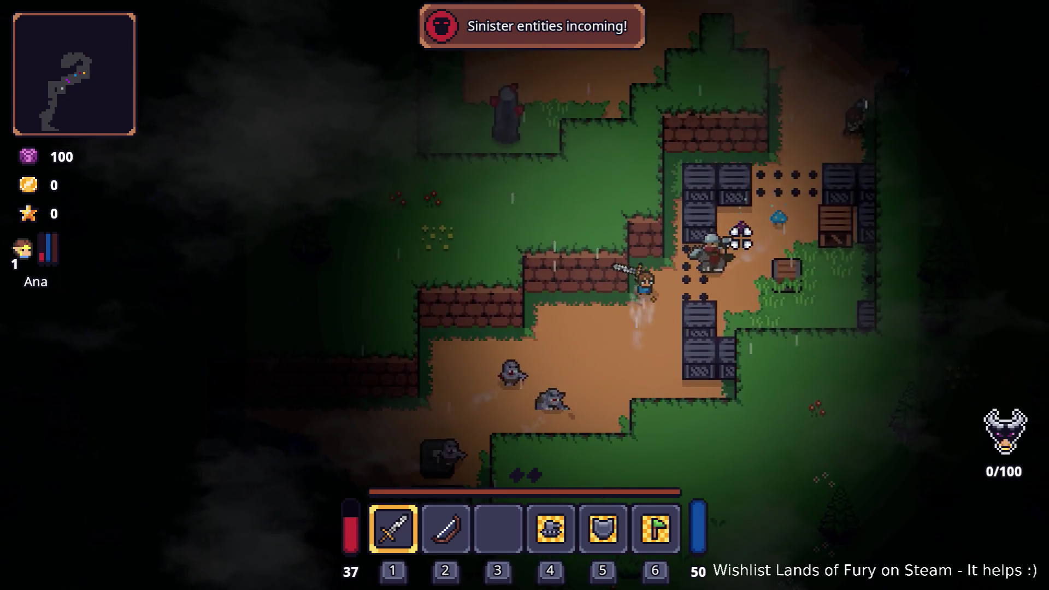
pyautogui.press('d')
pyautogui.press('w')
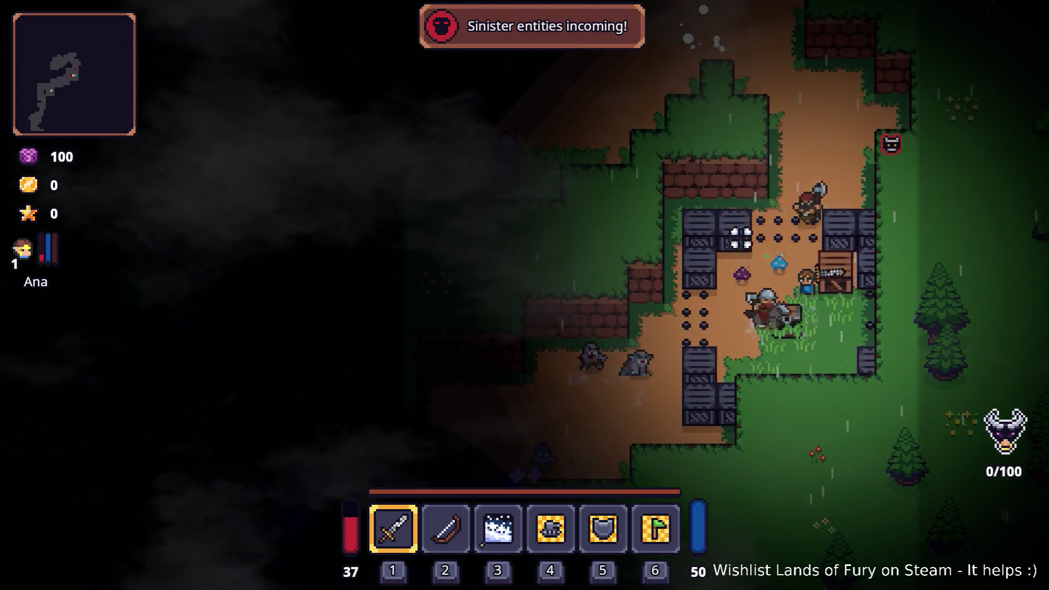
# Step: Continue north past the stream and campfire into the enemy group until Game over
pyautogui.press('w')
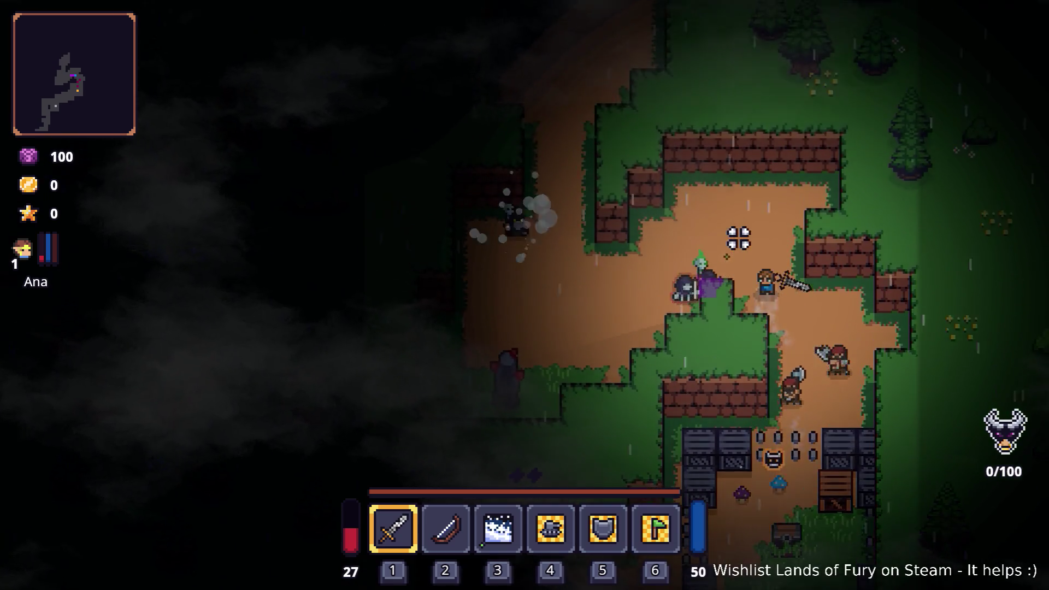
pyautogui.press('w')
pyautogui.press('a')
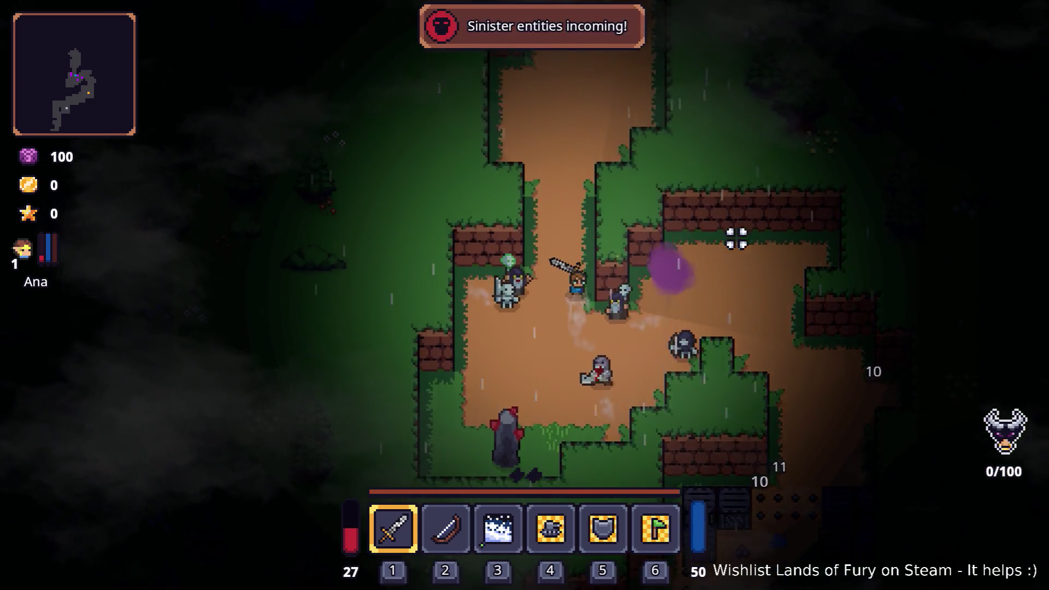
pyautogui.press('w')
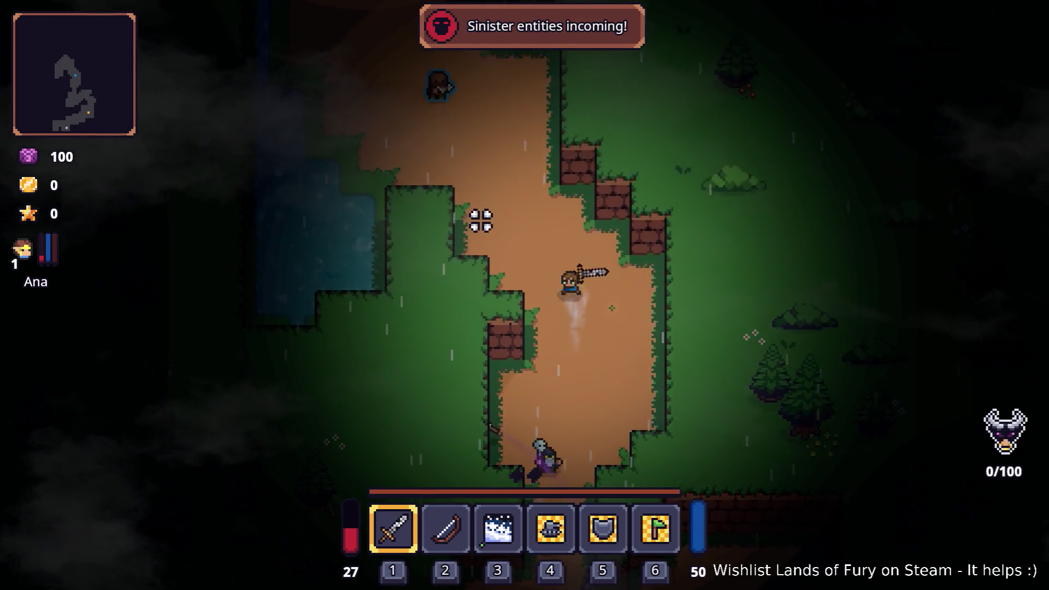
pyautogui.press('w')
pyautogui.press('a')
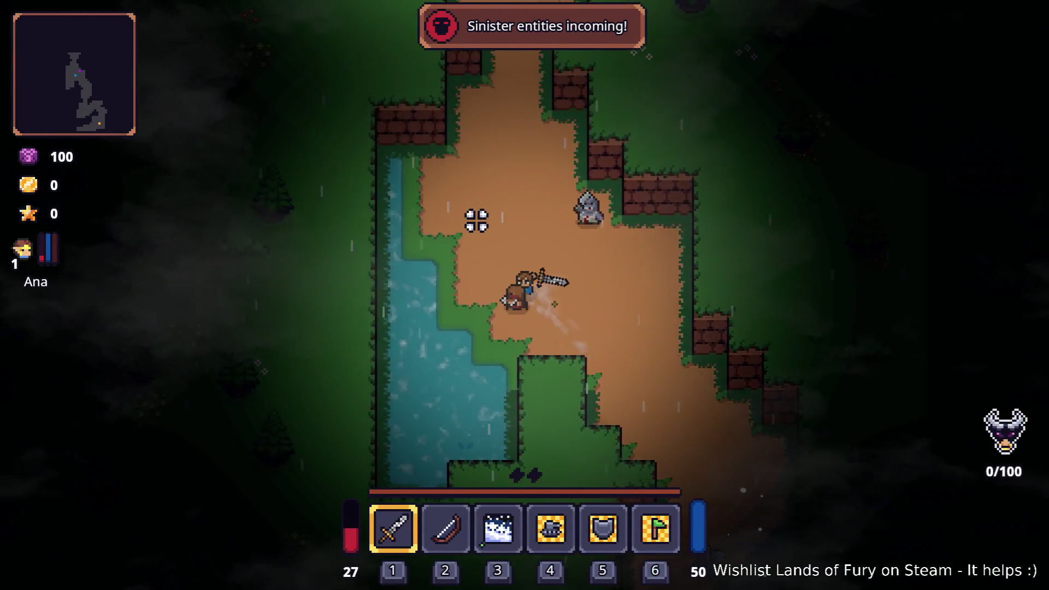
pyautogui.press('w')
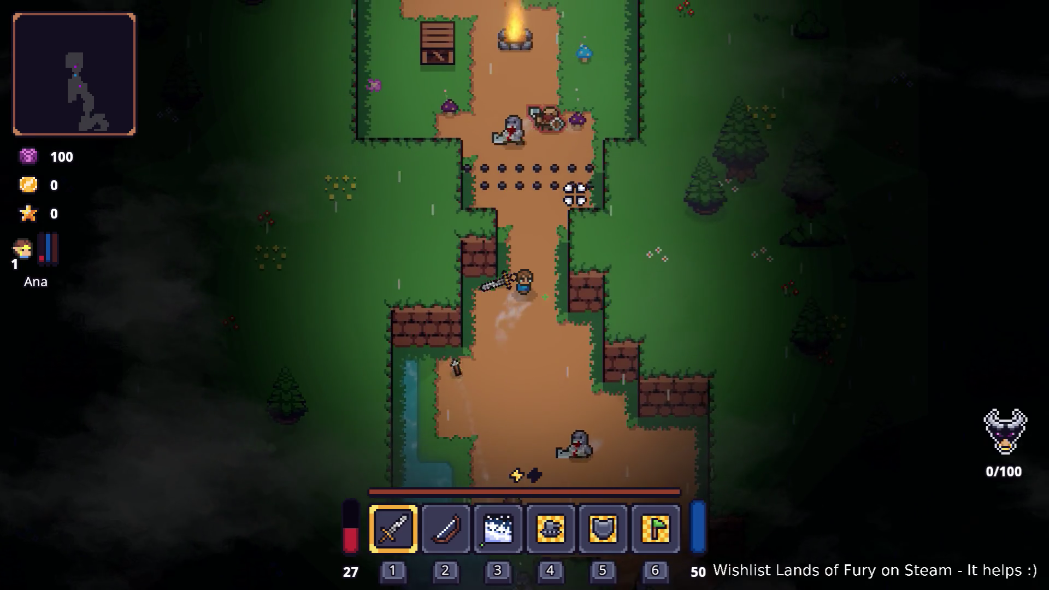
pyautogui.press('w')
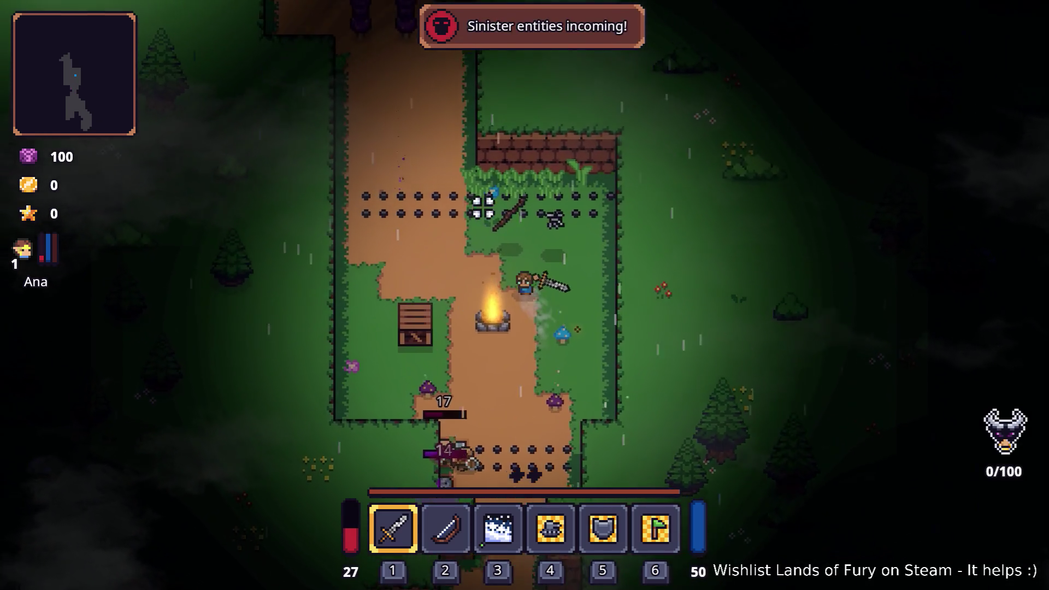
pyautogui.press('w')
pyautogui.press('a')
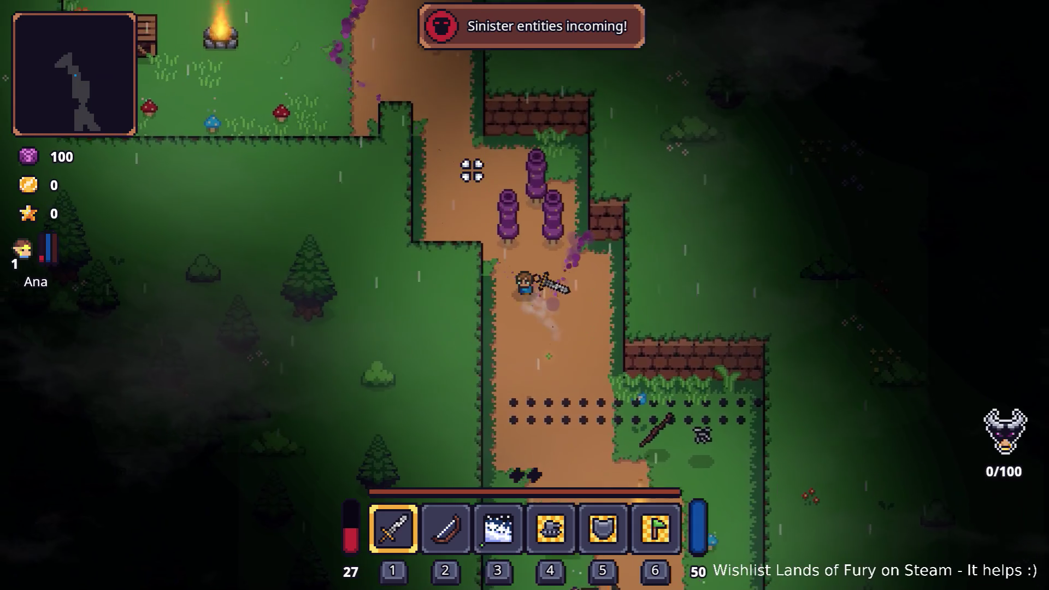
pyautogui.press('w')
pyautogui.press('a')
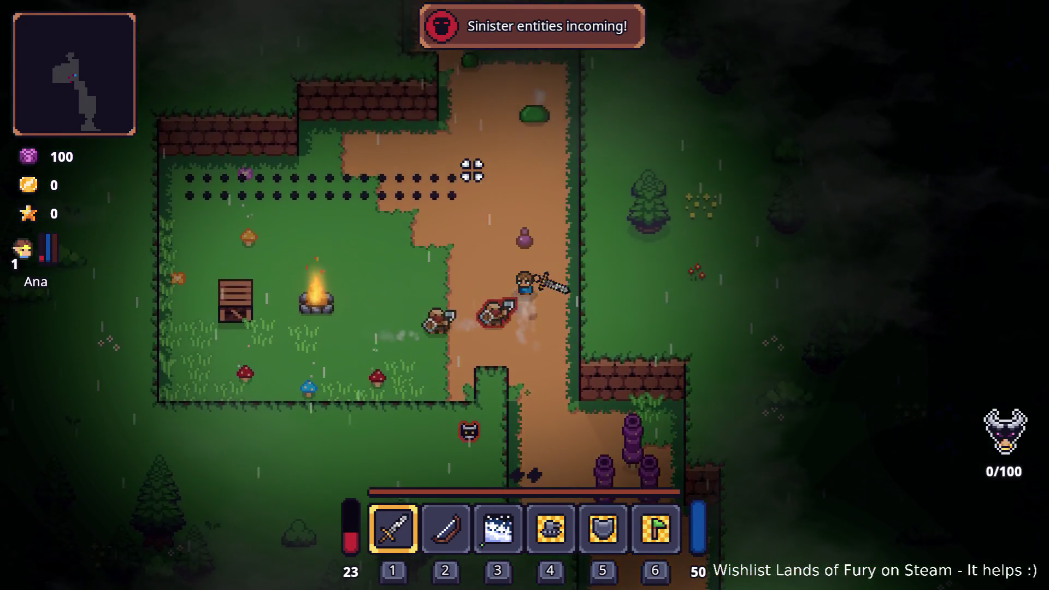
pyautogui.press('w')
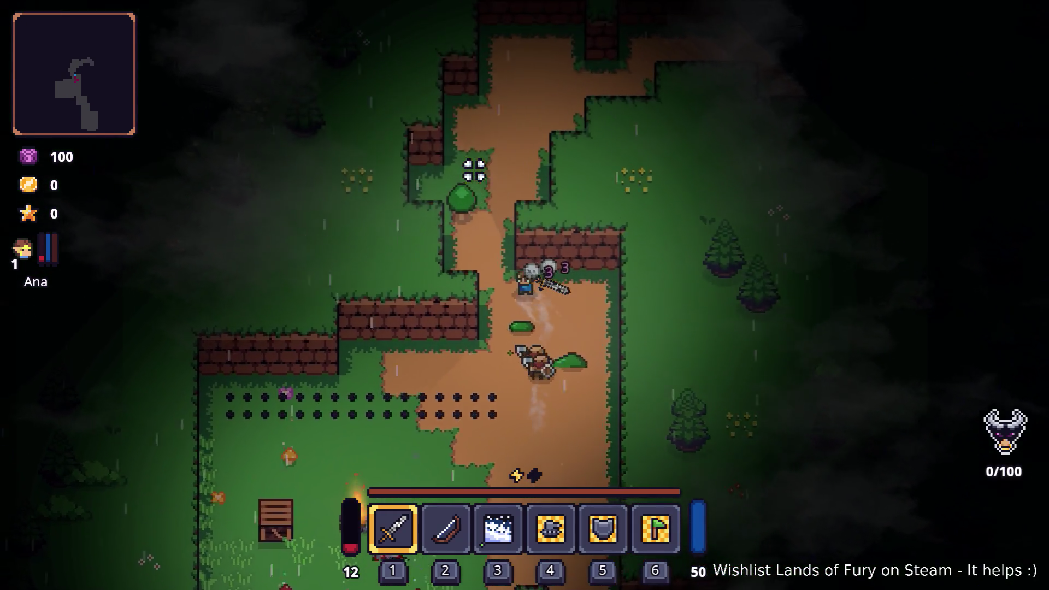
pyautogui.press('w')
pyautogui.press('d')
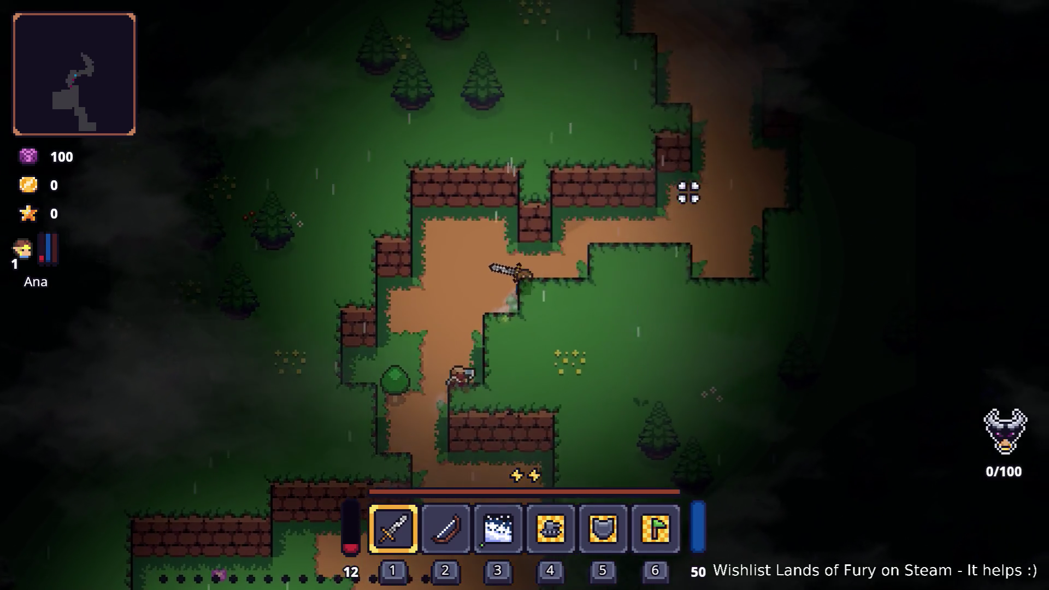
pyautogui.press('d')
pyautogui.press('w')
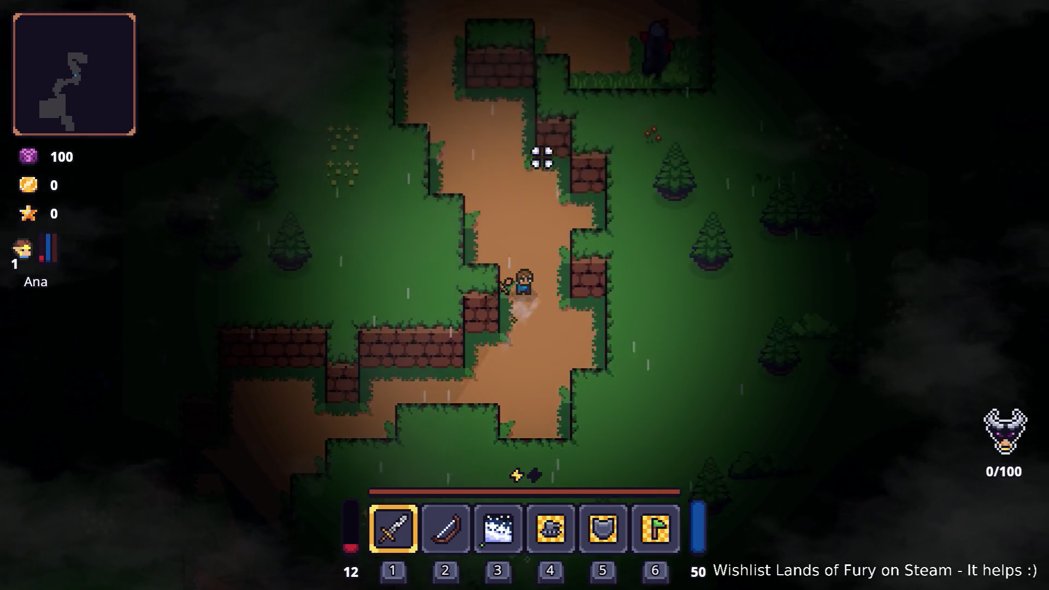
pyautogui.press('w')
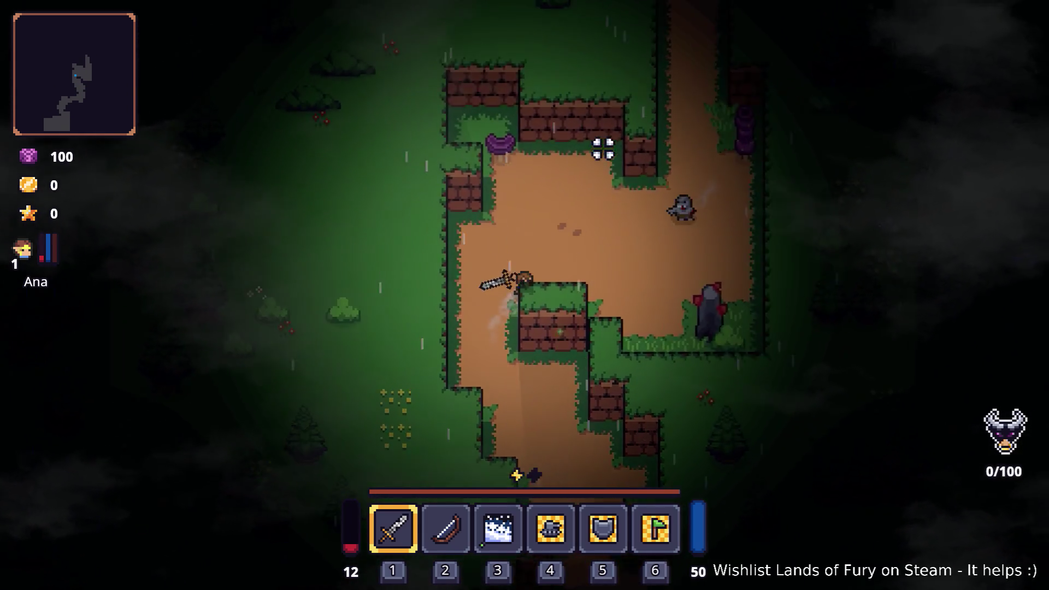
pyautogui.press('d')
pyautogui.press('w')
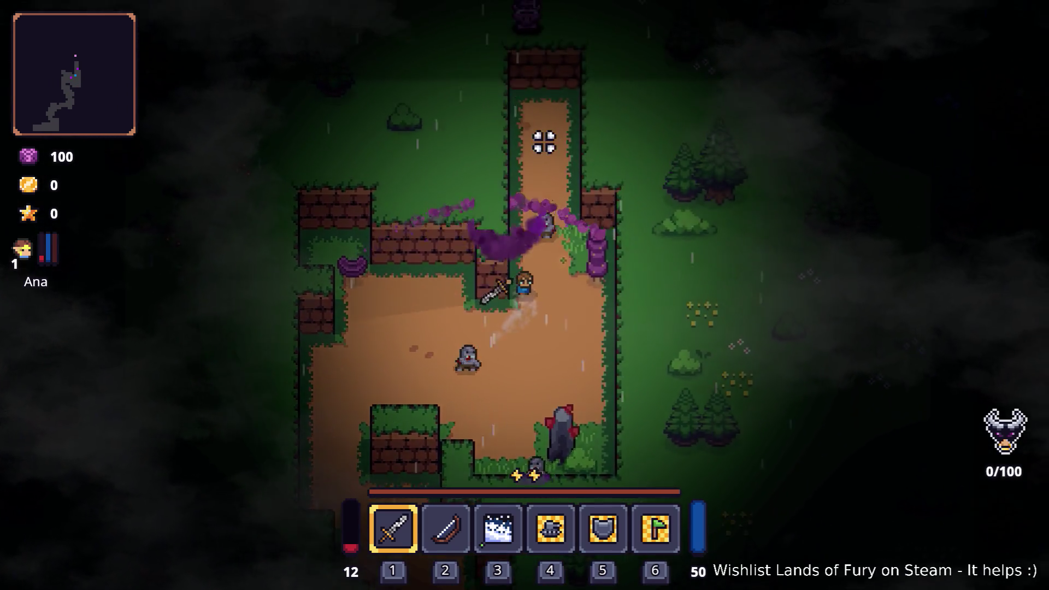
pyautogui.press('w')
pyautogui.press('d')
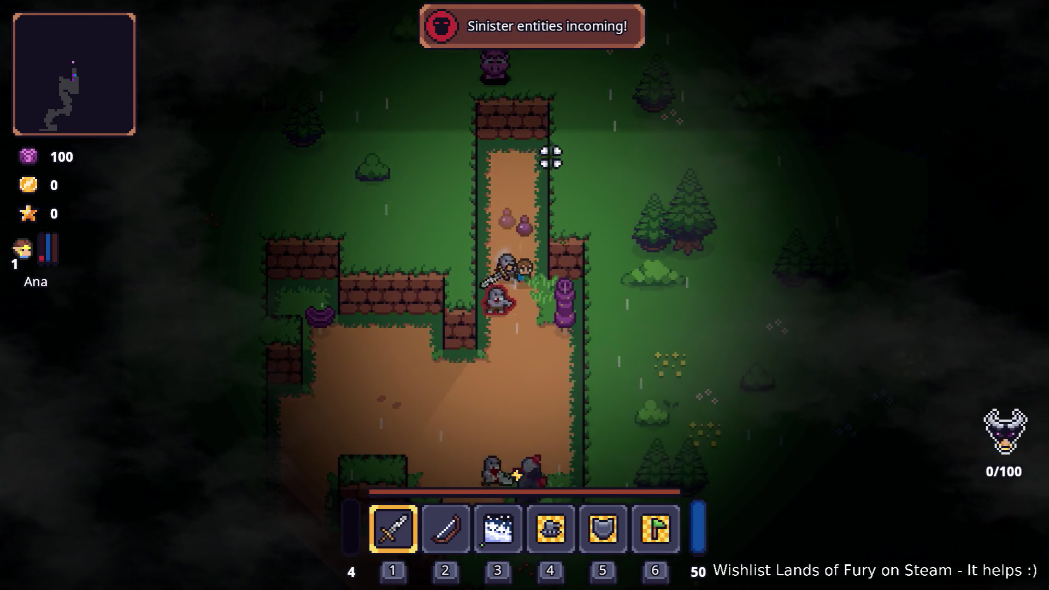
pyautogui.press('w')
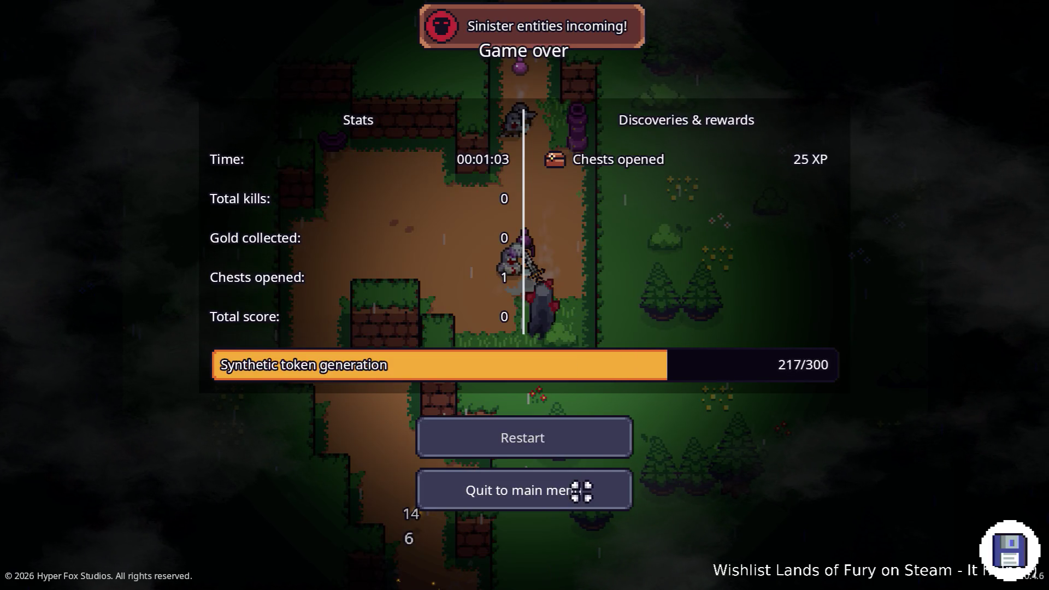
pyautogui.click(581, 491)
# Step: Quit the game and open RainyRoad1.tres in Godot via the 'rainyr' FileSystem filter
pyautogui.click(546, 510)
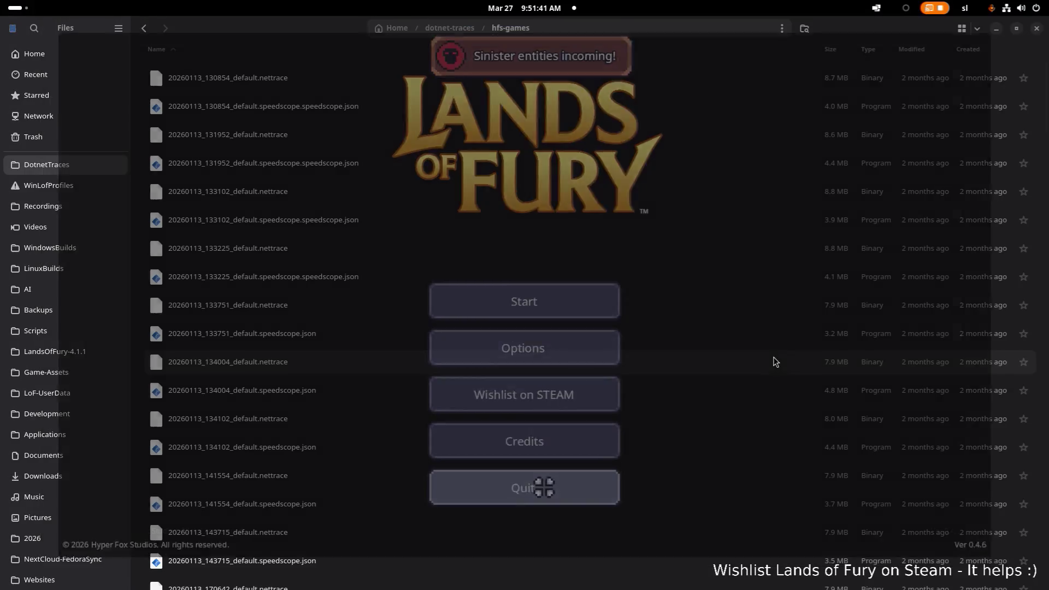
pyautogui.hotkey('alt', 'Tab')
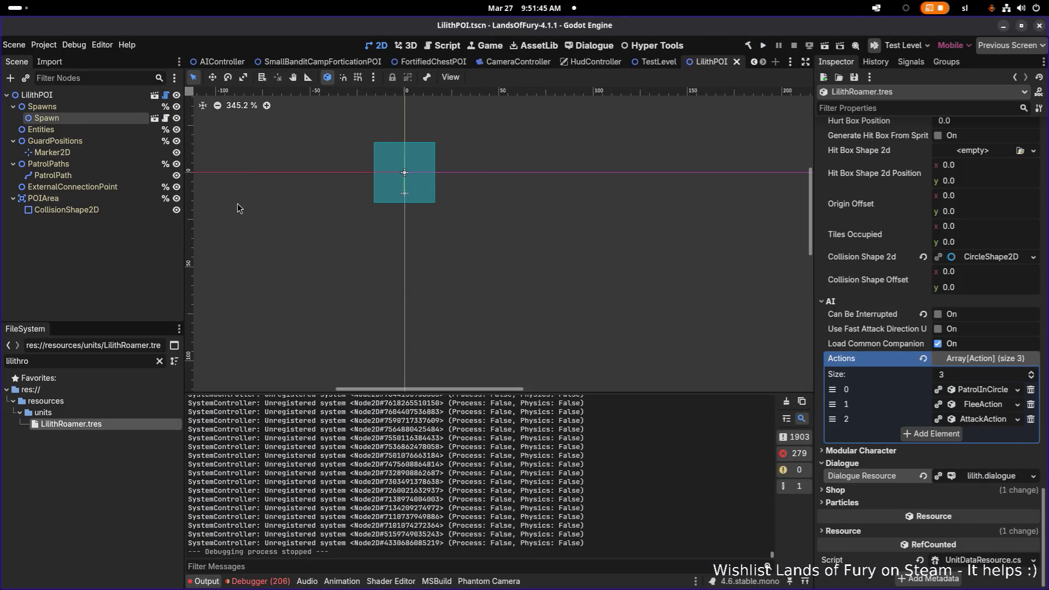
pyautogui.doubleClick(105, 362)
pyautogui.write('rai')
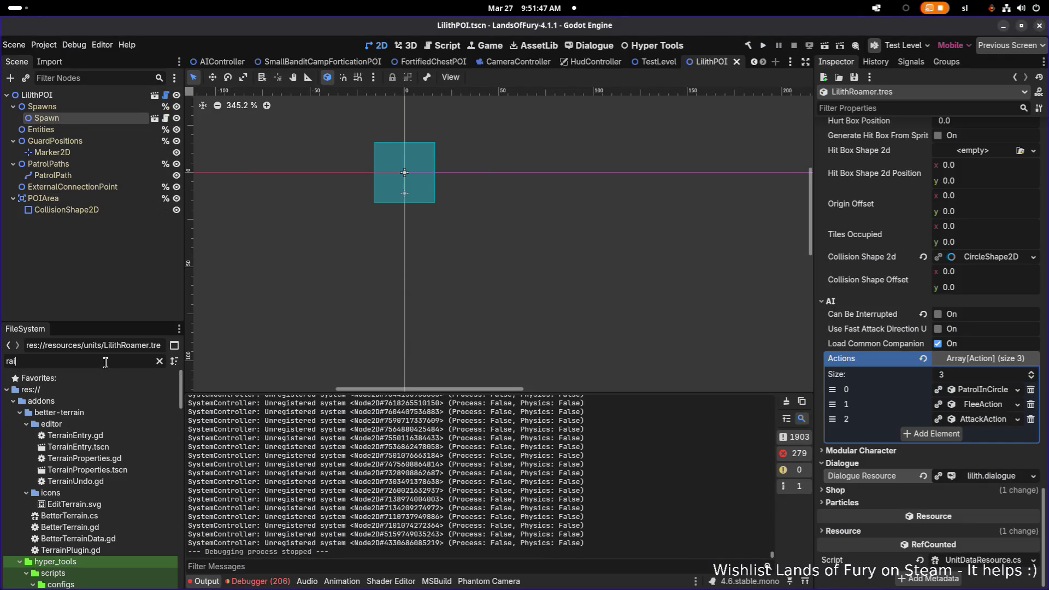
pyautogui.write('nyroa')
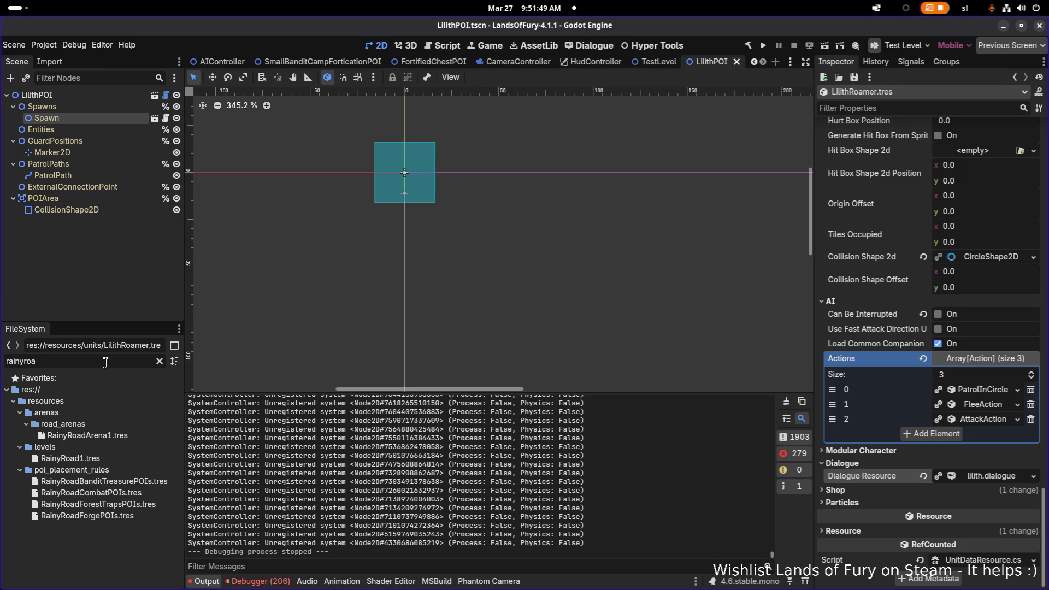
pyautogui.click(87, 435)
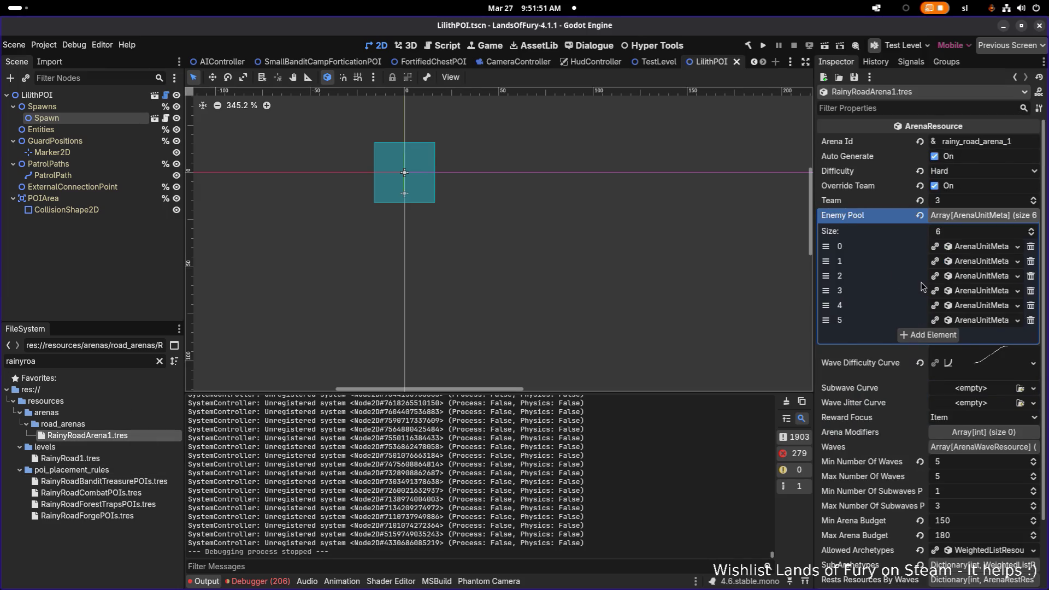
pyautogui.scroll(-3, 953, 361)
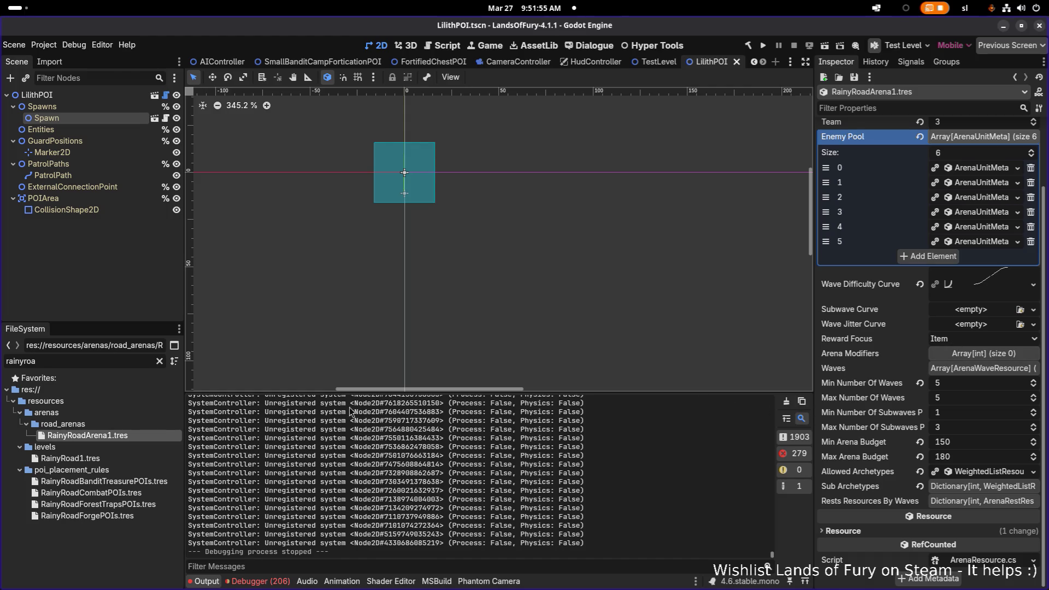
pyautogui.click(125, 459)
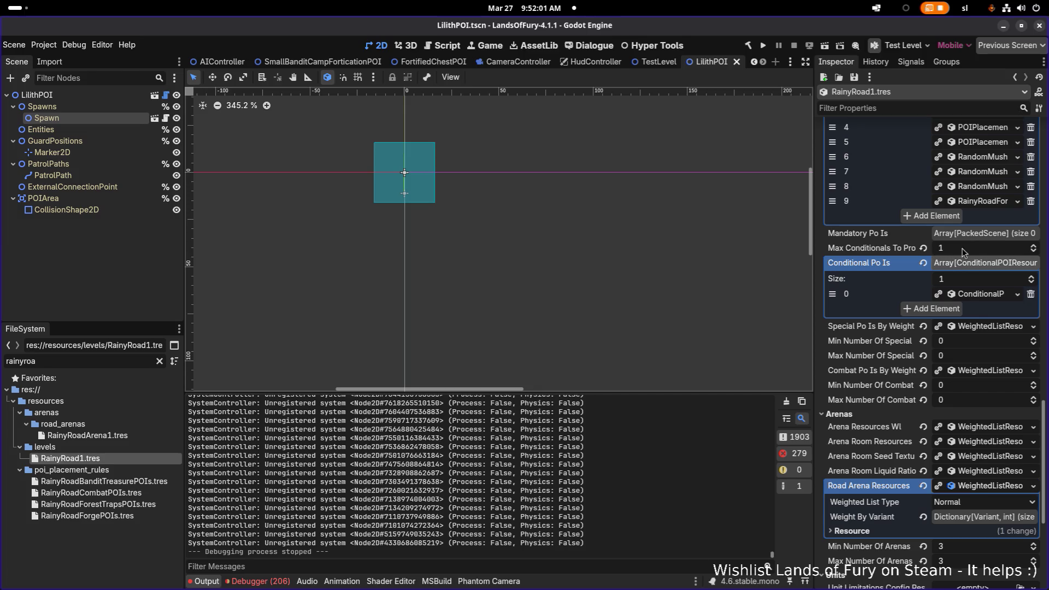
# Step: Expand Conditional POIs element 0 and widen the Inspector panel
pyautogui.click(977, 295)
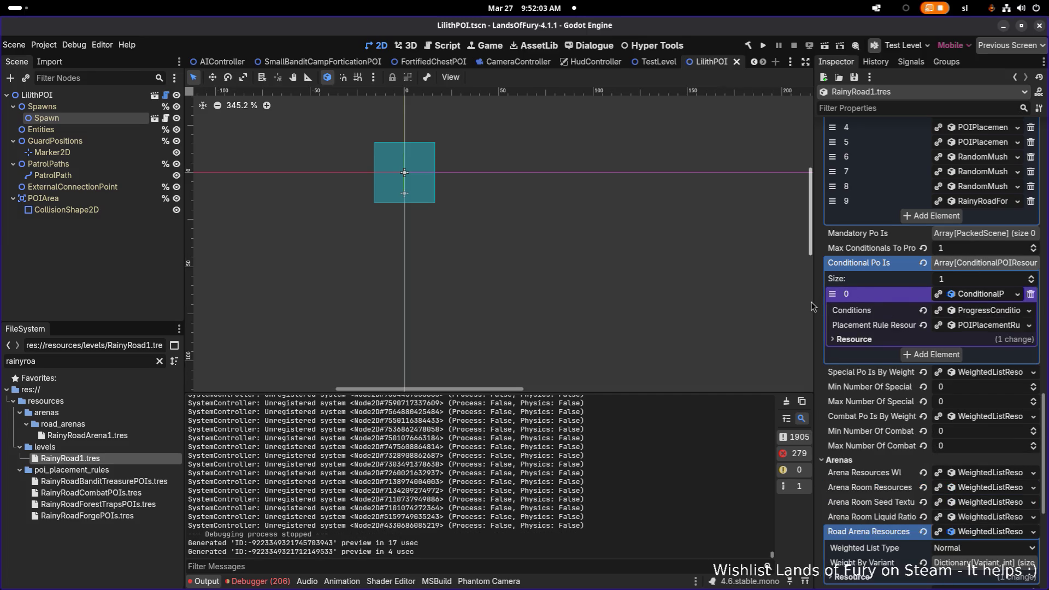
pyautogui.moveTo(814, 302); pyautogui.dragTo(711, 299)
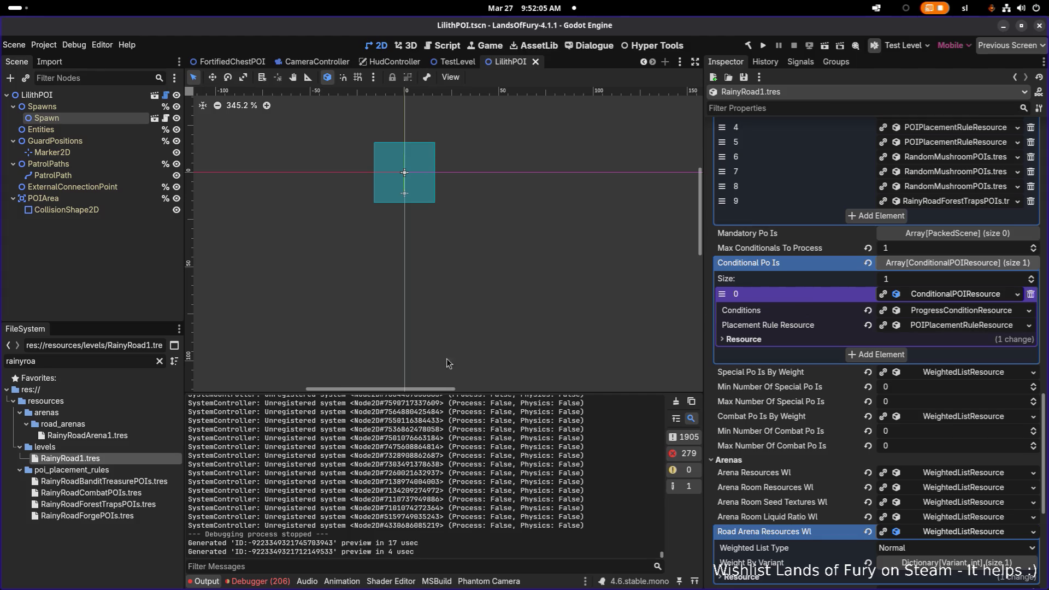
pyautogui.click(160, 364)
pyautogui.scroll(2, 120, 480)
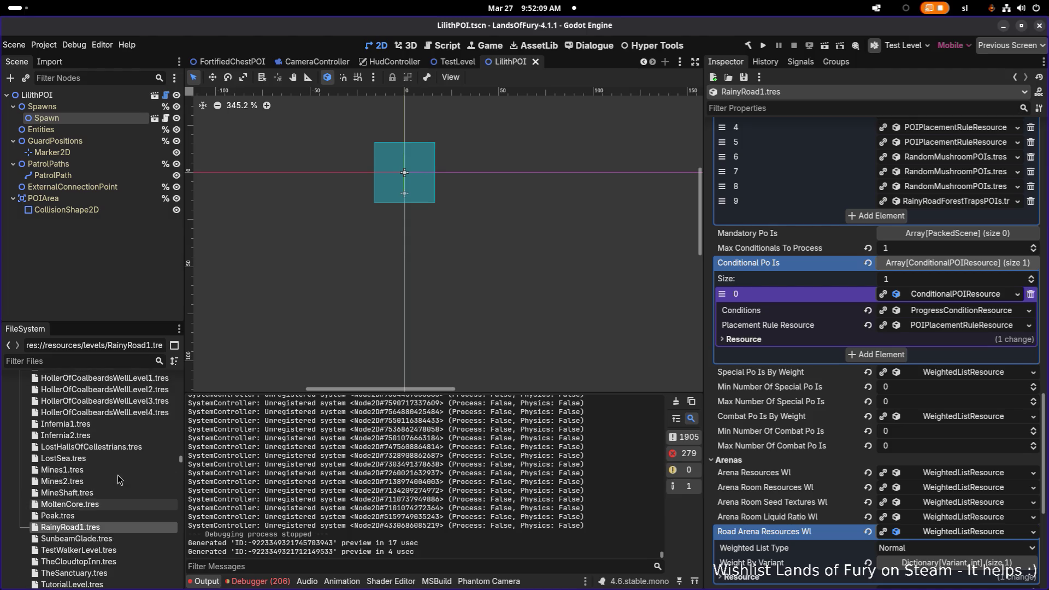
# Step: Open the EldergladeForest1.tres level resource in the Inspector
pyautogui.scroll(3, 119, 480)
pyautogui.click(82, 426)
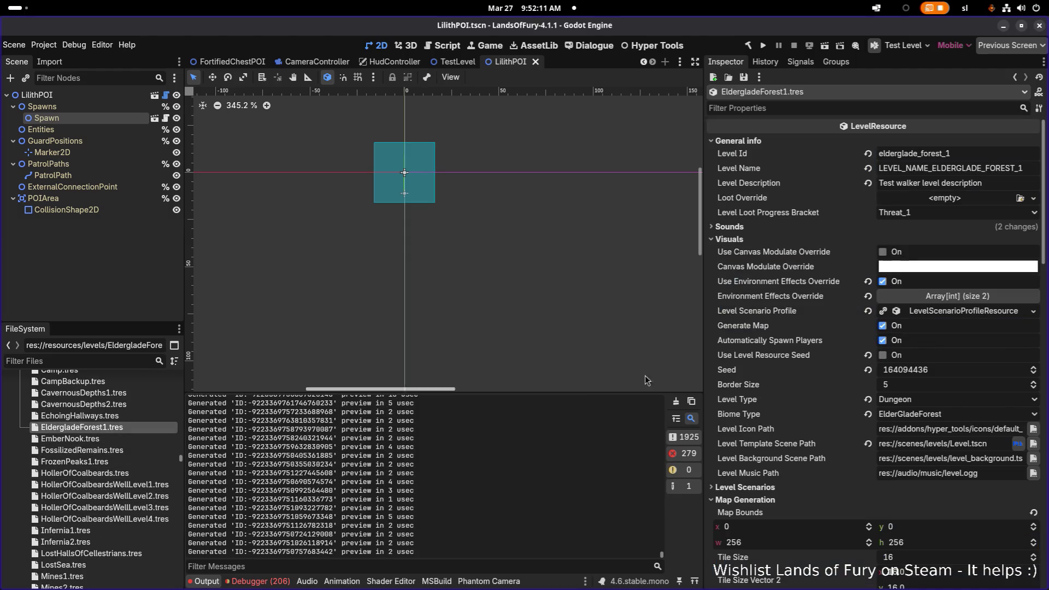
pyautogui.scroll(-10, 872, 389)
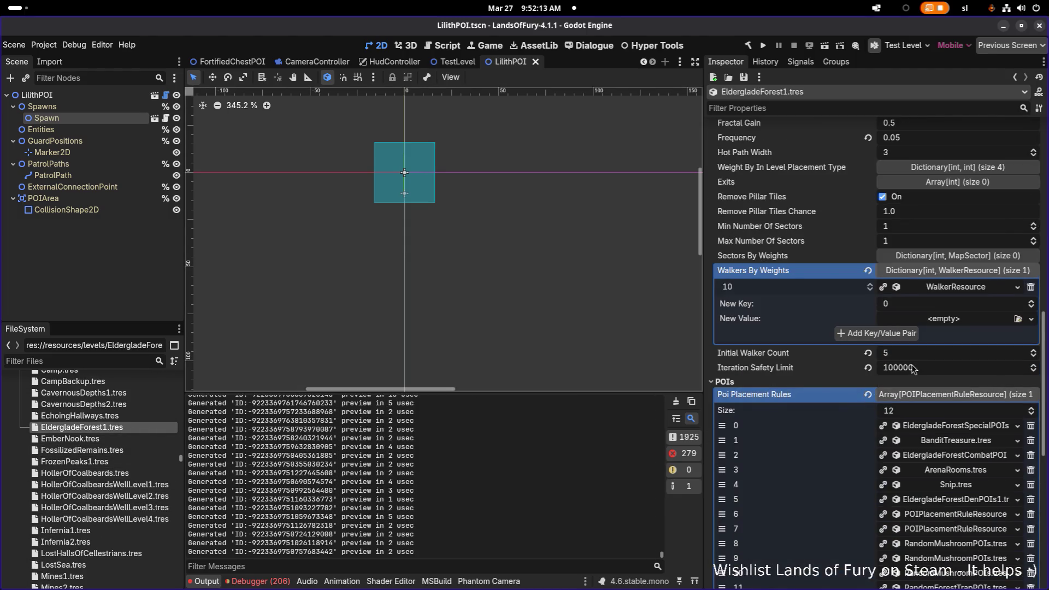
pyautogui.scroll(-10, 925, 331)
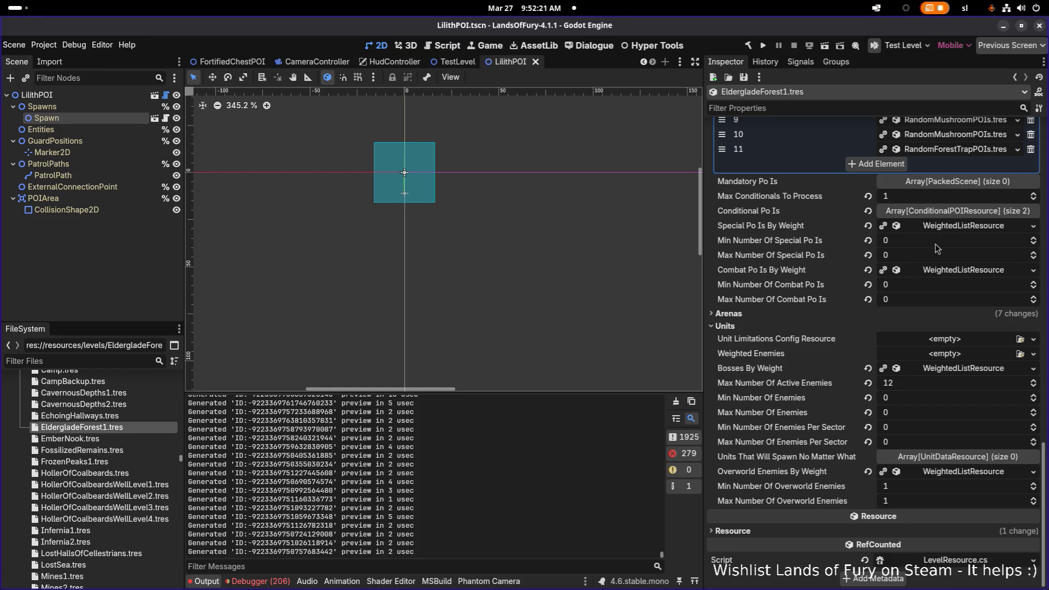
# Step: Expand its first conditional POI's condition, reference blackboard and values to reveal npc_unlocked_izzy
pyautogui.click(943, 214)
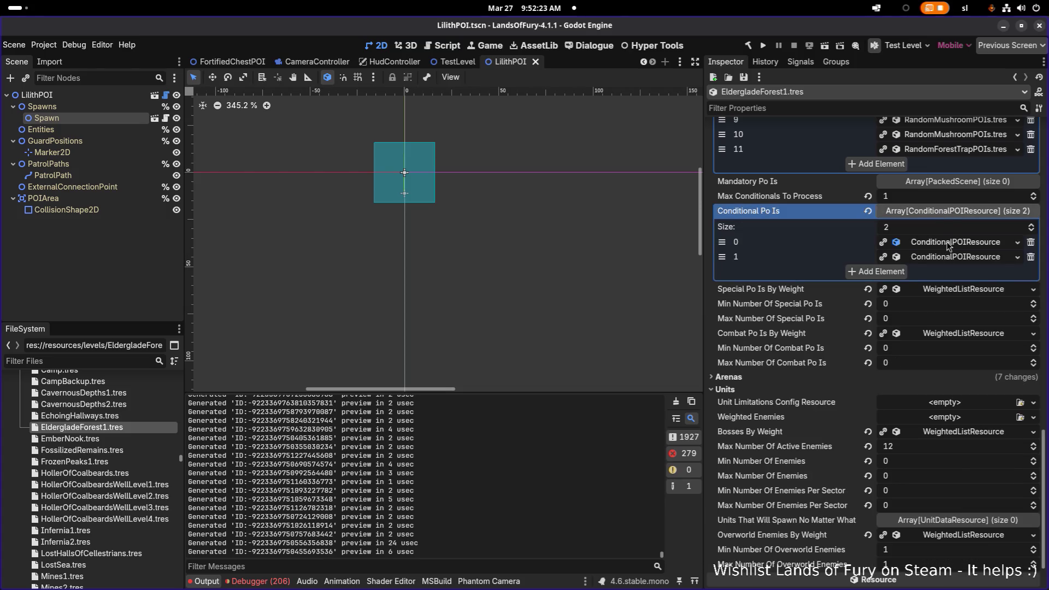
pyautogui.click(948, 246)
pyautogui.click(949, 257)
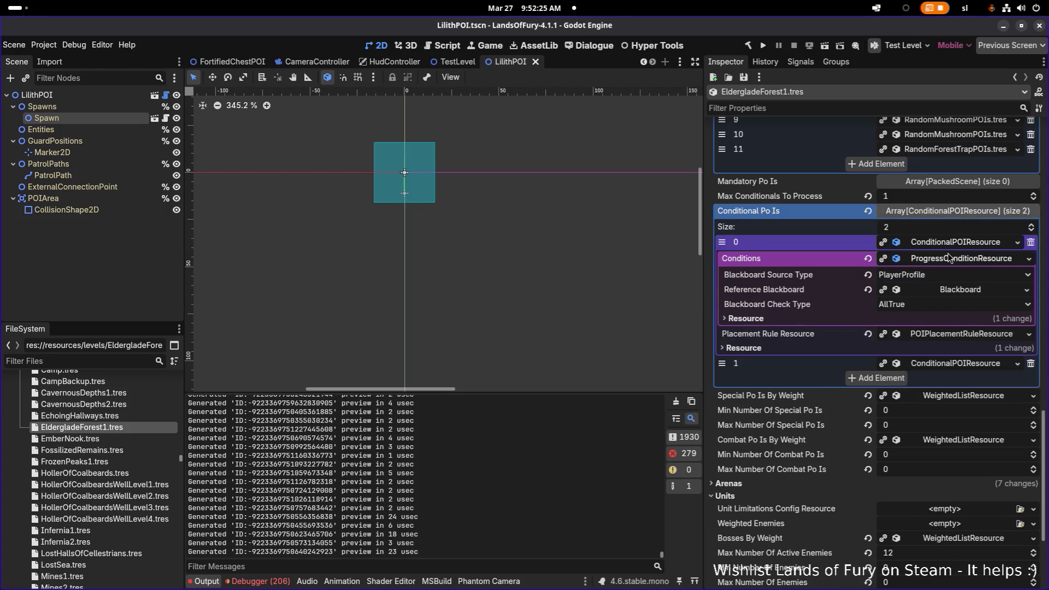
pyautogui.click(950, 294)
pyautogui.click(949, 307)
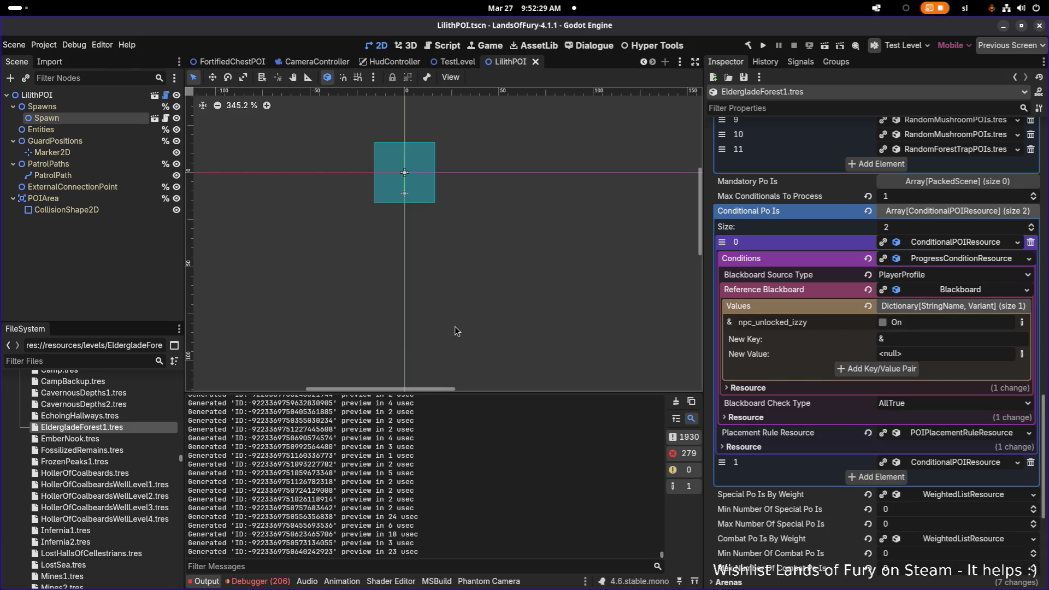
pyautogui.click(93, 361)
pyautogui.write('rainy')
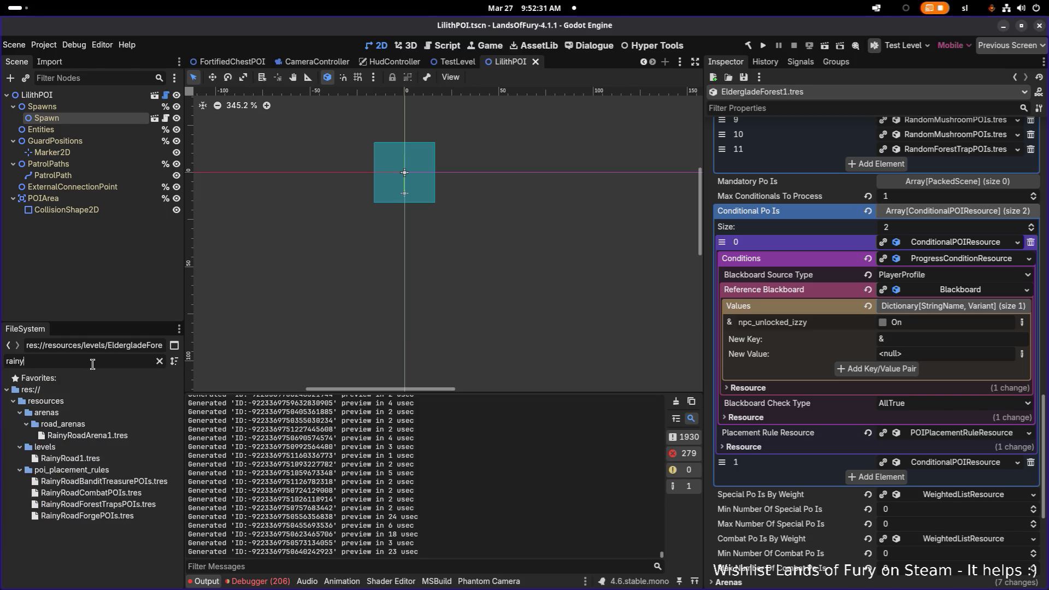
pyautogui.write('road')
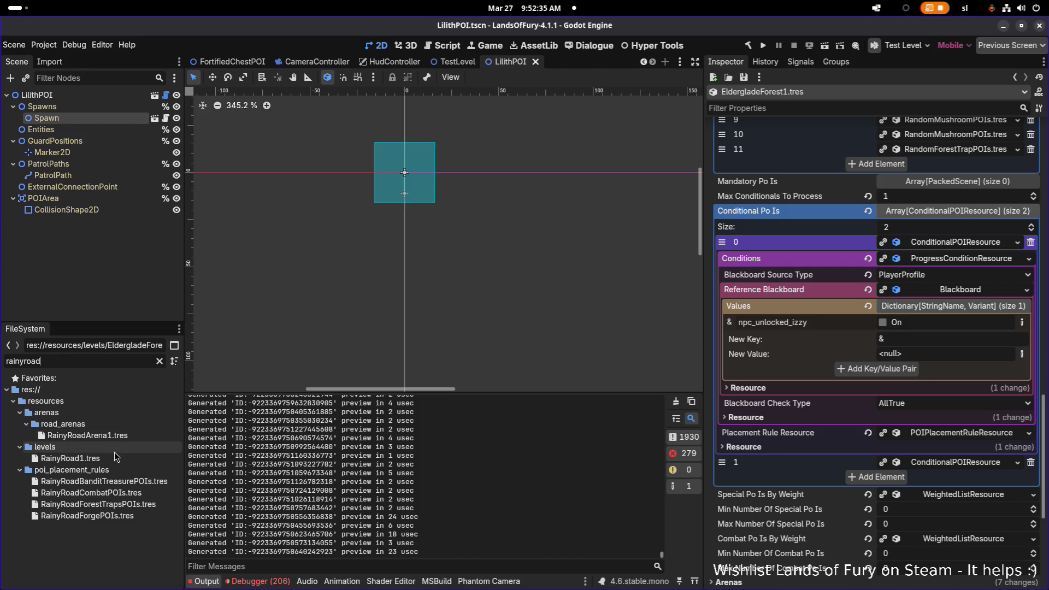
# Step: Reopen RainyRoad1.tres and expand its POI placement rule showing counts, SectorCenter position type and retries
pyautogui.click(107, 458)
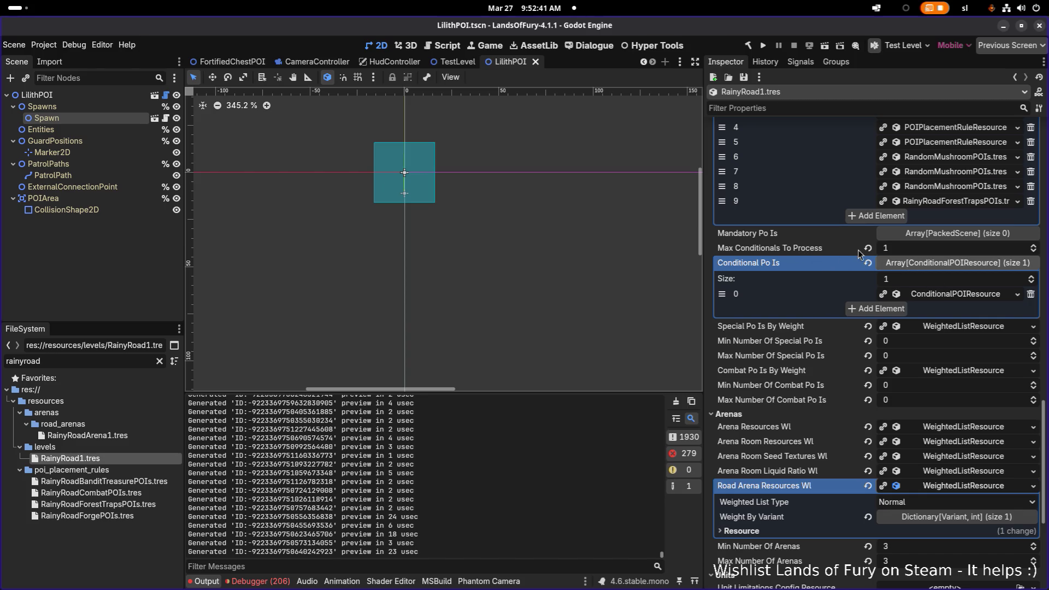
pyautogui.click(954, 298)
pyautogui.click(949, 326)
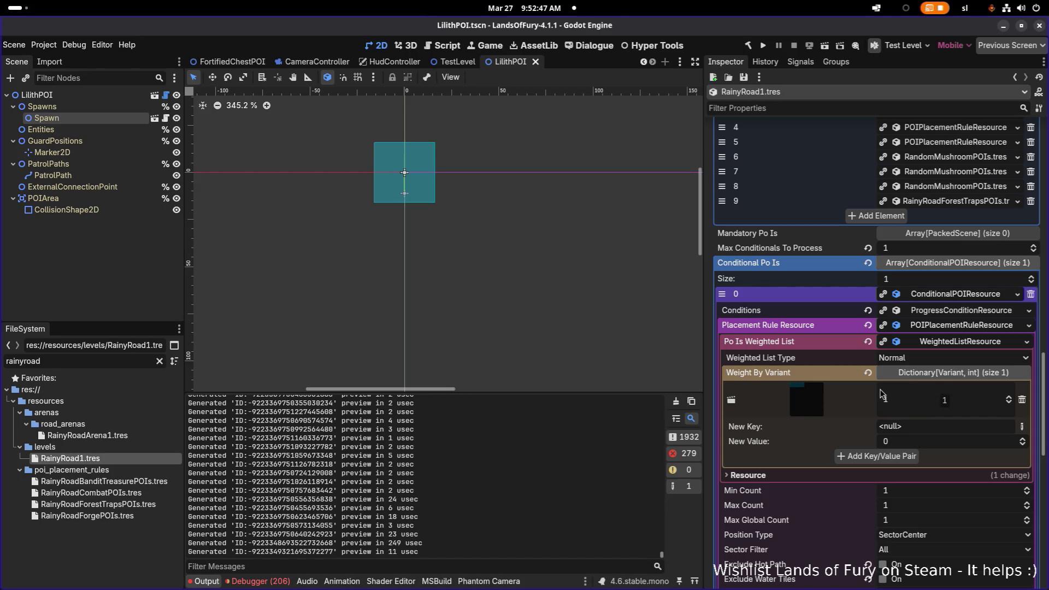
pyautogui.scroll(-2, 873, 403)
pyautogui.scroll(-4, 872, 403)
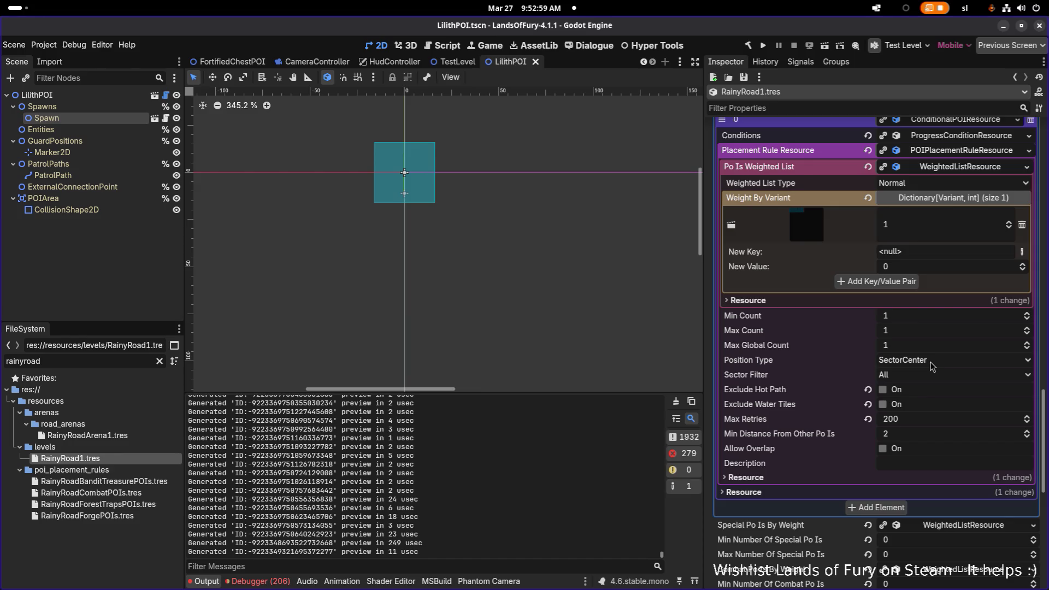
pyautogui.click(932, 365)
# Step: Set the conditional POI position type to RandomInSector and Max Retries to 500, then save
pyautogui.click(932, 365)
pyautogui.click(909, 365)
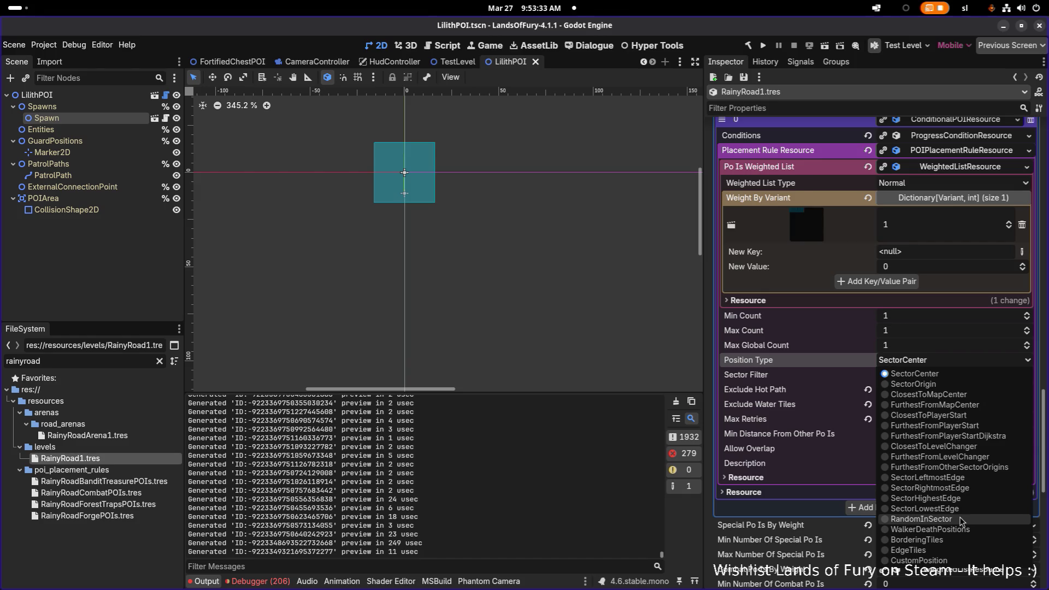
pyautogui.click(961, 520)
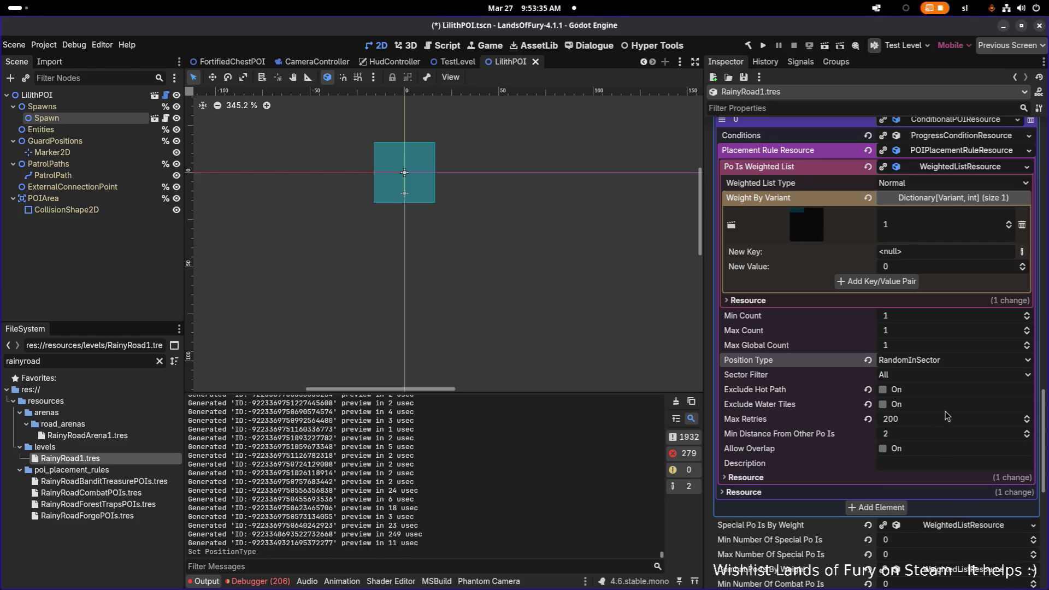
pyautogui.click(976, 417)
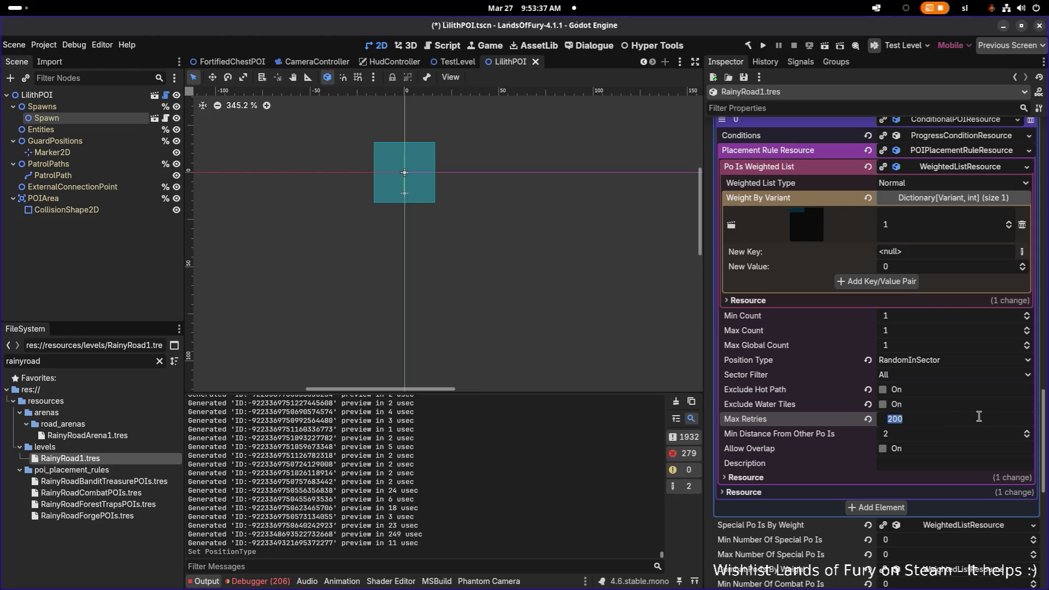
pyautogui.write('500')
pyautogui.hotkey('ctrl', 's')
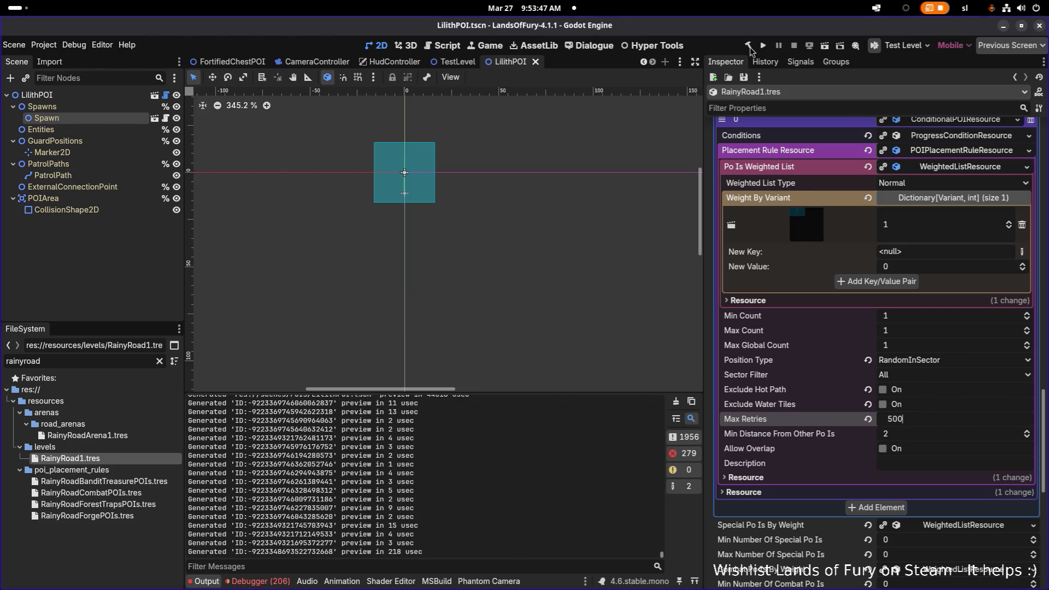
# Step: Run the game for a playtest, committing Max Retries 500 and collapsing the conditional POI entry
pyautogui.click(762, 46)
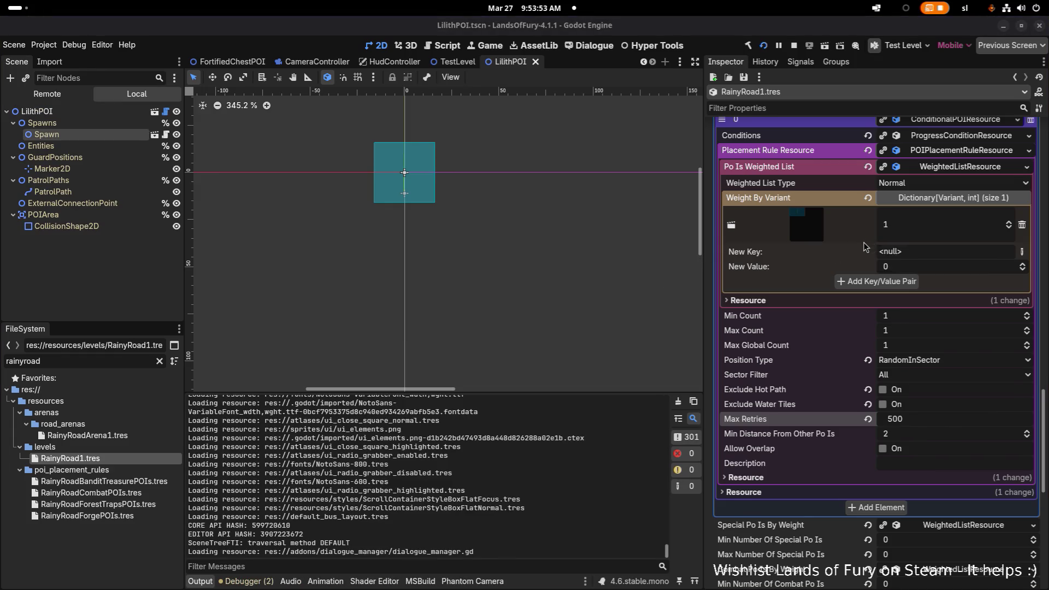
pyautogui.scroll(2, 865, 245)
pyautogui.press('Return')
pyautogui.click(950, 241)
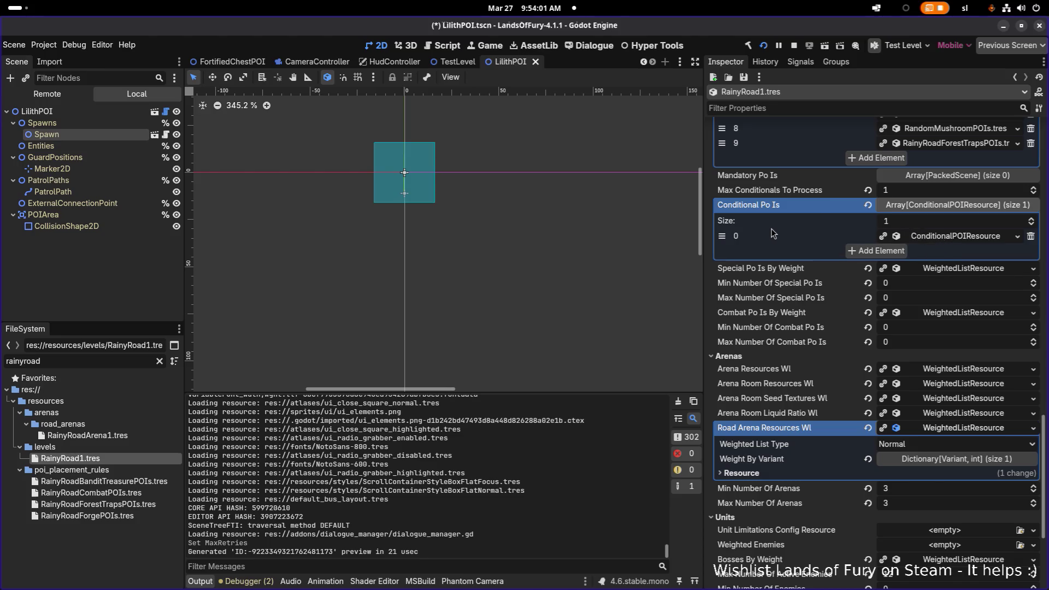
pyautogui.scroll(3, 797, 223)
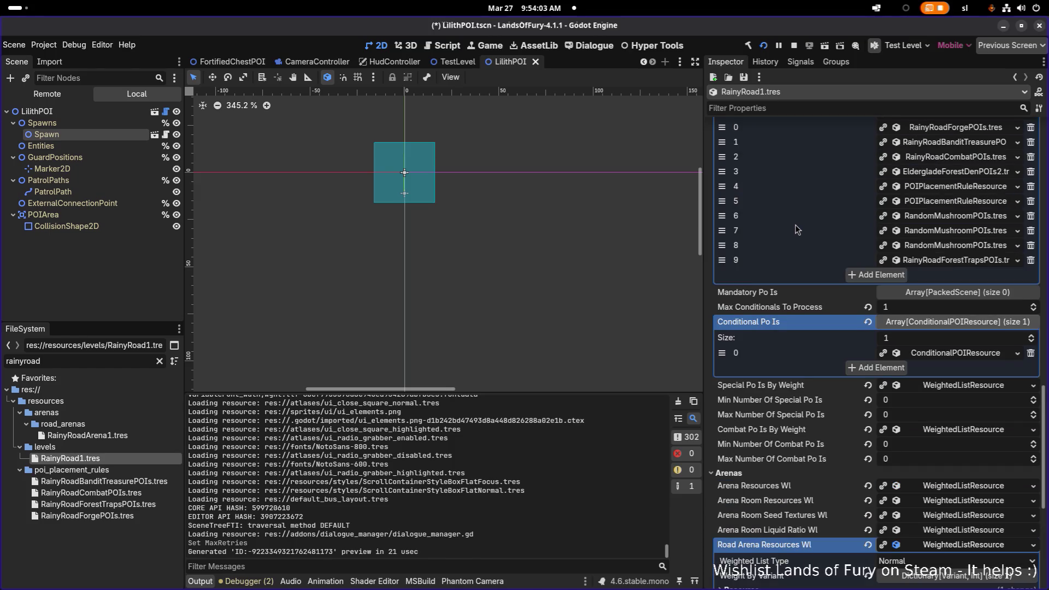
pyautogui.scroll(2, 794, 225)
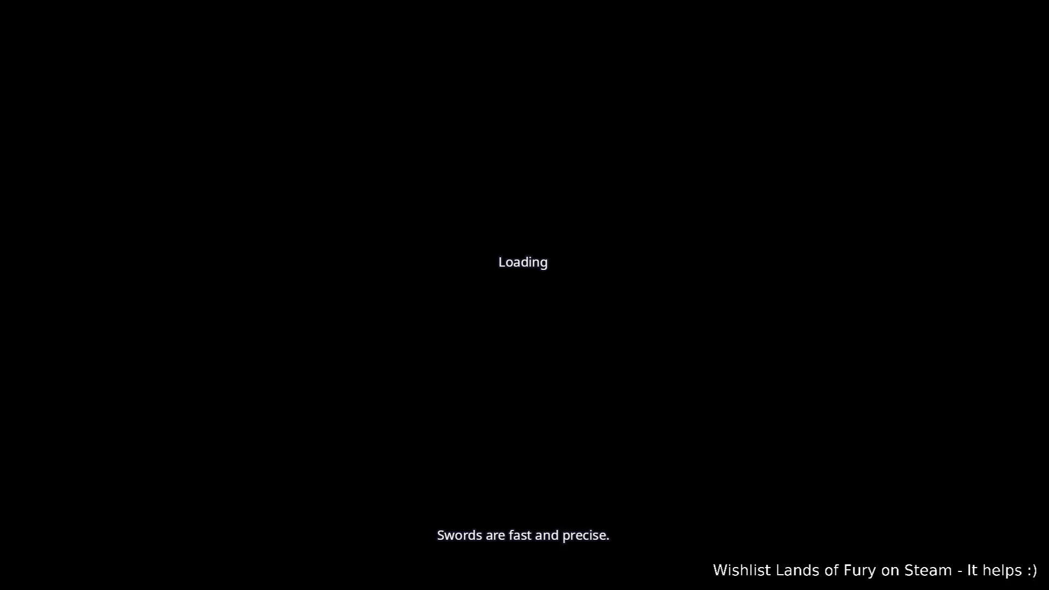
# Step: In the game, walk the hero north to The Glade's purple pillar and activate it with E
pyautogui.hotkey('alt', 'Tab')
pyautogui.hotkey('alt', 'Tab')
pyautogui.hotkey('alt', 'Tab')
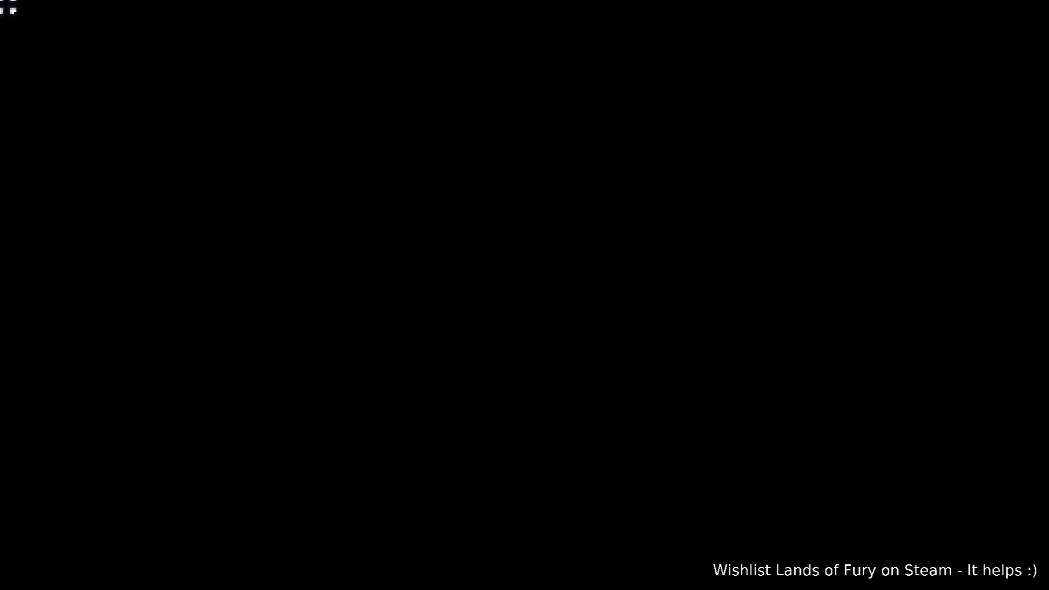
pyautogui.press('w')
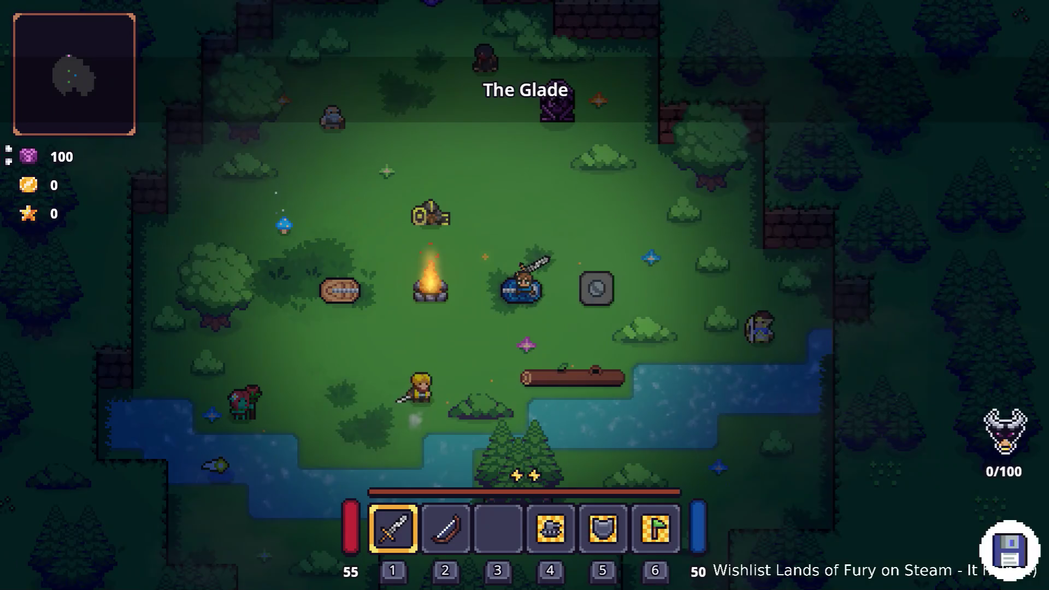
pyautogui.press('d')
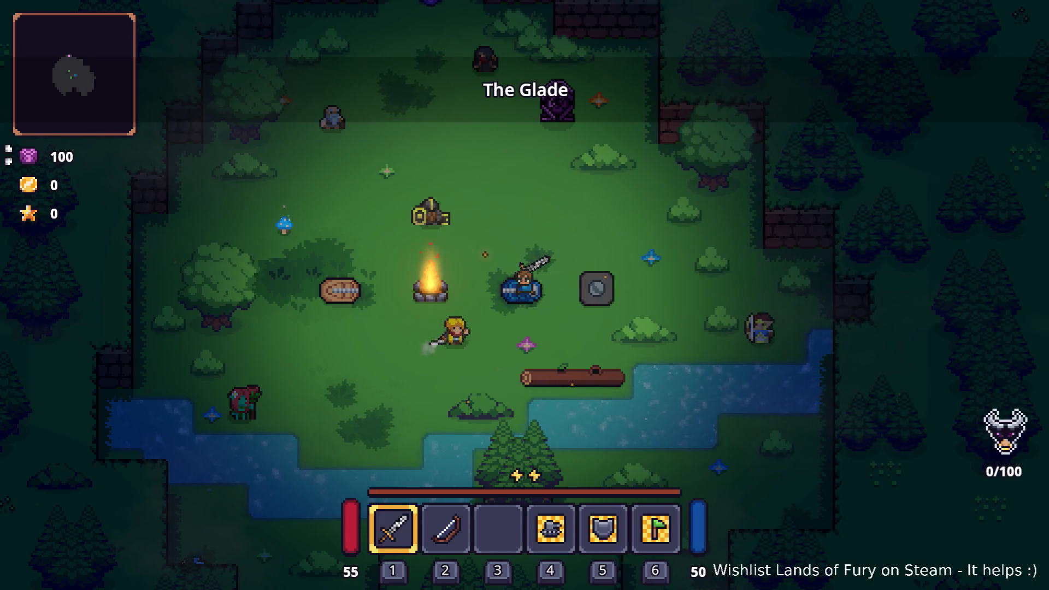
pyautogui.press('s')
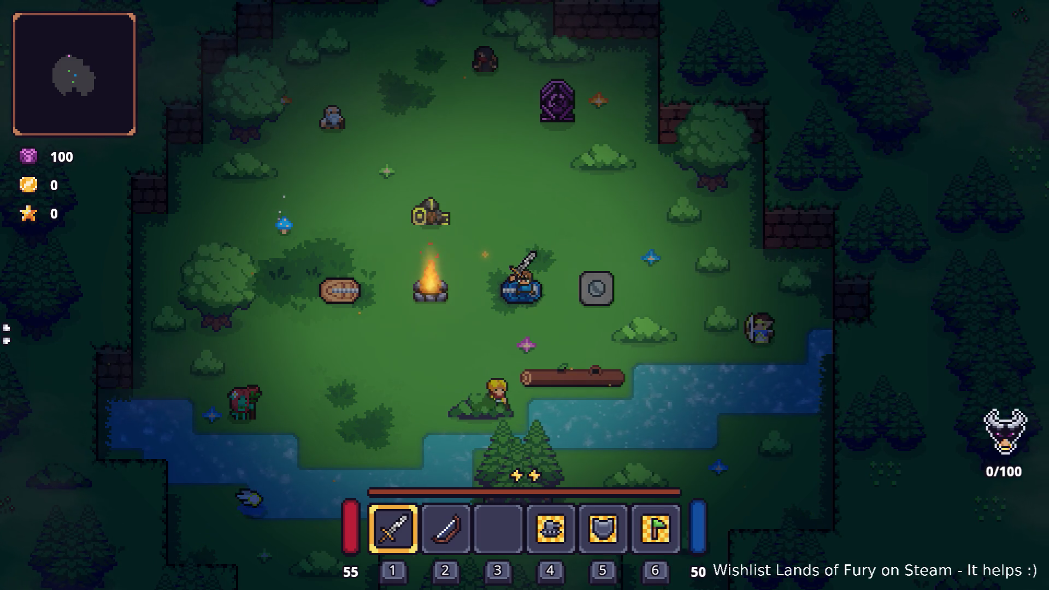
pyautogui.click(470, 274)
pyautogui.press('w')
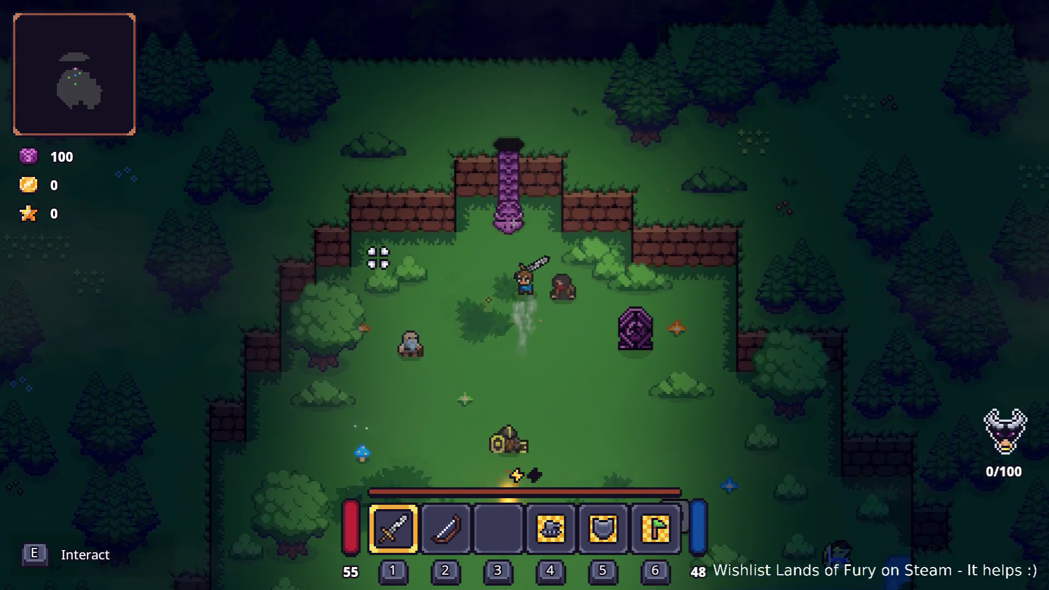
pyautogui.press('w')
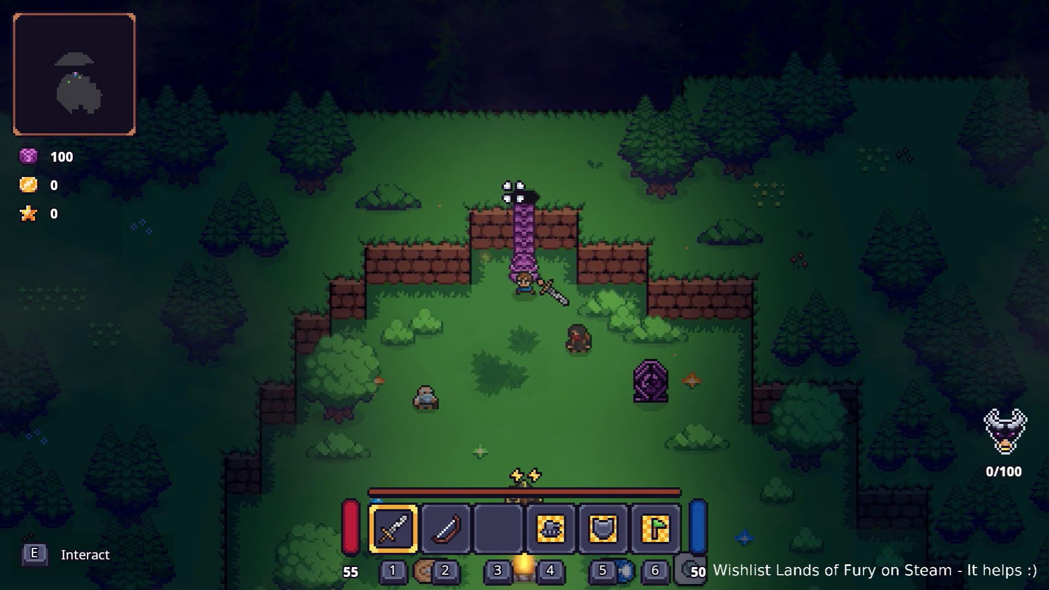
pyautogui.press('e')
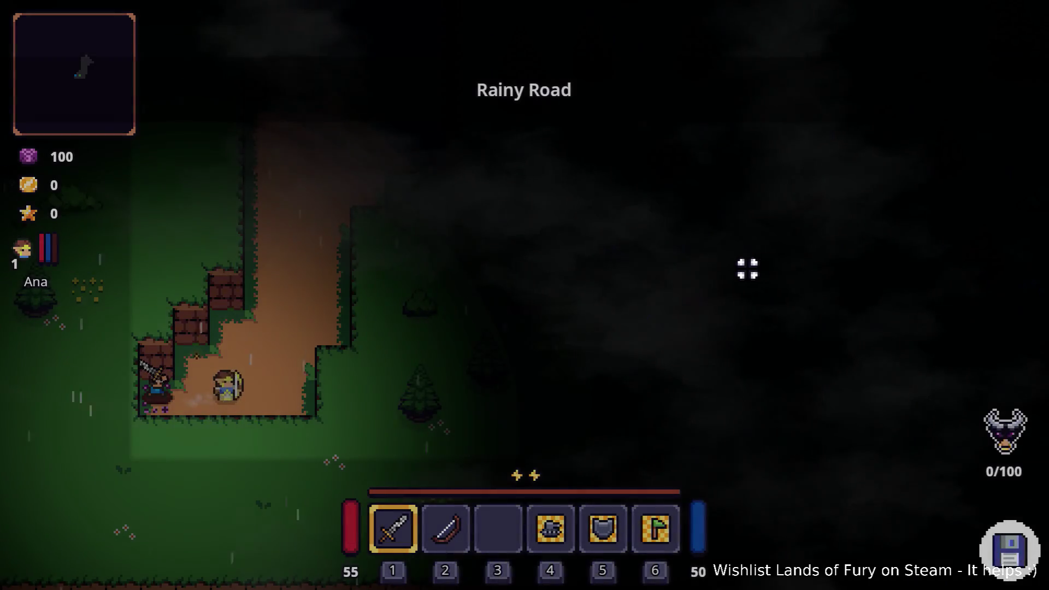
# Step: Swing the sword on arrival and dash north up the Rainy Road dirt road
pyautogui.click(710, 267)
pyautogui.press('w')
pyautogui.press('d')
pyautogui.press('space')
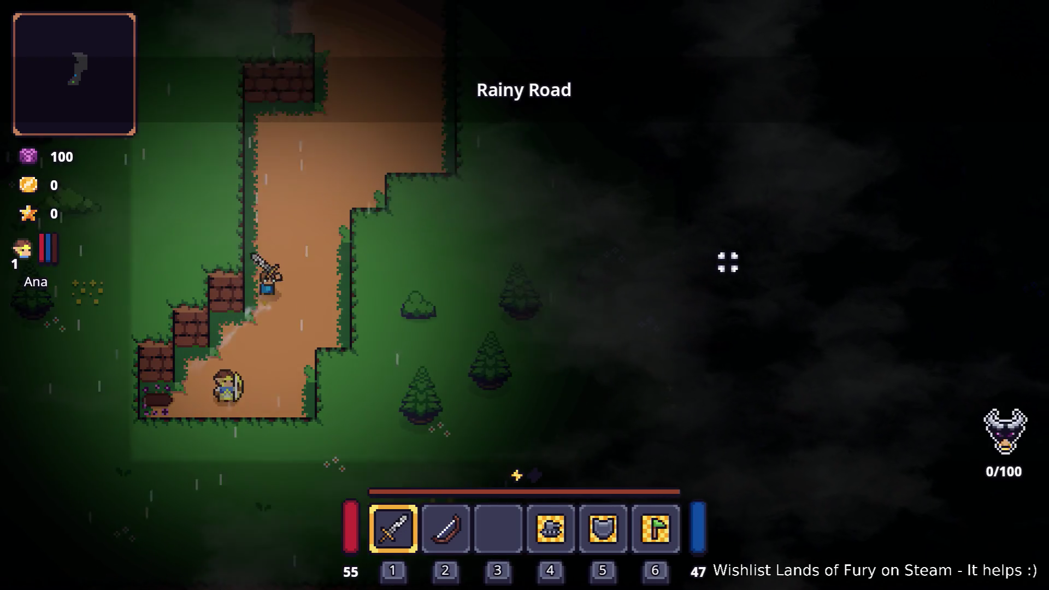
pyautogui.press('w')
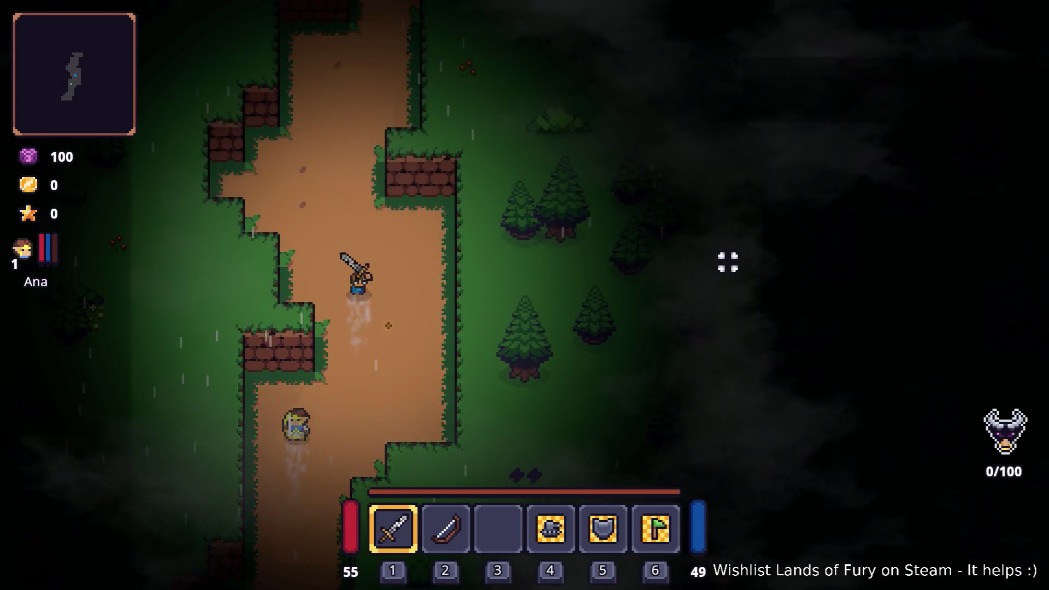
pyautogui.press('w')
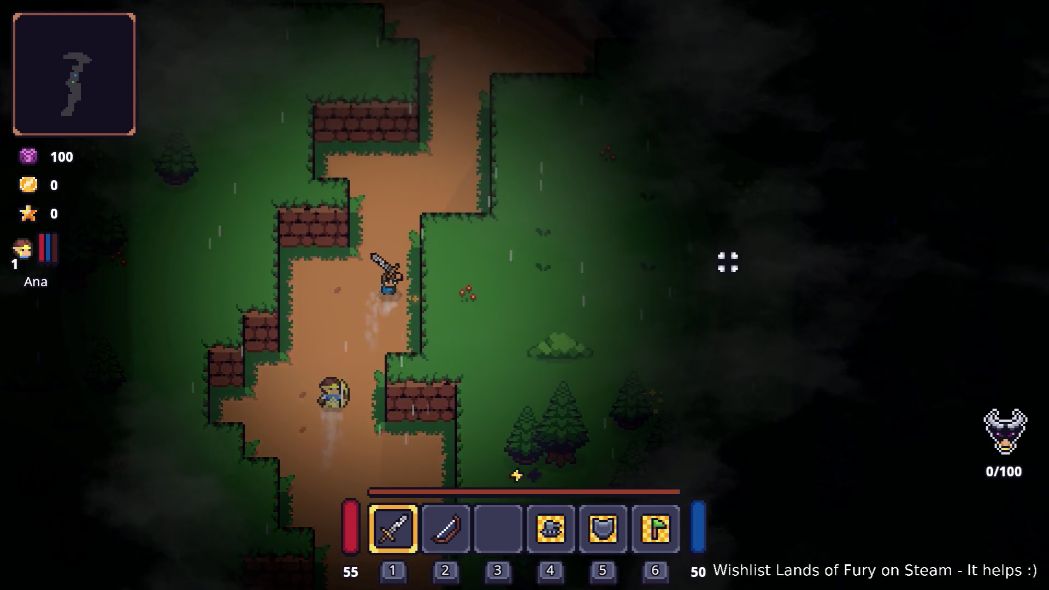
pyautogui.press('d')
pyautogui.press('space')
pyautogui.press('w')
pyautogui.press('d')
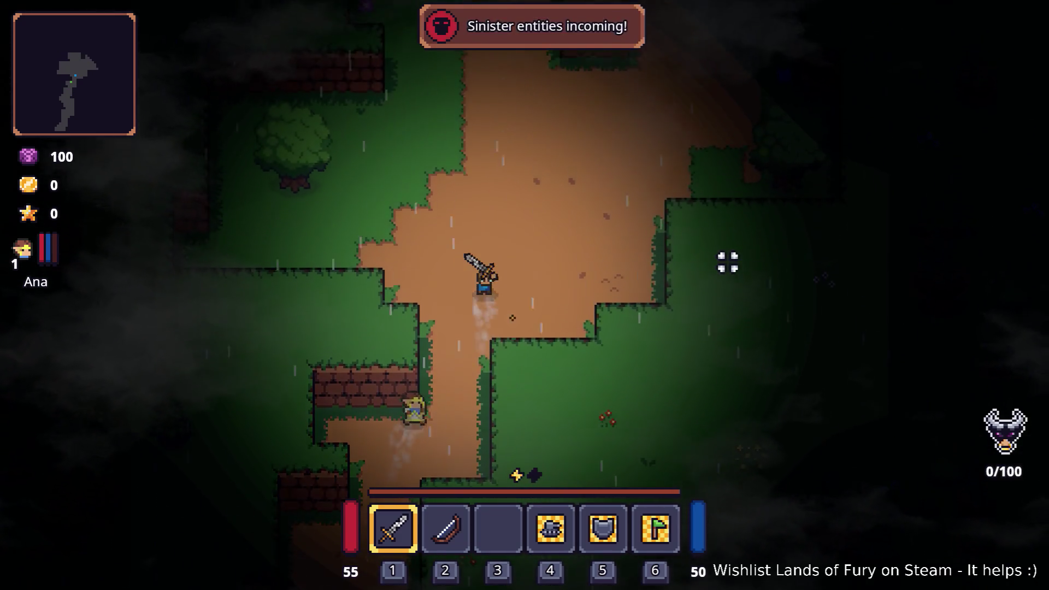
pyautogui.press('w')
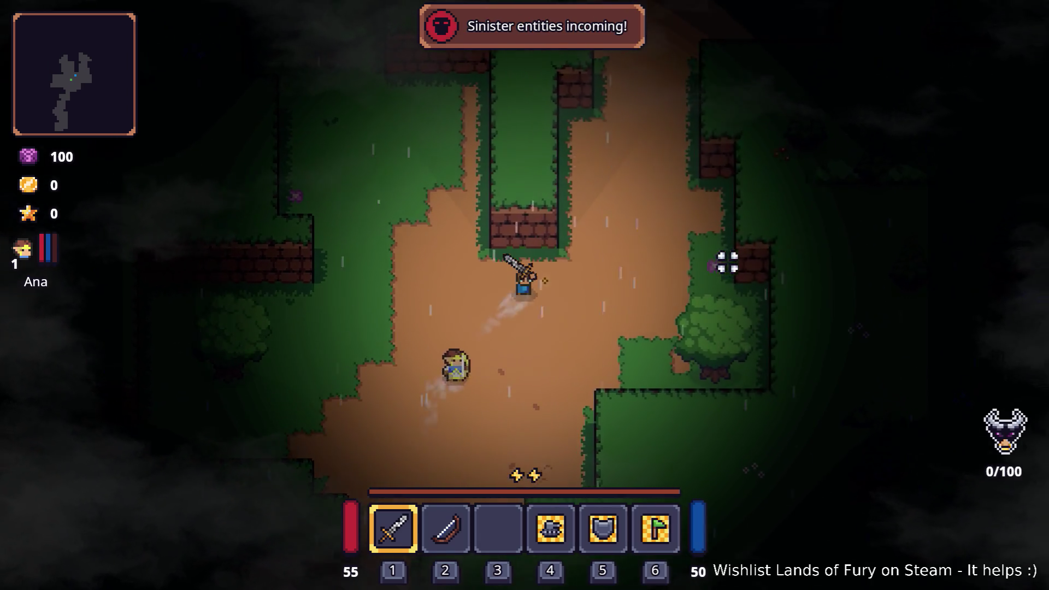
pyautogui.press('space')
# Step: Run north-east past the grey slime and stone pillar, then strike the wolf
pyautogui.press('w')
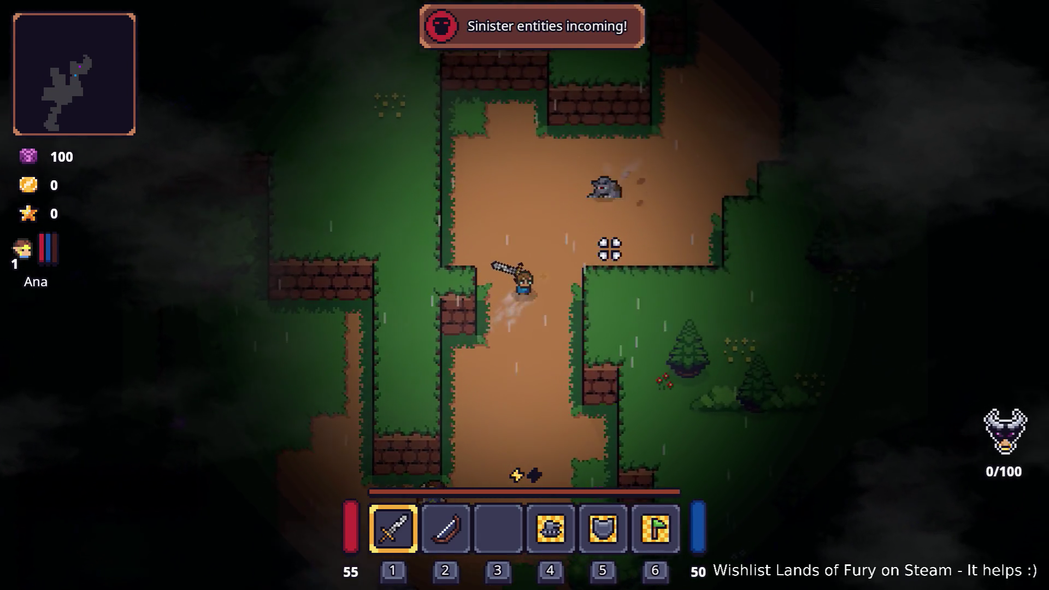
pyautogui.press('w')
pyautogui.press('d')
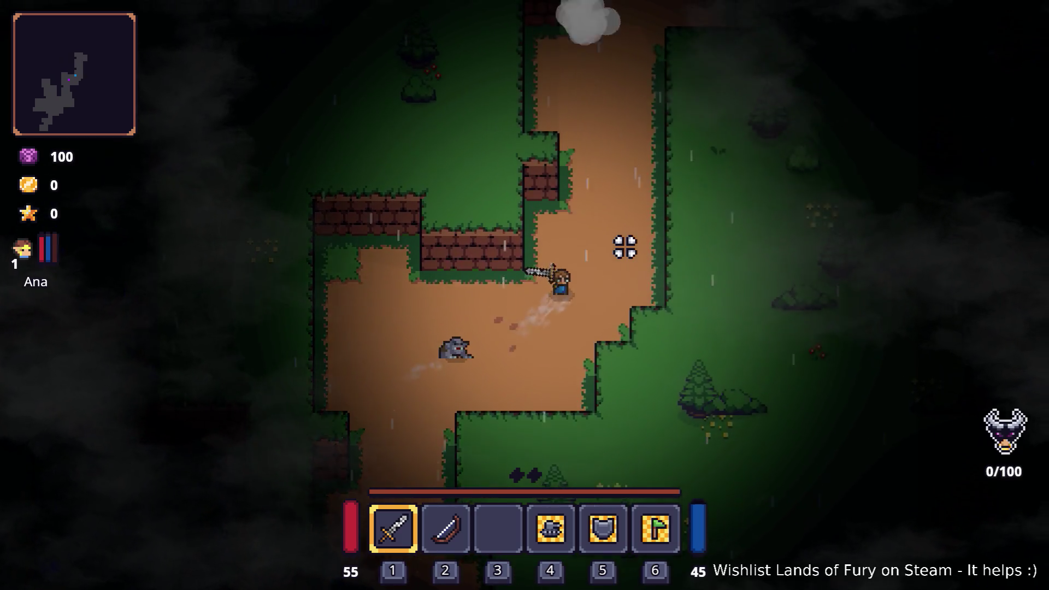
pyautogui.press('space')
pyautogui.press('w')
pyautogui.press('d')
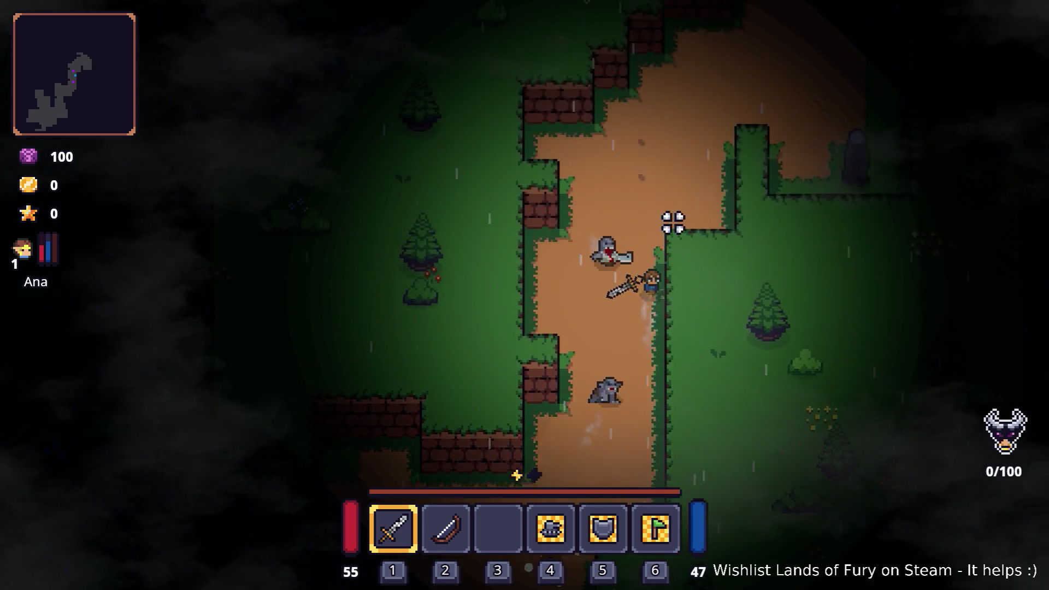
pyautogui.press('w')
pyautogui.press('d')
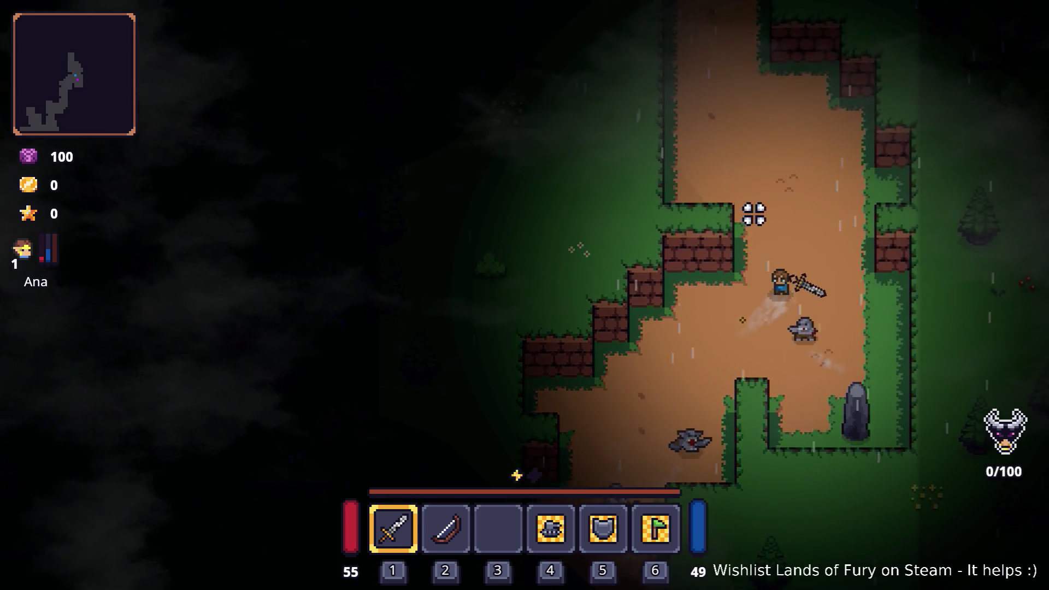
pyautogui.press('w')
pyautogui.press('a')
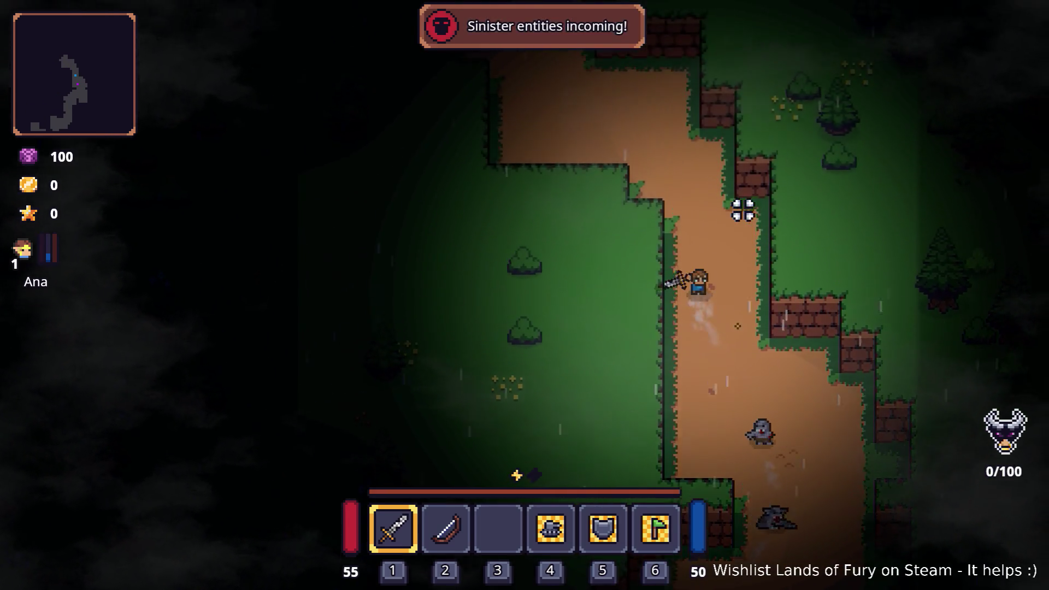
pyautogui.press('w')
pyautogui.press('a')
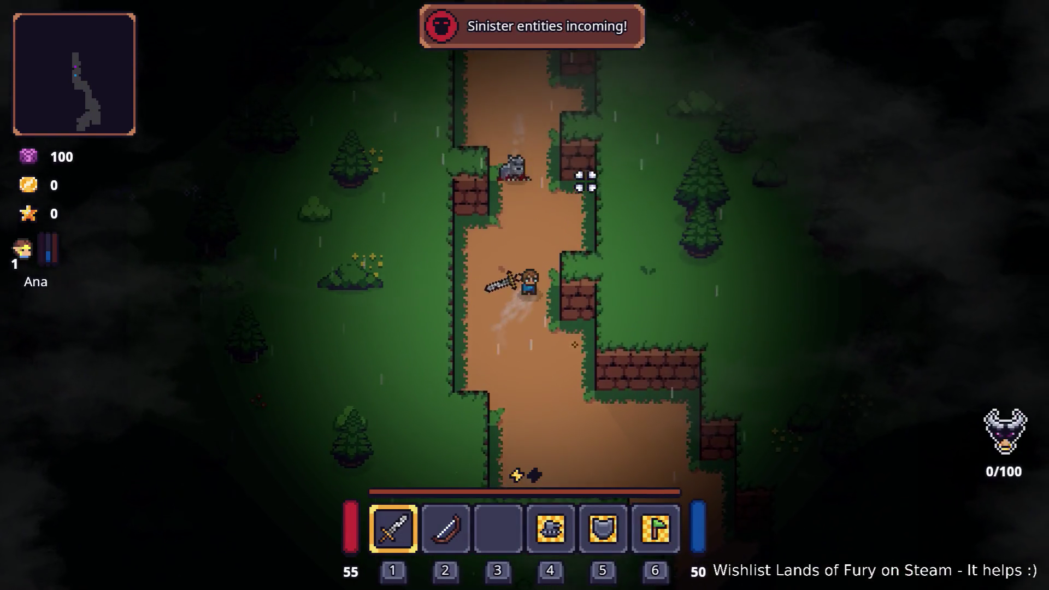
pyautogui.press('w')
pyautogui.click(586, 180)
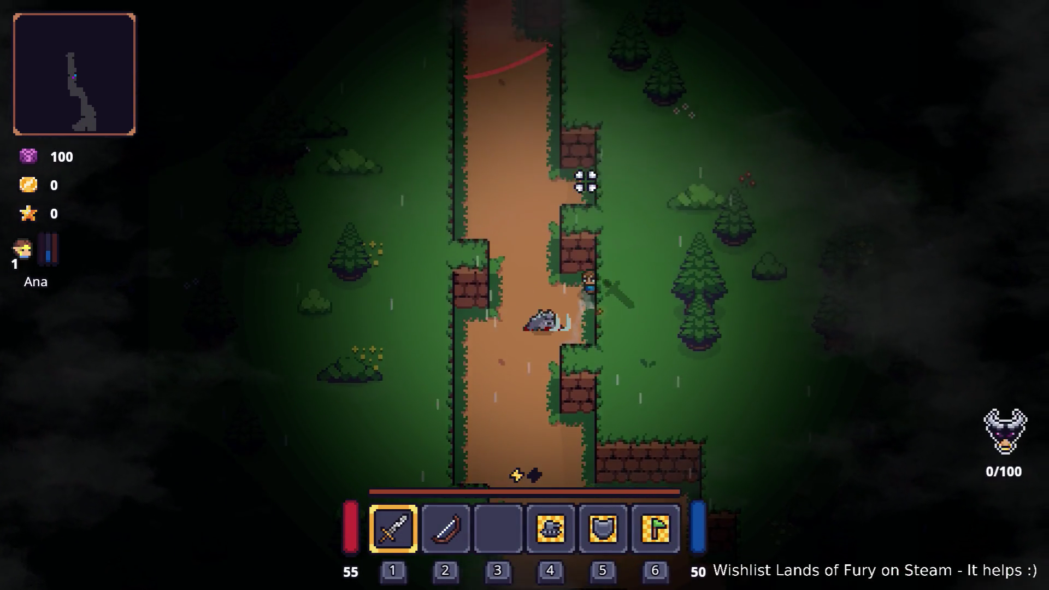
# Step: Run north to the campfire and crates, then on to the dead end to kill an enemy
pyautogui.press('w')
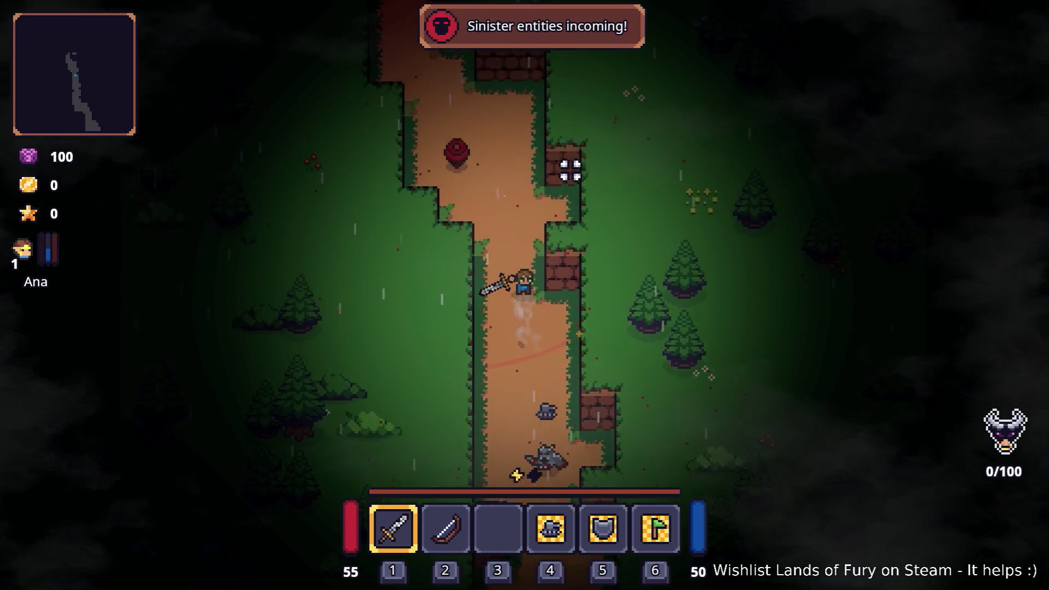
pyautogui.press('w')
pyautogui.press('a')
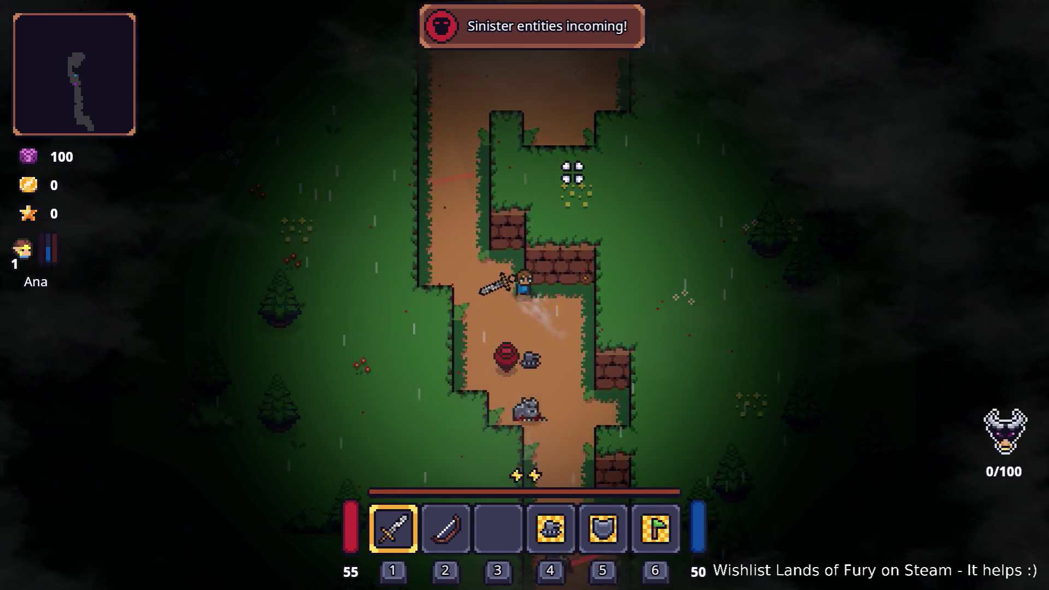
pyautogui.press('w')
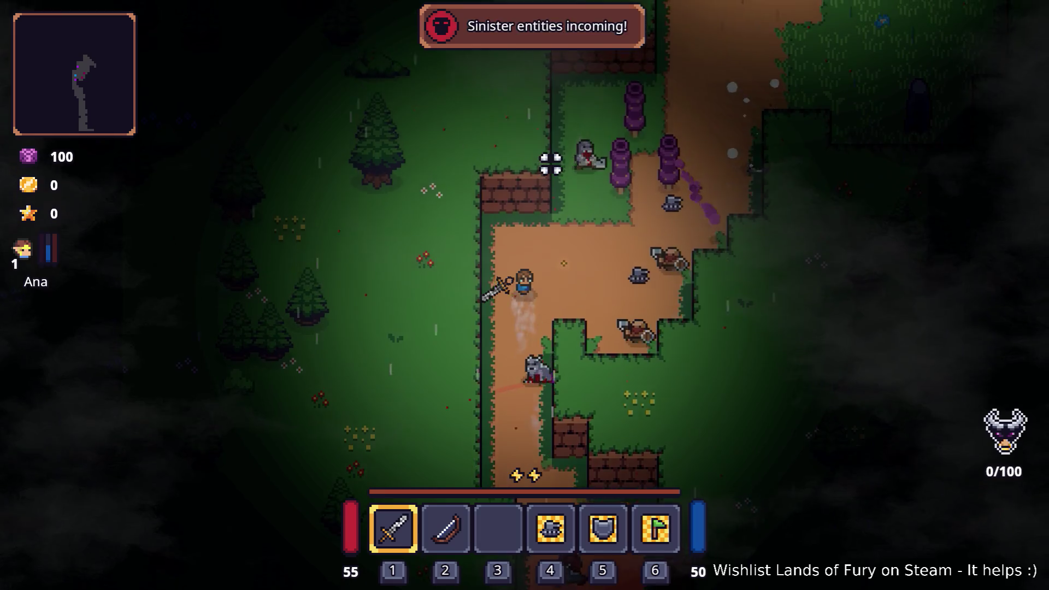
pyautogui.press('w')
pyautogui.press('d')
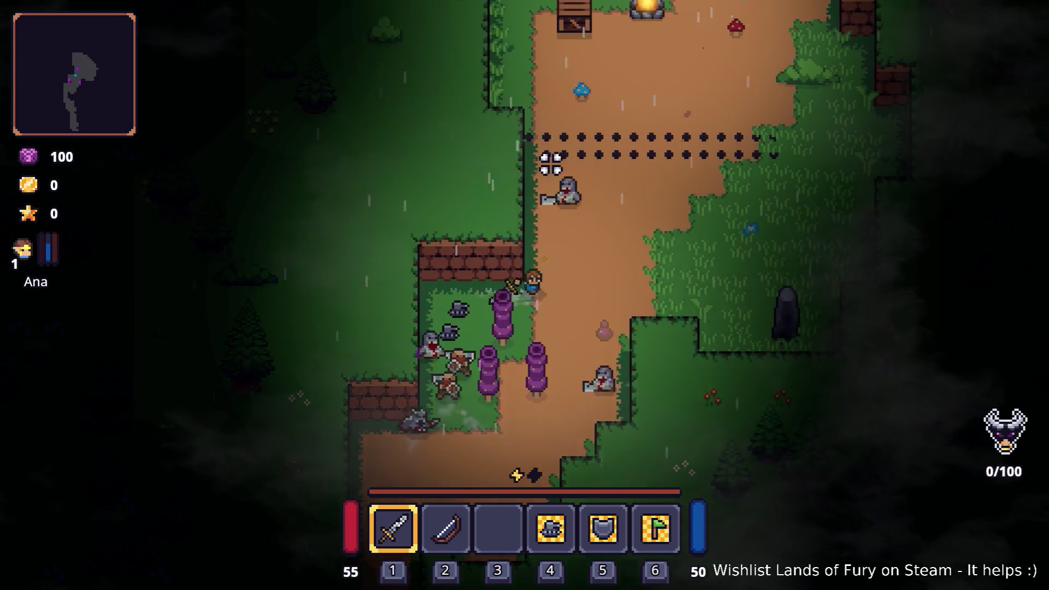
pyautogui.press('d')
pyautogui.press('w')
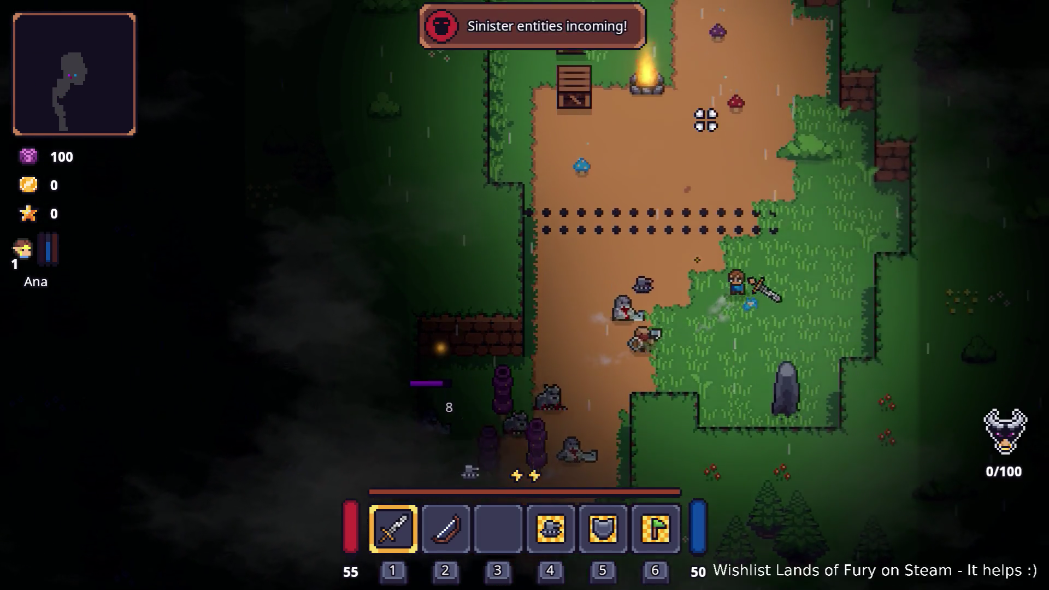
pyautogui.press('w')
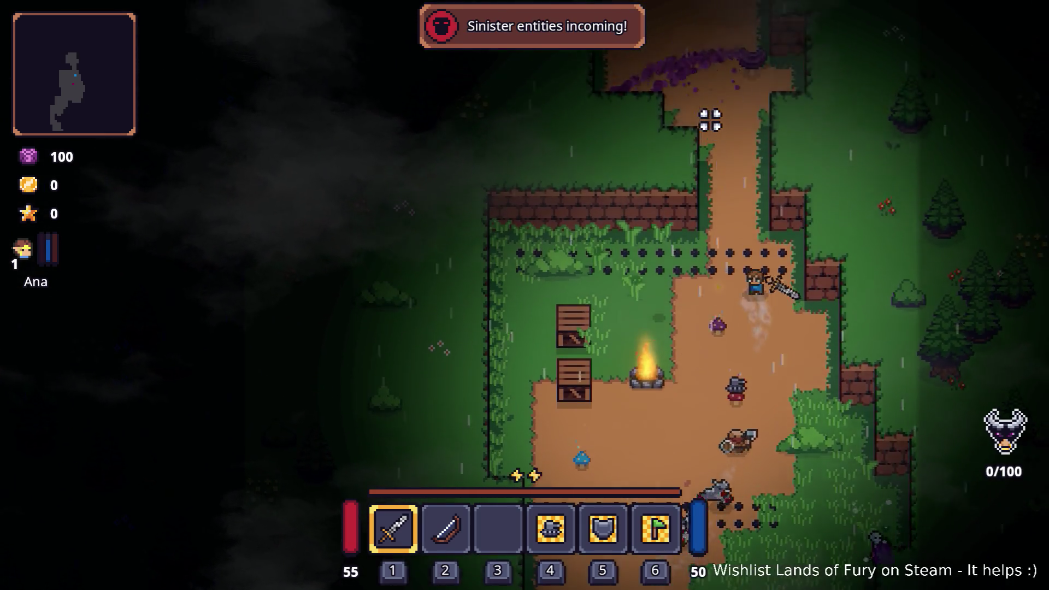
pyautogui.press('w')
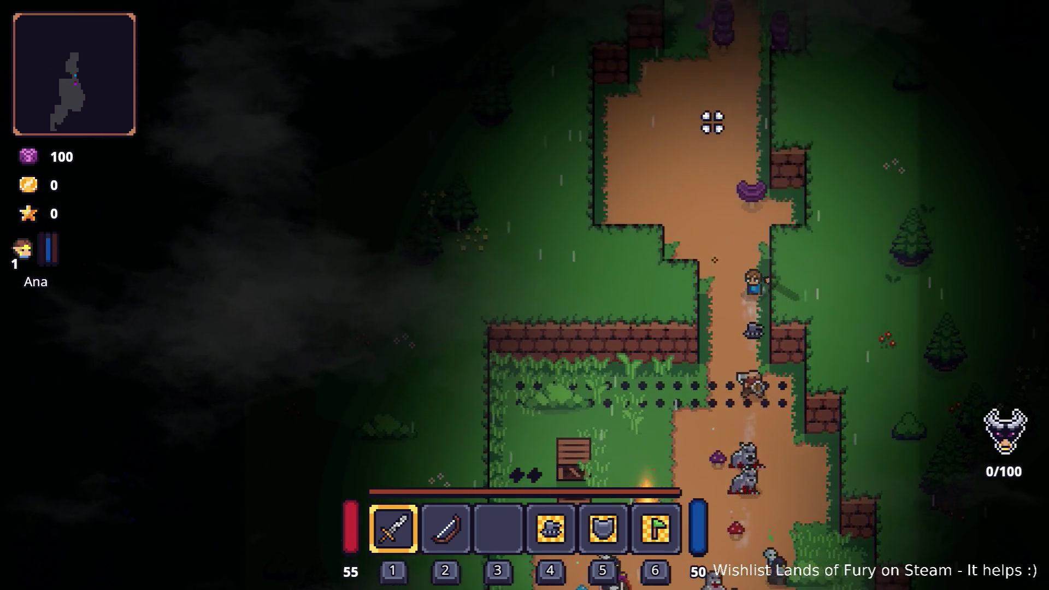
pyautogui.press('a')
# Step: Fight enemies around the fenced clearing and anvil until the hero dies and Game over shows
pyautogui.press('d')
pyautogui.press('w')
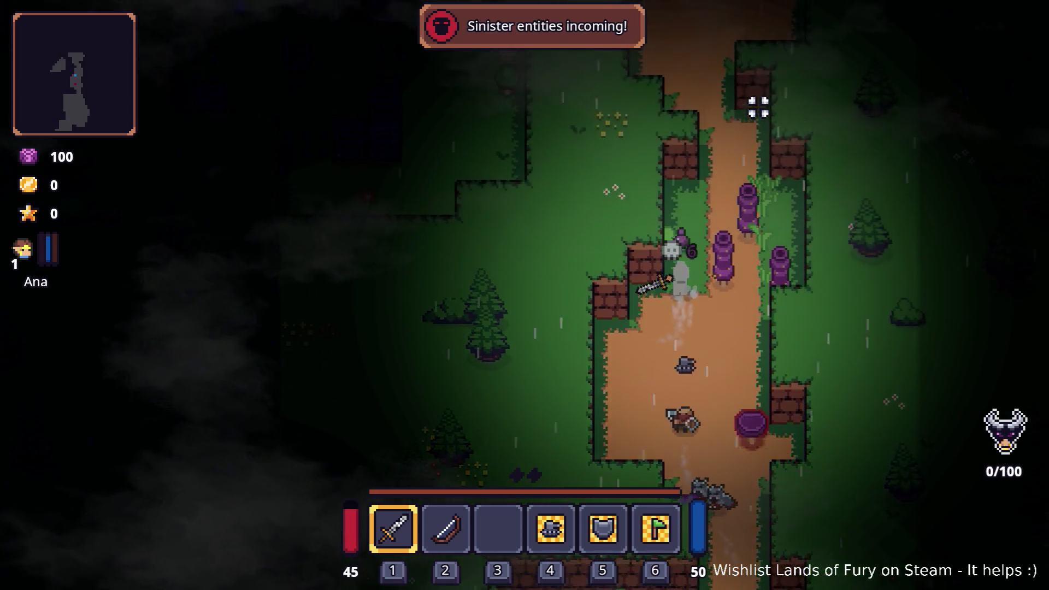
pyautogui.press('w')
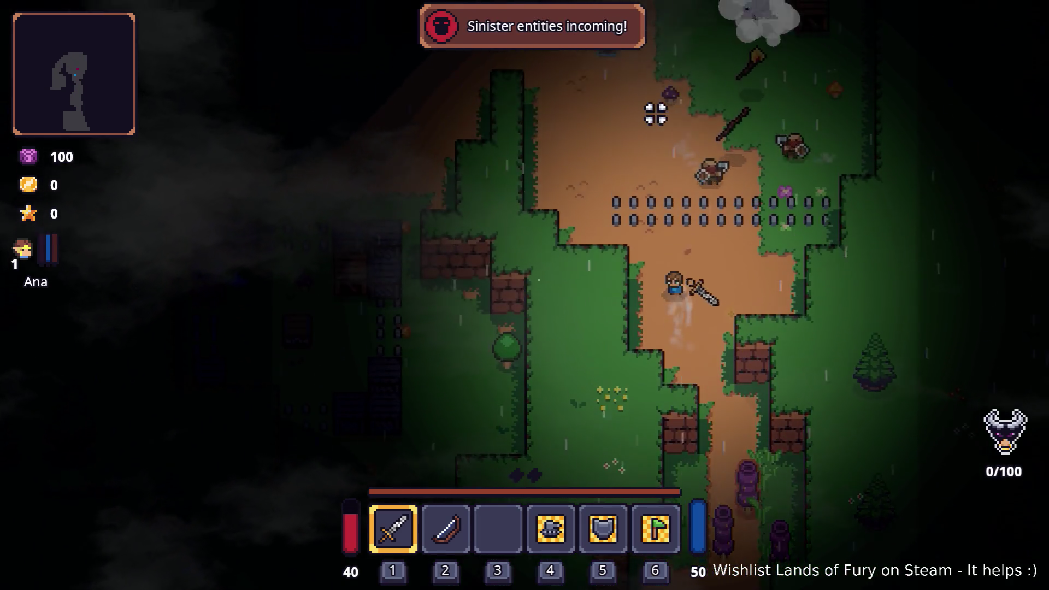
pyautogui.press('w')
pyautogui.press('a')
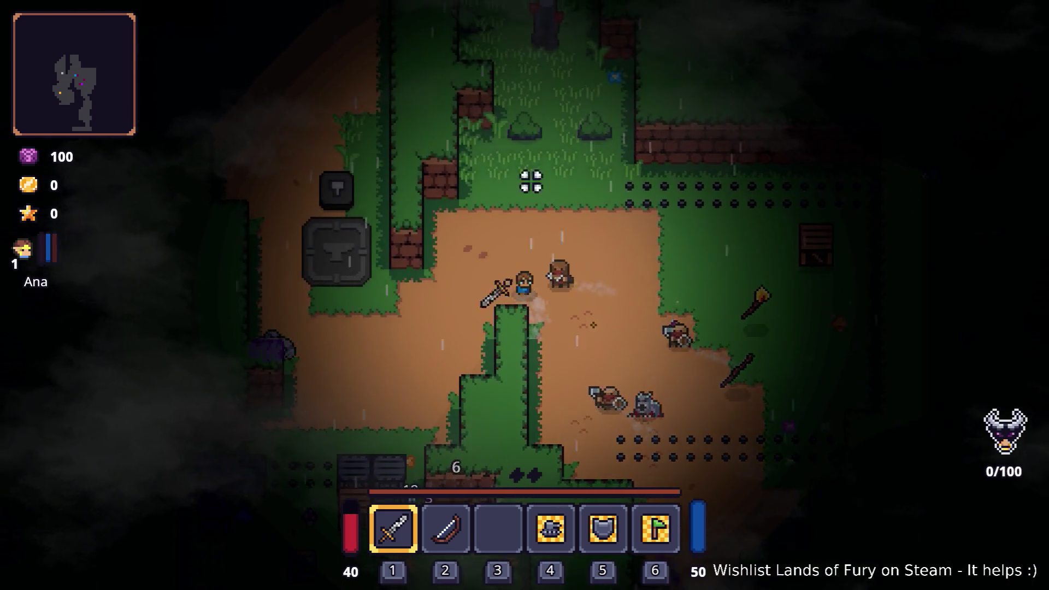
pyautogui.press('s')
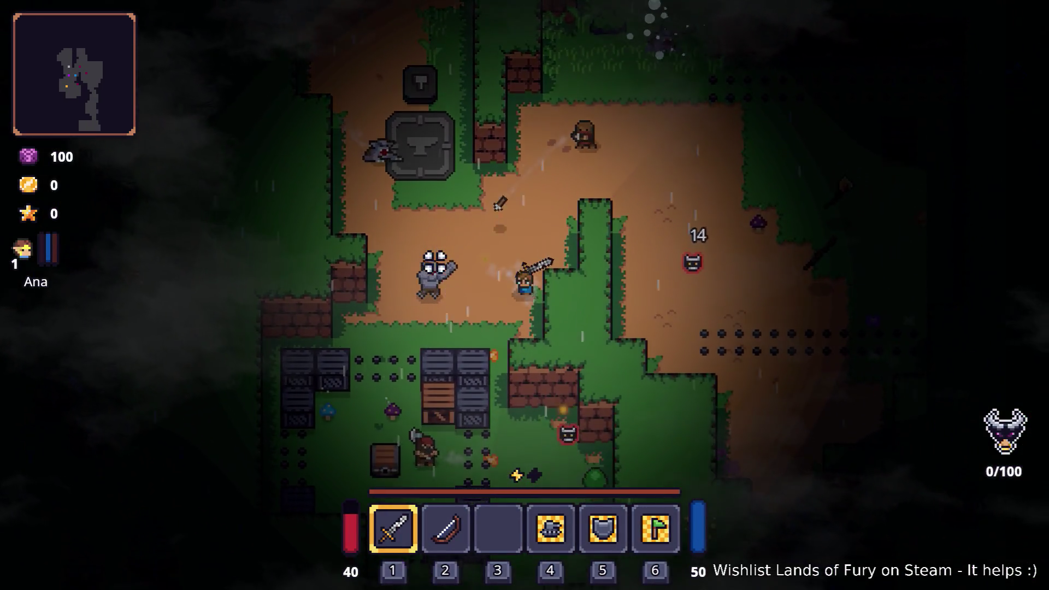
pyautogui.press('d')
pyautogui.press('w')
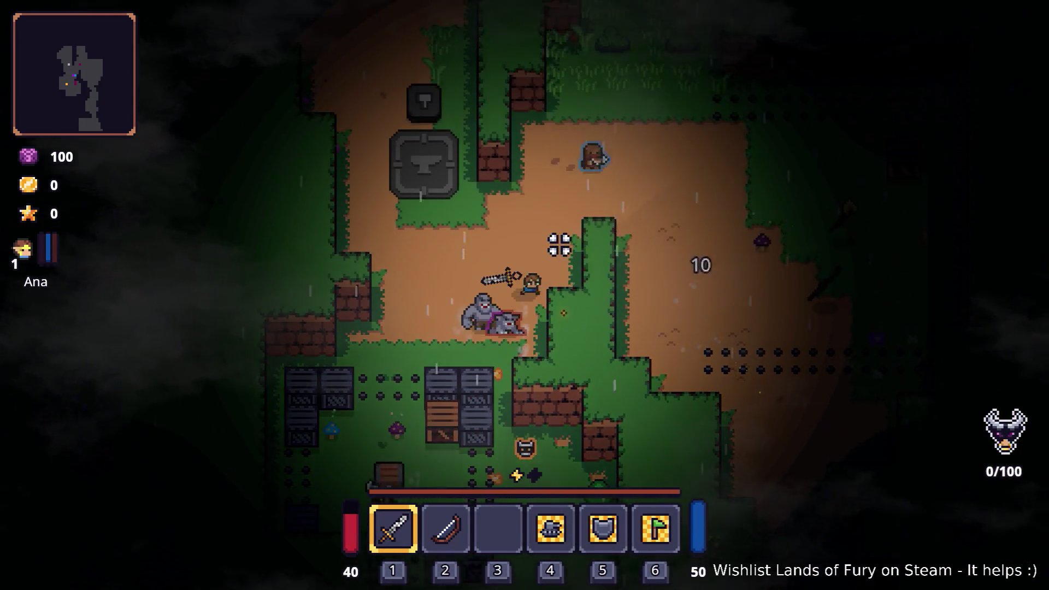
pyautogui.press('w')
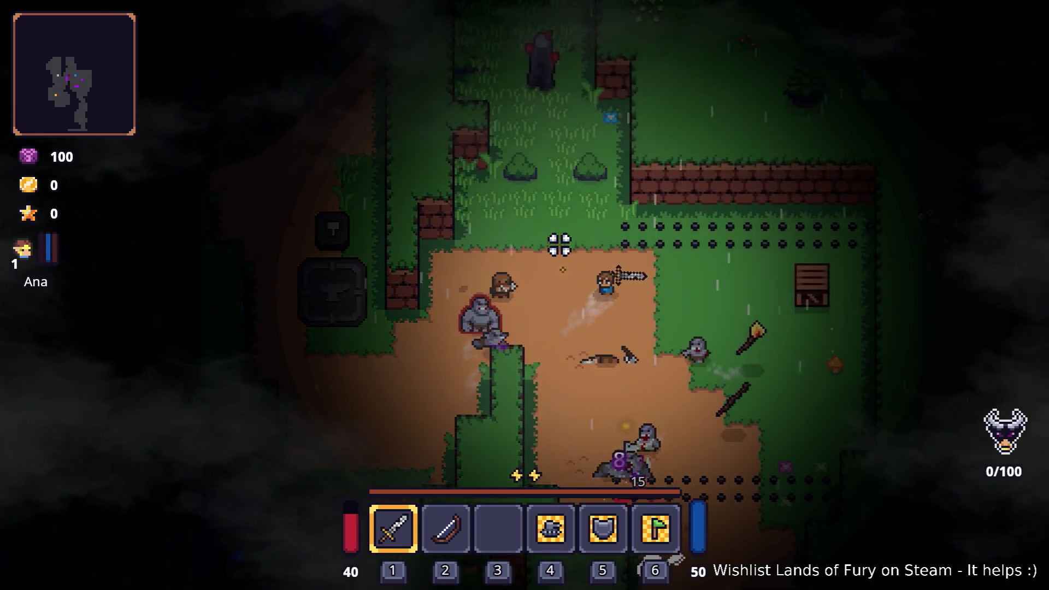
pyautogui.press('s')
pyautogui.press('a')
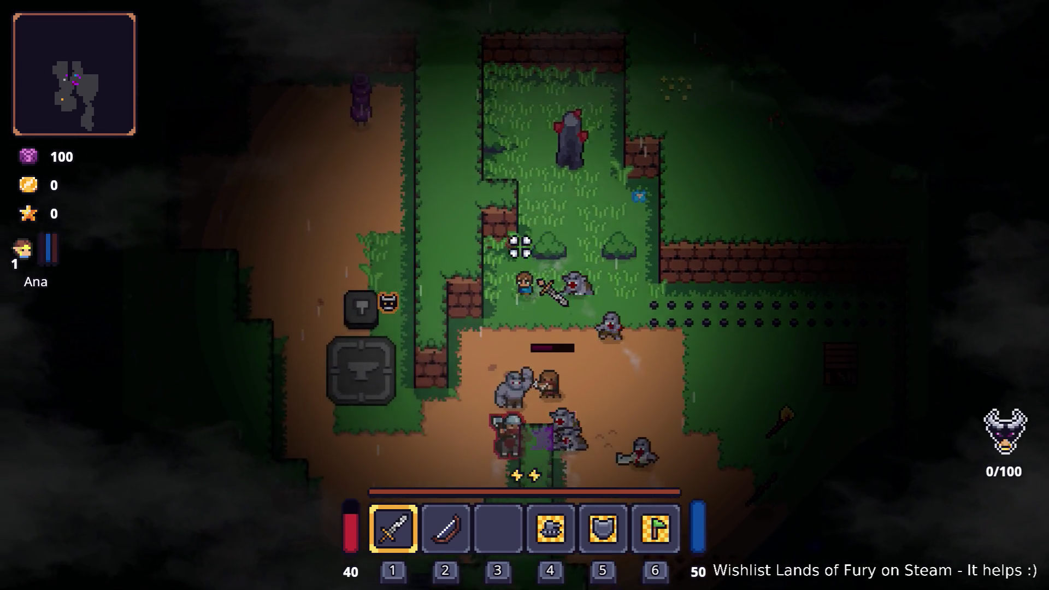
pyautogui.press('s')
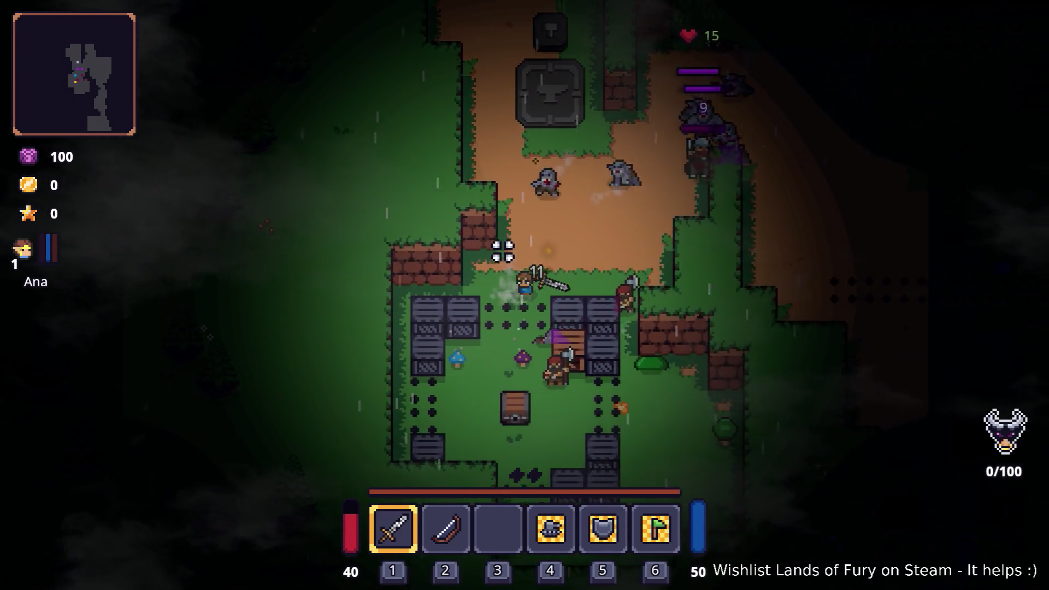
pyautogui.press('w')
pyautogui.press('w')
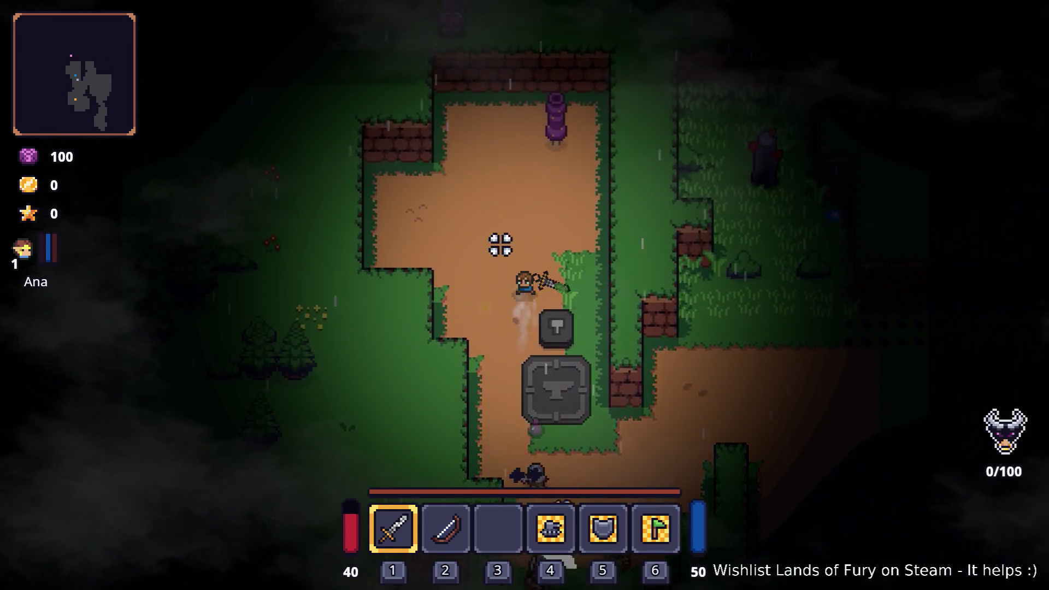
pyautogui.press('s')
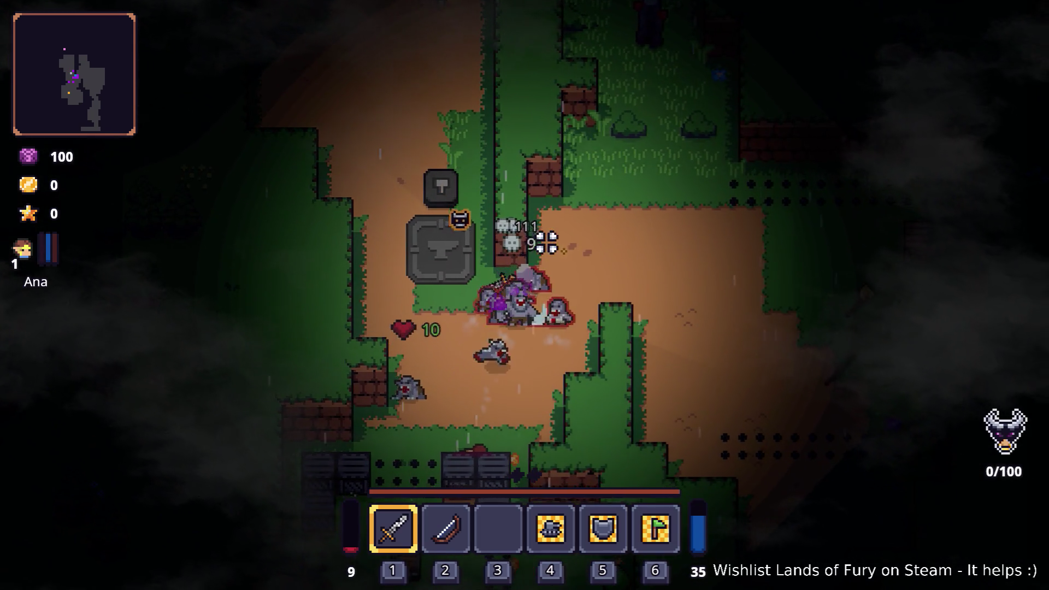
pyautogui.hotkey('alt', 'Tab')
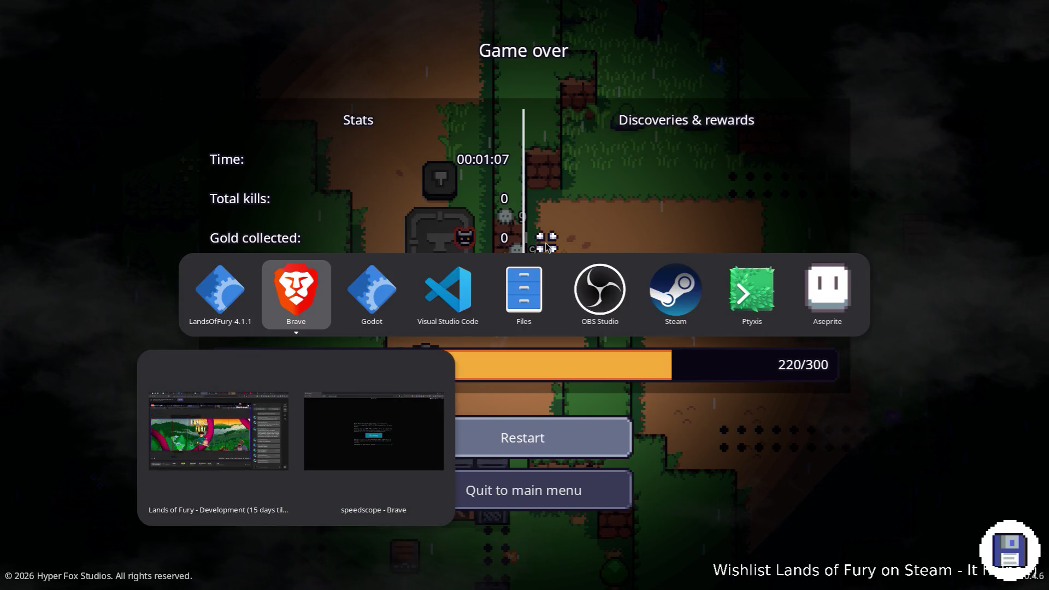
# Step: Back in Godot, review the errors logged in the Debugger during the playtest
pyautogui.hotkey('alt', 'Tab')
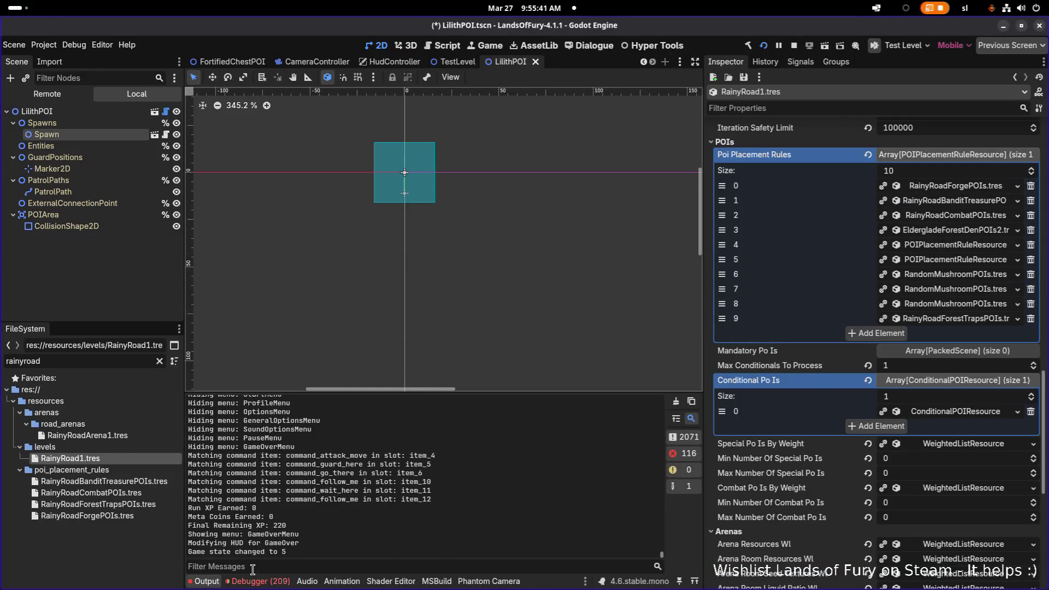
pyautogui.click(257, 580)
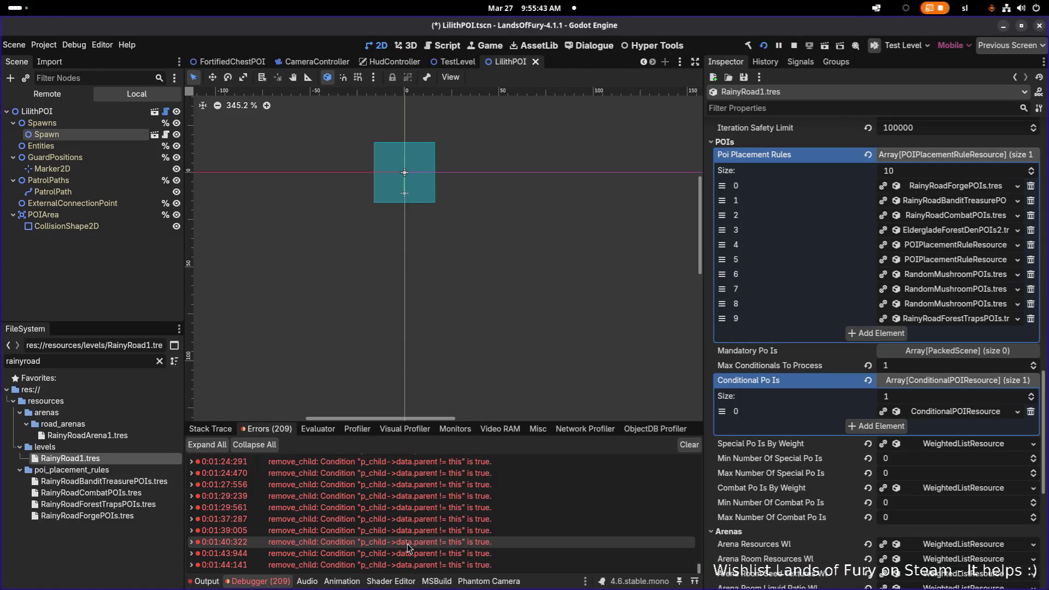
pyautogui.scroll(10, 408, 547)
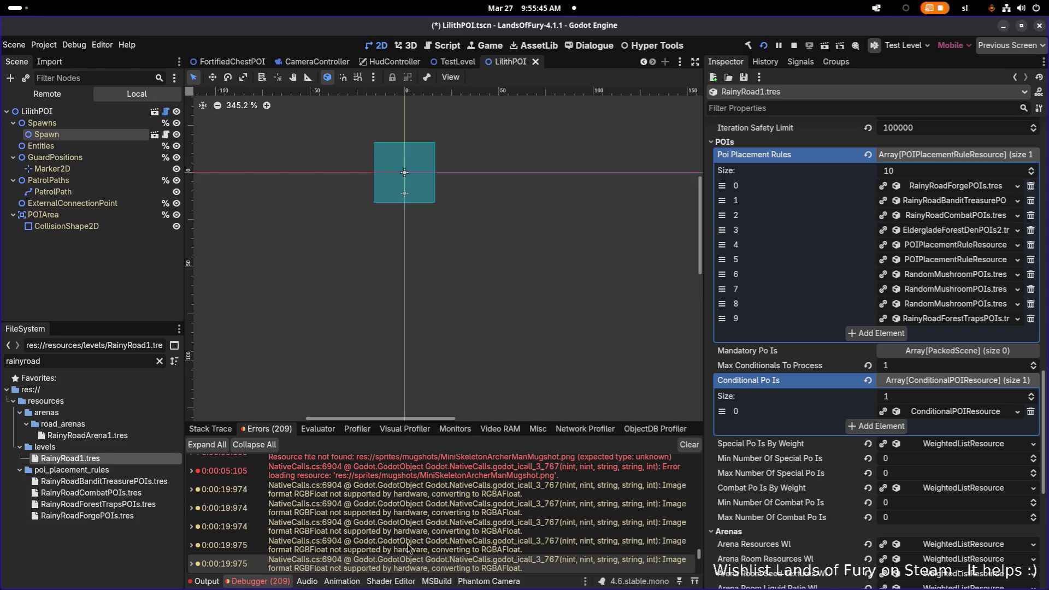
pyautogui.scroll(3, 408, 547)
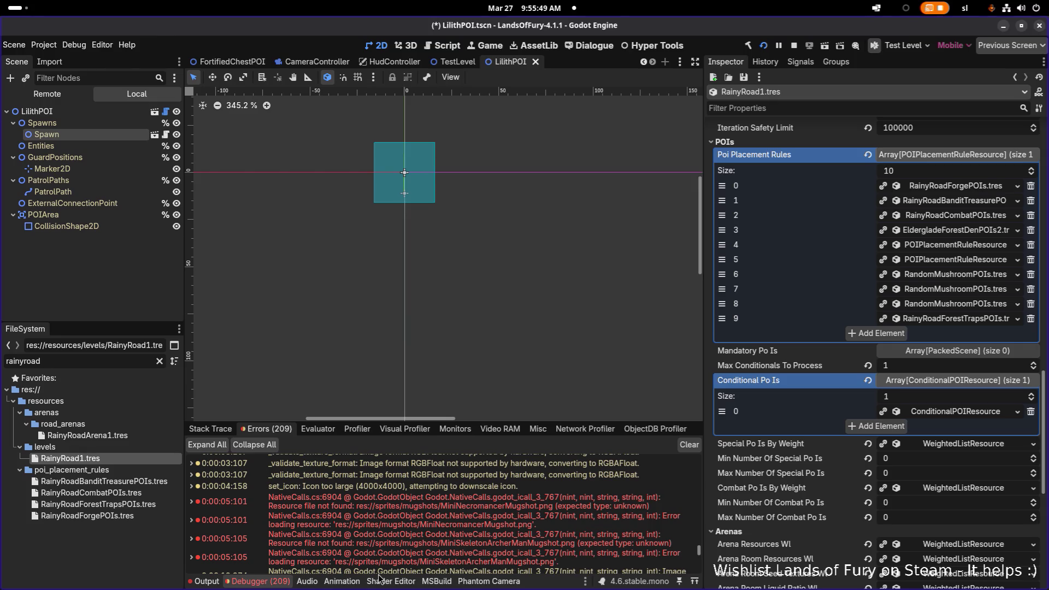
pyautogui.scroll(5, 395, 531)
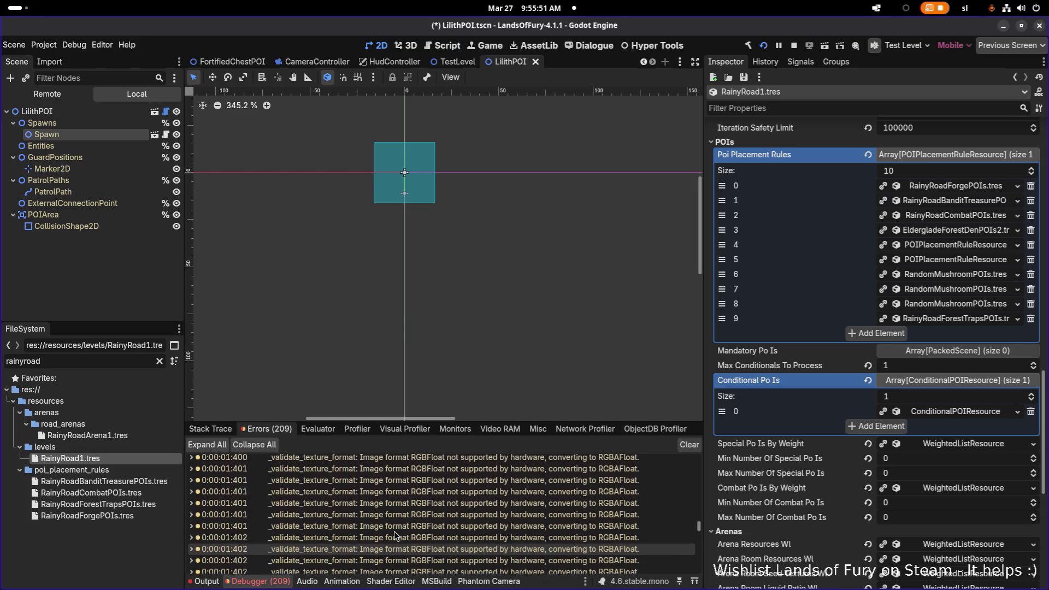
pyautogui.scroll(10, 394, 531)
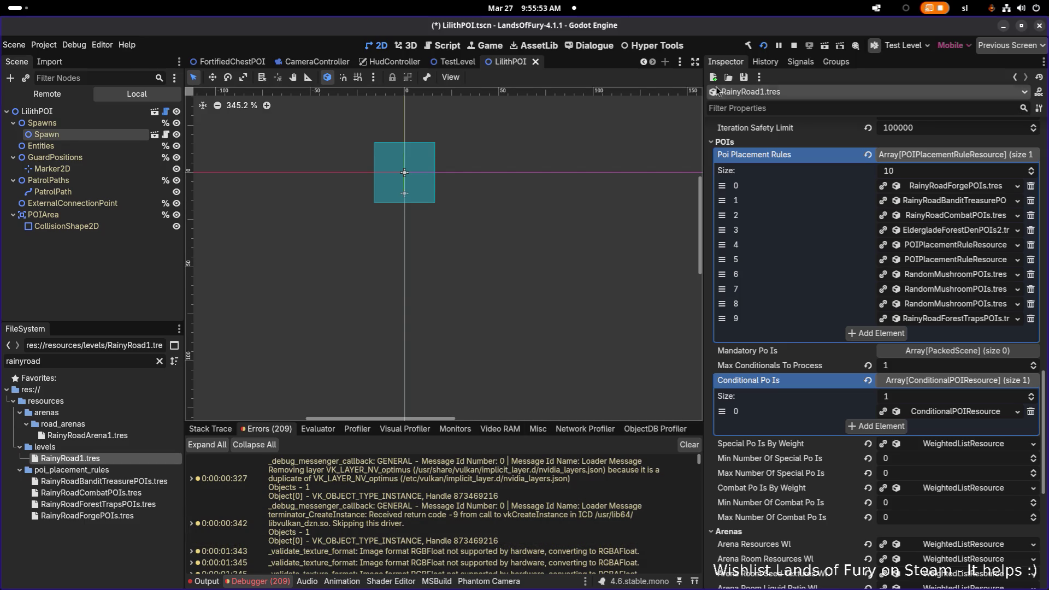
# Step: Stop the running game, return to the TestLevel scene, and switch to Visual Studio Code
pyautogui.click(795, 45)
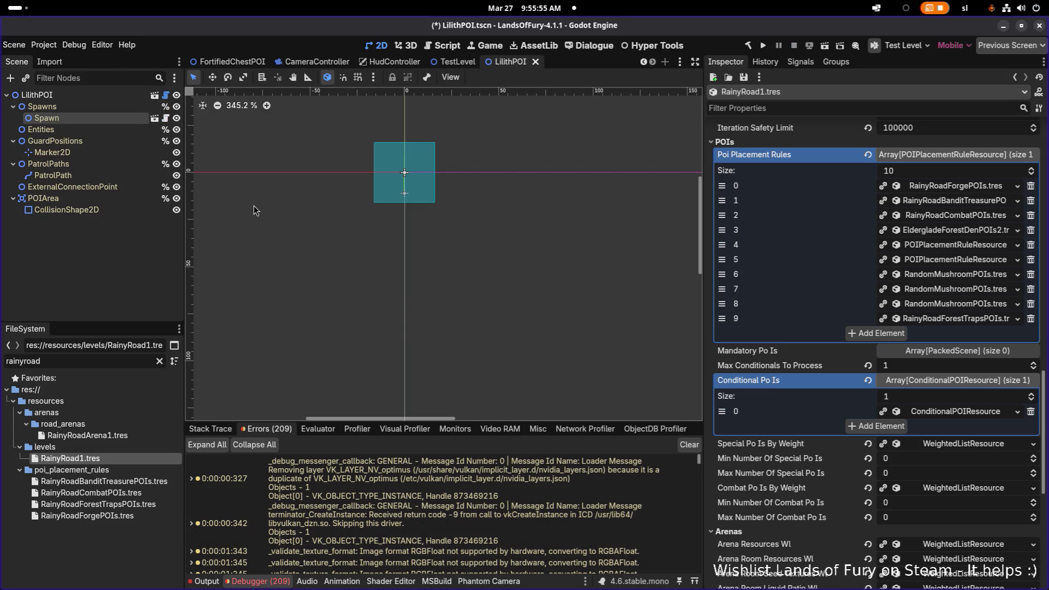
pyautogui.click(456, 64)
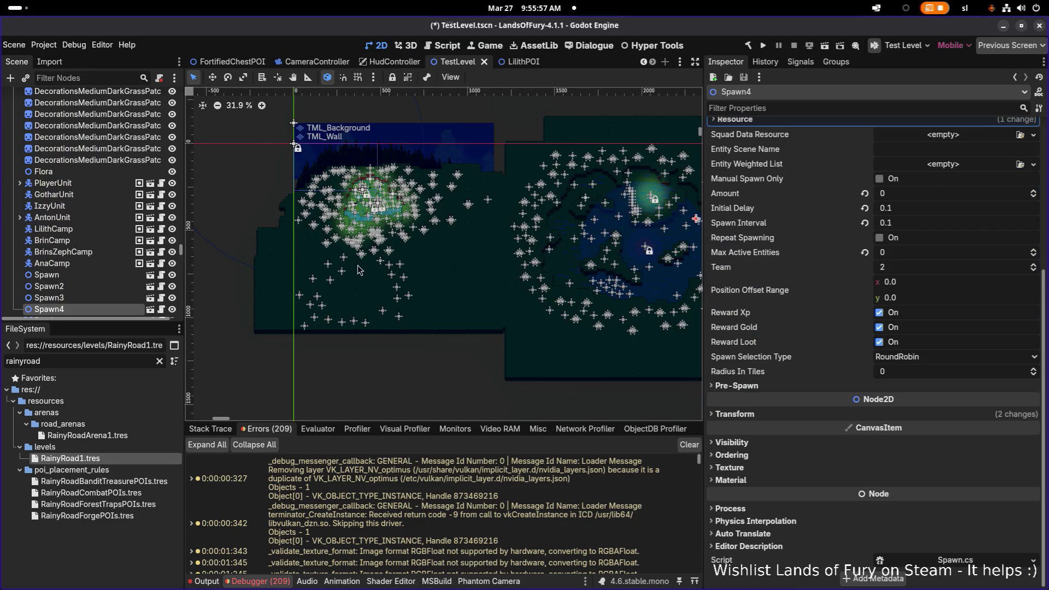
pyautogui.hotkey('alt', 'Tab')
pyautogui.click(411, 308)
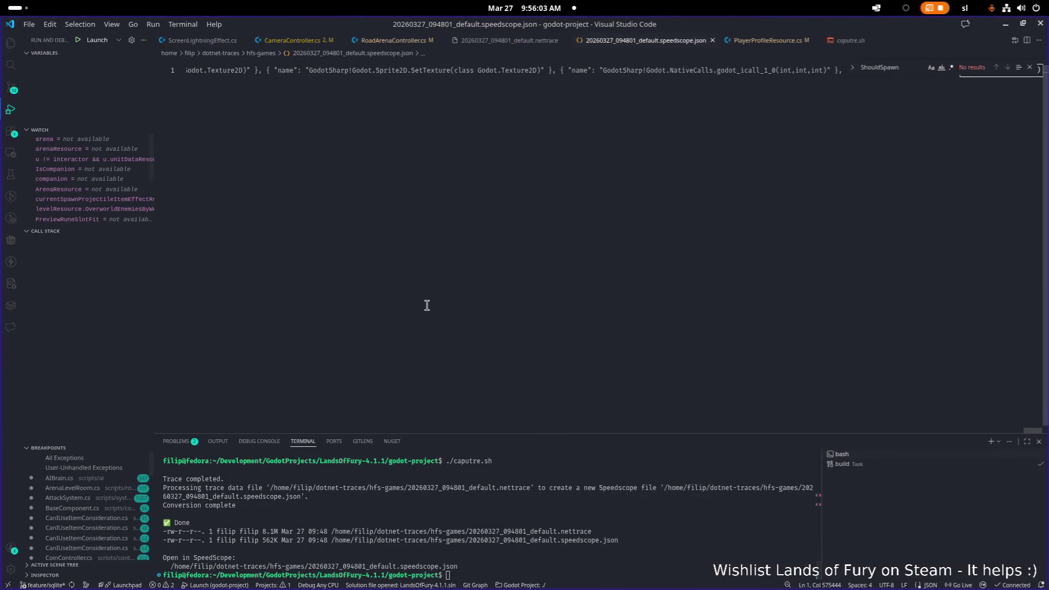
# Step: Close the speedscope.json trace and open LevelGenerator.cs through the quick-open file search
pyautogui.middleClick(685, 42)
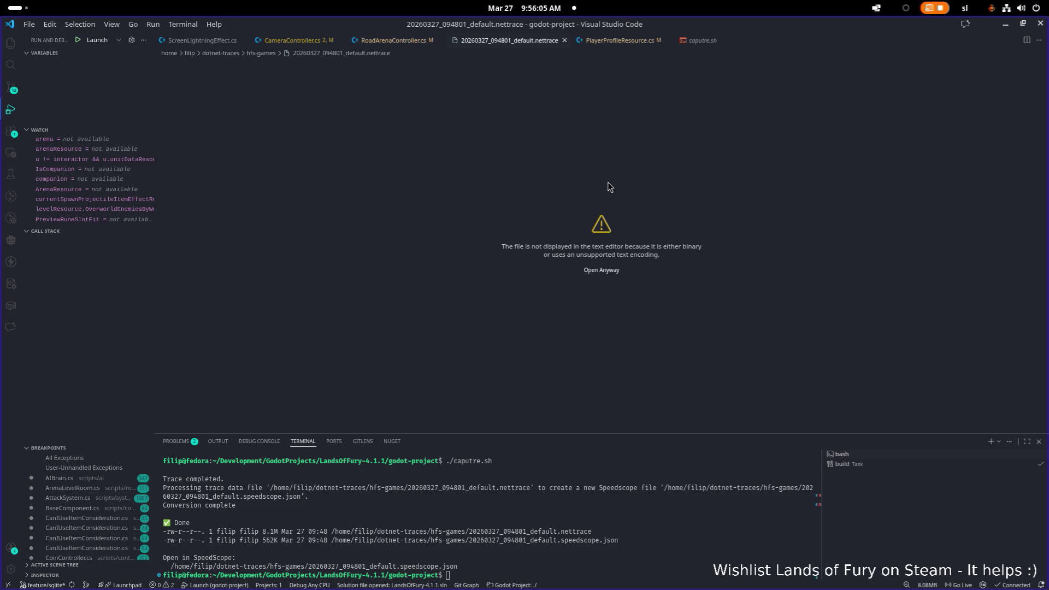
pyautogui.hotkey('ctrl', 'p')
pyautogui.write('lev')
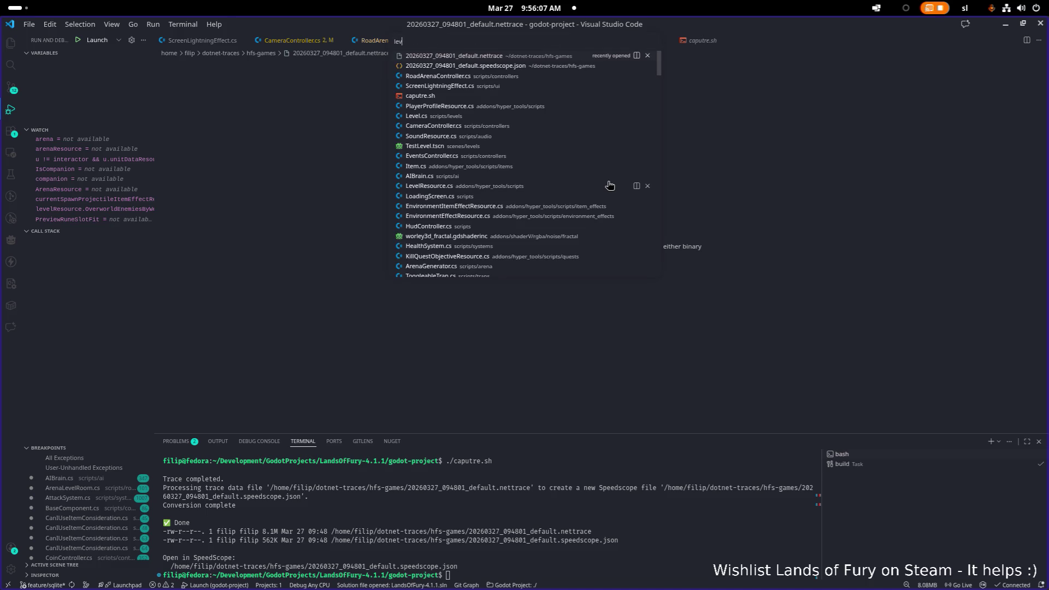
pyautogui.write('elegene')
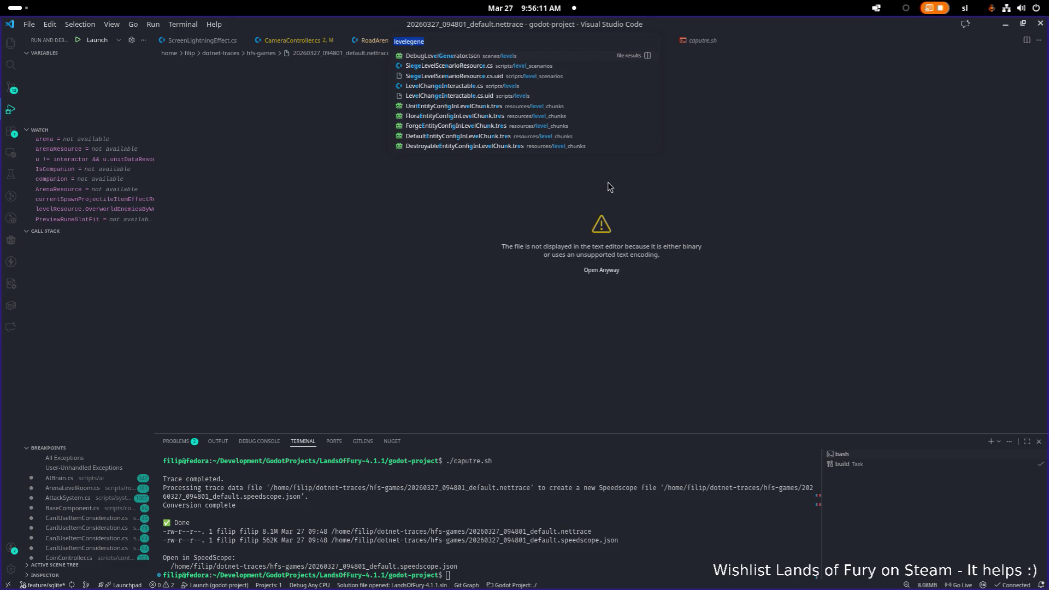
pyautogui.press('BackSpace')
pyautogui.press('BackSpace')
pyautogui.press('BackSpace')
pyautogui.write('gen')
pyautogui.press('Return')
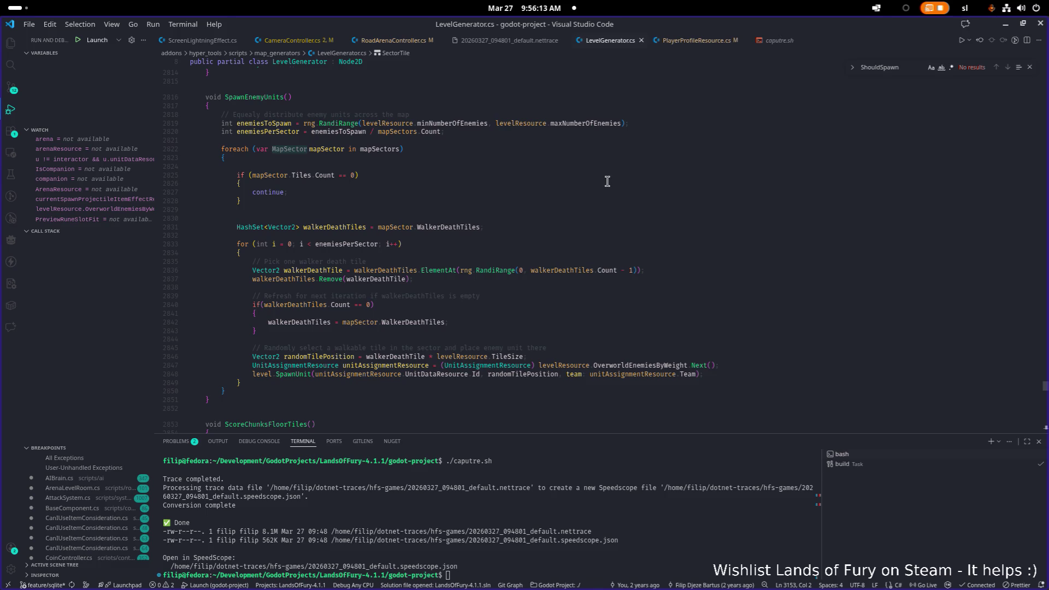
# Step: Search LevelGenerator.cs for 'conditional' to find the conditional POI rule-merging loop
pyautogui.hotkey('ctrl', 'f')
pyautogui.write('con')
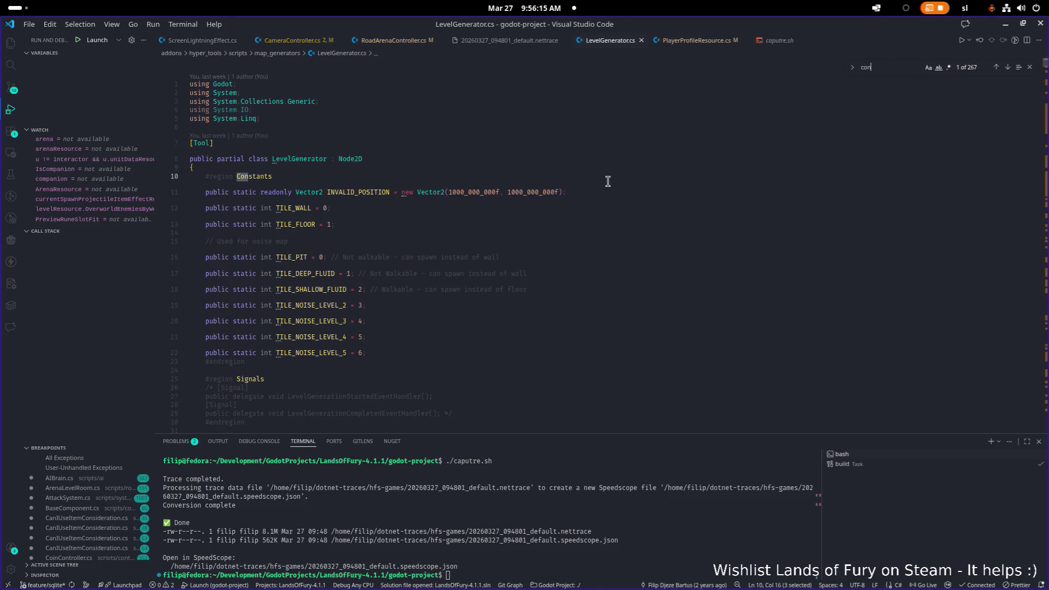
pyautogui.write('ditional')
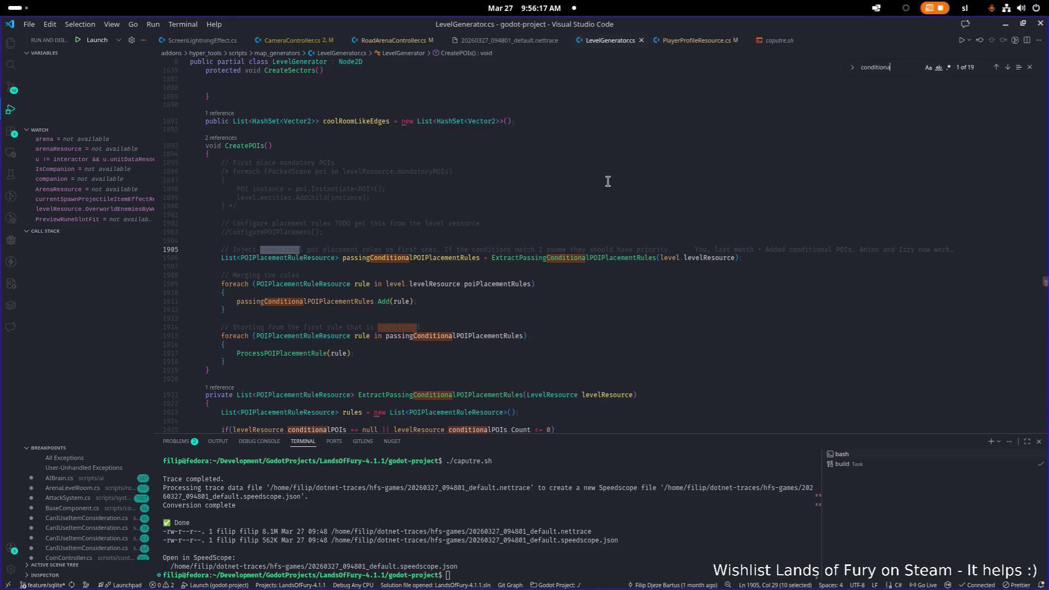
pyautogui.click(435, 292)
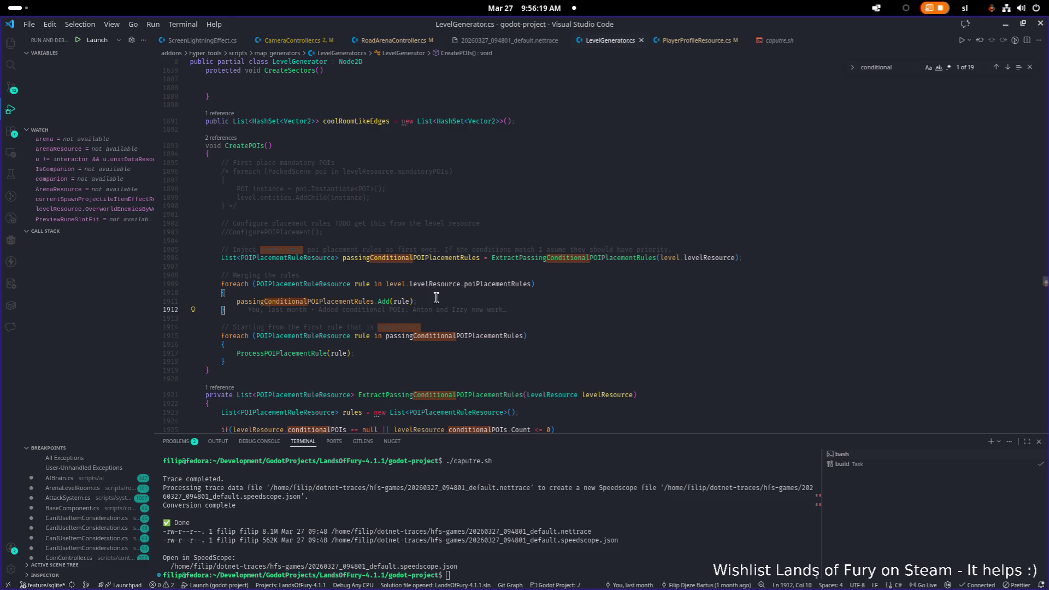
pyautogui.click(316, 304)
pyautogui.press('Up')
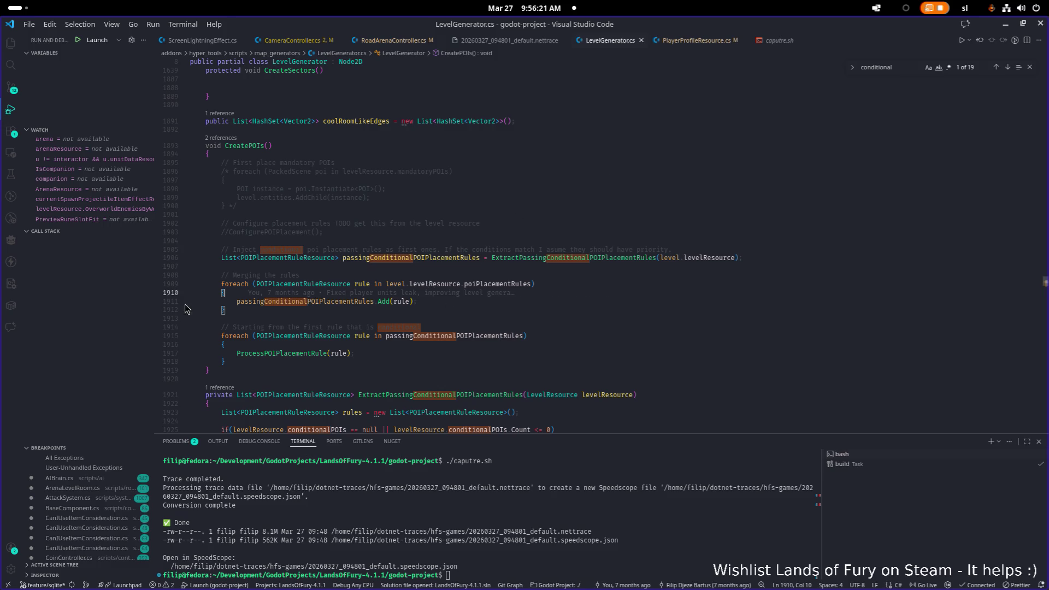
# Step: Set a breakpoint on line 1911 where rules are added, then start debugging
pyautogui.click(158, 304)
pyautogui.click(509, 303)
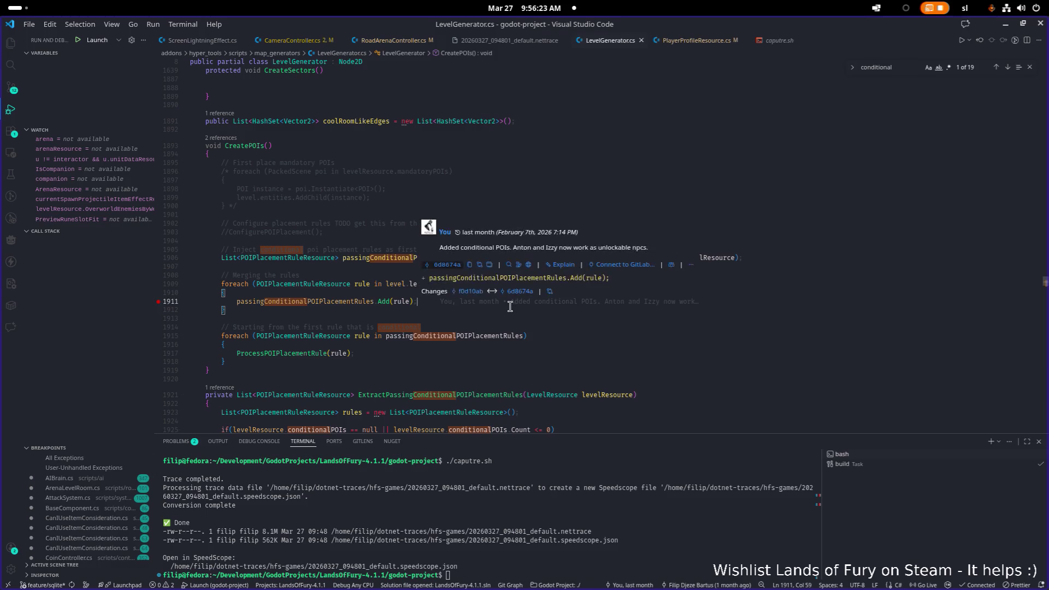
pyautogui.press('F5')
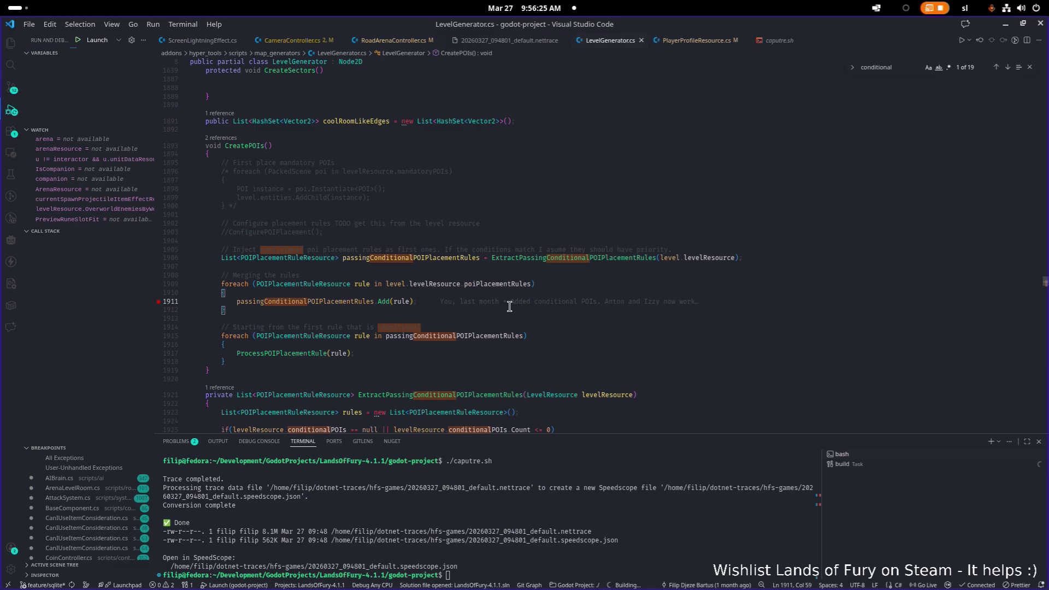
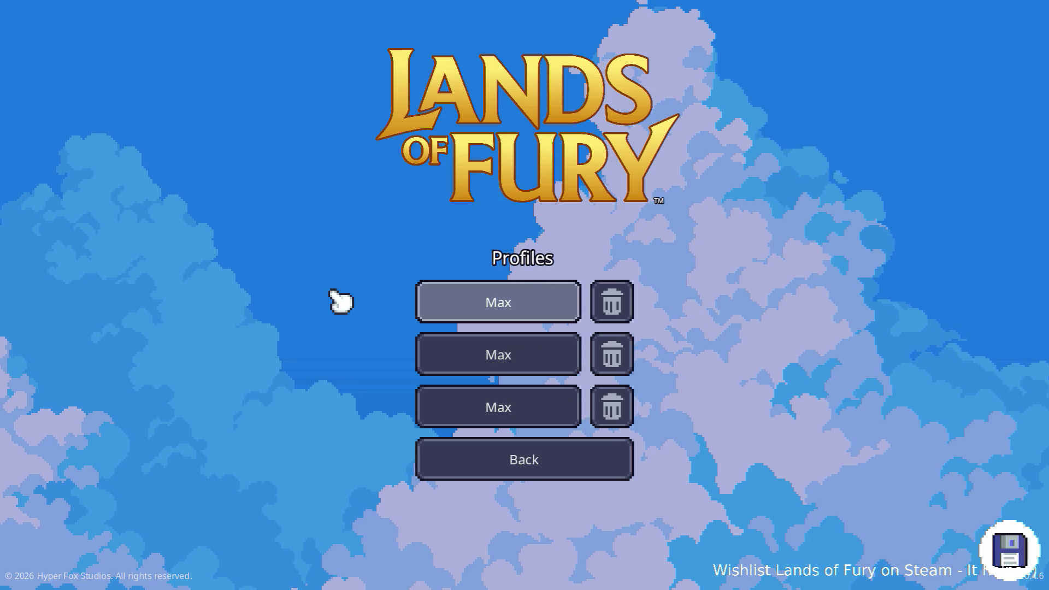
# Step: Load the first Max profile and use The Glade's purple pillar to travel onward
pyautogui.click(499, 304)
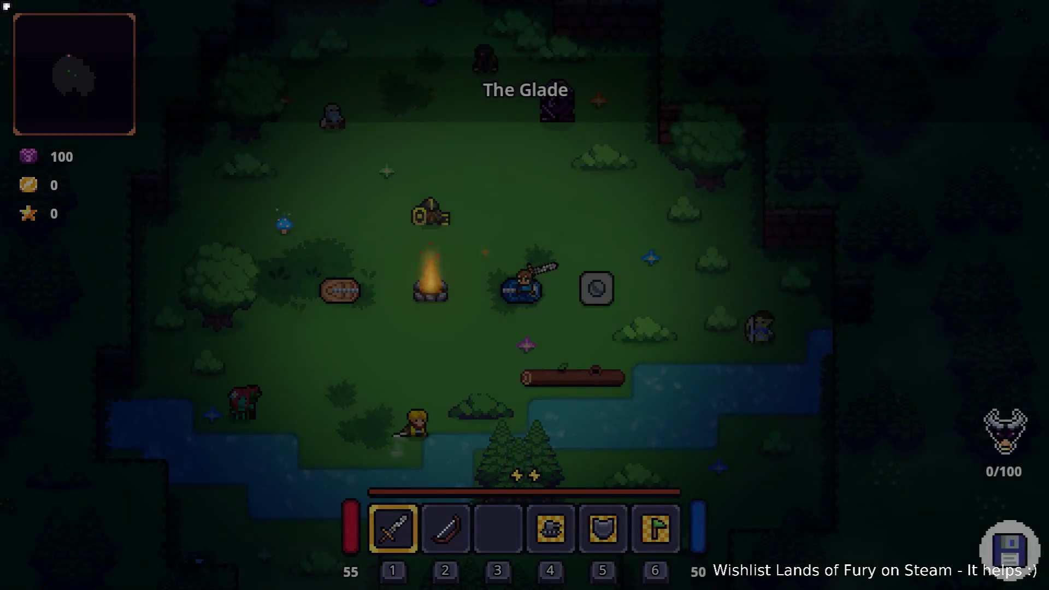
pyautogui.press('w')
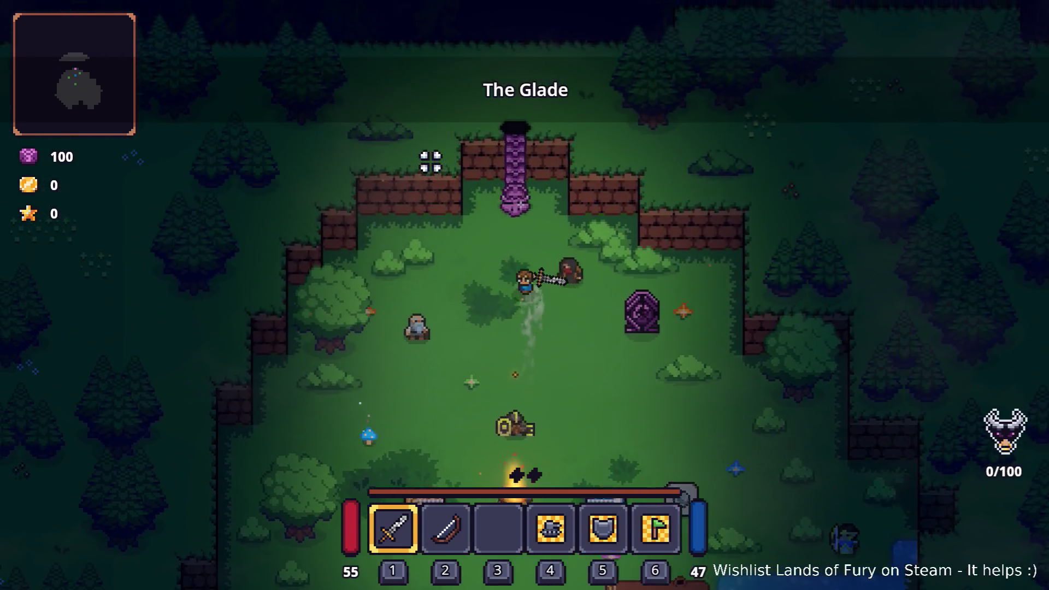
pyautogui.press('e')
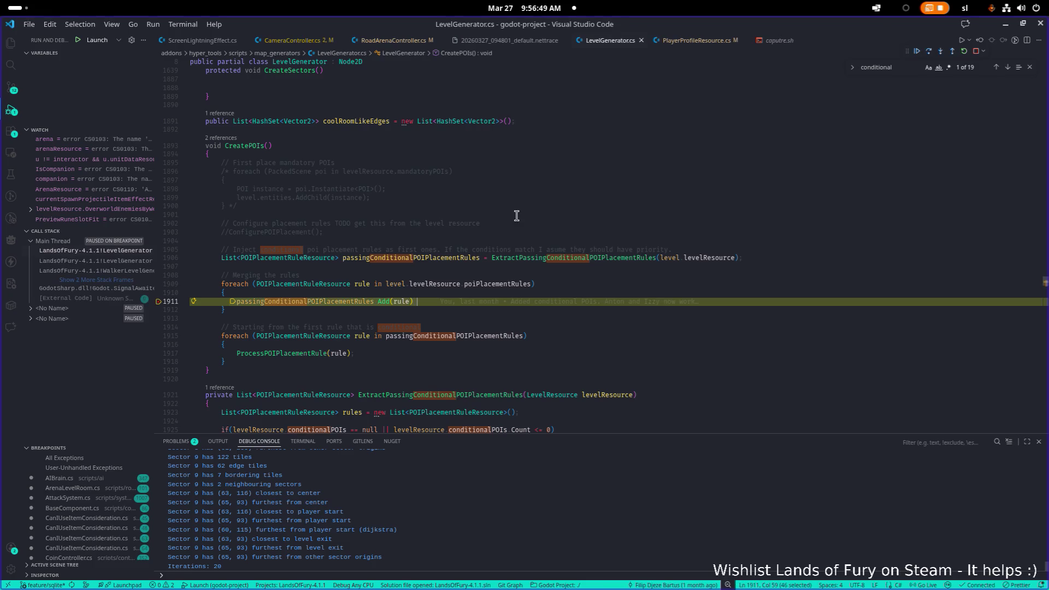
pyautogui.moveTo(356, 304)
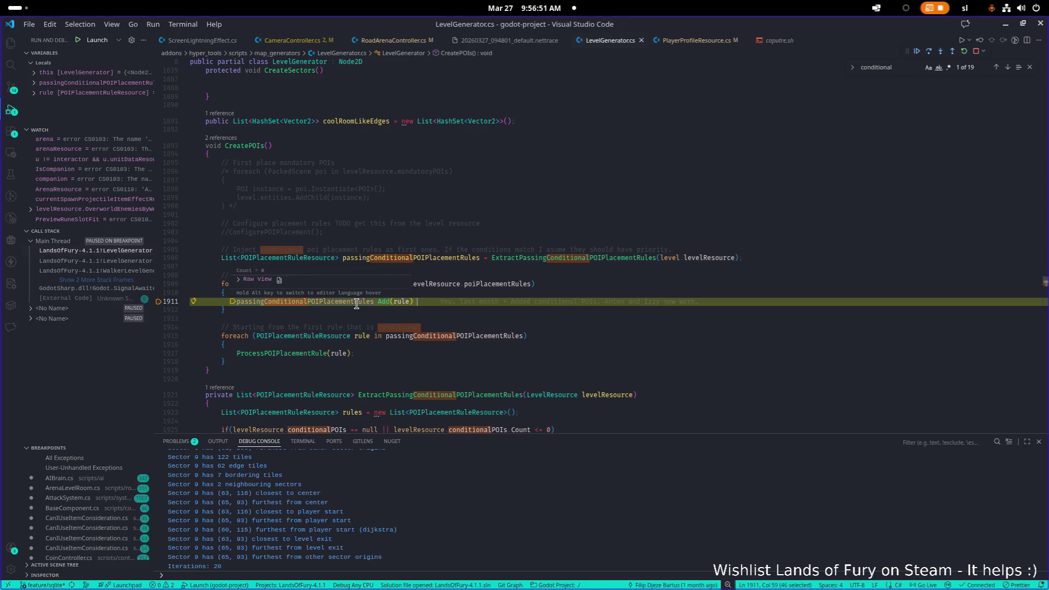
pyautogui.moveTo(401, 304)
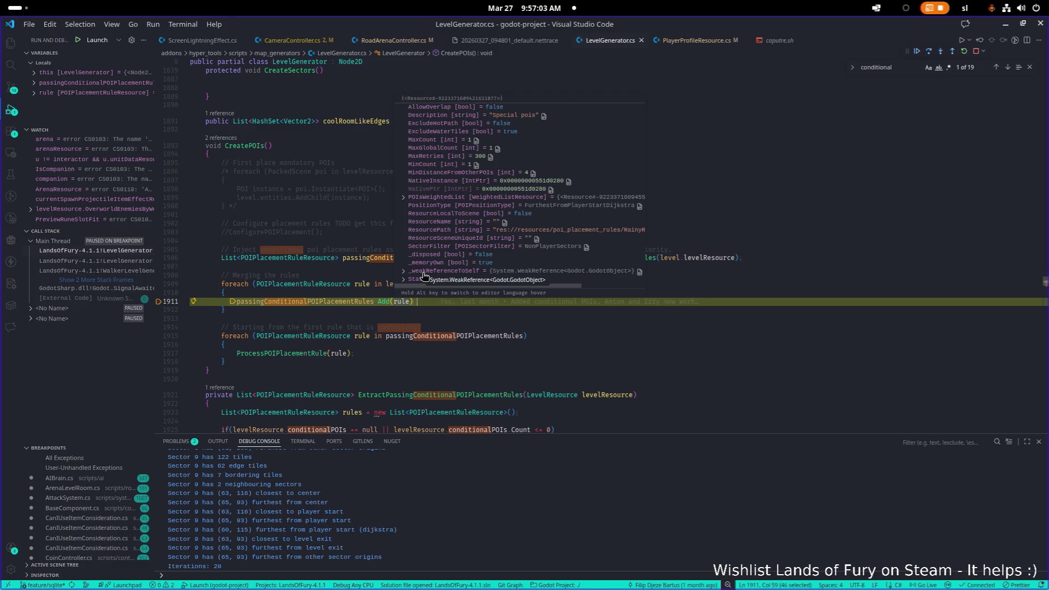
pyautogui.click(424, 197)
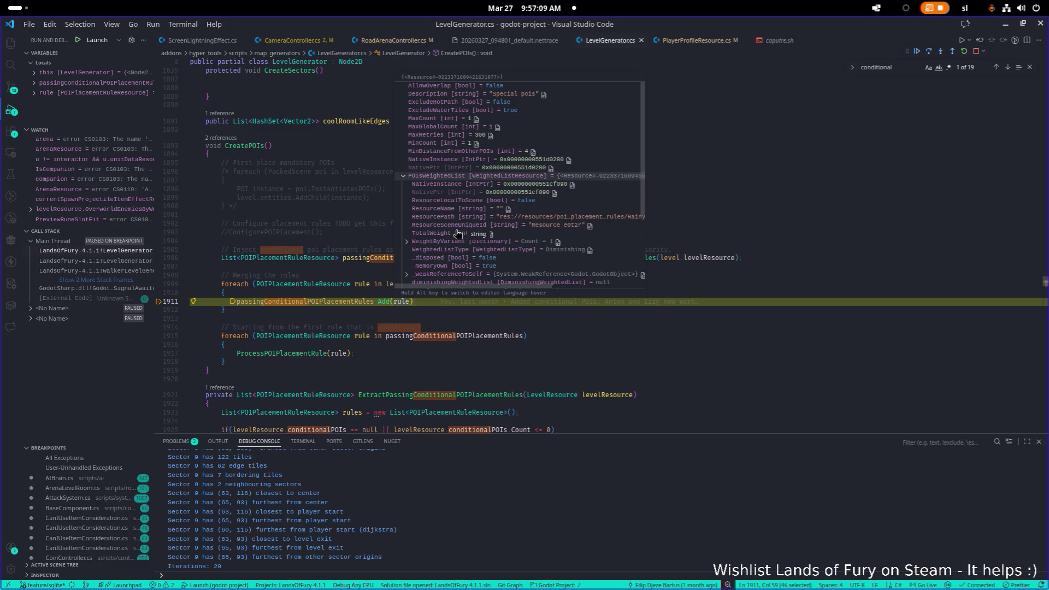
pyautogui.scroll(-1, 457, 238)
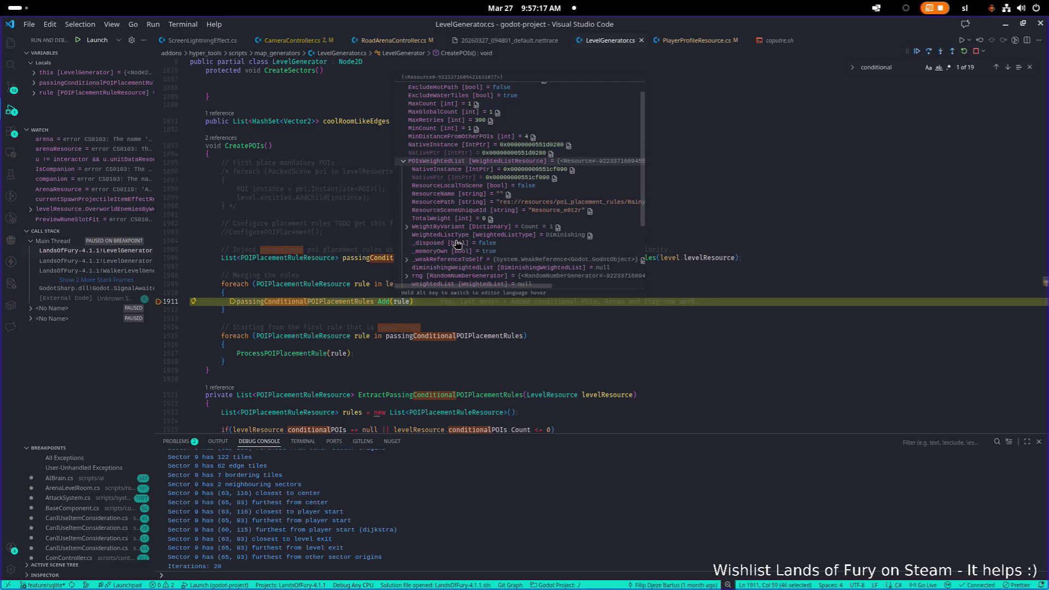
pyautogui.click(445, 227)
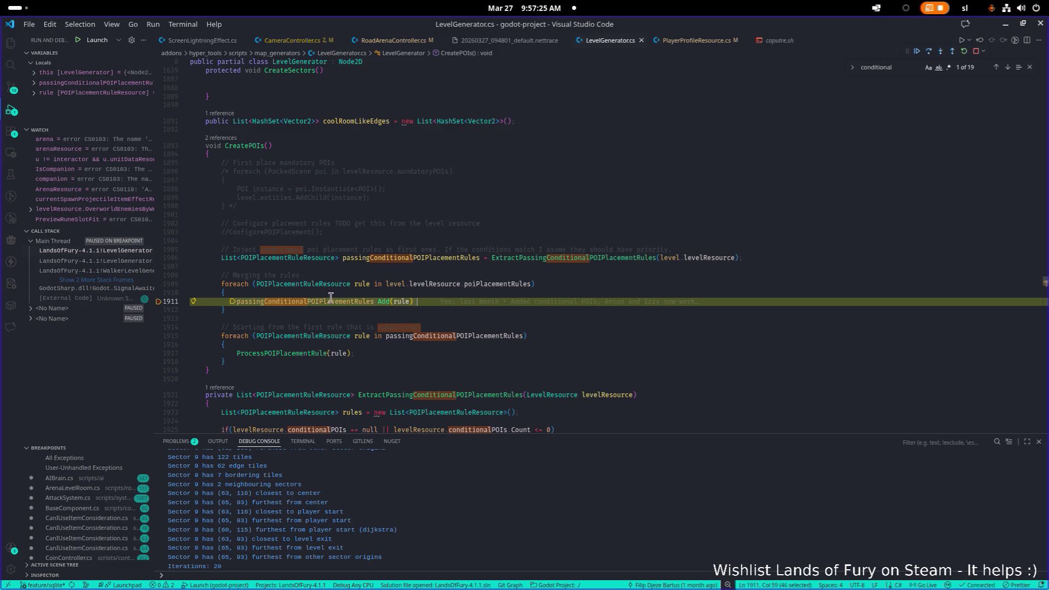
# Step: Set a breakpoint on line 1917, continue to it, and inspect the rule value
pyautogui.click(158, 354)
pyautogui.click(917, 52)
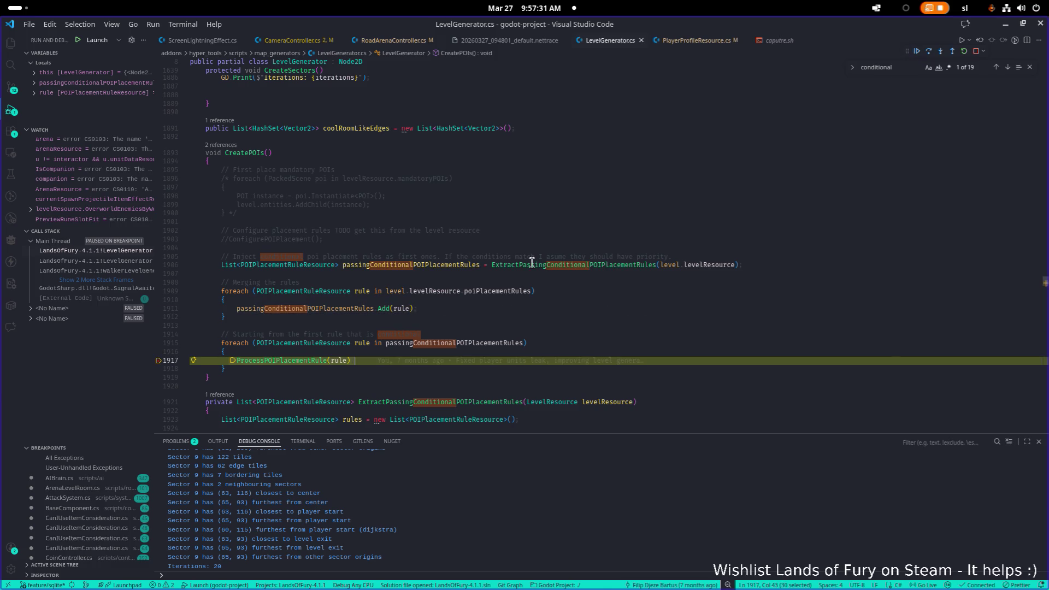
pyautogui.moveTo(361, 345)
pyautogui.moveTo(335, 361)
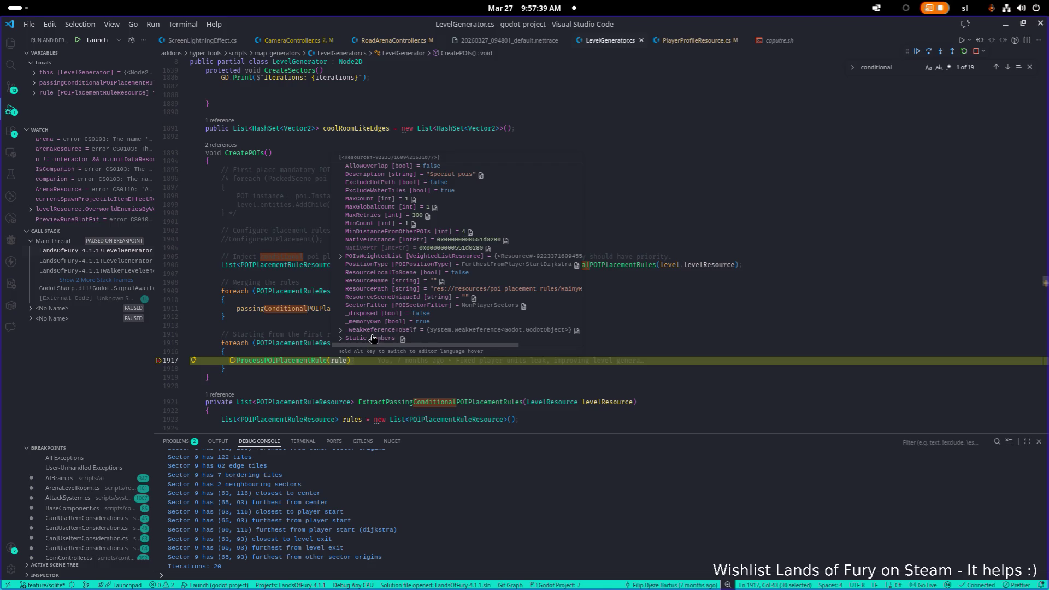
pyautogui.moveTo(535, 292)
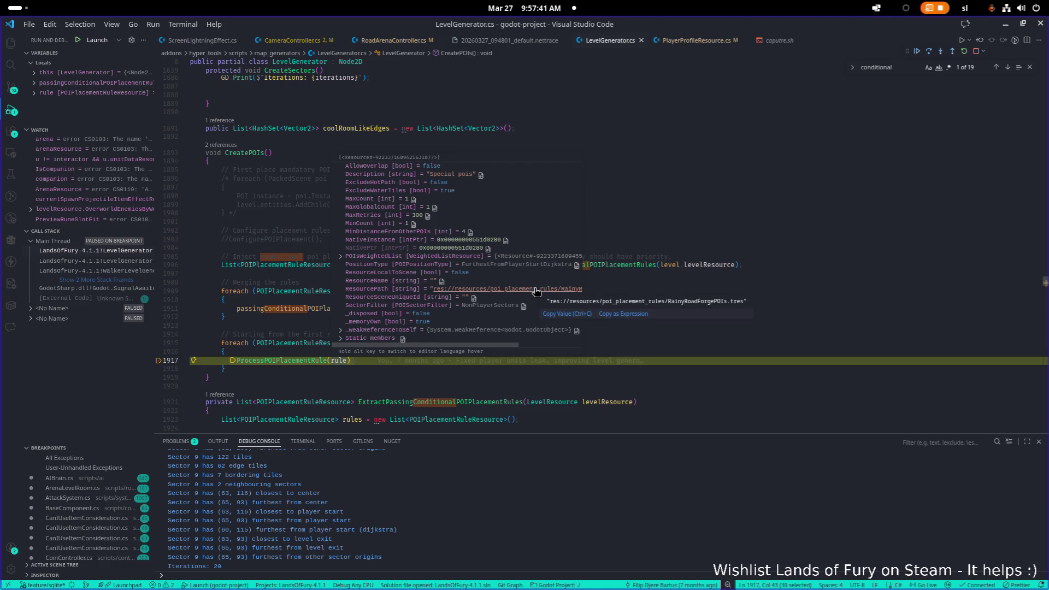
pyautogui.click(274, 317)
# Step: Inspect passingConditionalPOIPlacementRules on line 1915 and its ExtractPassingConditionalPOIPlacementRules call
pyautogui.moveTo(295, 316)
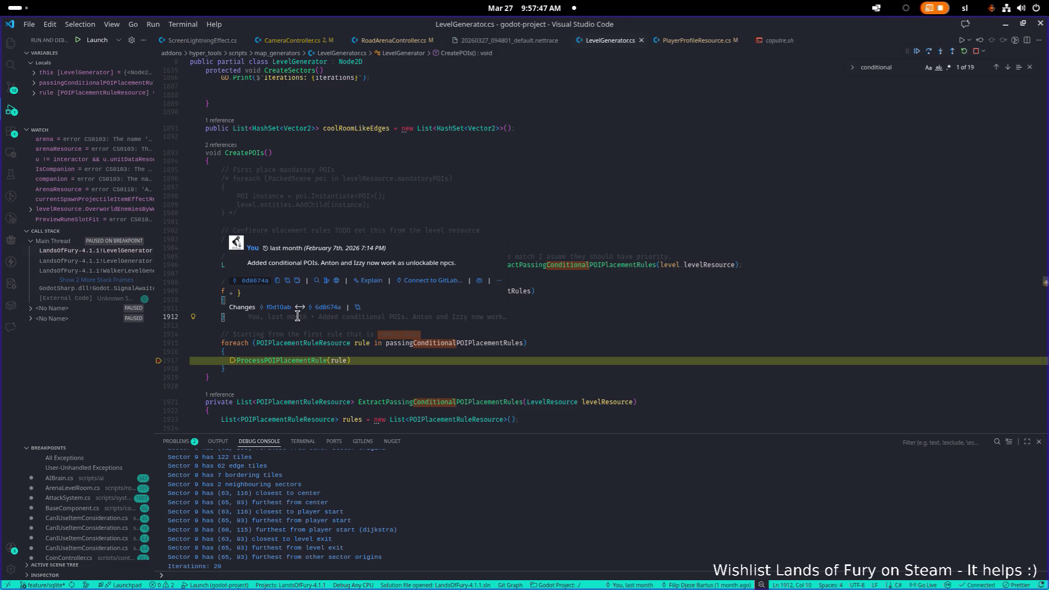
pyautogui.moveTo(494, 343)
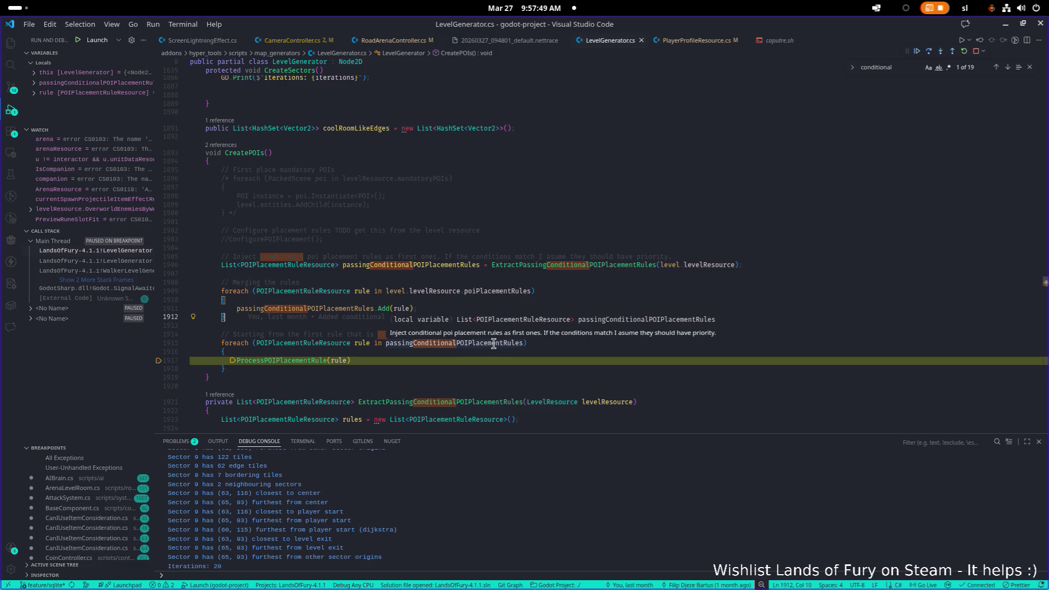
pyautogui.press('Down')
pyautogui.press('Down')
pyautogui.press('Down')
pyautogui.press('End')
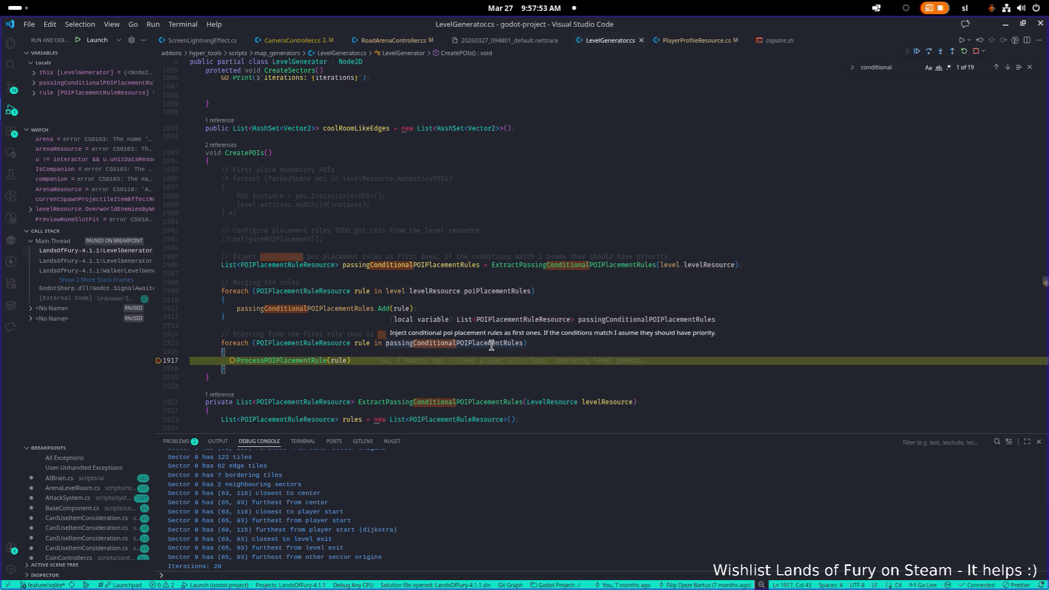
pyautogui.doubleClick(491, 345)
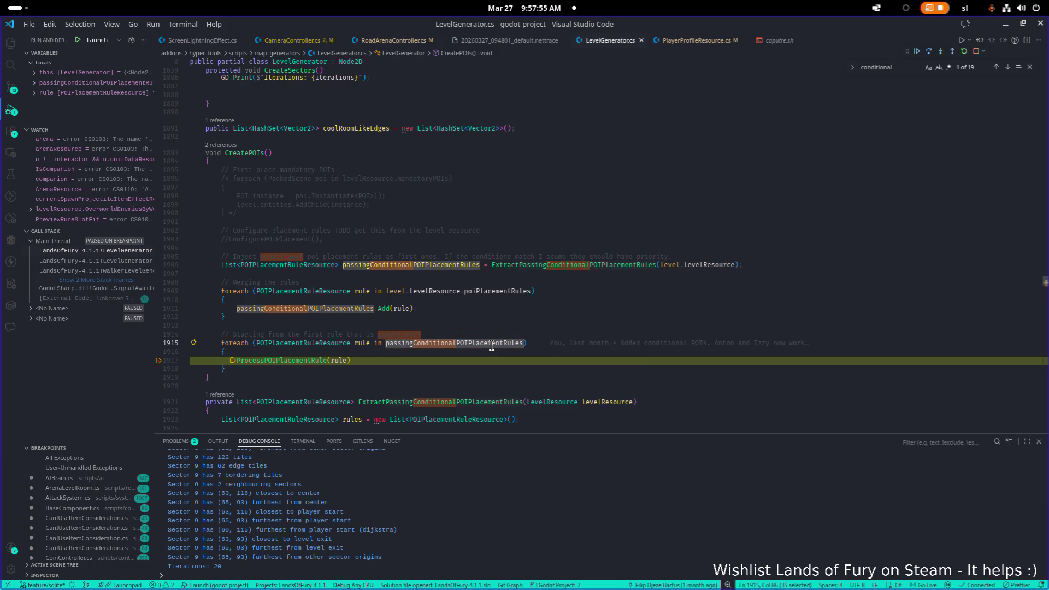
pyautogui.moveTo(436, 267)
pyautogui.press('Up')
pyautogui.press('Up')
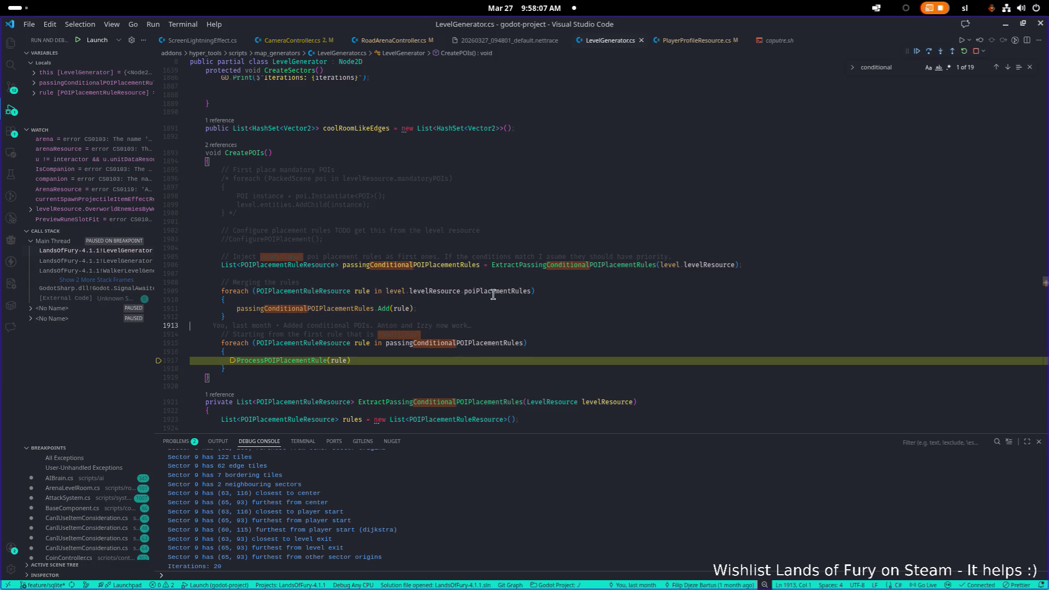
pyautogui.moveTo(497, 292)
pyautogui.click(548, 265)
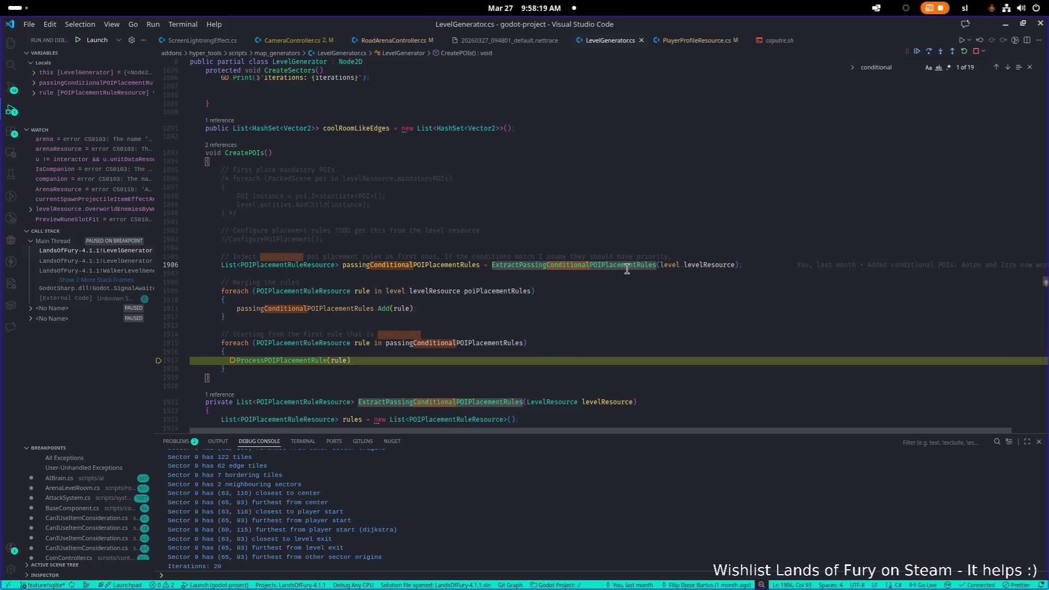
# Step: Jump to the ExtractPassingConditionalPOIPlacementRules definition with F12
pyautogui.moveTo(566, 269)
pyautogui.click(565, 266)
pyautogui.press('F12')
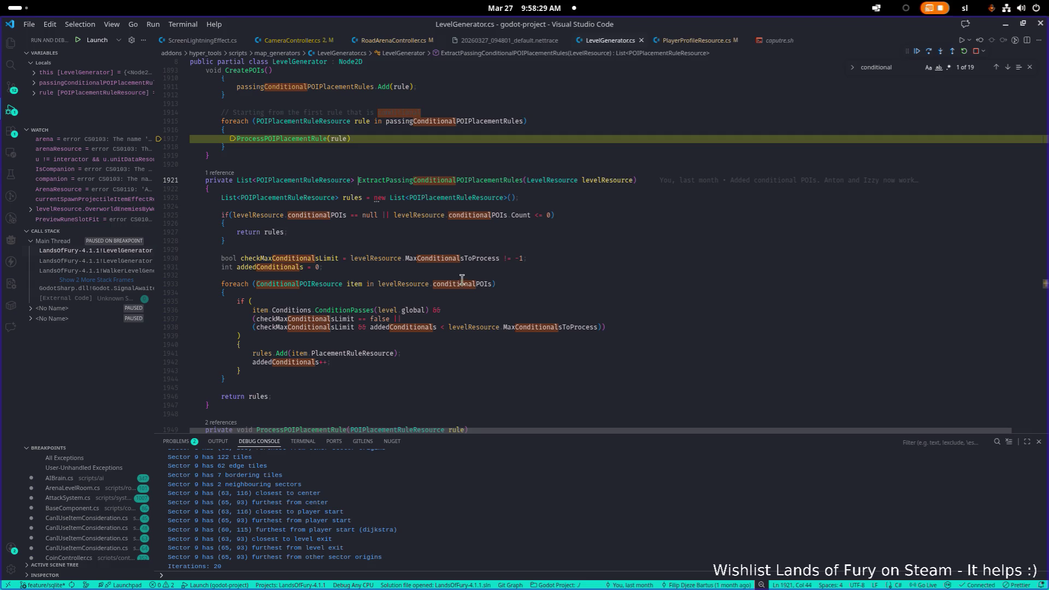
# Step: Add breakpoints on lines 1941 and 1935, then resume the game
pyautogui.click(158, 352)
pyautogui.scroll(4, 205, 184)
pyautogui.scroll(-4, 204, 184)
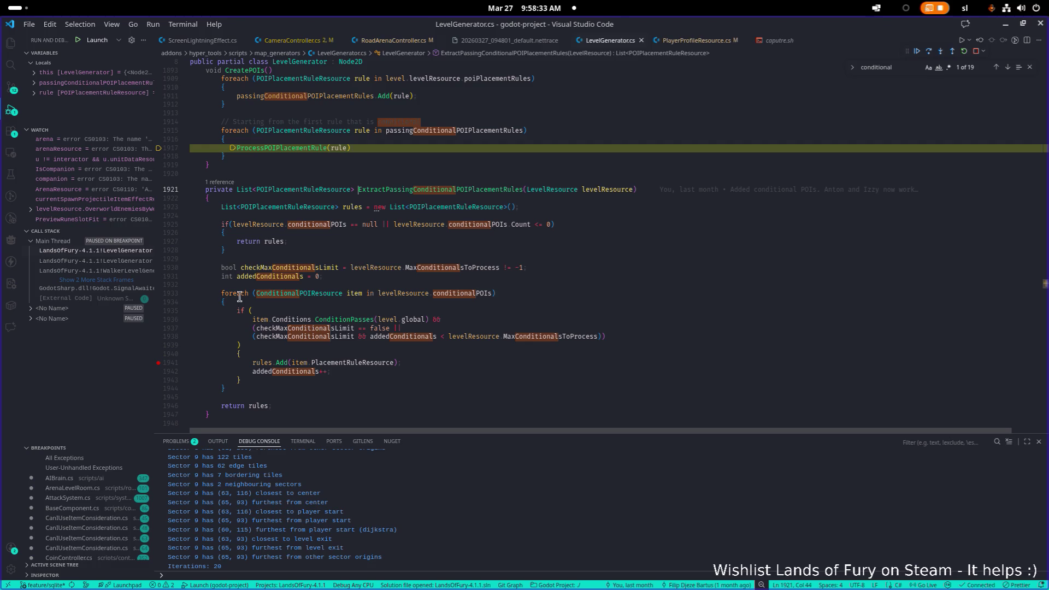
pyautogui.click(158, 310)
pyautogui.scroll(1, 270, 325)
pyautogui.scroll(-1, 271, 324)
pyautogui.click(917, 51)
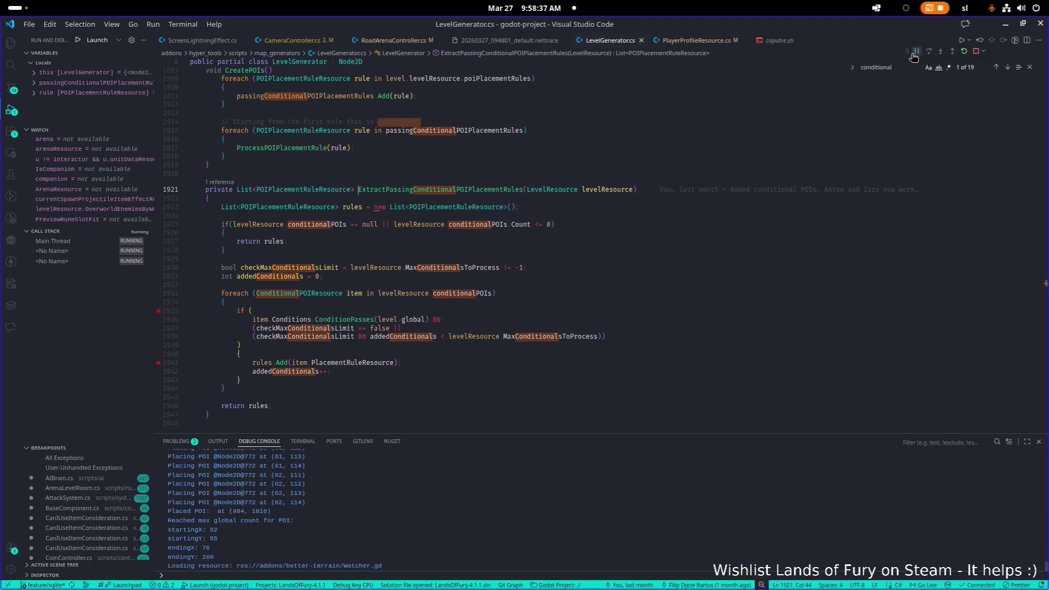
pyautogui.hotkey('alt', 'Tab')
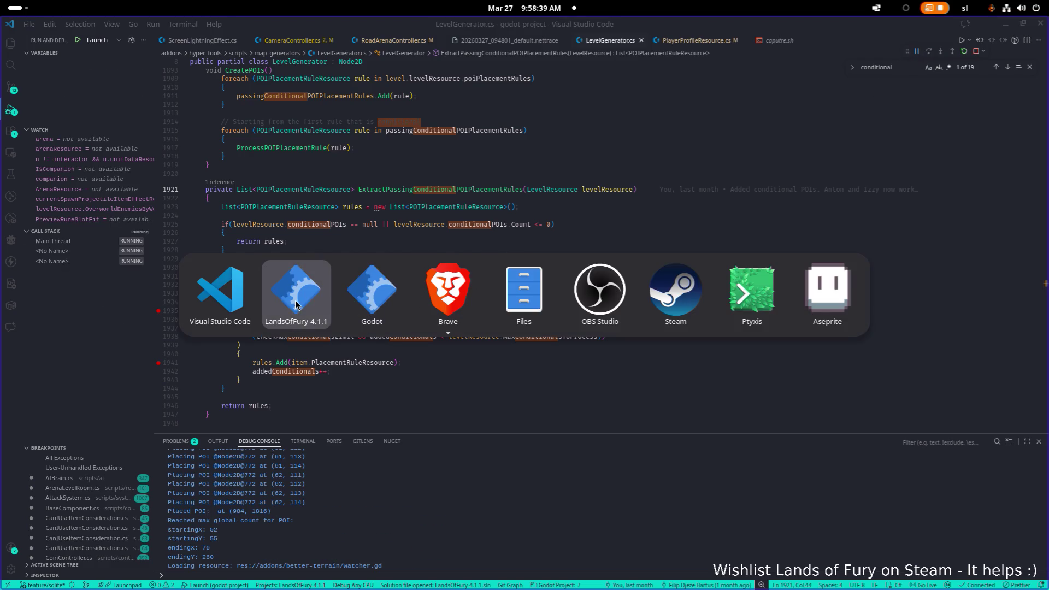
# Step: Back in the game, walk the character north along the dirt path
pyautogui.click(296, 295)
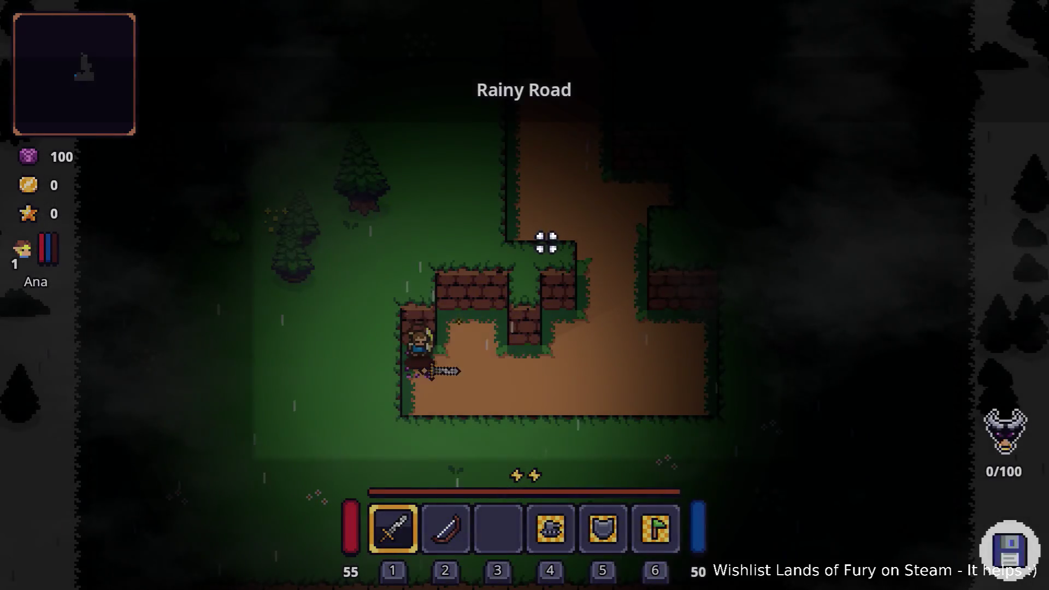
pyautogui.click(546, 242)
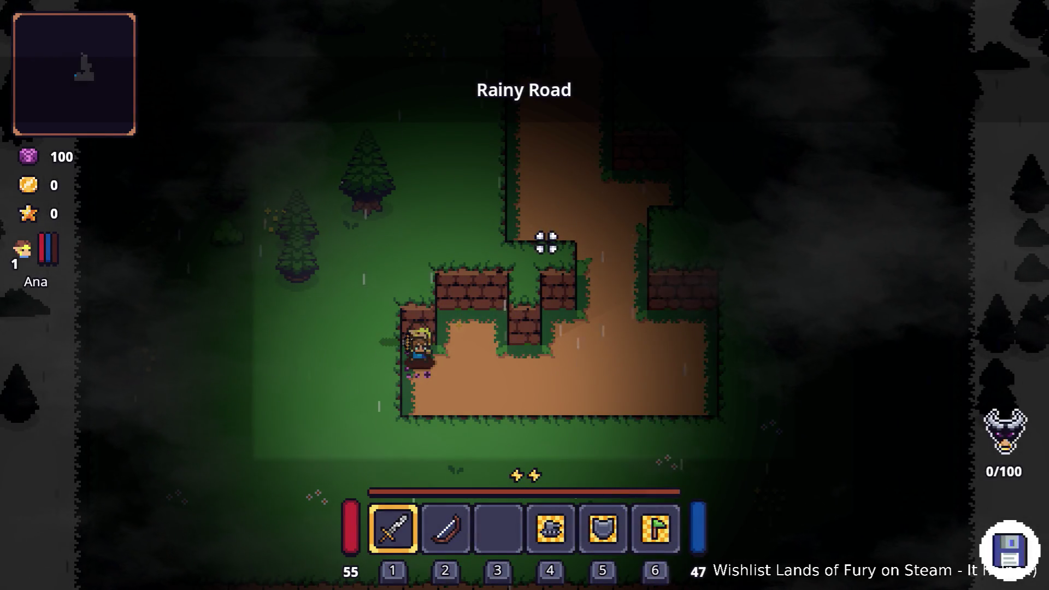
pyautogui.press('d')
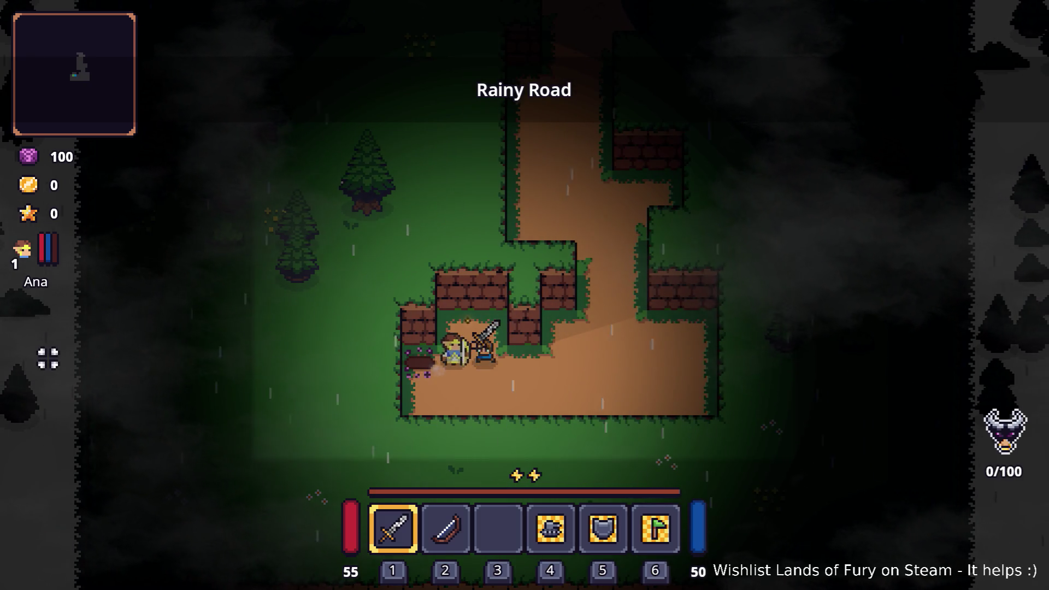
pyautogui.press('d')
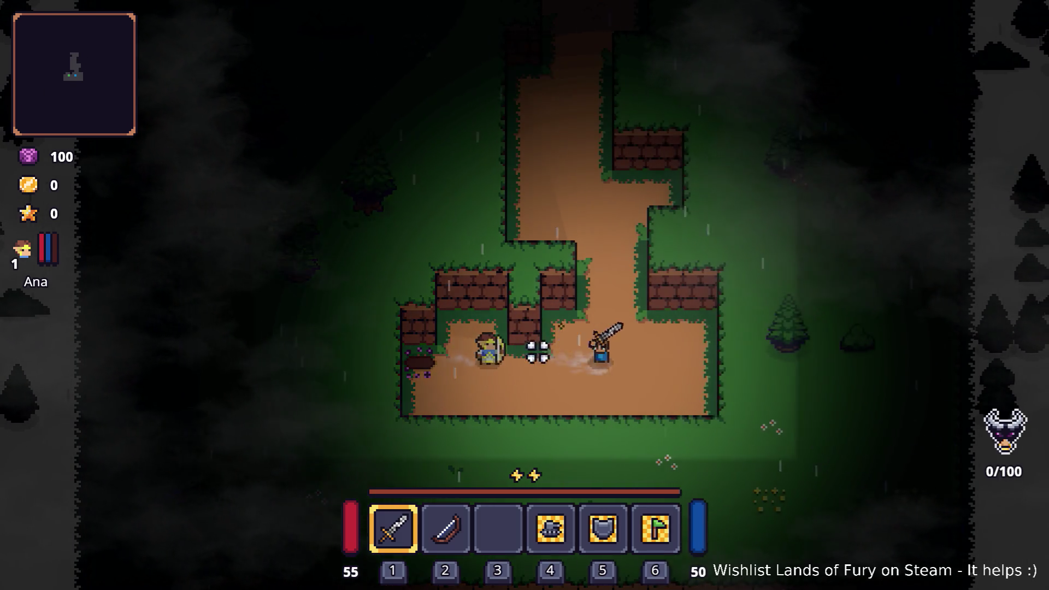
pyautogui.press('a')
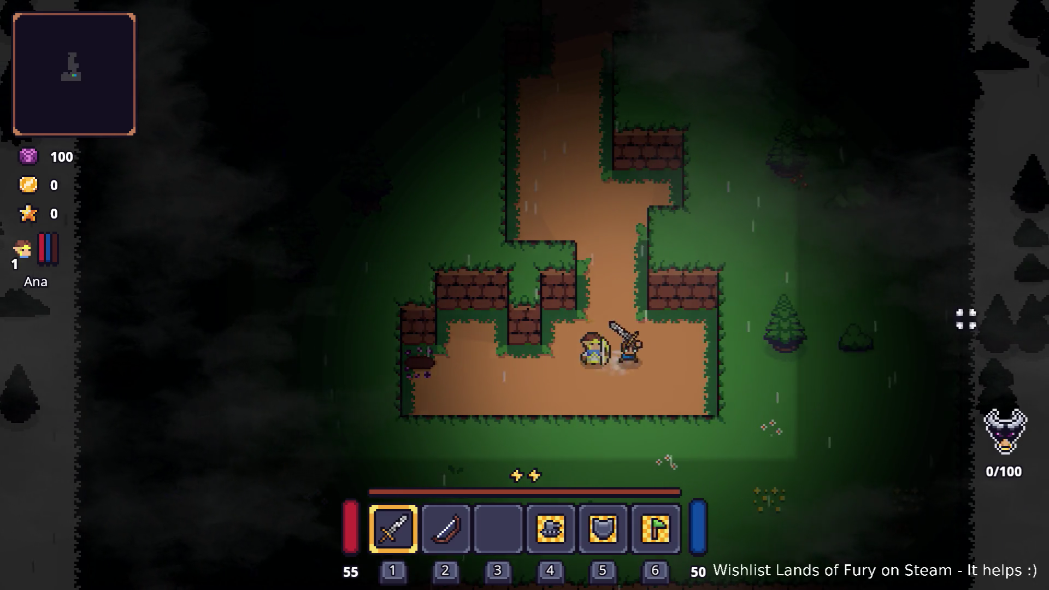
pyautogui.press('d')
pyautogui.press('a')
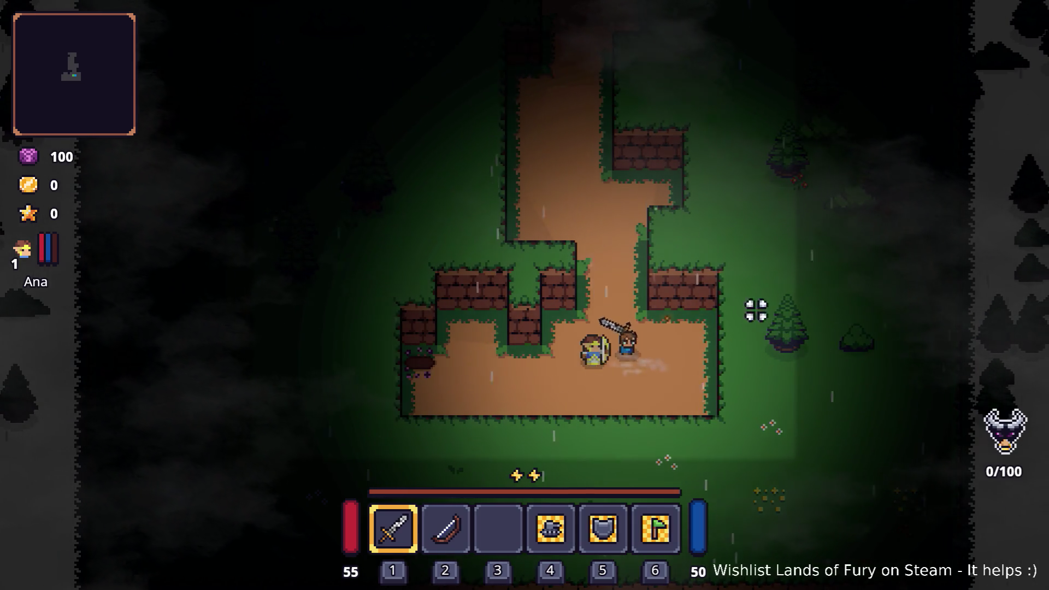
pyautogui.press('w')
pyautogui.press('w')
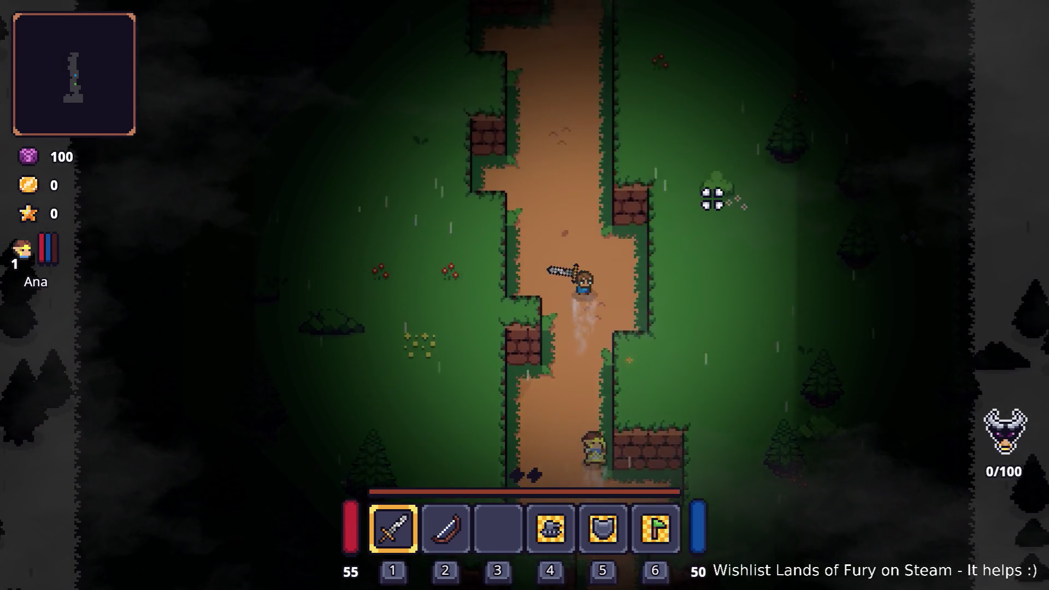
pyautogui.press('w')
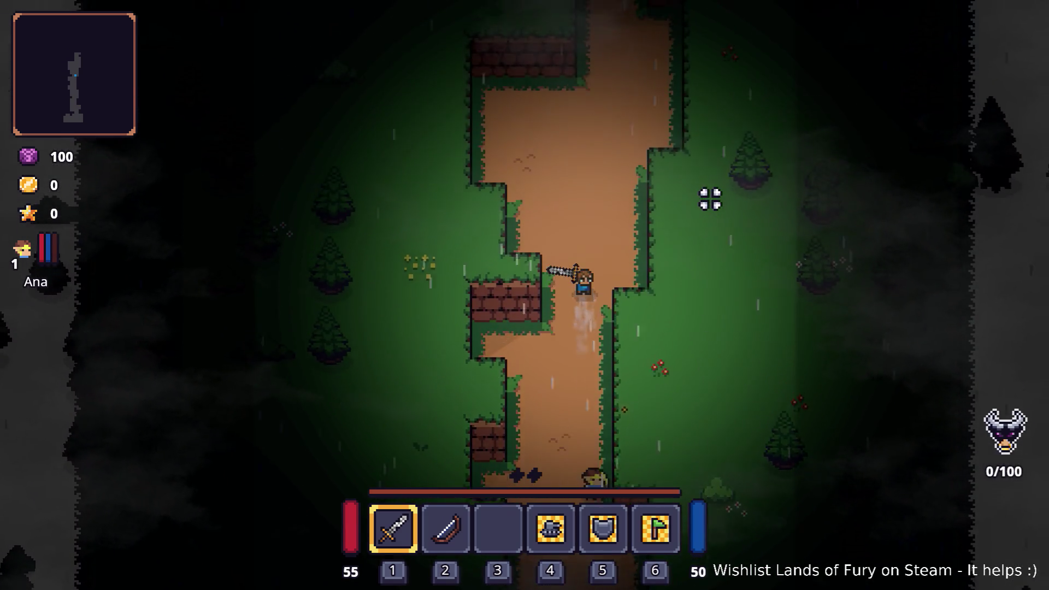
pyautogui.press('w')
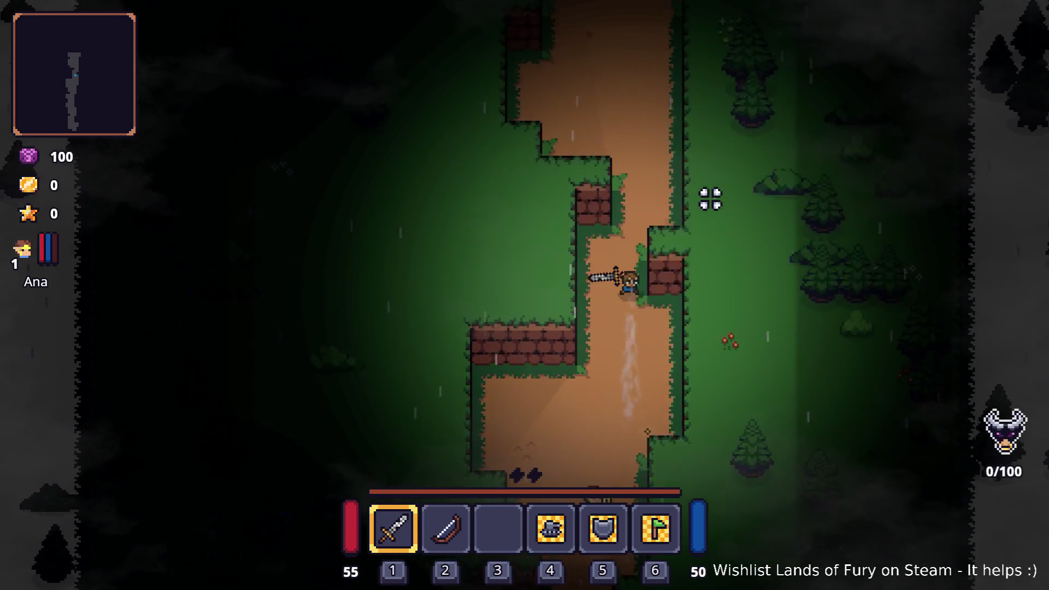
pyautogui.press('w')
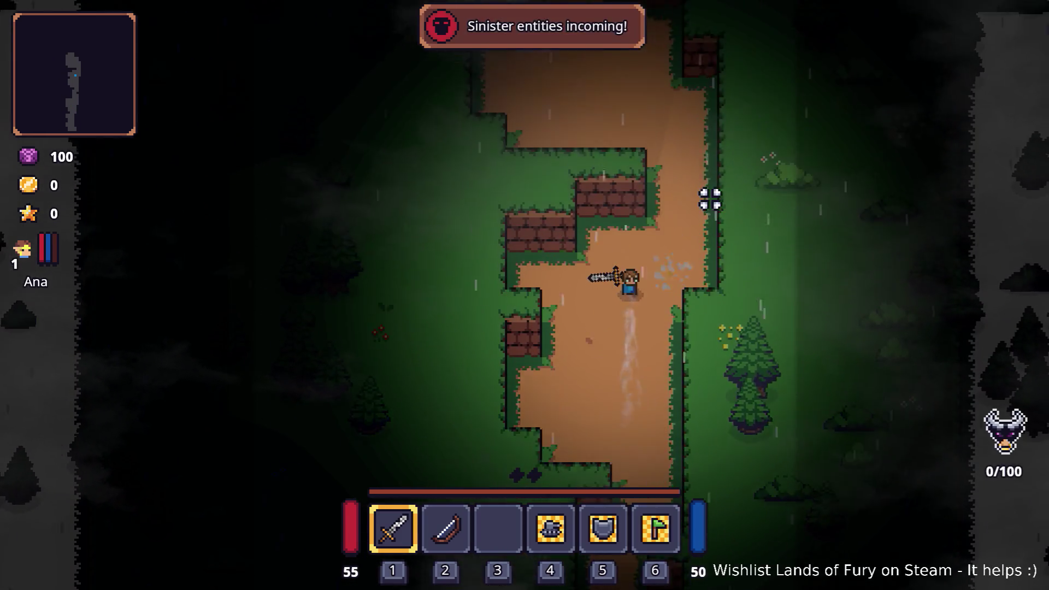
pyautogui.press('w')
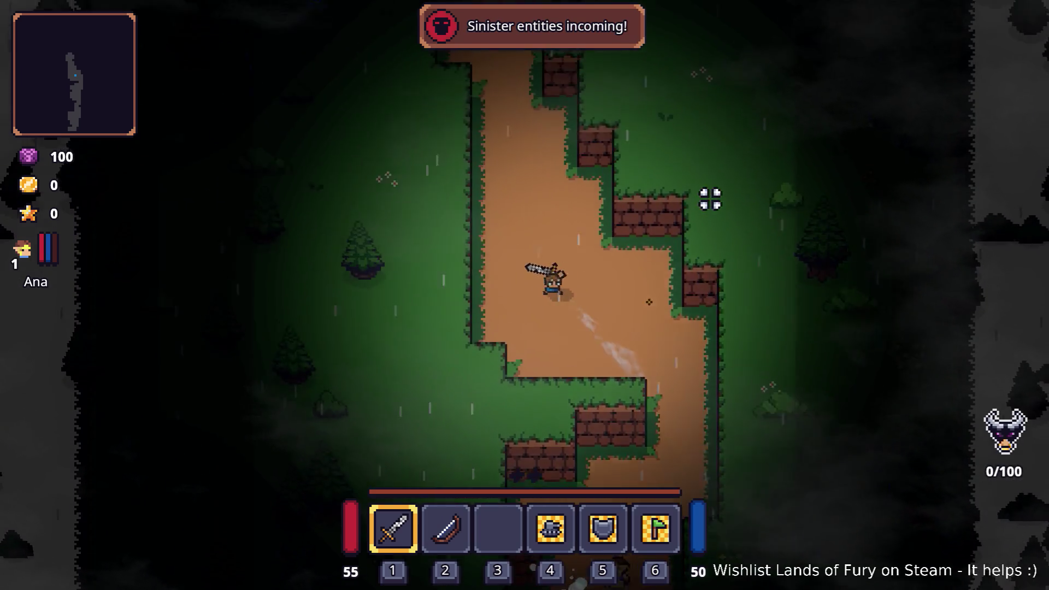
pyautogui.press('w')
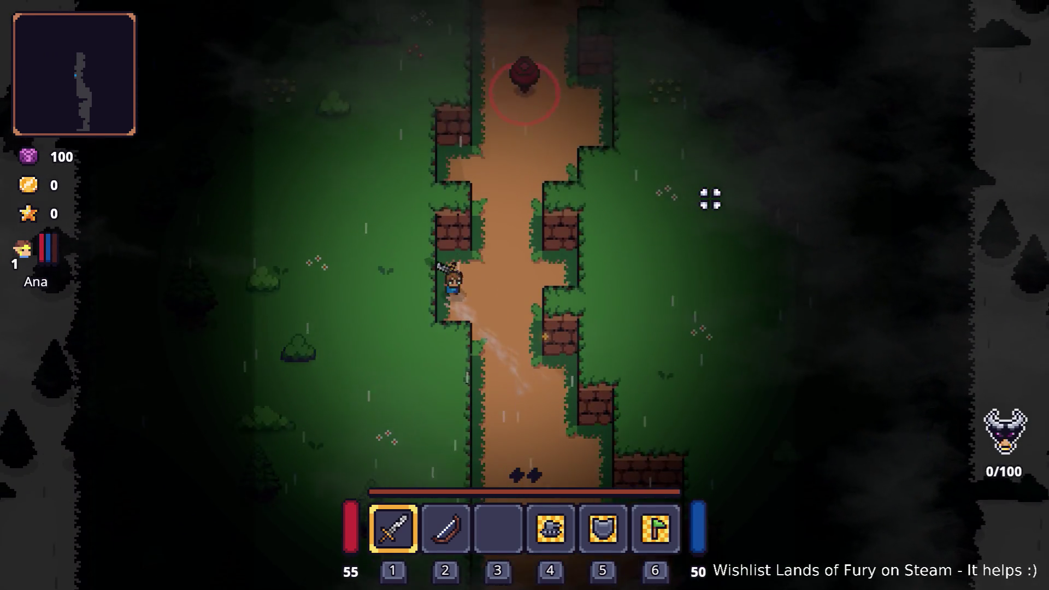
# Step: Restart the run and enter the purple portal in The Glade
pyautogui.press('Escape')
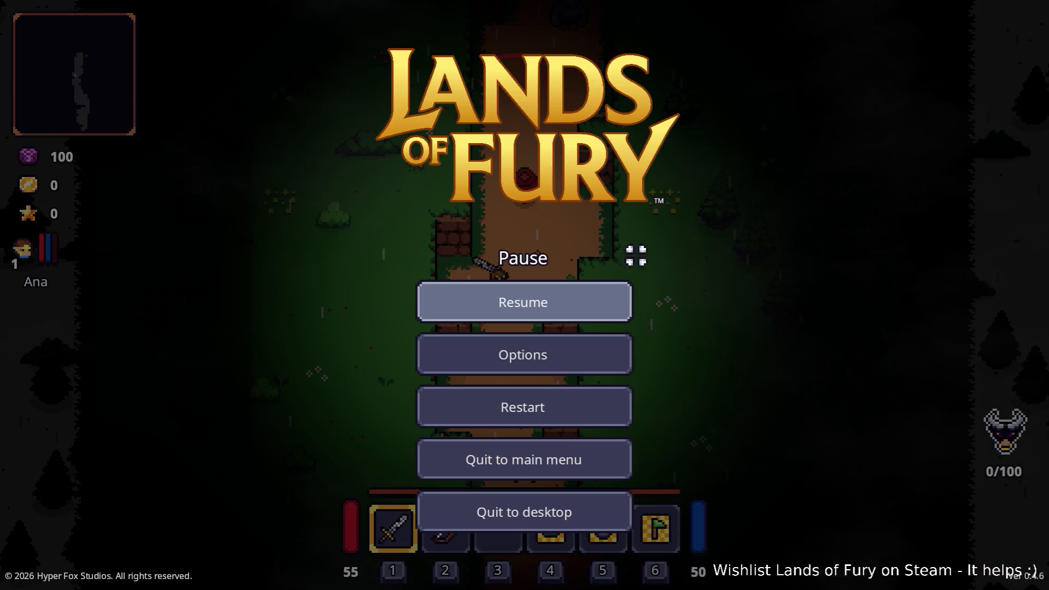
pyautogui.click(543, 409)
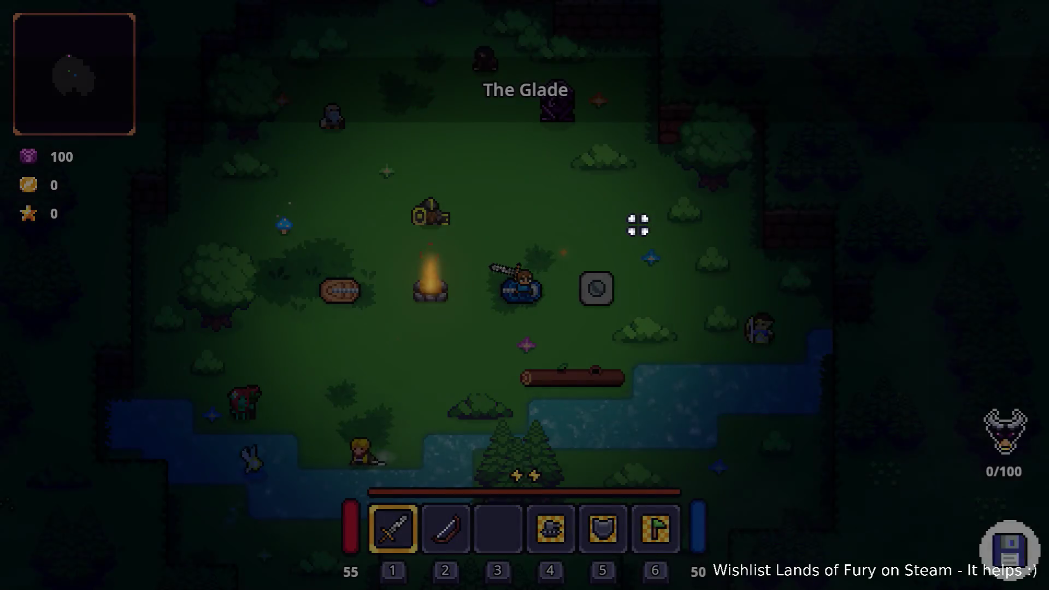
pyautogui.press('w')
pyautogui.press('a')
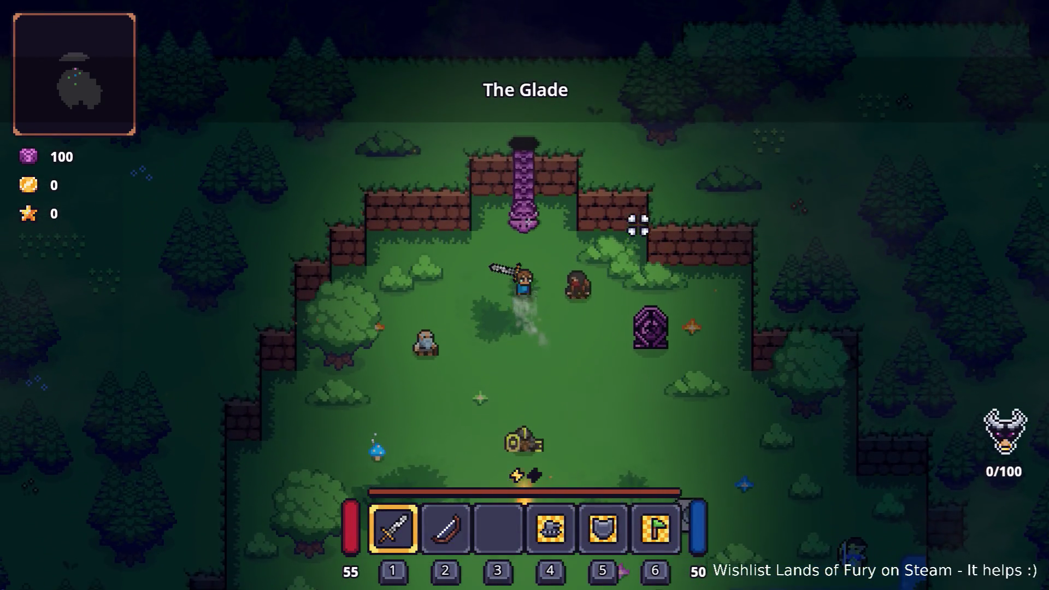
pyautogui.press('e')
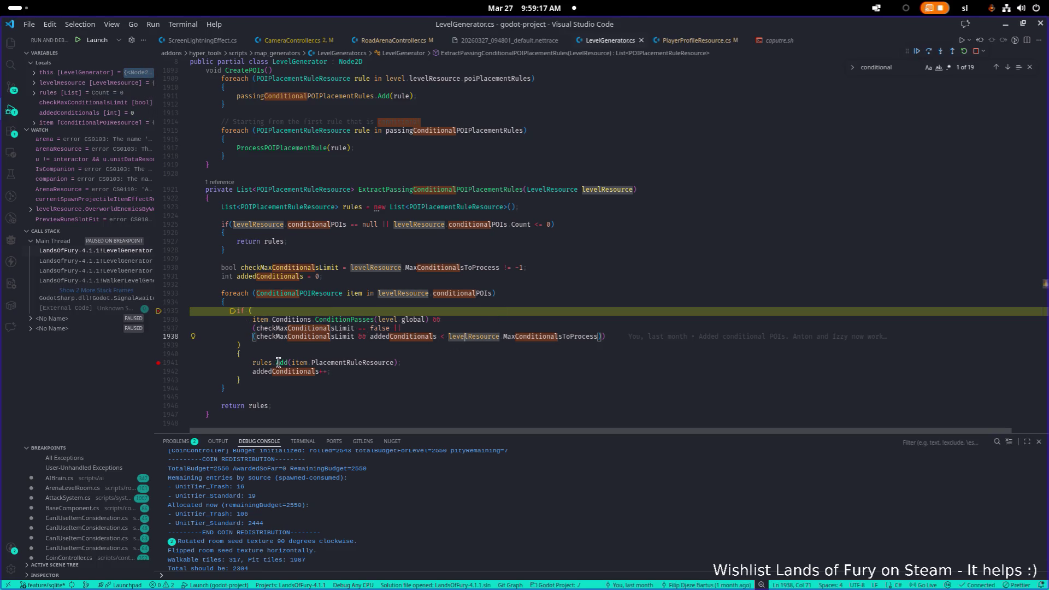
# Step: Expand conditionalPOIs [0] through PlacementRuleResource, POIsWeightedList and WeightByVariant to inspect them
pyautogui.moveTo(462, 295)
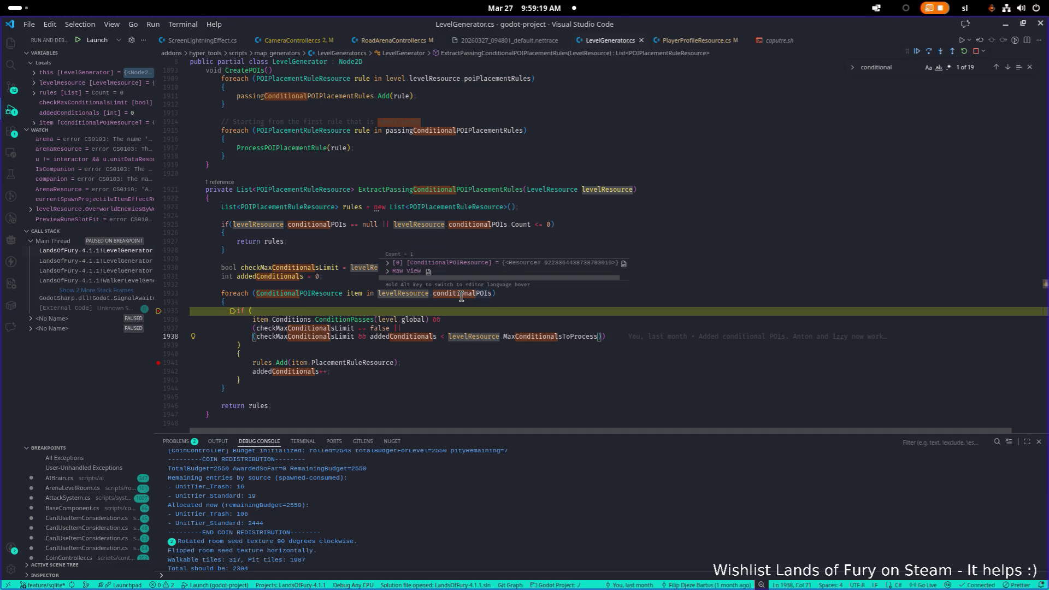
pyautogui.click(422, 264)
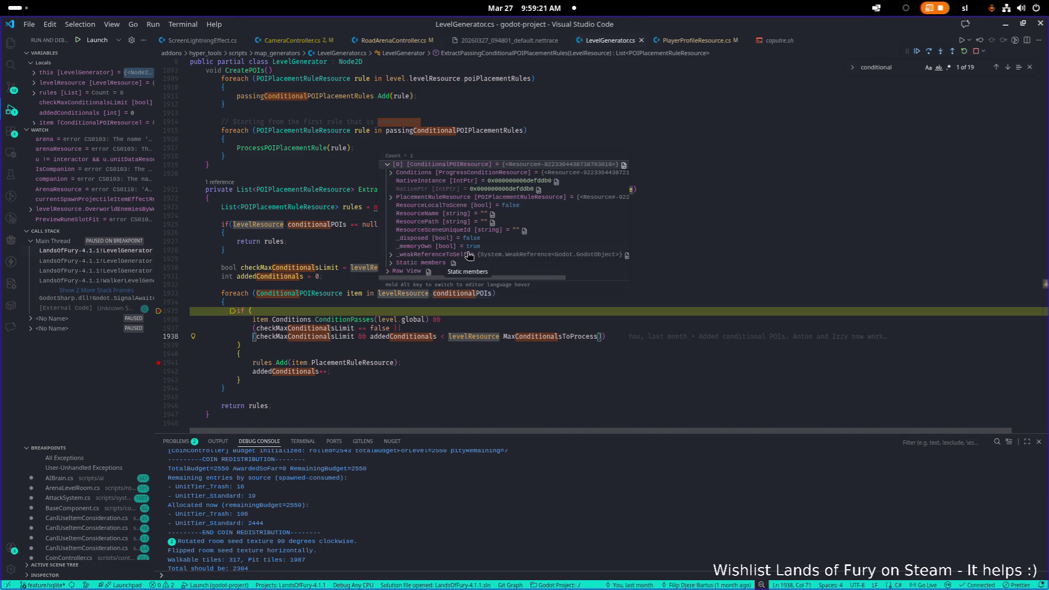
pyautogui.click(440, 198)
pyautogui.scroll(-2, 491, 230)
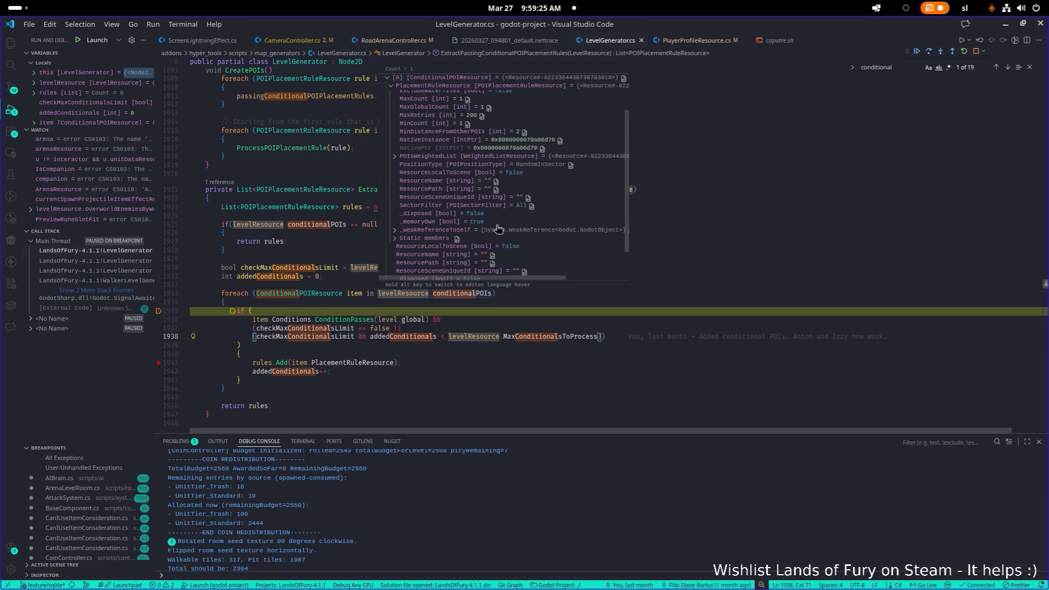
pyautogui.scroll(-2, 464, 244)
pyautogui.scroll(2, 436, 203)
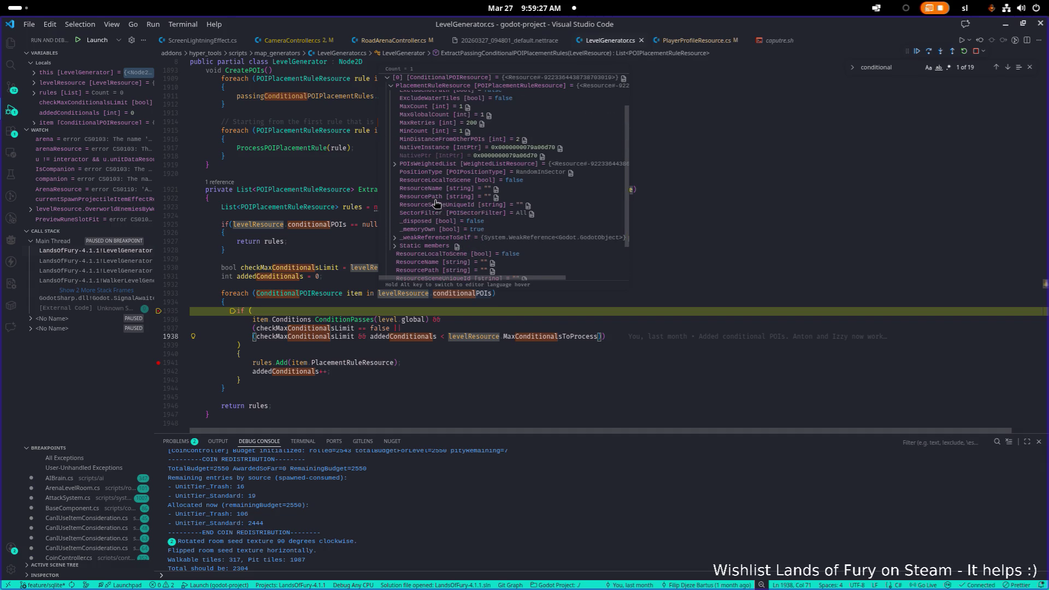
pyautogui.click(445, 164)
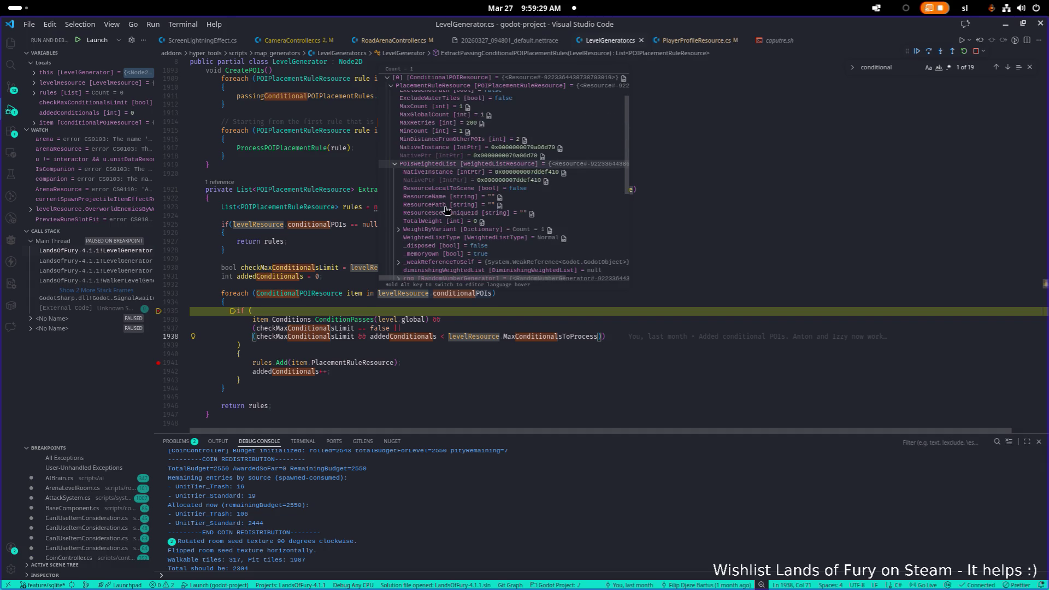
pyautogui.scroll(-1, 448, 235)
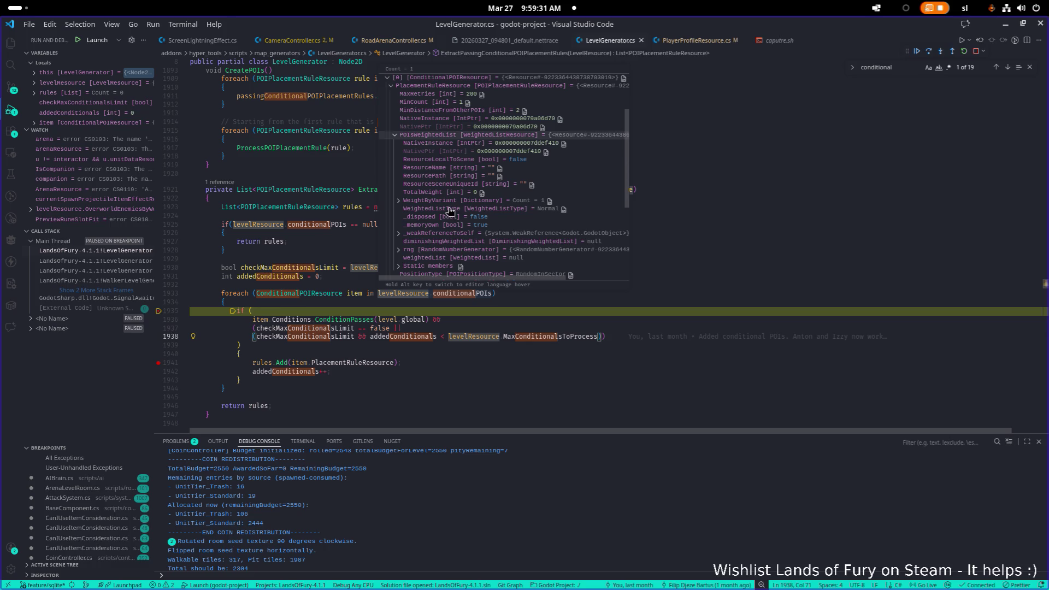
pyautogui.scroll(-1, 452, 241)
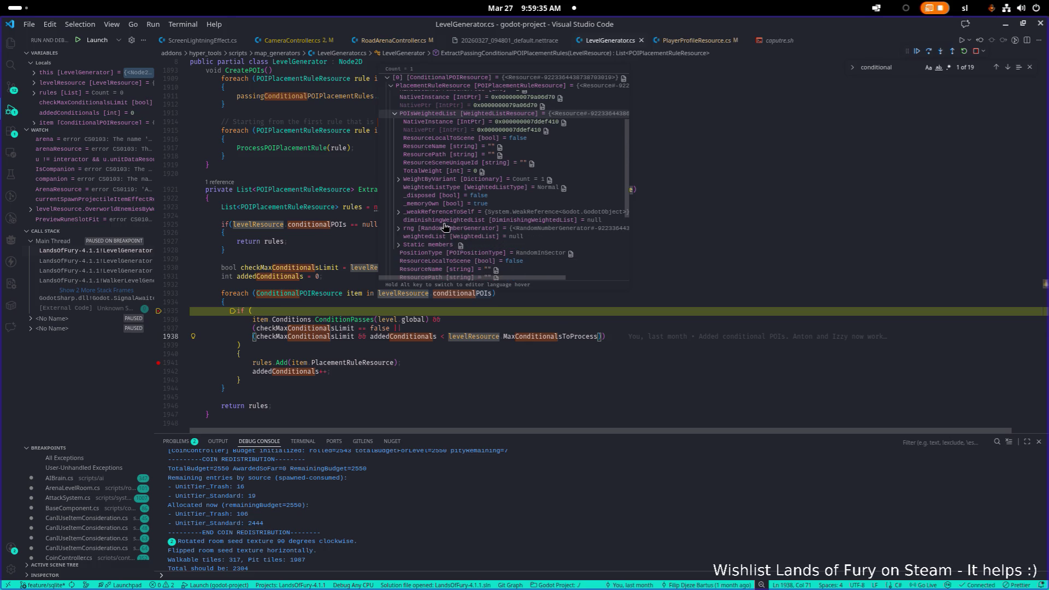
pyautogui.click(449, 180)
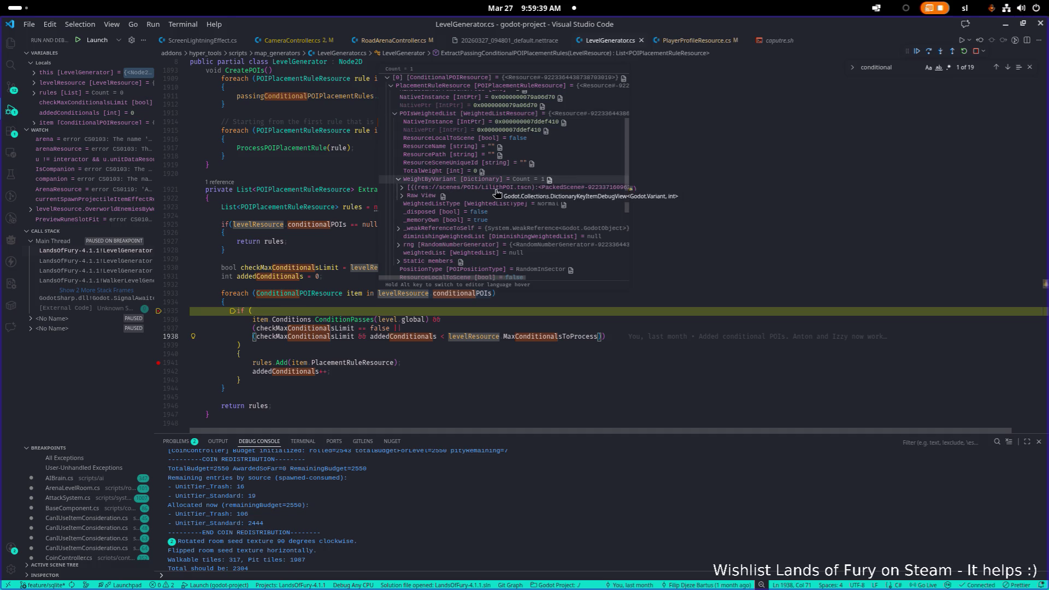
pyautogui.click(328, 353)
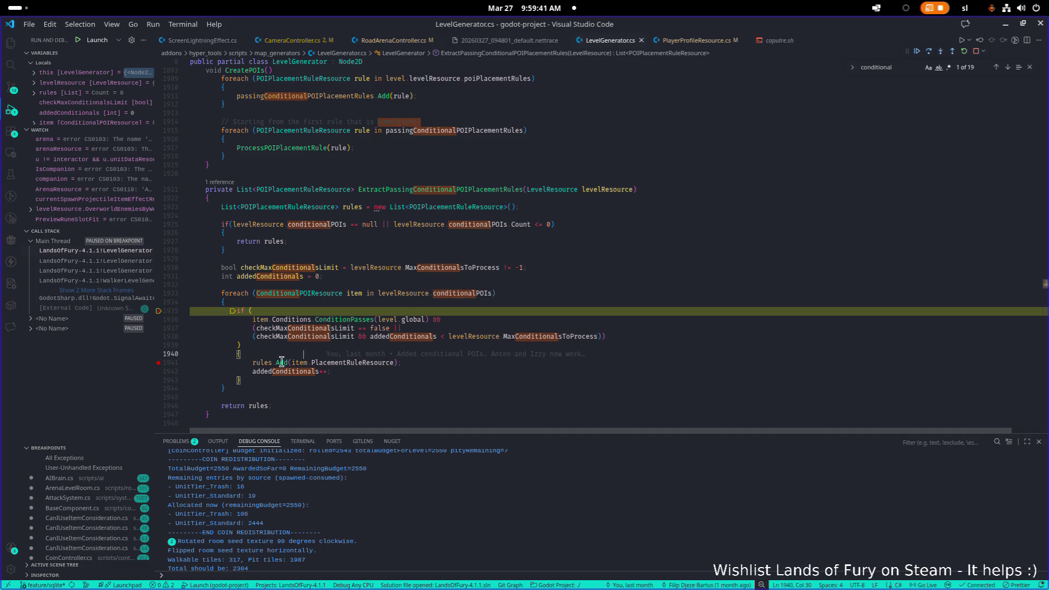
# Step: Resume execution and jump to the ConditionPasses definition
pyautogui.click(917, 51)
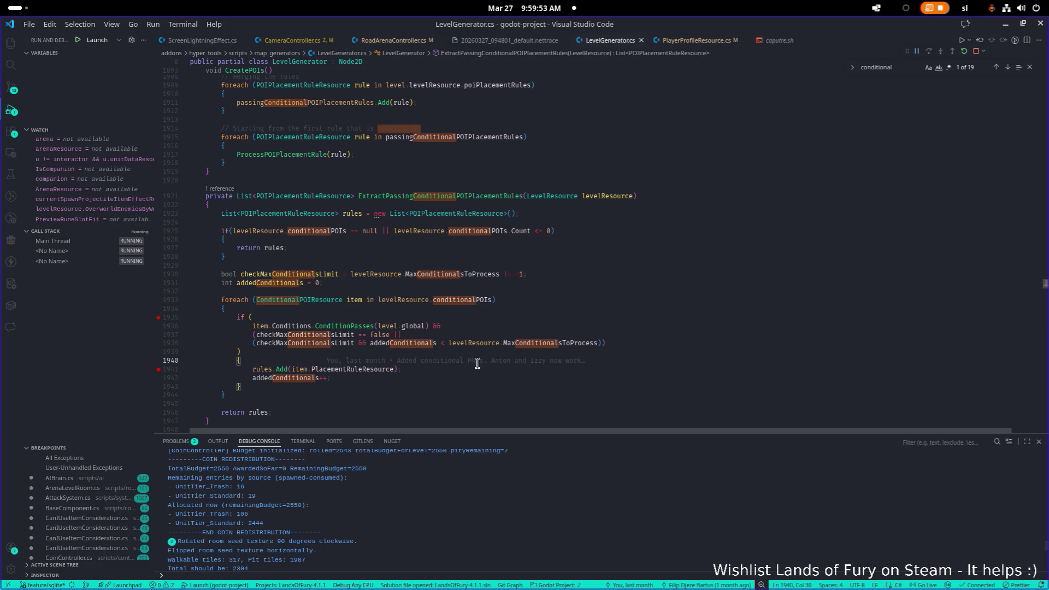
pyautogui.moveTo(422, 344)
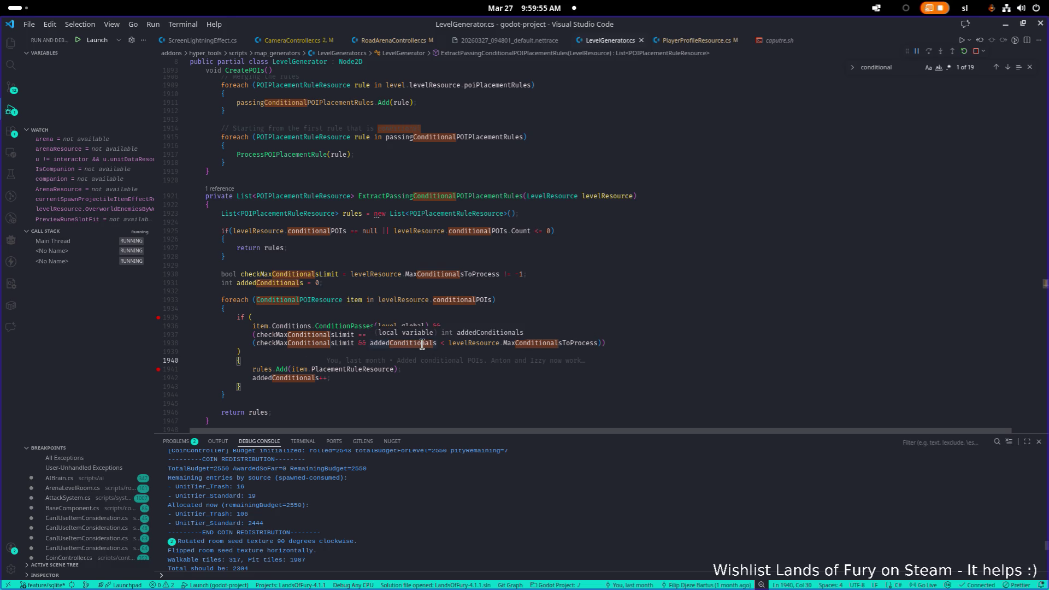
pyautogui.click(349, 325)
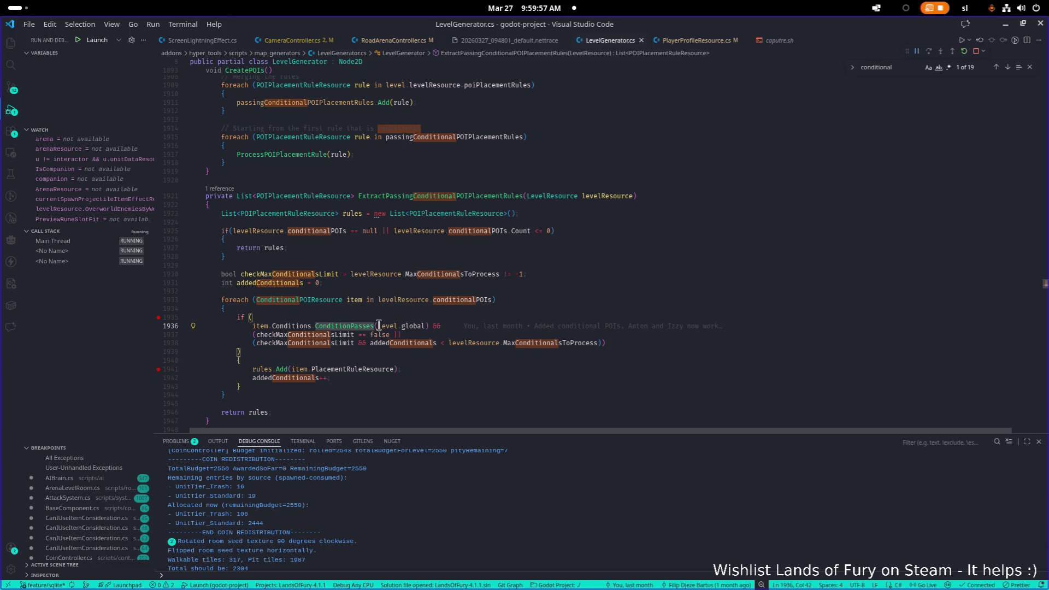
pyautogui.click(366, 325)
pyautogui.press('F12')
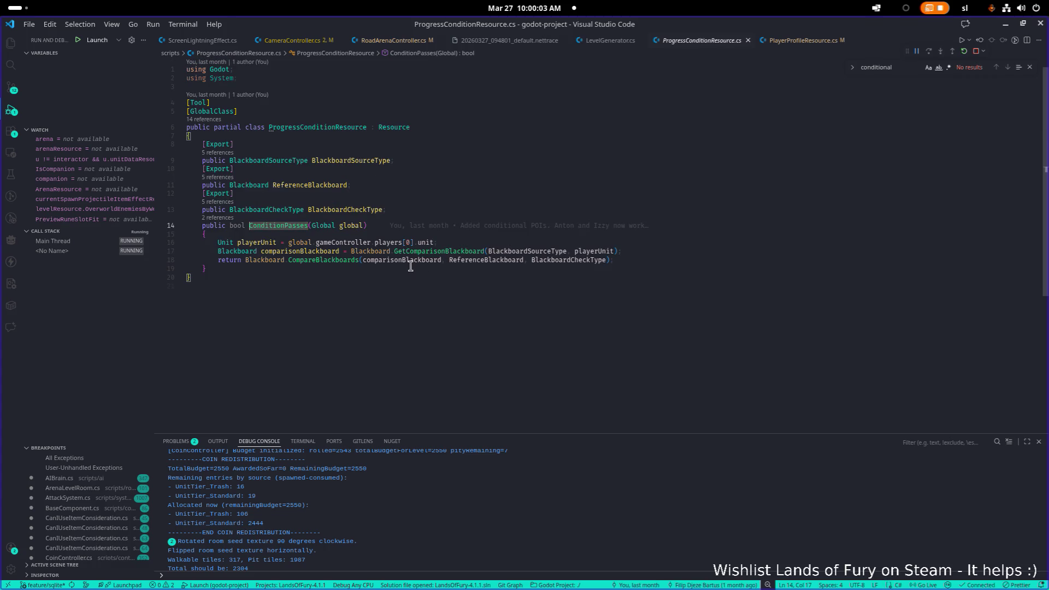
# Step: Add a breakpoint on line 17 of ProgressConditionResource.cs and stop debugging
pyautogui.click(159, 252)
pyautogui.click(435, 260)
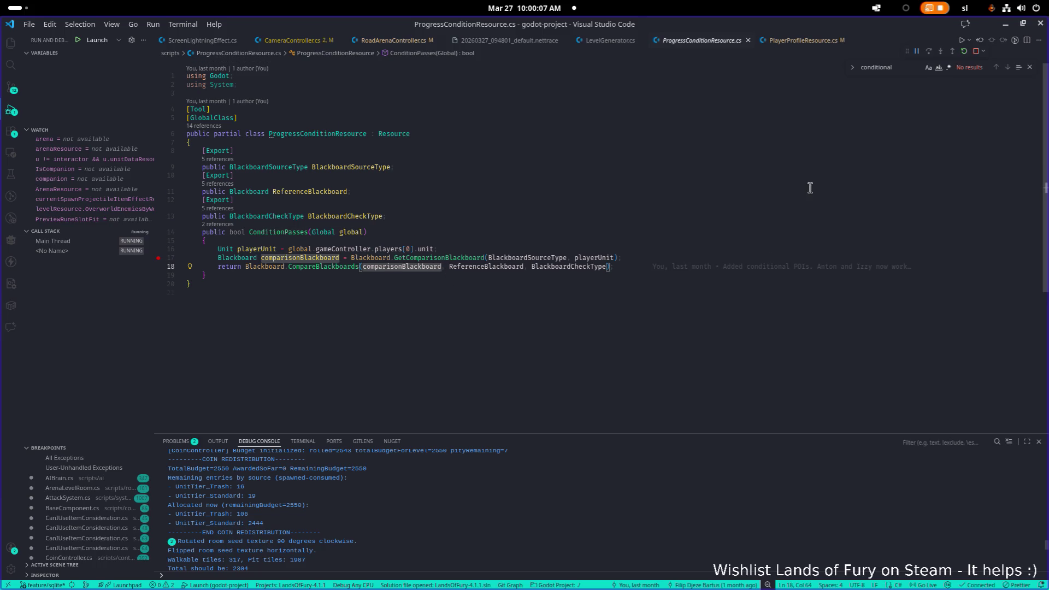
pyautogui.click(977, 52)
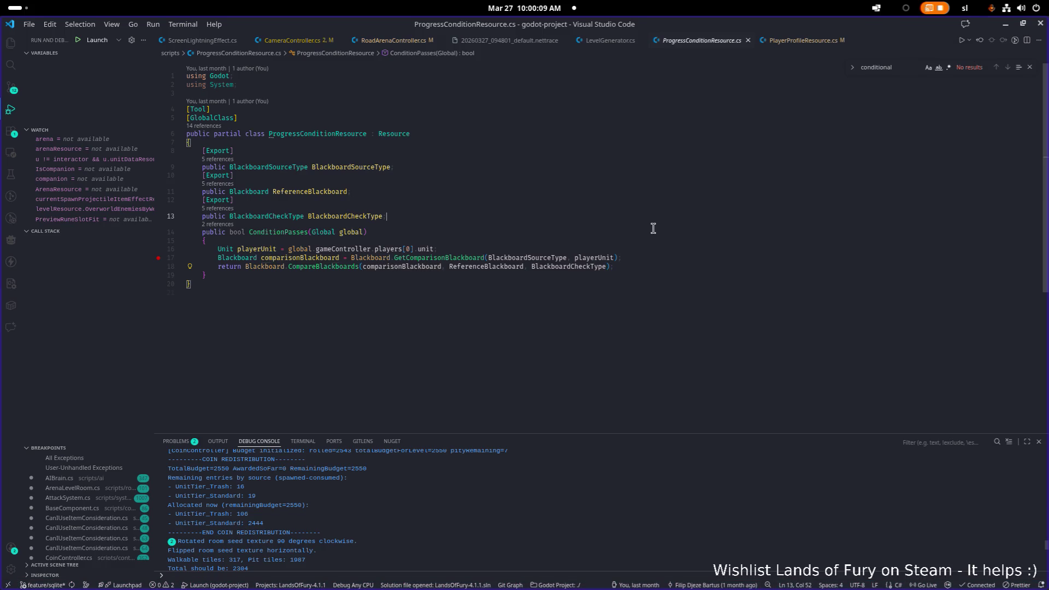
pyautogui.click(661, 219)
pyautogui.hotkey('alt', 'Tab')
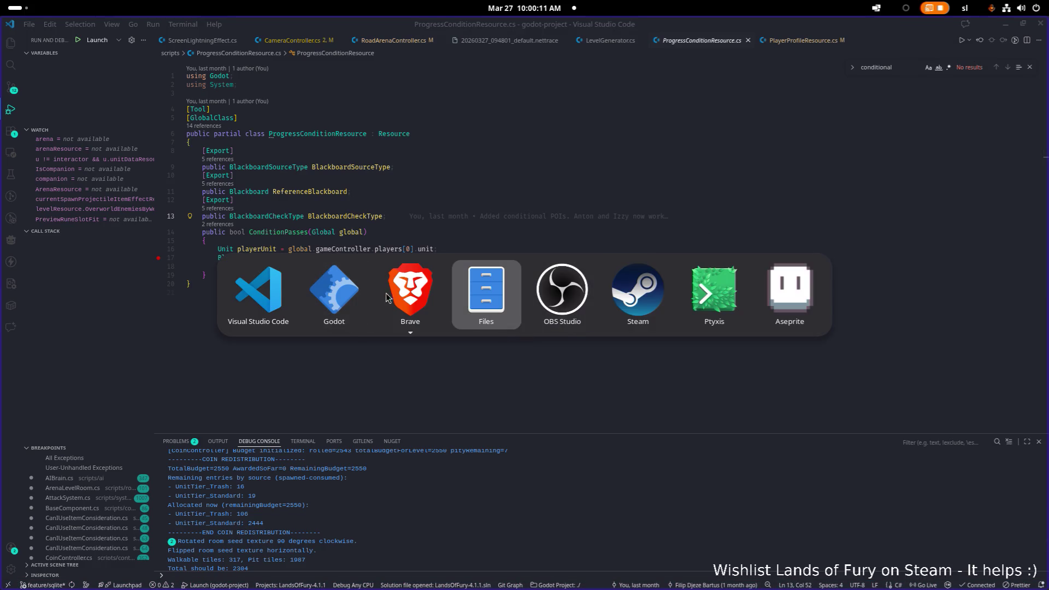
# Step: In the Inspector, expand conditional POI 0's progress condition Reference Blackboard
pyautogui.click(334, 295)
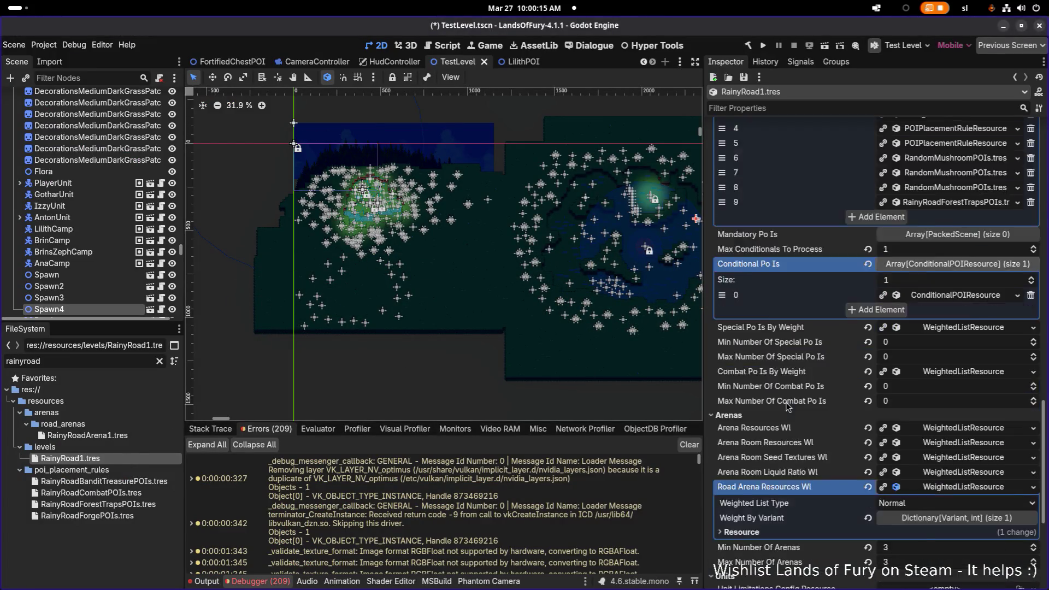
pyautogui.scroll(10, 792, 410)
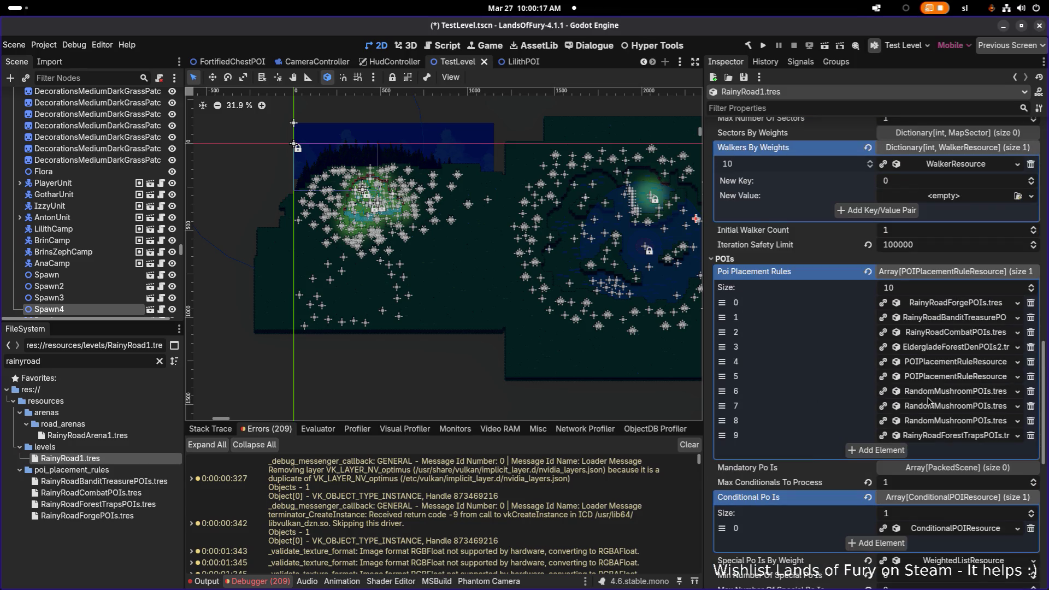
pyautogui.scroll(-3, 954, 287)
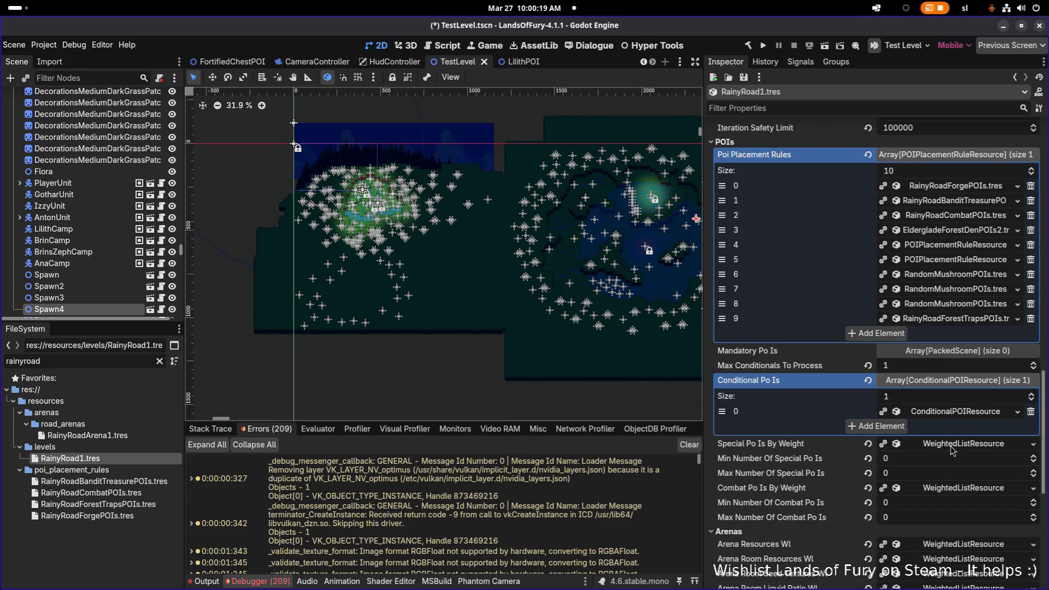
pyautogui.click(959, 416)
pyautogui.scroll(-5, 956, 350)
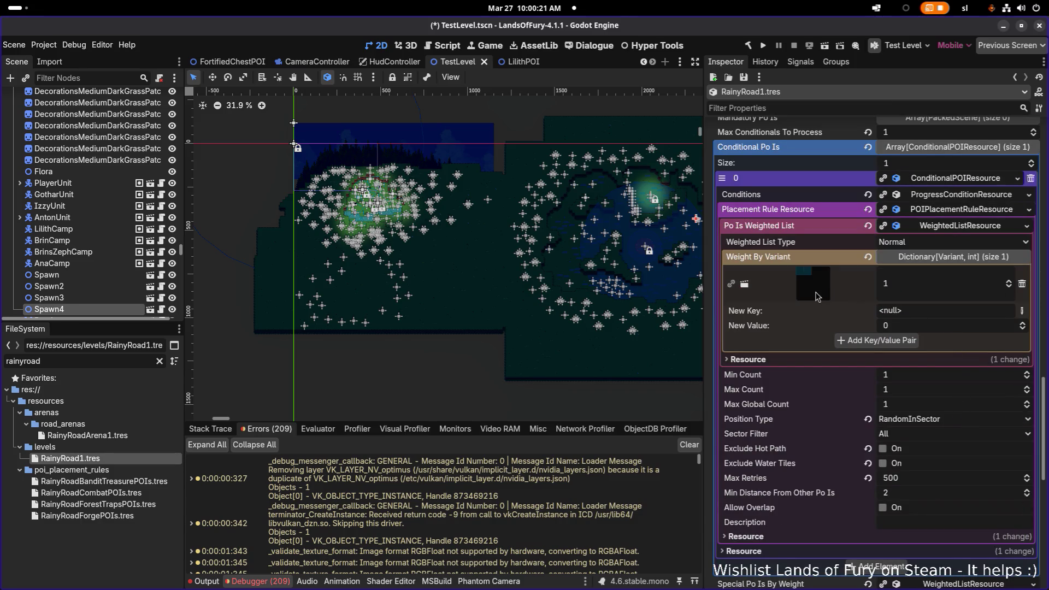
pyautogui.click(953, 211)
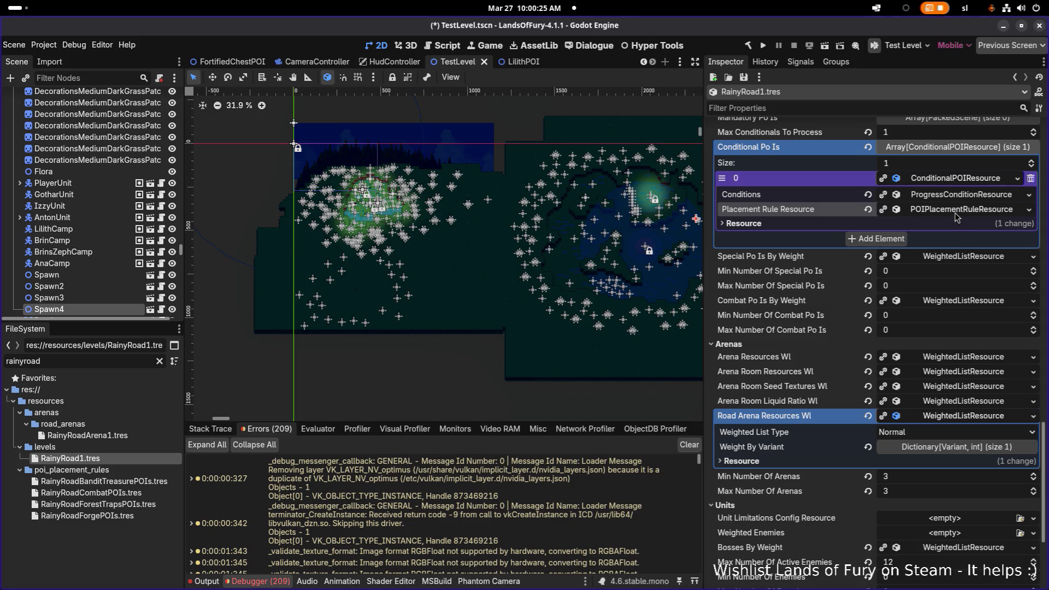
pyautogui.click(954, 197)
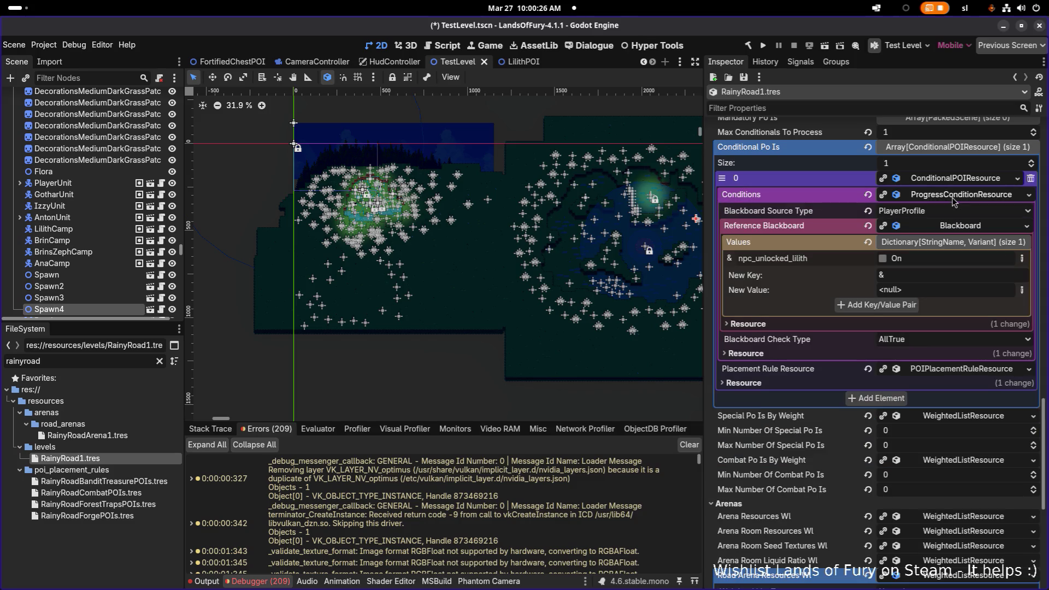
pyautogui.click(960, 228)
pyautogui.click(960, 228)
# Step: Copy the npc_unlocked_lilith key name and return to Visual Studio Code
pyautogui.doubleClick(796, 261)
pyautogui.rightClick(787, 264)
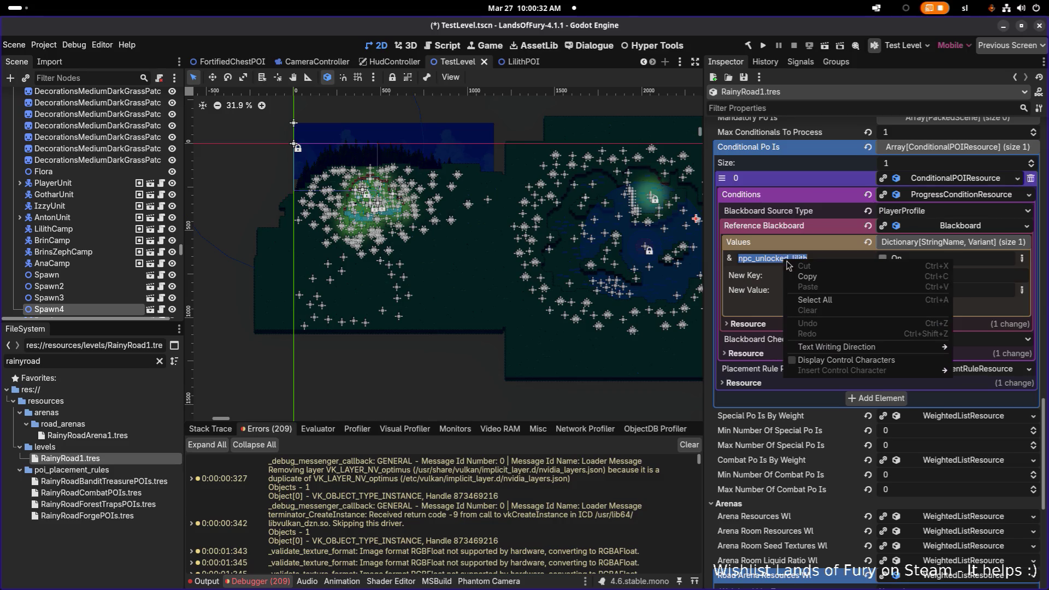
pyautogui.click(814, 276)
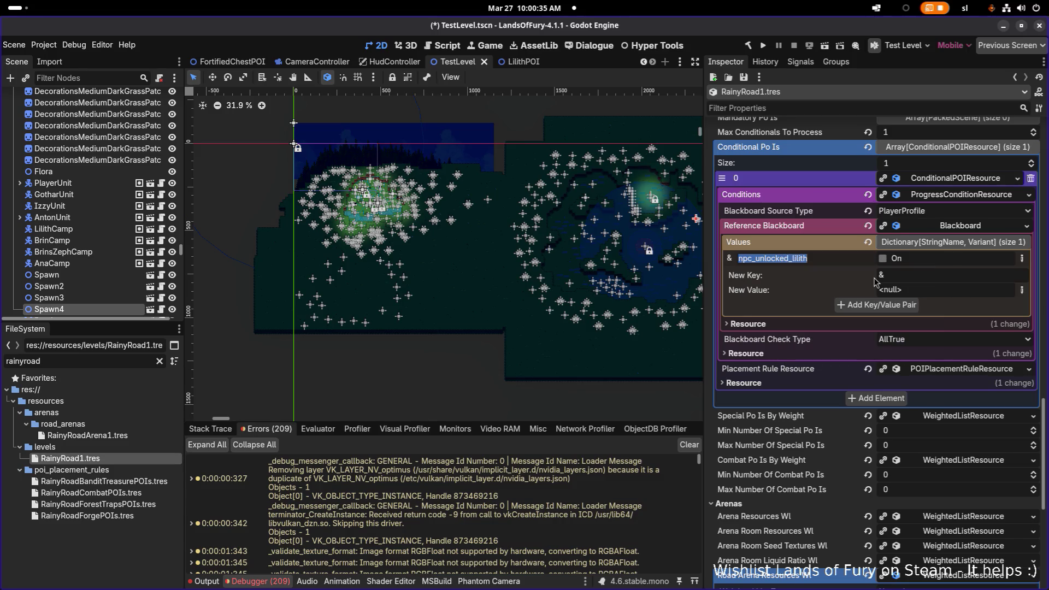
pyautogui.hotkey('alt', 'Tab')
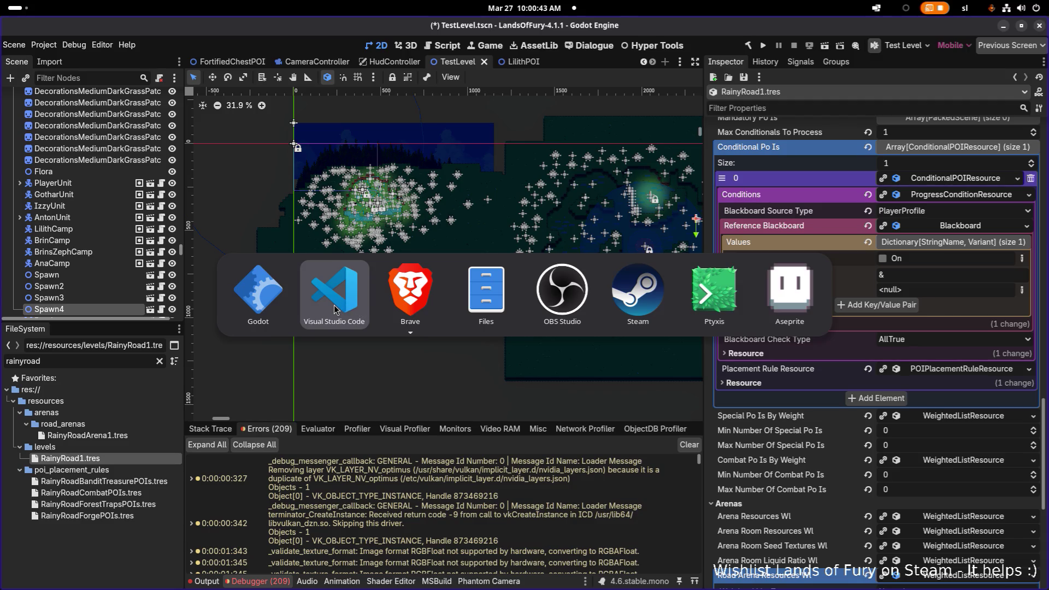
pyautogui.click(342, 298)
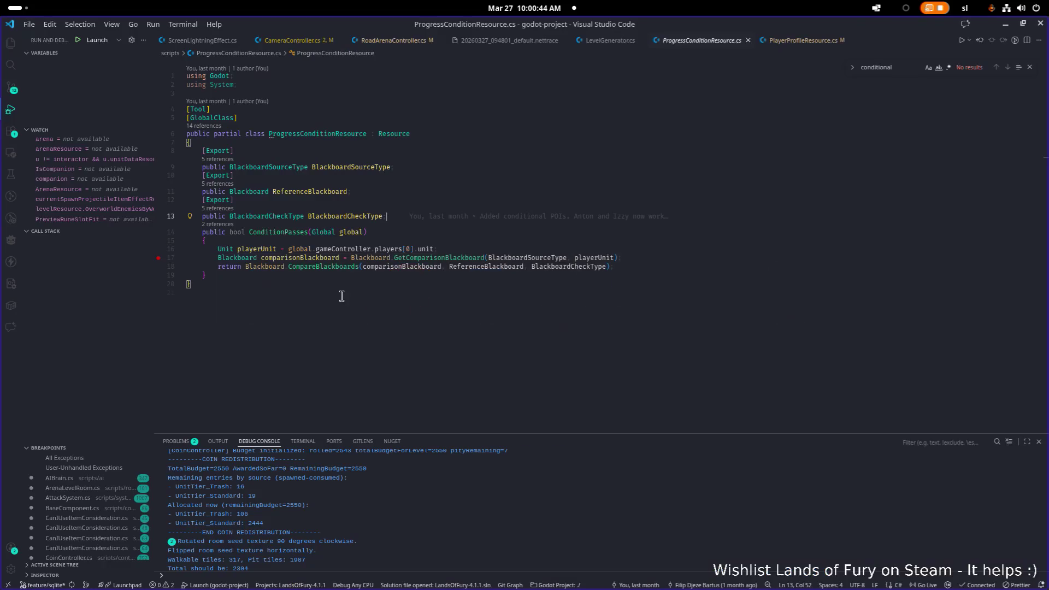
# Step: Open the profile_slot_1.tres save file via quick file search
pyautogui.click(569, 274)
pyautogui.hotkey('ctrl', 'p')
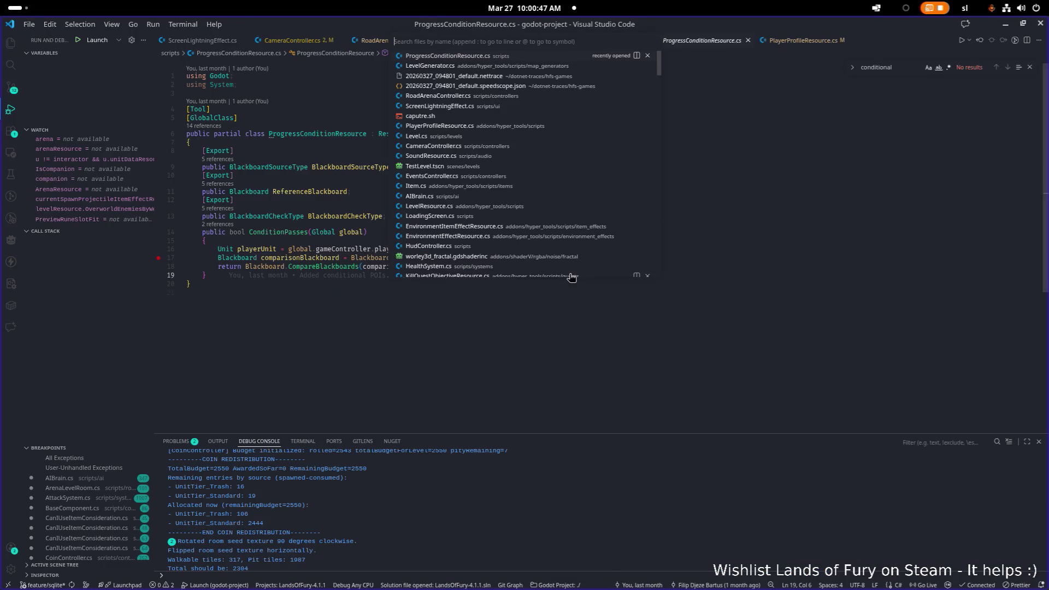
pyautogui.write('pri')
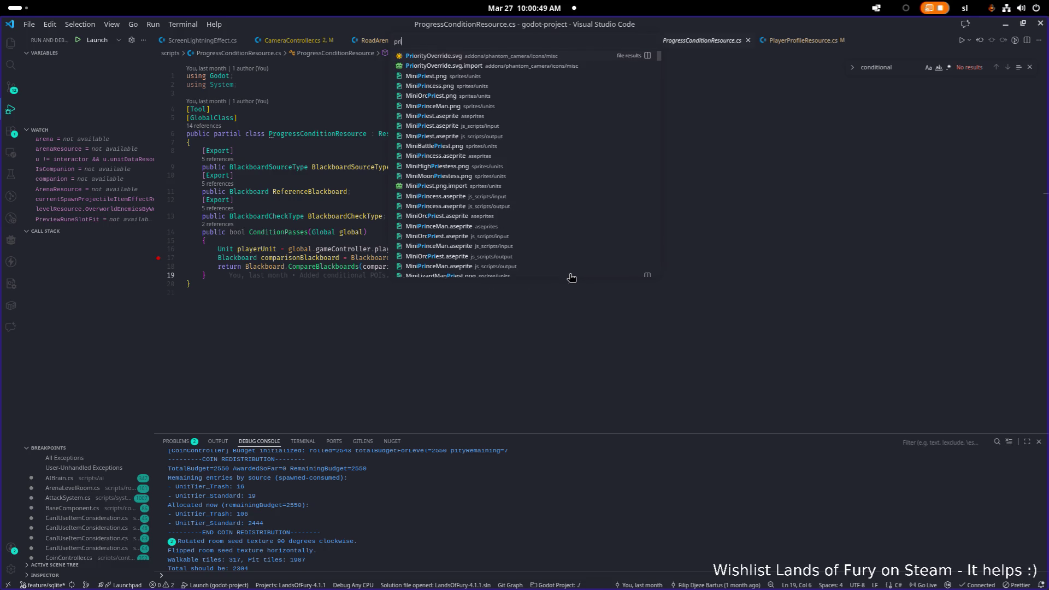
pyautogui.press('BackSpace')
pyautogui.write('of')
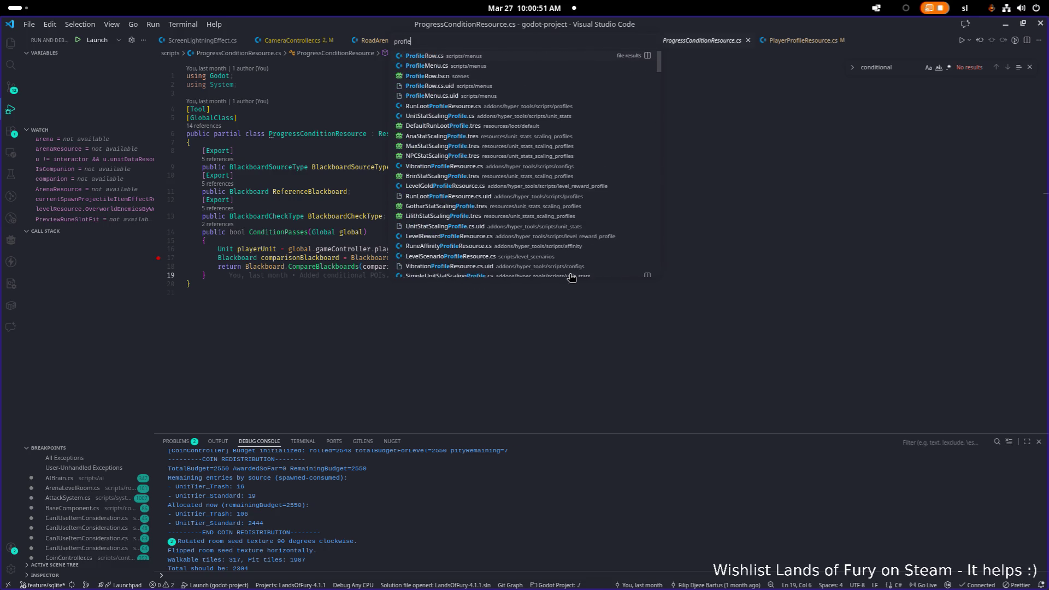
pyautogui.write('ile')
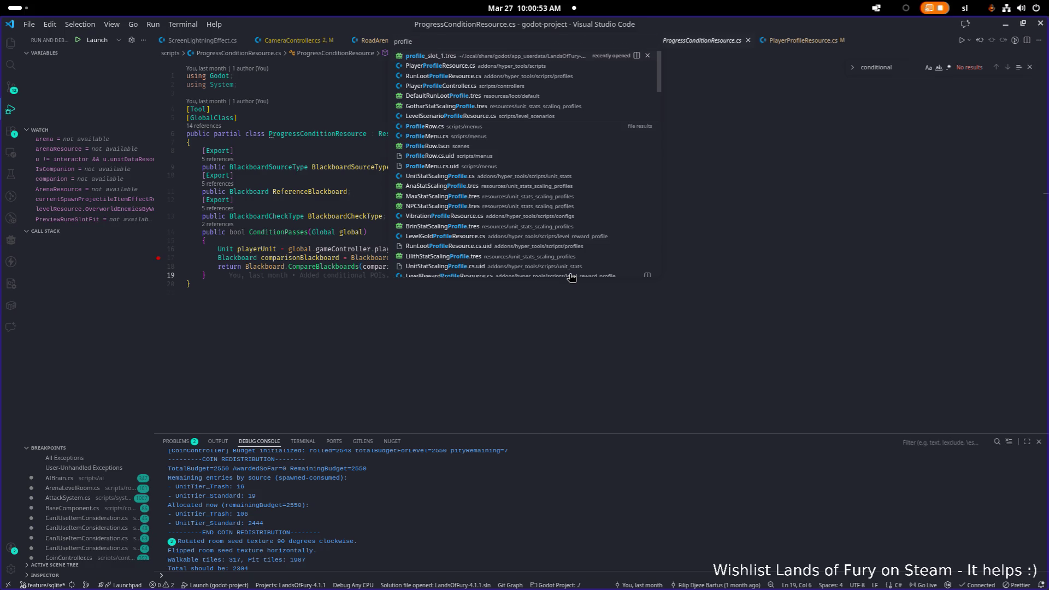
pyautogui.press('Return')
# Step: Change npc_unlocked_lilith from true to false, save, and return to Godot
pyautogui.hotkey('ctrl', 'f')
pyautogui.hotkey('ctrl', 'v')
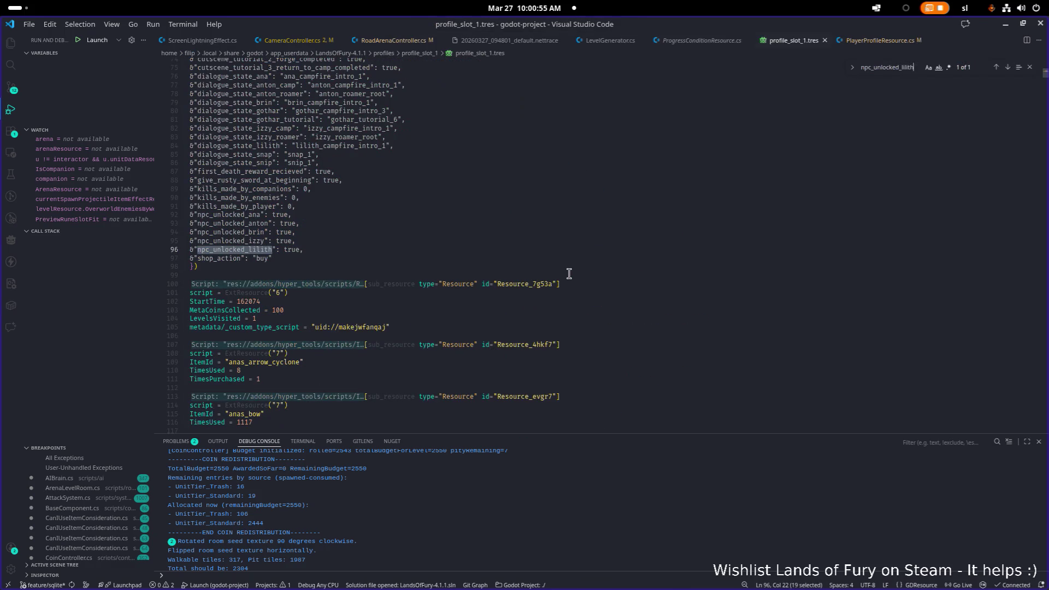
pyautogui.doubleClick(291, 250)
pyautogui.write('fals')
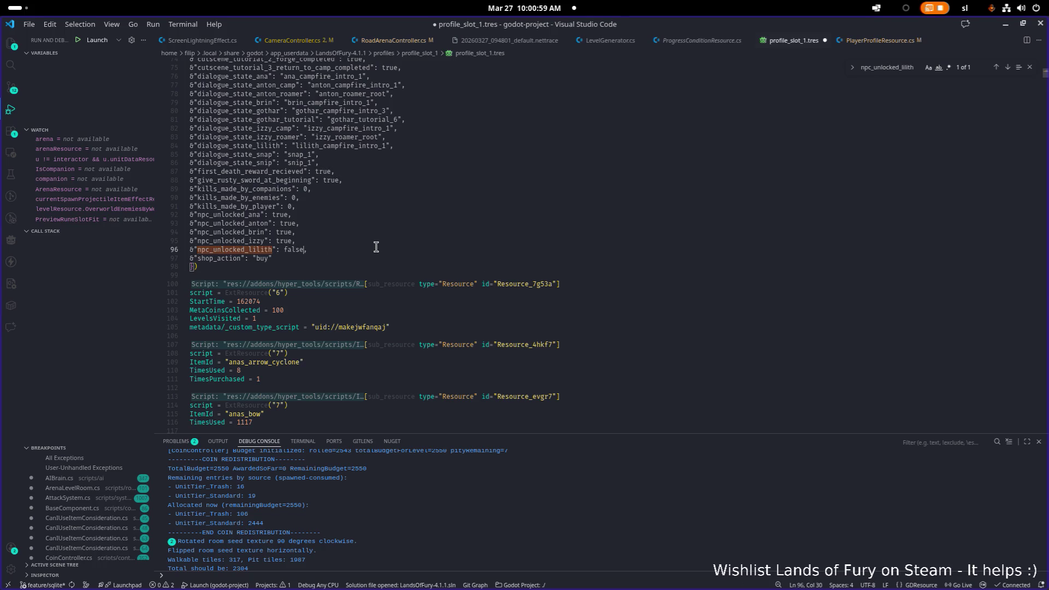
pyautogui.hotkey('ctrl', 's')
pyautogui.click(440, 232)
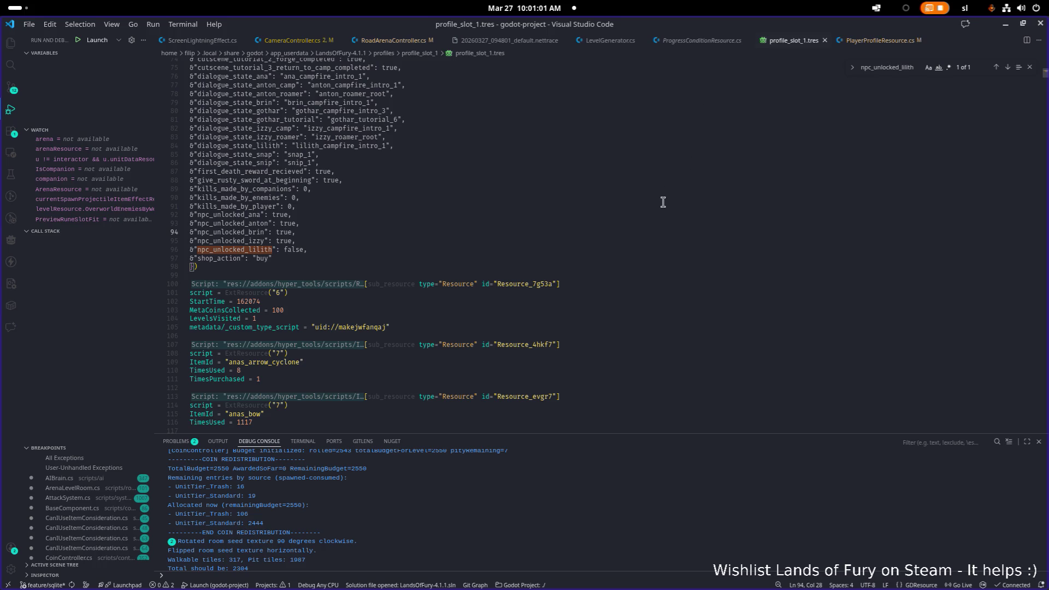
pyautogui.click(1006, 24)
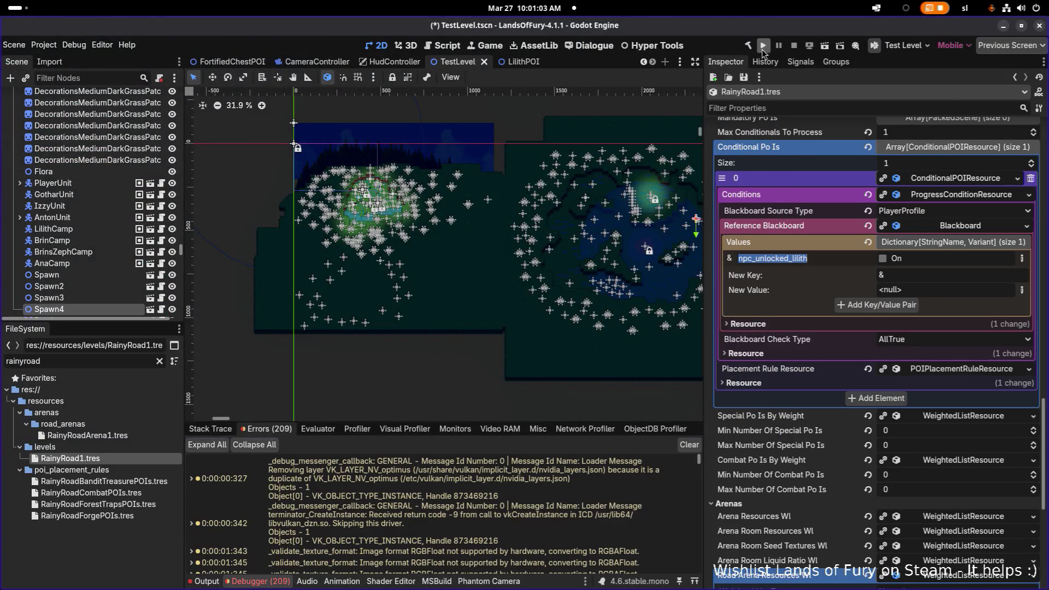
# Step: Stay in Godot and run the project, saving TestLevel.tscn
pyautogui.hotkey('alt', 'Tab')
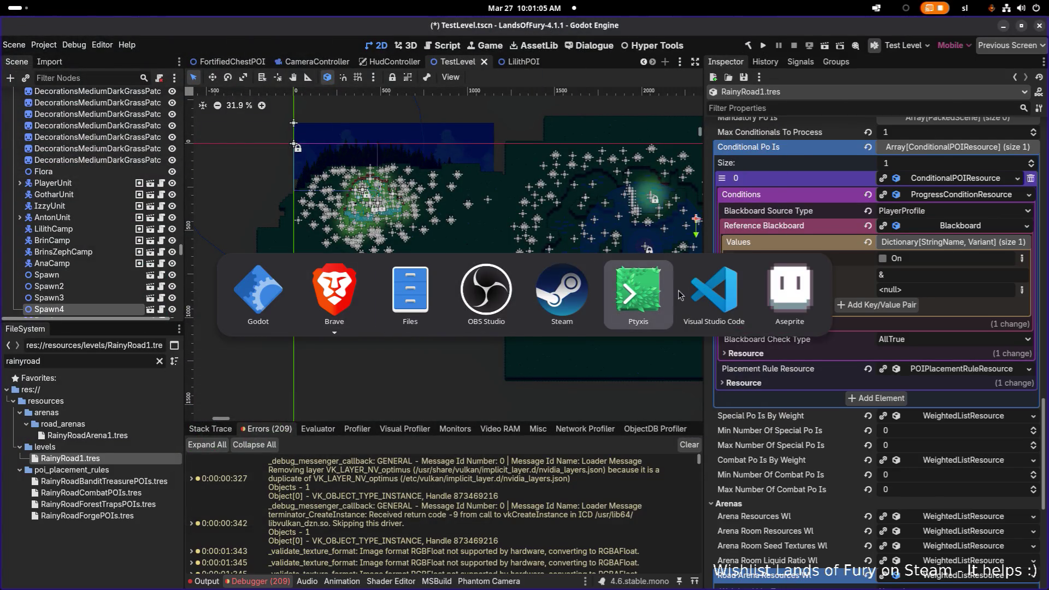
pyautogui.press('Escape')
pyautogui.click(763, 47)
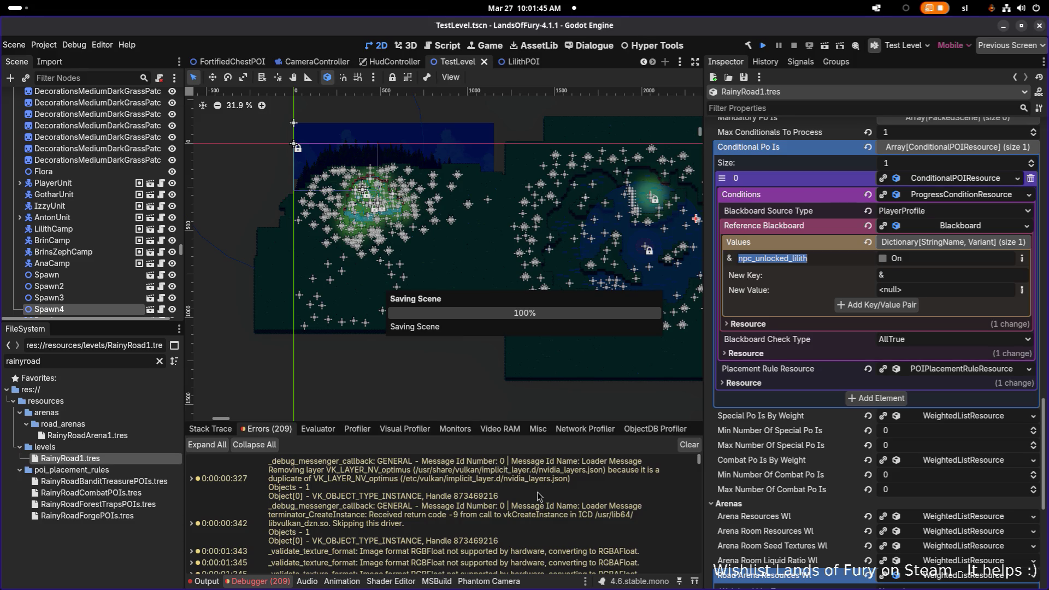
pyautogui.hotkey('alt', 'Tab')
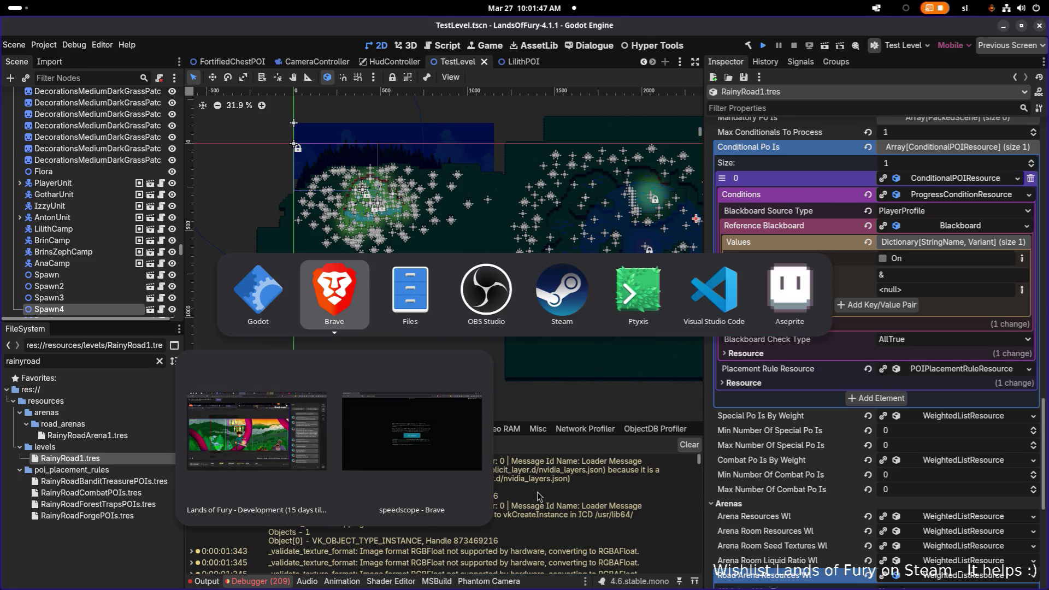
pyautogui.hotkey('alt', 'shift', 'Tab')
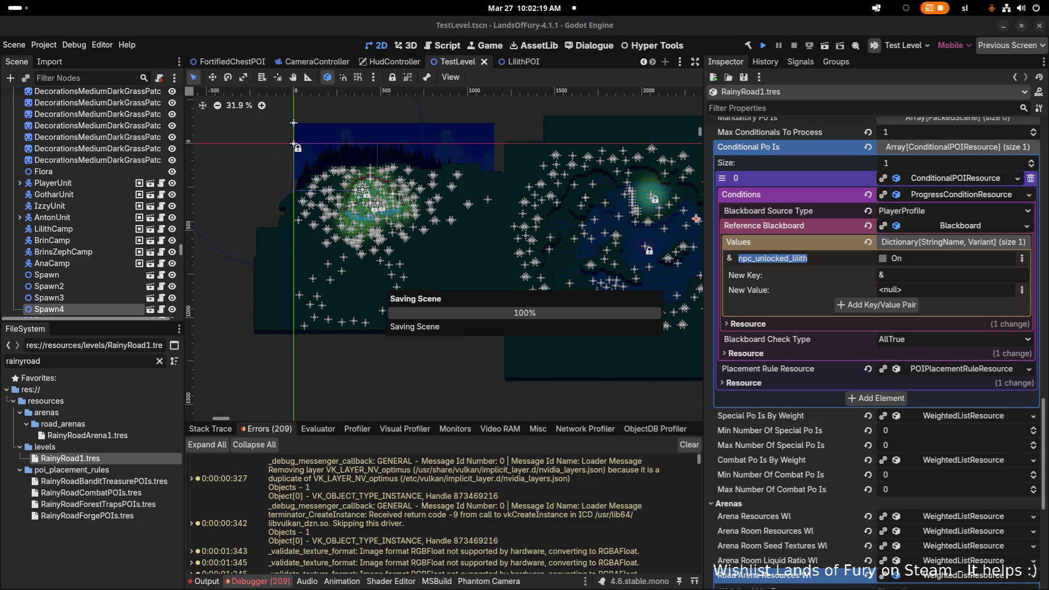
pyautogui.hotkey('alt', 'Tab')
pyautogui.hotkey('alt', 'Tab')
pyautogui.click(650, 286)
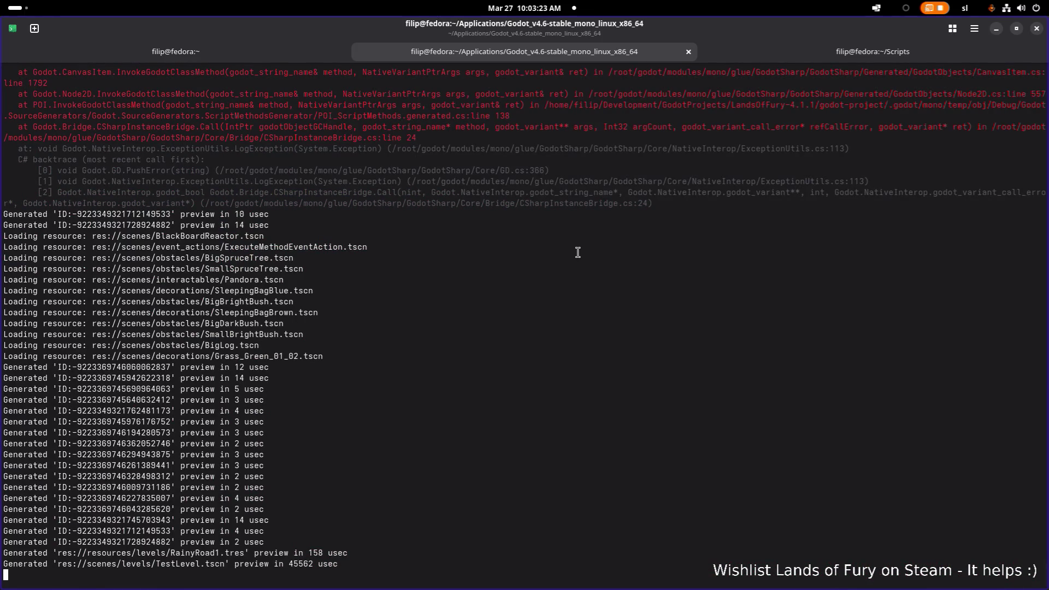
# Step: Switch from the Ptyxis log back to the Godot window as the game launches
pyautogui.hotkey('alt', 'Tab')
pyautogui.click(340, 289)
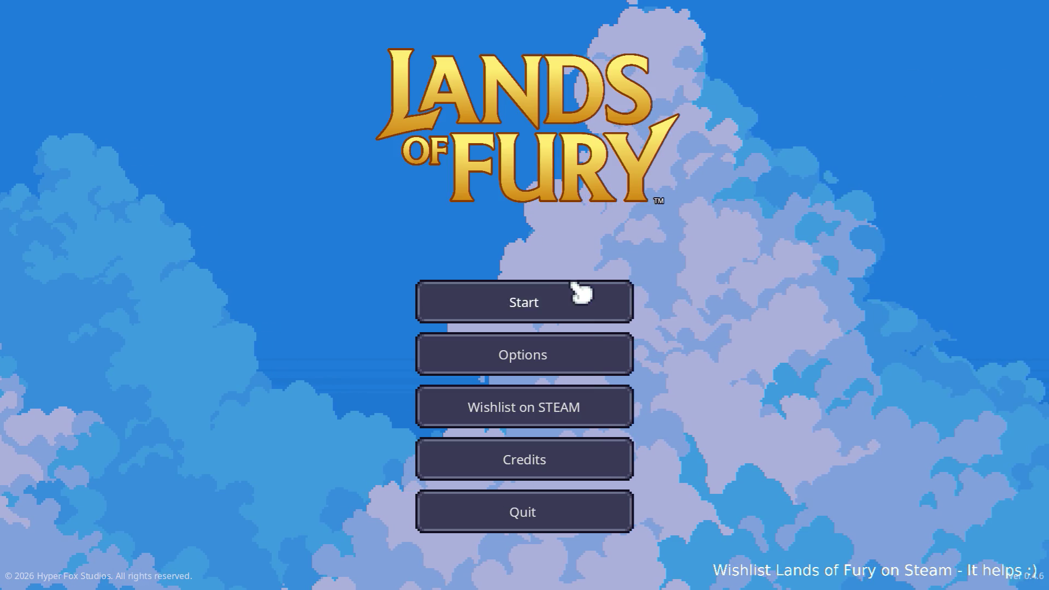
# Step: Load the first saved profile and walk Ana north past the campfire onto the grass
pyautogui.click(516, 288)
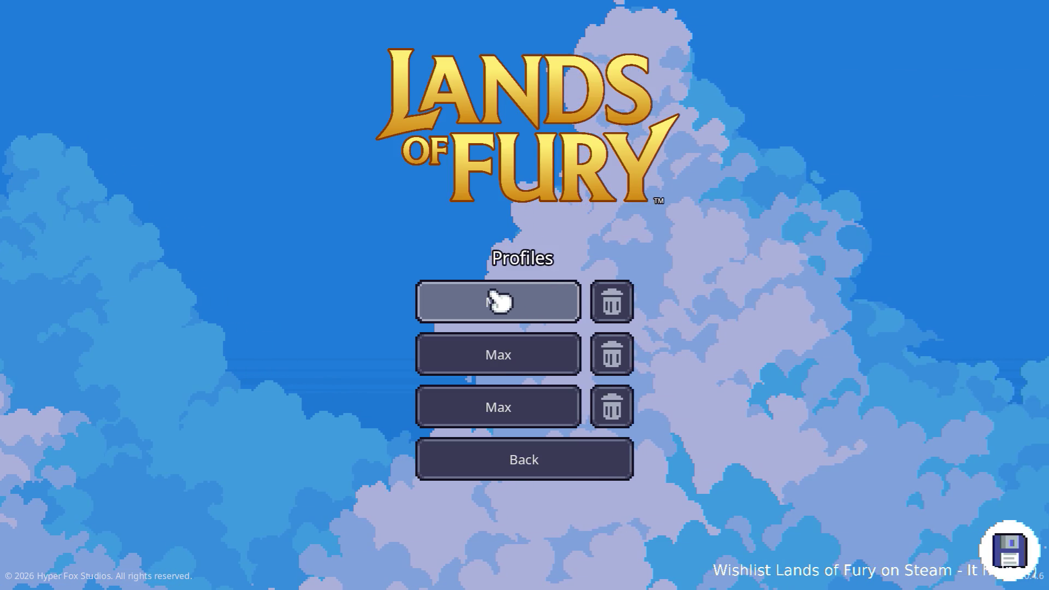
pyautogui.click(516, 298)
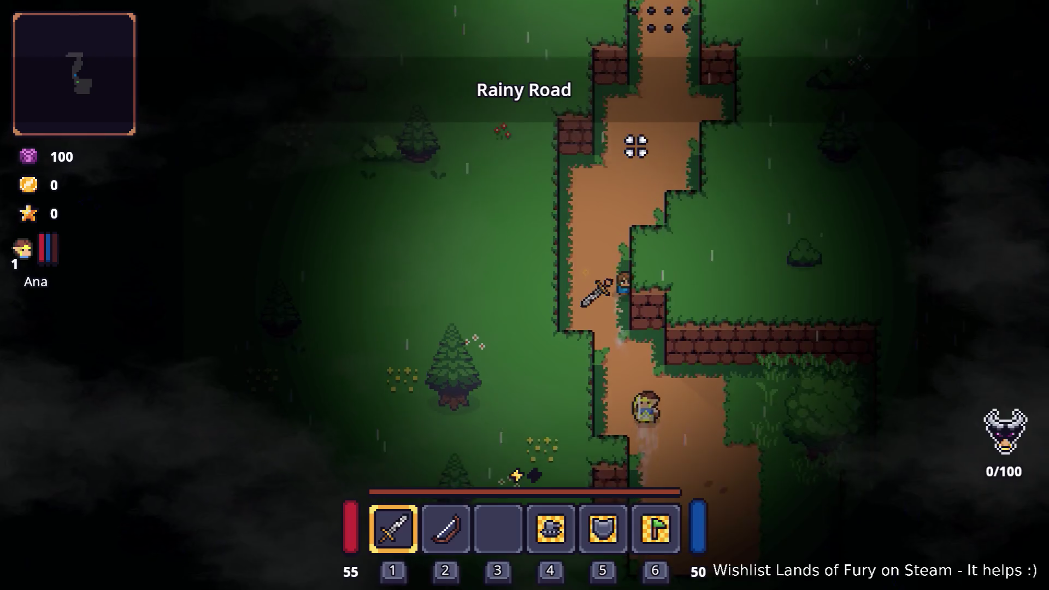
pyautogui.press('w')
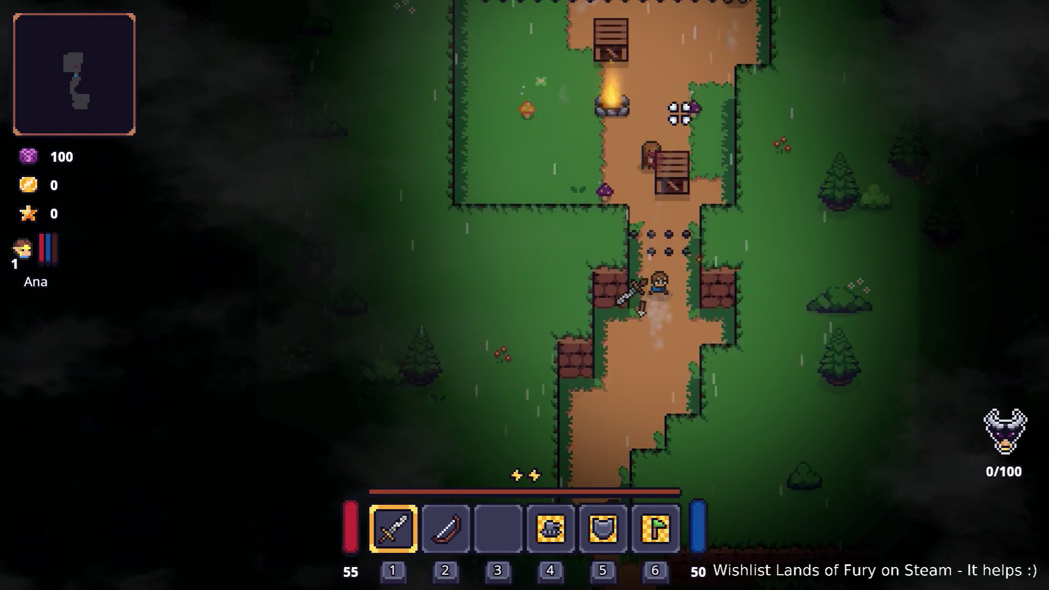
pyautogui.press('a')
pyautogui.press('w')
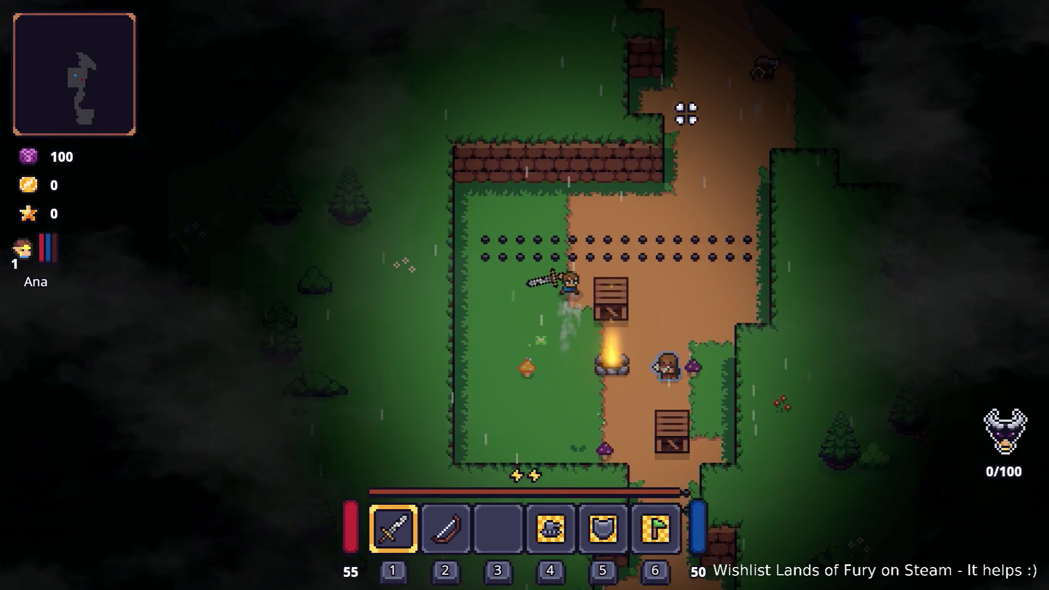
pyautogui.press('d')
pyautogui.press('w')
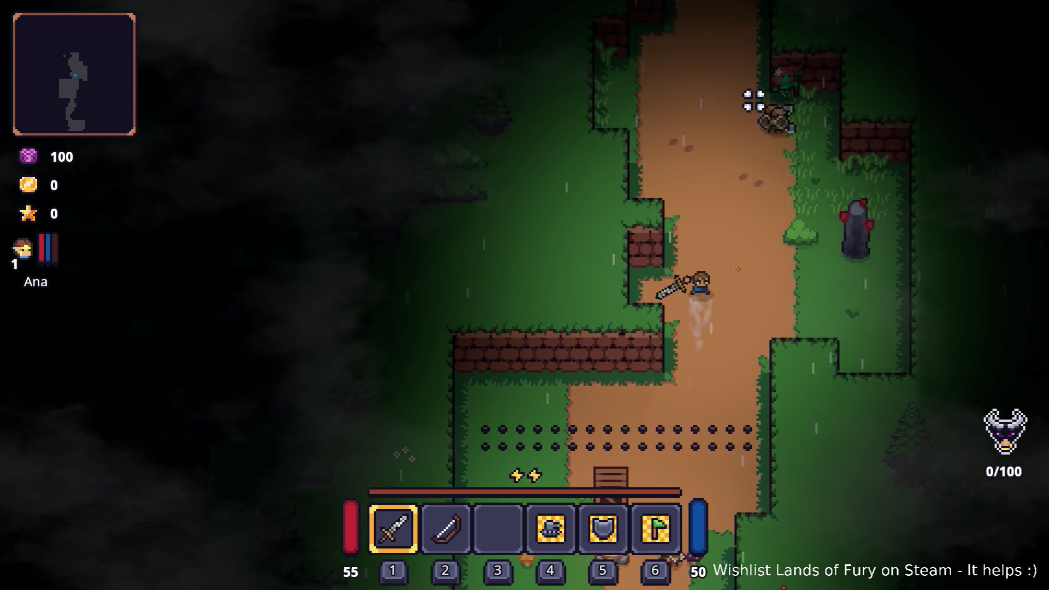
pyautogui.press('d')
pyautogui.press('d')
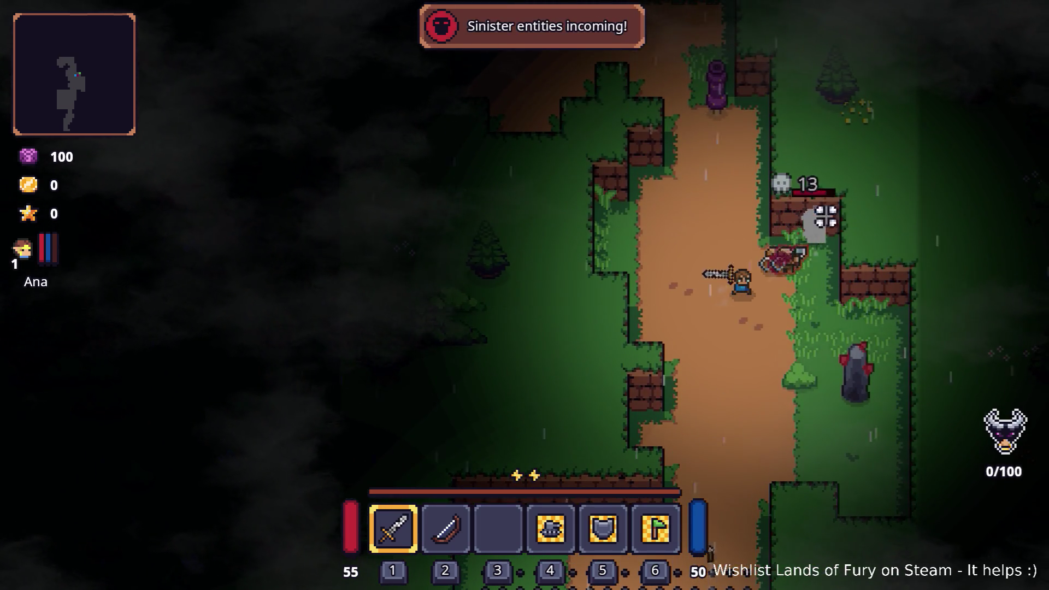
pyautogui.press('w')
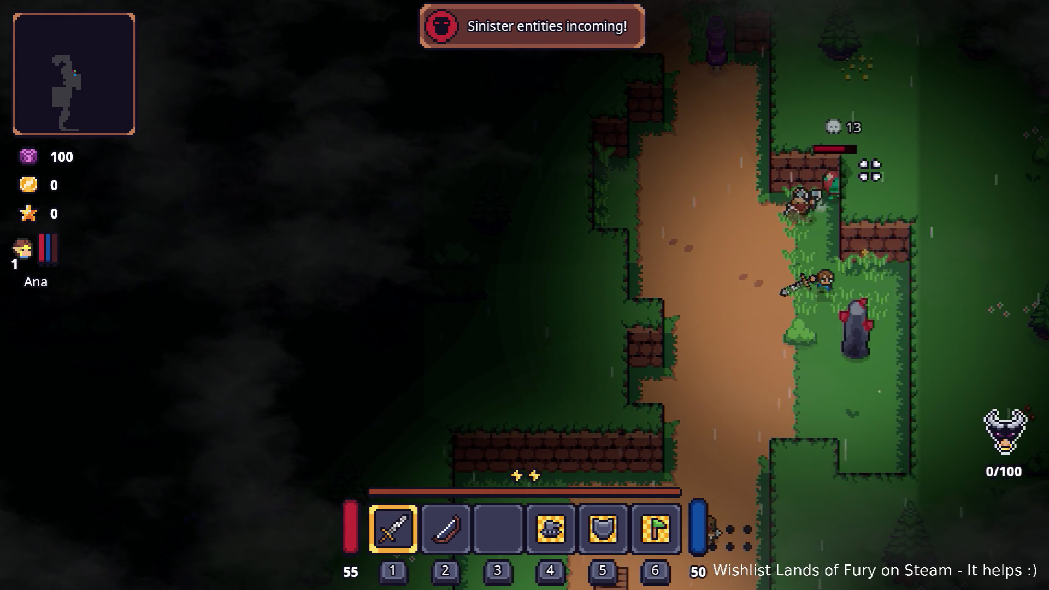
# Step: Cut down the first wave of enemies with repeated sword swings
pyautogui.click(865, 169)
pyautogui.press('w')
pyautogui.press('a')
pyautogui.click(852, 162)
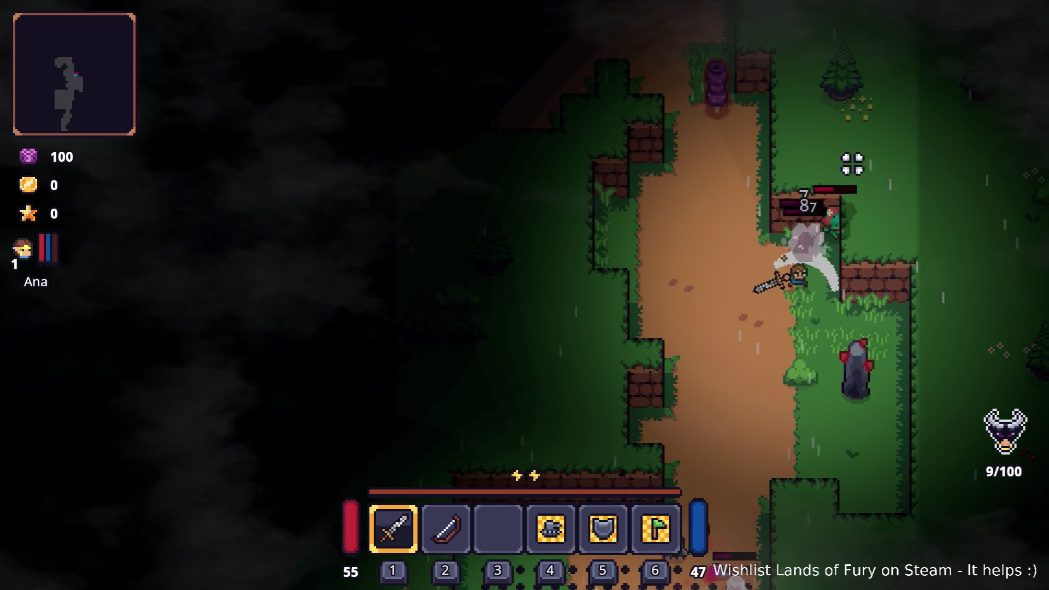
pyautogui.click(871, 164)
pyautogui.click(882, 164)
pyautogui.click(880, 164)
pyautogui.click(857, 155)
pyautogui.press('w')
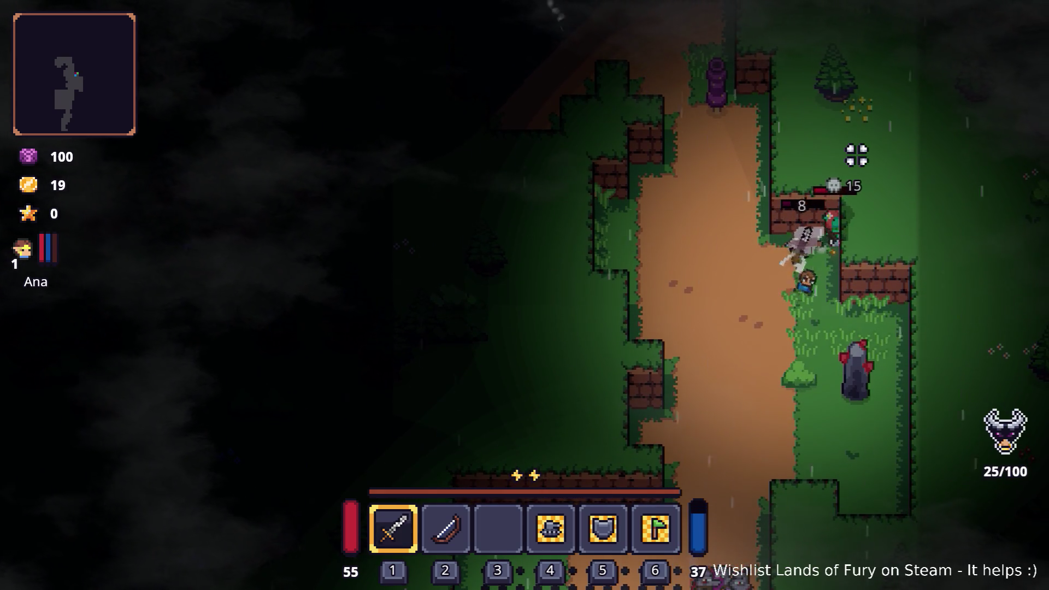
pyautogui.click(843, 166)
pyautogui.click(843, 166)
pyautogui.click(865, 170)
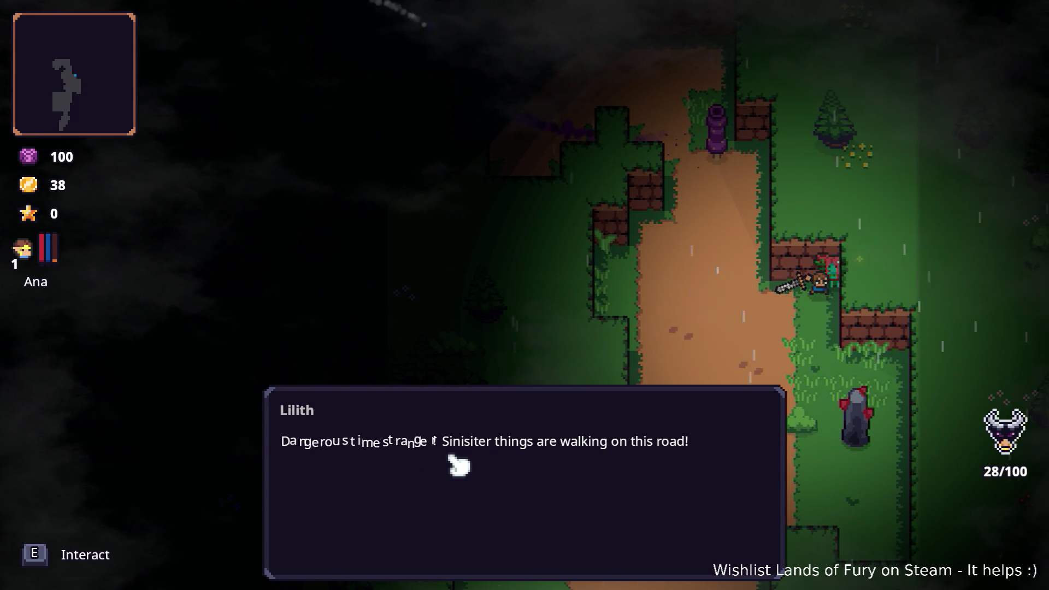
# Step: Go through Lilith's dialogue and send her to the camp
pyautogui.press('e')
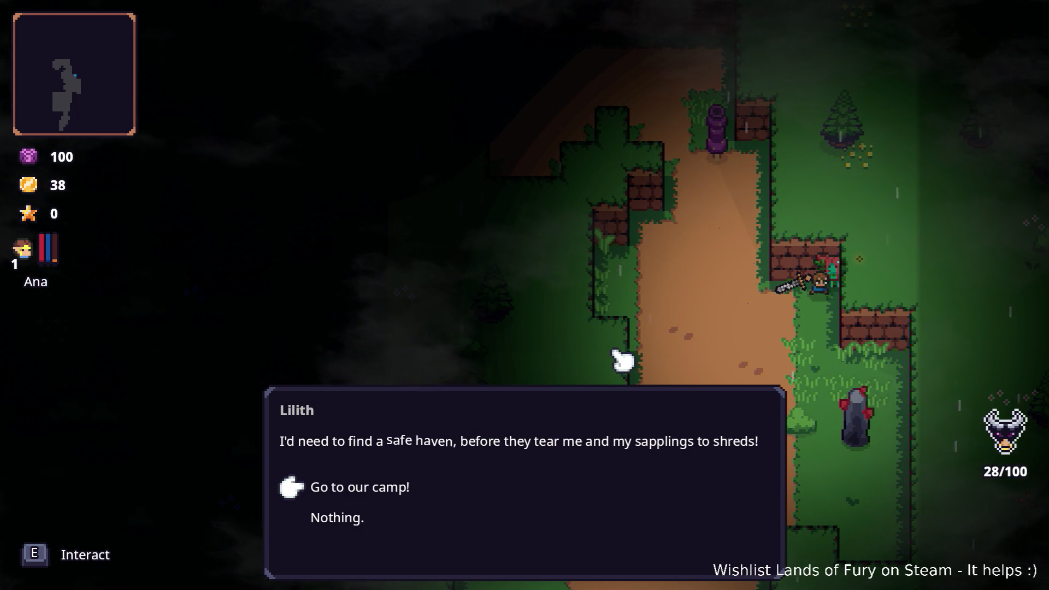
pyautogui.press('e')
pyautogui.press('e')
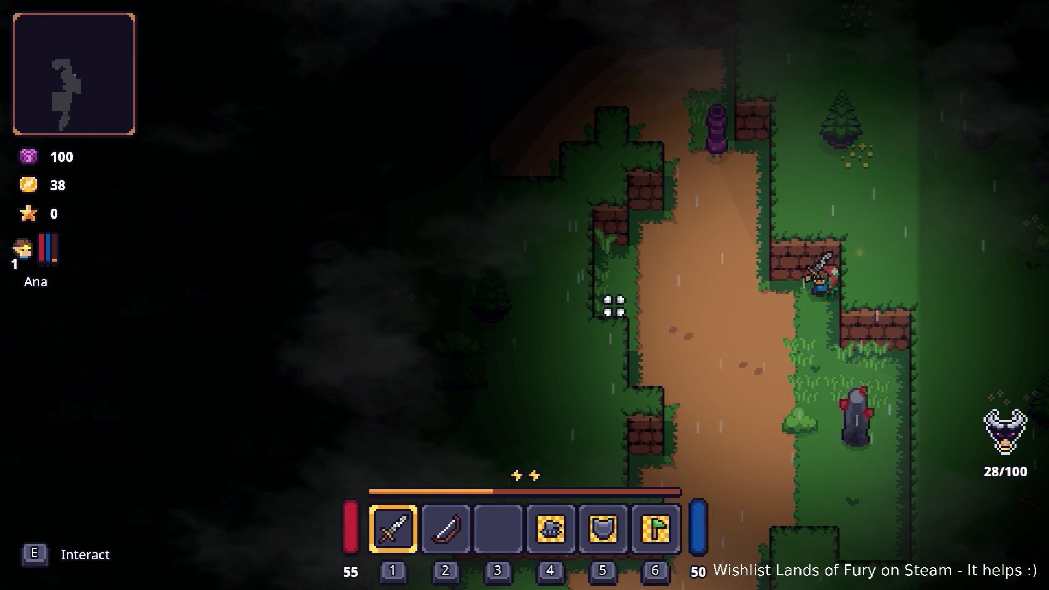
pyautogui.press('a')
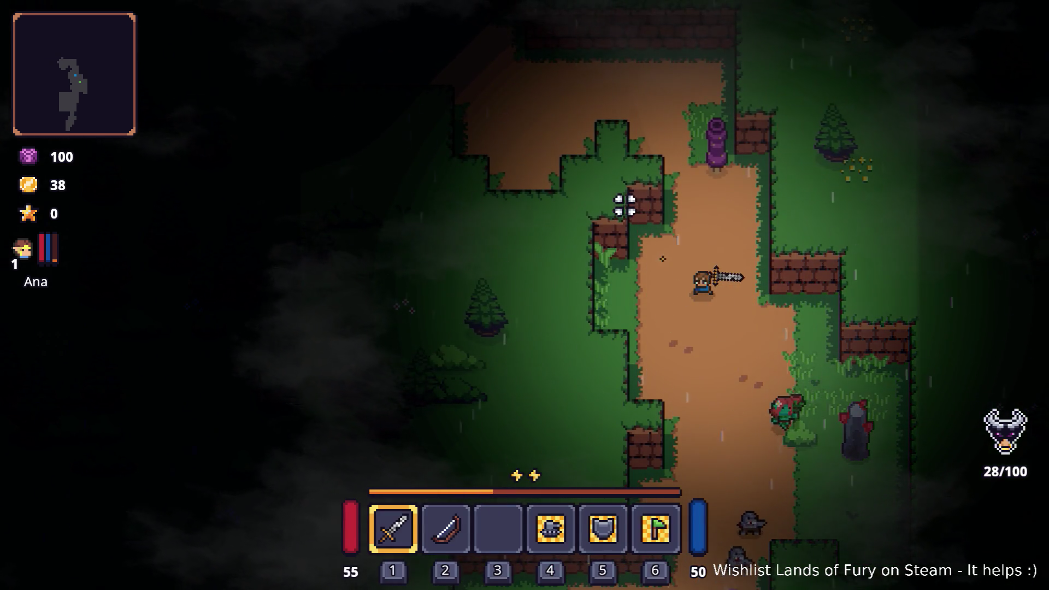
# Step: Fight the approaching enemies down and back up the path
pyautogui.press('s')
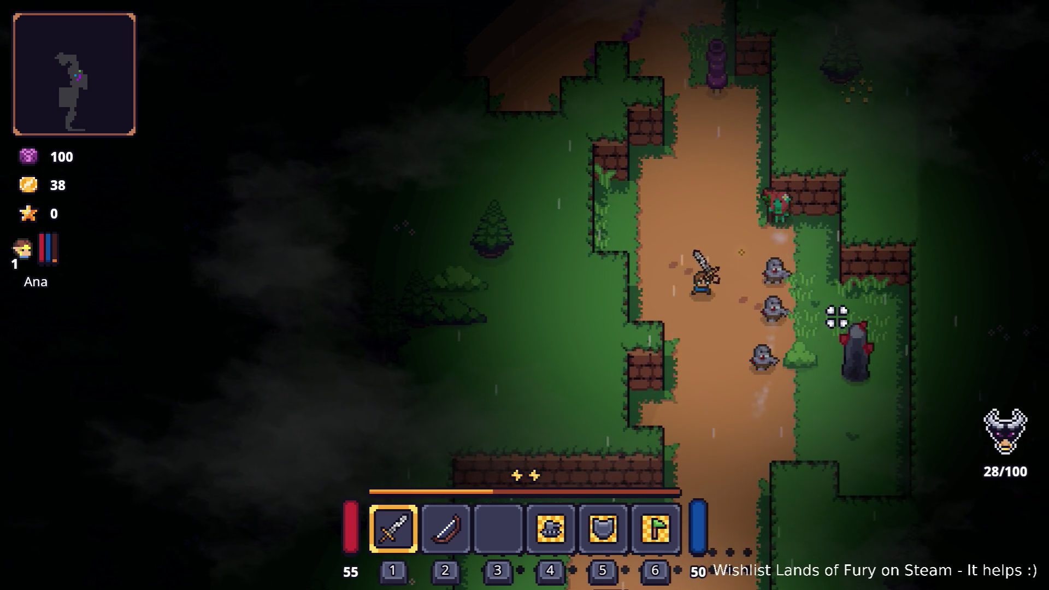
pyautogui.press('d')
pyautogui.click(832, 251)
pyautogui.click(823, 296)
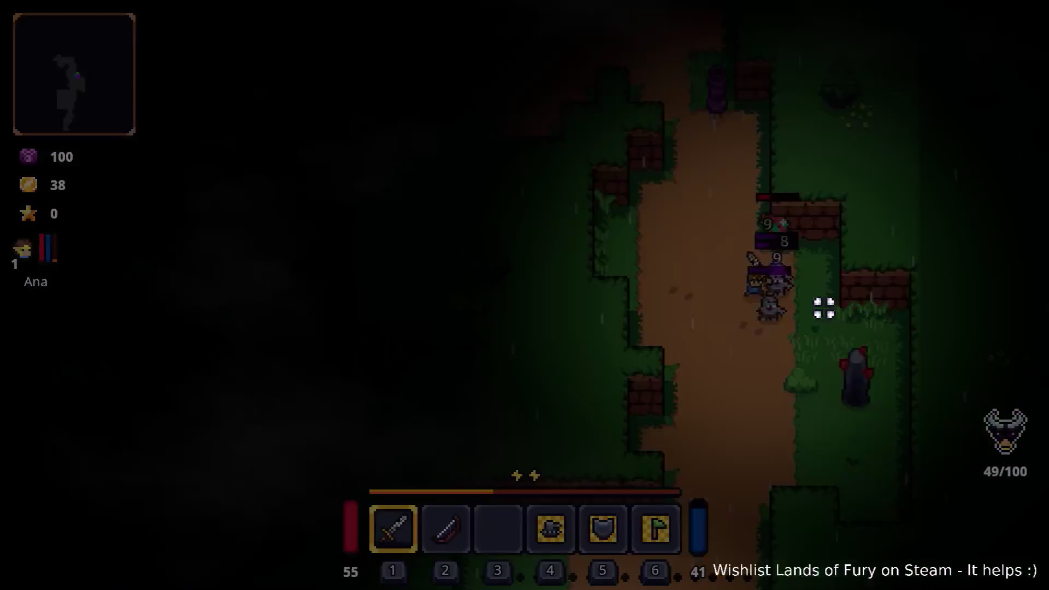
pyautogui.click(810, 300)
pyautogui.press('w')
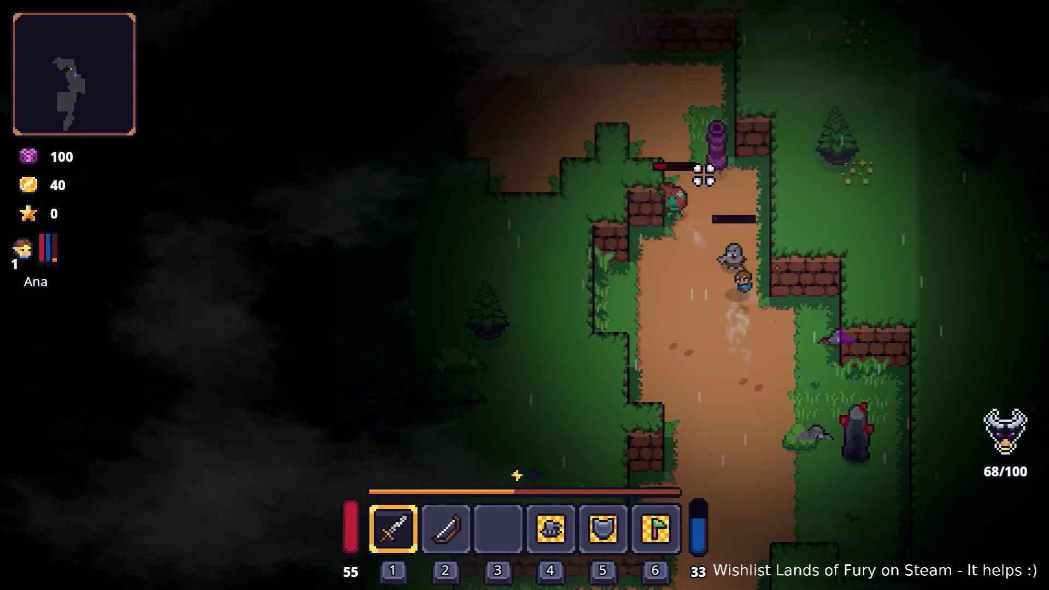
pyautogui.click(667, 211)
pyautogui.click(762, 212)
pyautogui.click(781, 246)
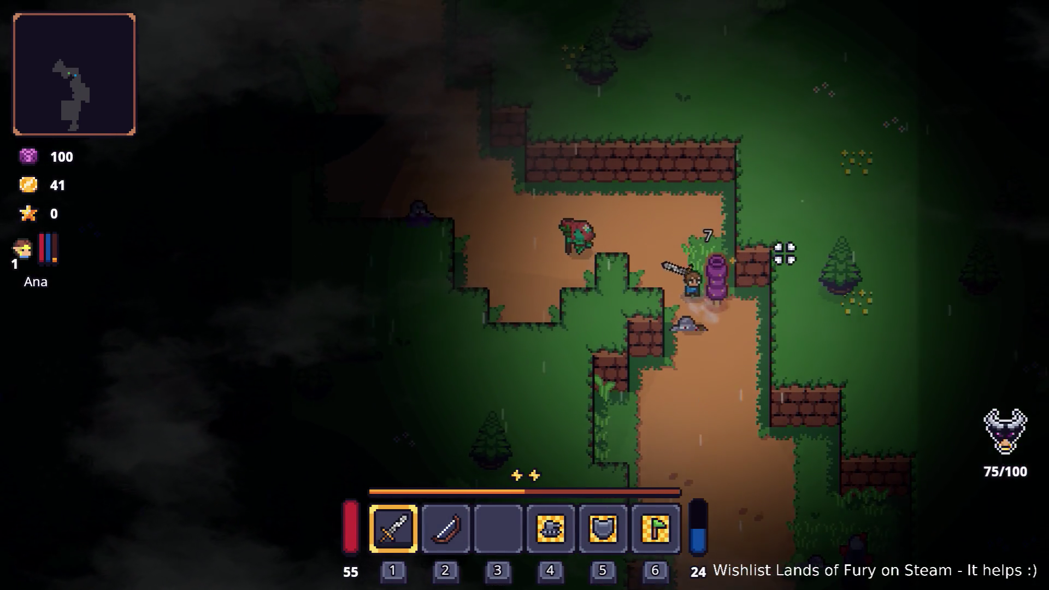
pyautogui.click(808, 309)
# Step: Strike and finish off the enemy to the upper left
pyautogui.press('a')
pyautogui.press('w')
pyautogui.click(412, 278)
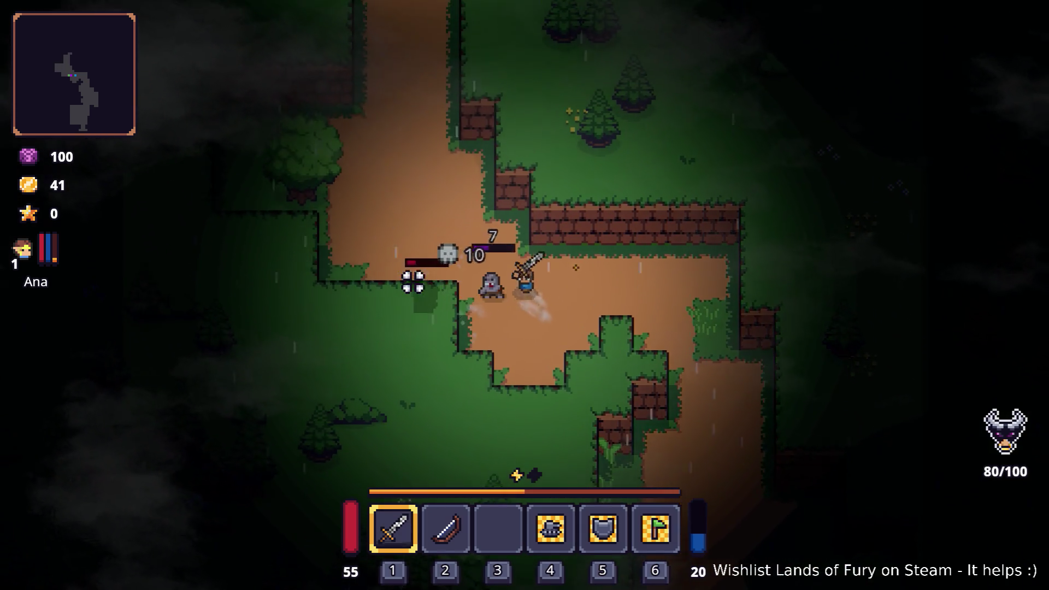
pyautogui.click(424, 302)
pyautogui.click(414, 316)
# Step: Pick up the Nails item while dodging enemies around the campfire
pyautogui.press('w')
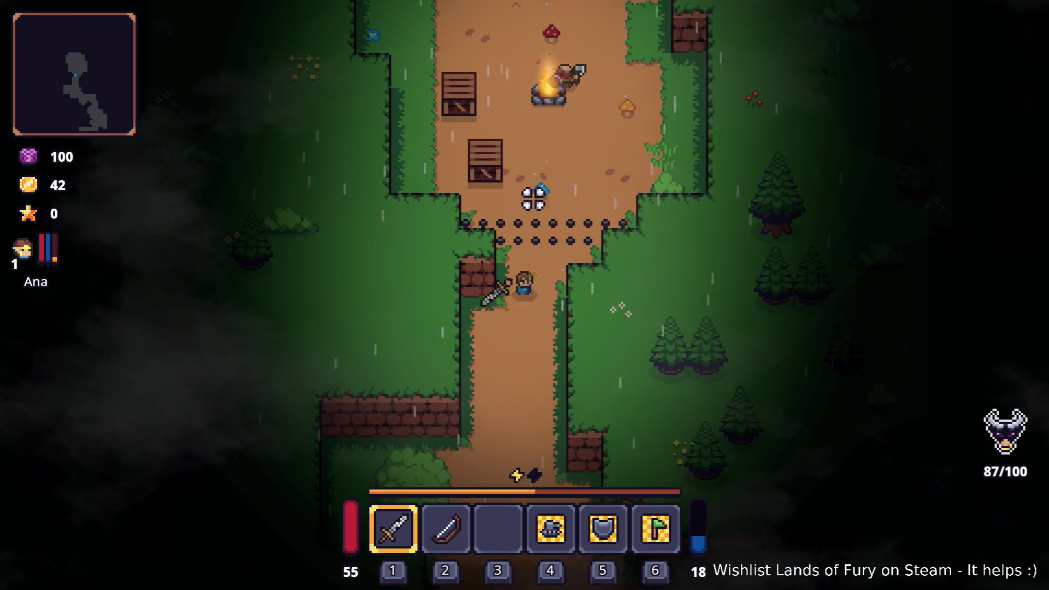
pyautogui.press('s')
pyautogui.press('w')
pyautogui.press('w')
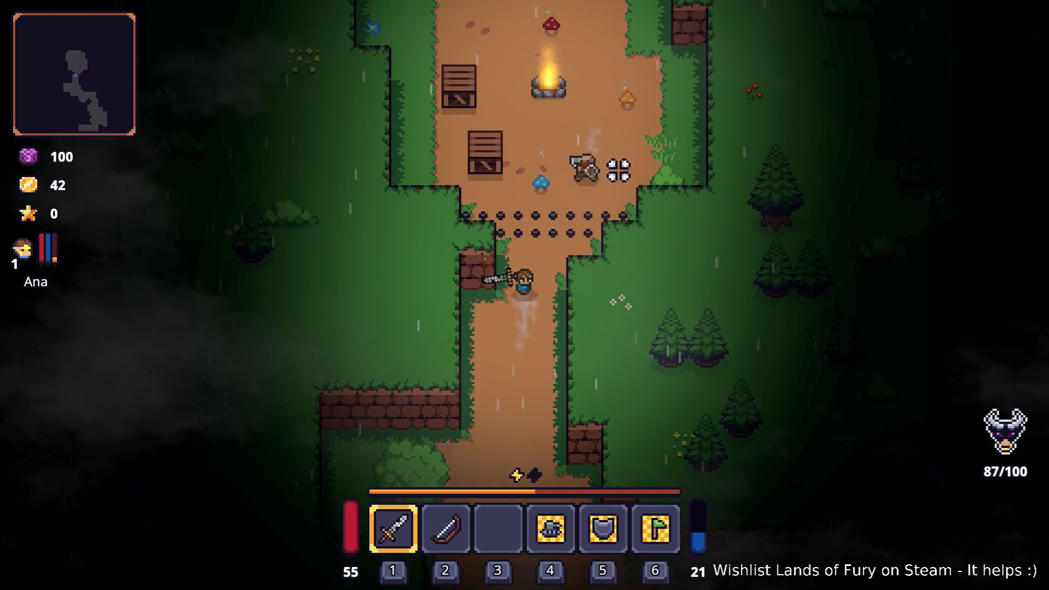
pyautogui.press('a')
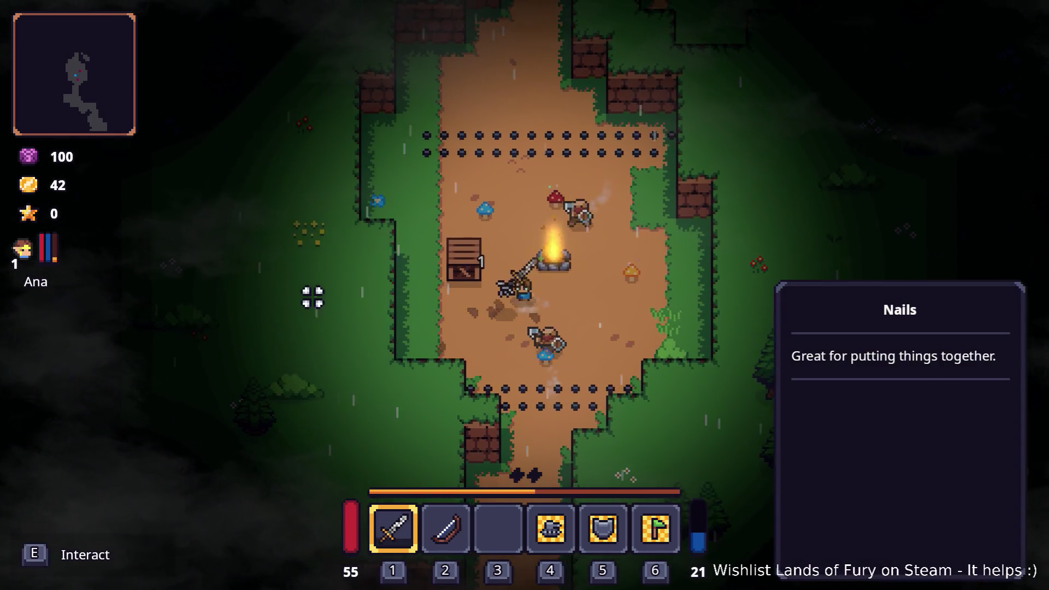
pyautogui.press('s')
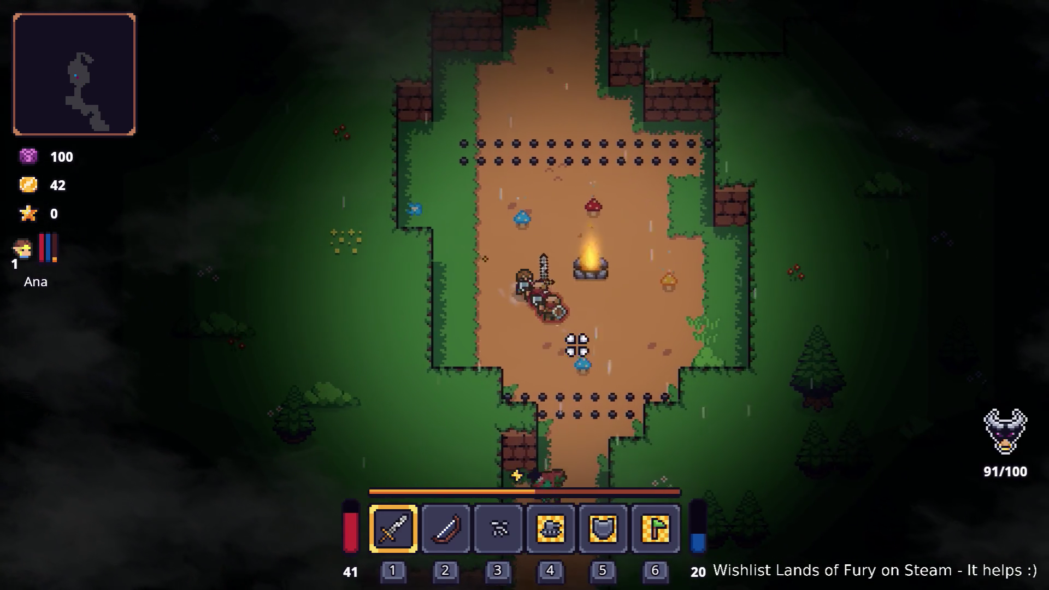
pyautogui.press('w')
pyautogui.press('d')
pyautogui.press('d')
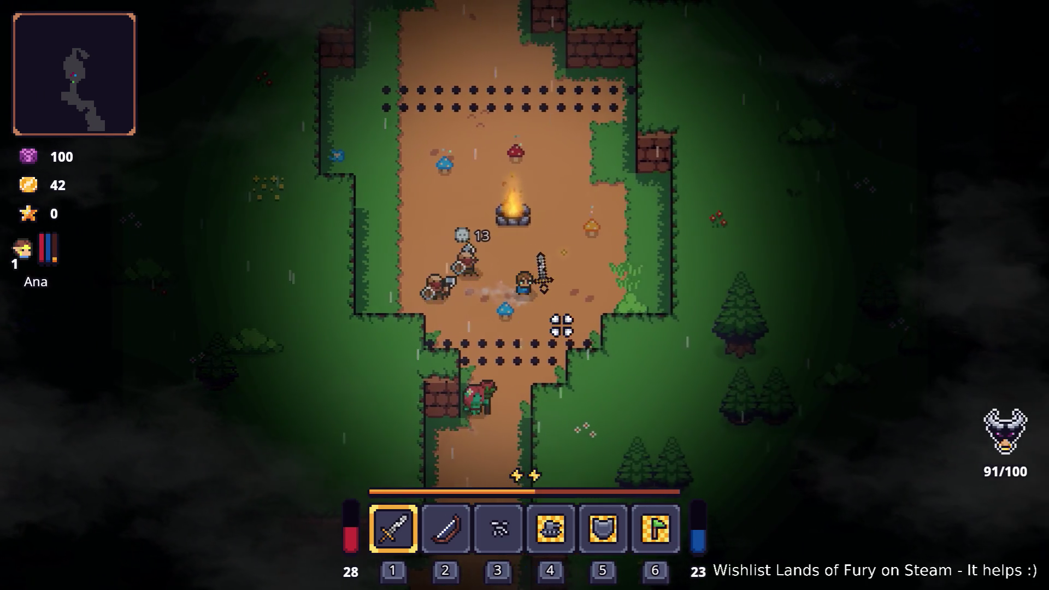
pyautogui.press('w')
# Step: Fight by the spiked fence until Game over (00:01:18, 6 kills), then restart
pyautogui.press('a')
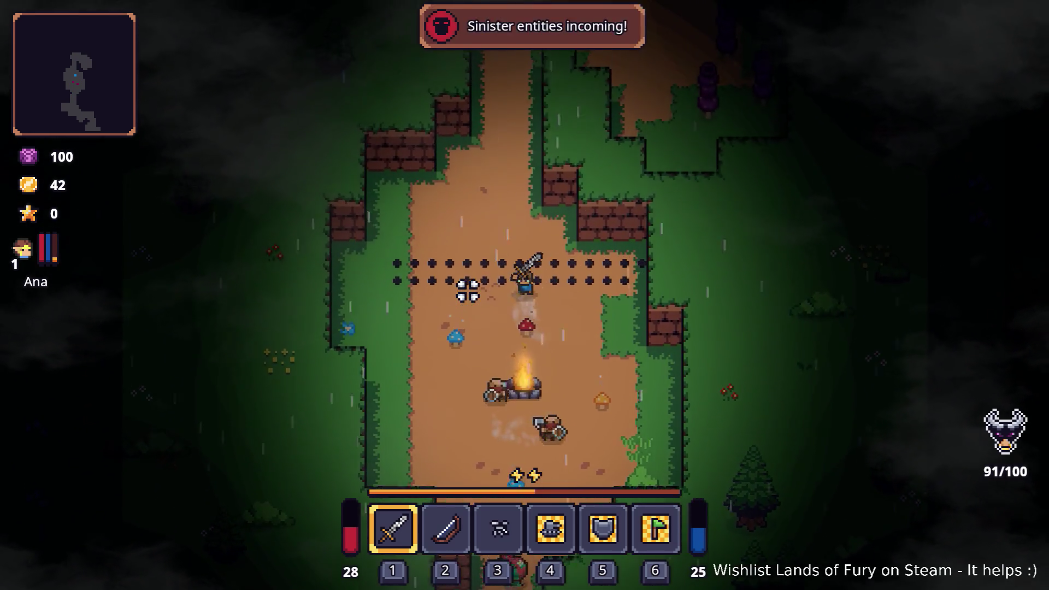
pyautogui.press('d')
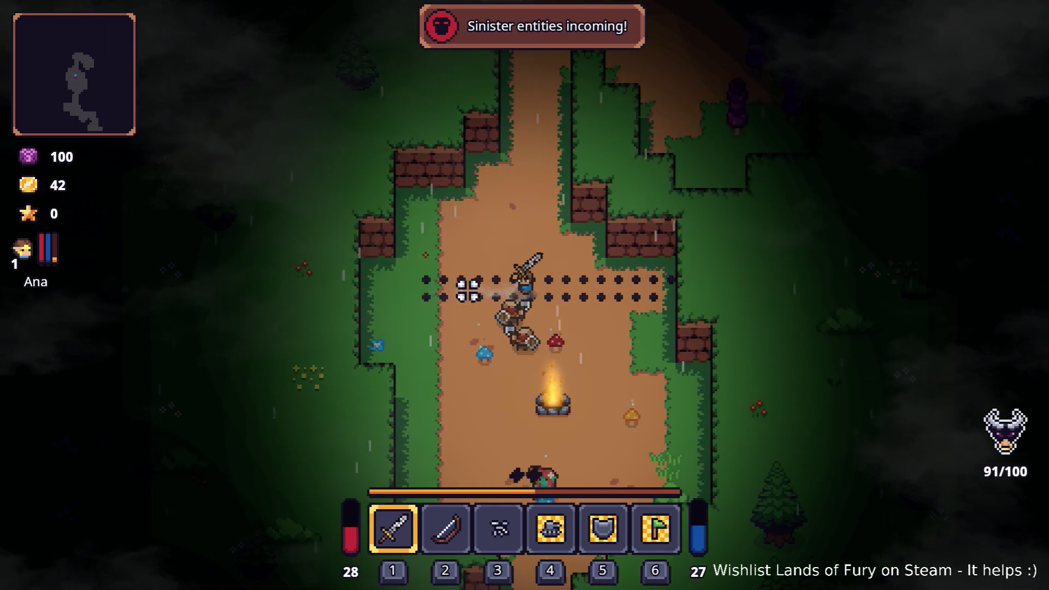
pyautogui.press('a')
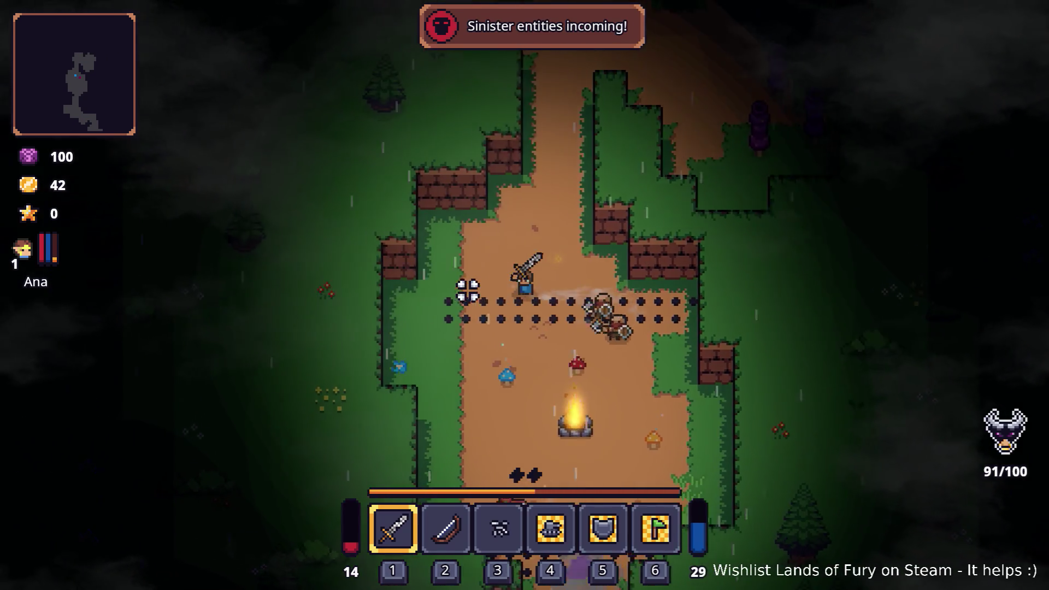
pyautogui.press('s')
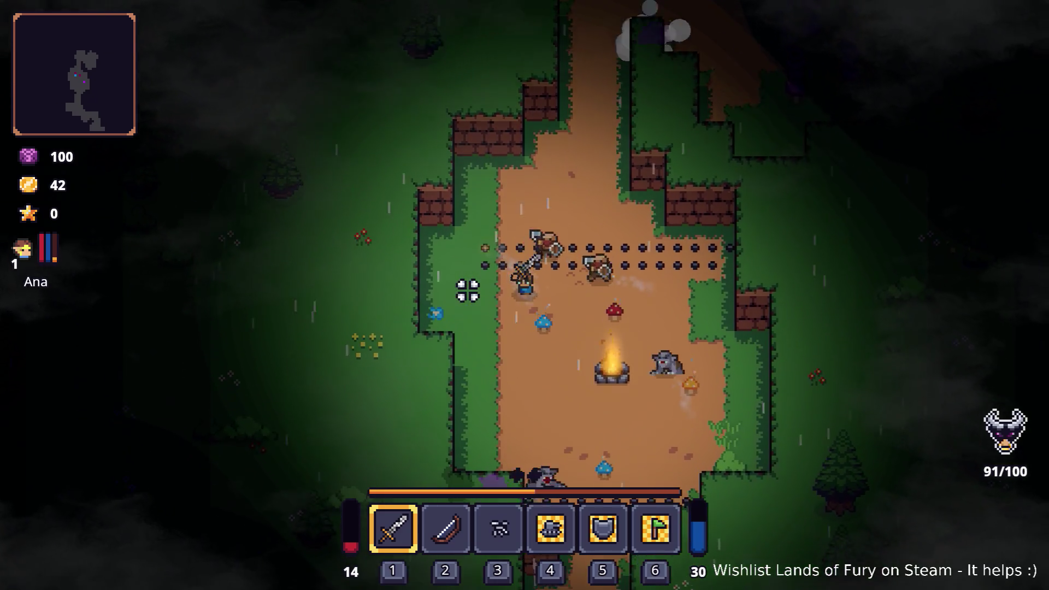
pyautogui.press('s')
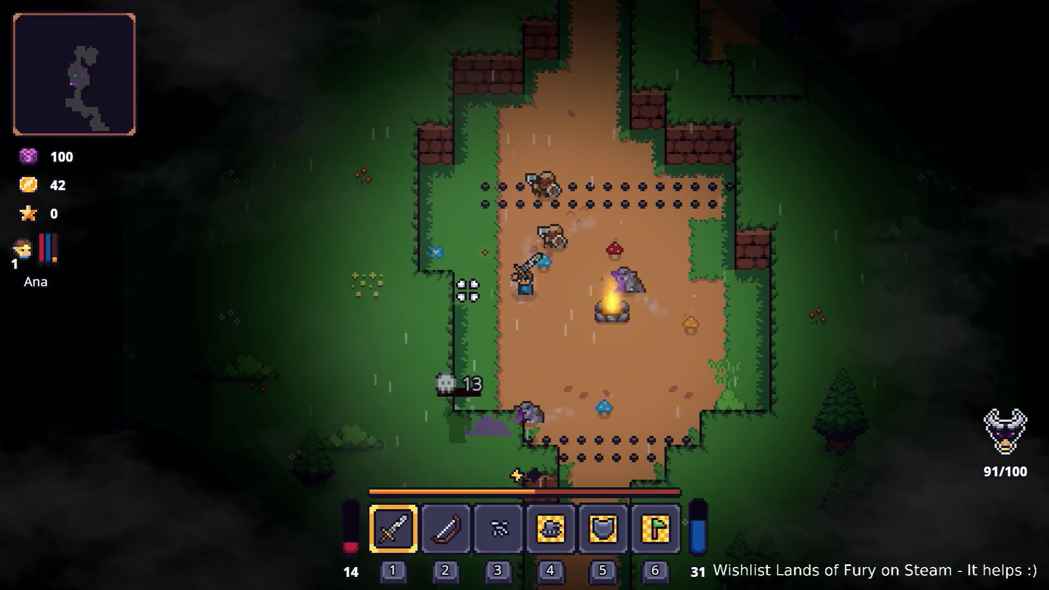
pyautogui.press('d')
pyautogui.press('w')
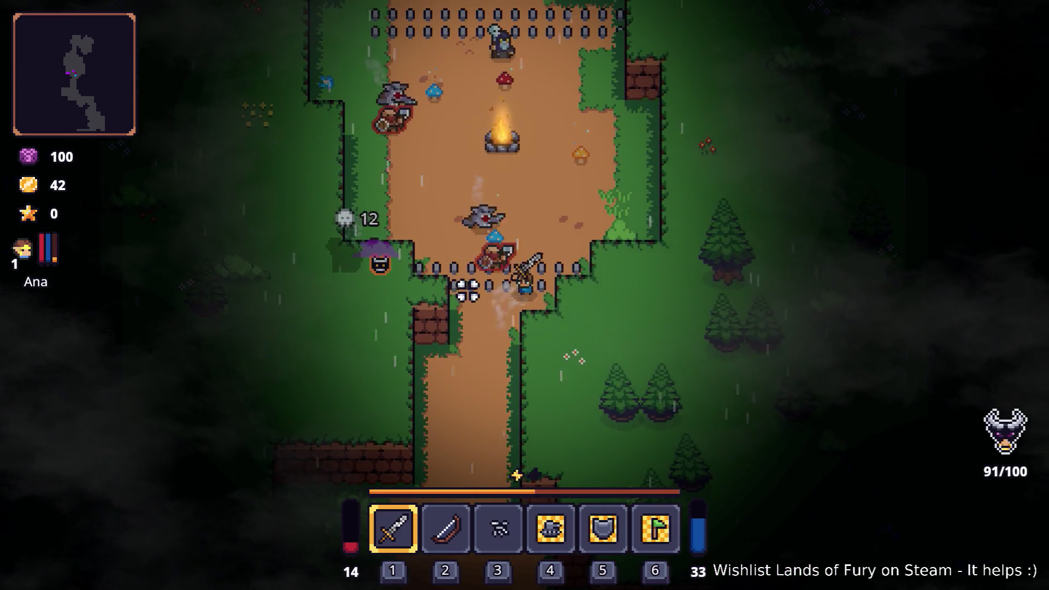
pyautogui.press('w')
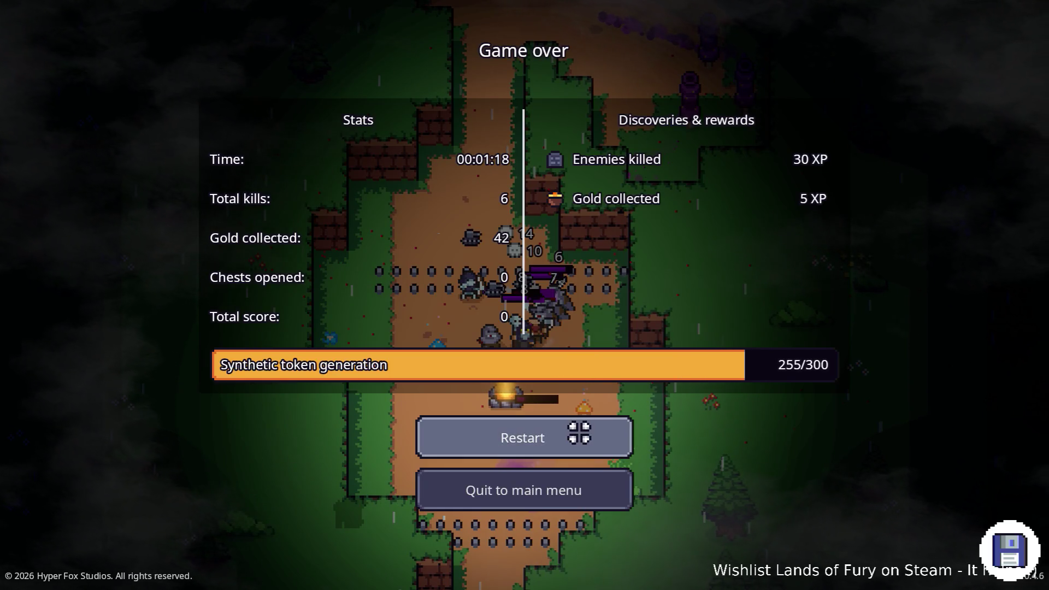
pyautogui.click(562, 437)
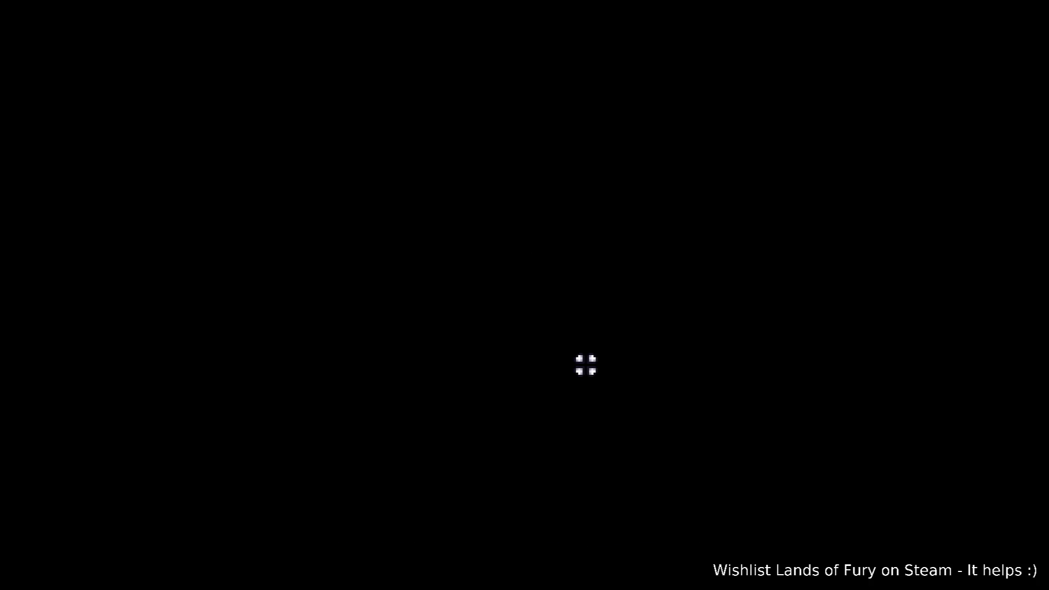
# Step: Walk through The Glade to Lilith and start talking to her
pyautogui.press('s')
pyautogui.press('a')
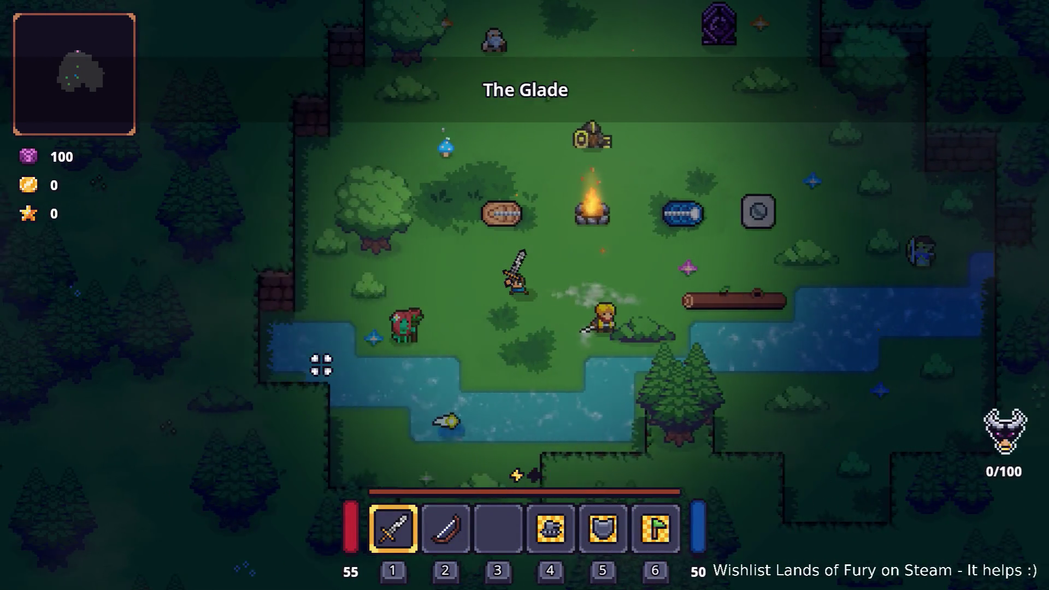
pyautogui.press('w')
pyautogui.press('e')
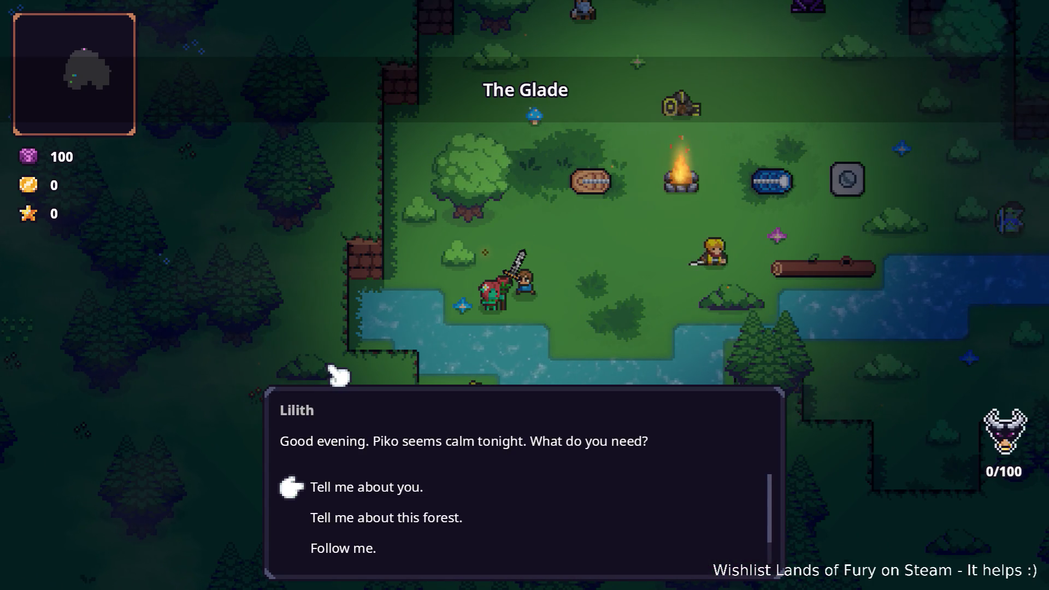
# Step: End Lilith's conversation with 'Nothing.' and switch to Visual Studio Code
pyautogui.press('s')
pyautogui.press('s')
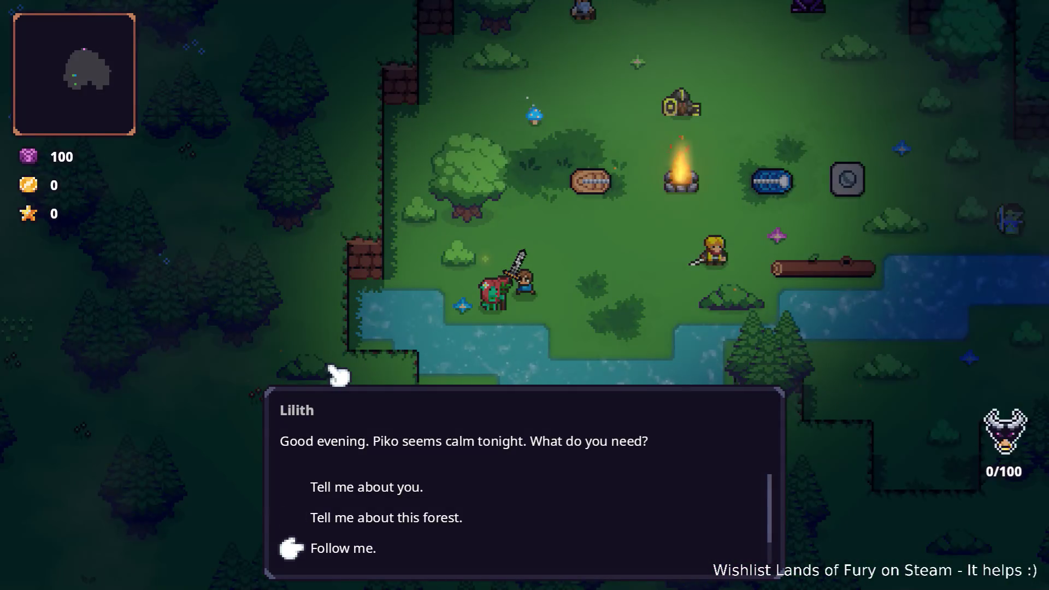
pyautogui.press('w')
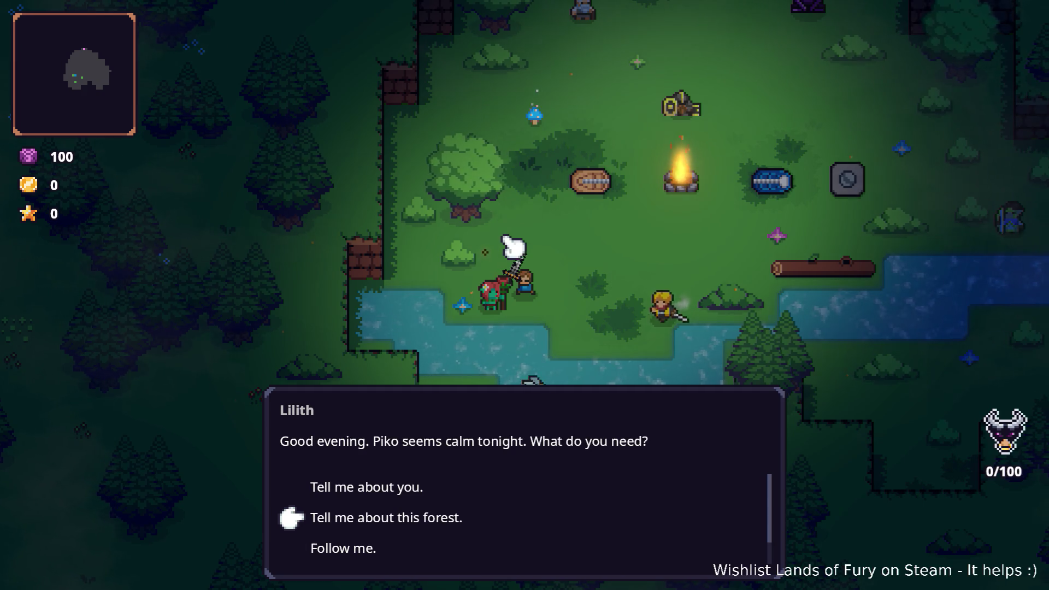
pyautogui.press('s')
pyautogui.press('s')
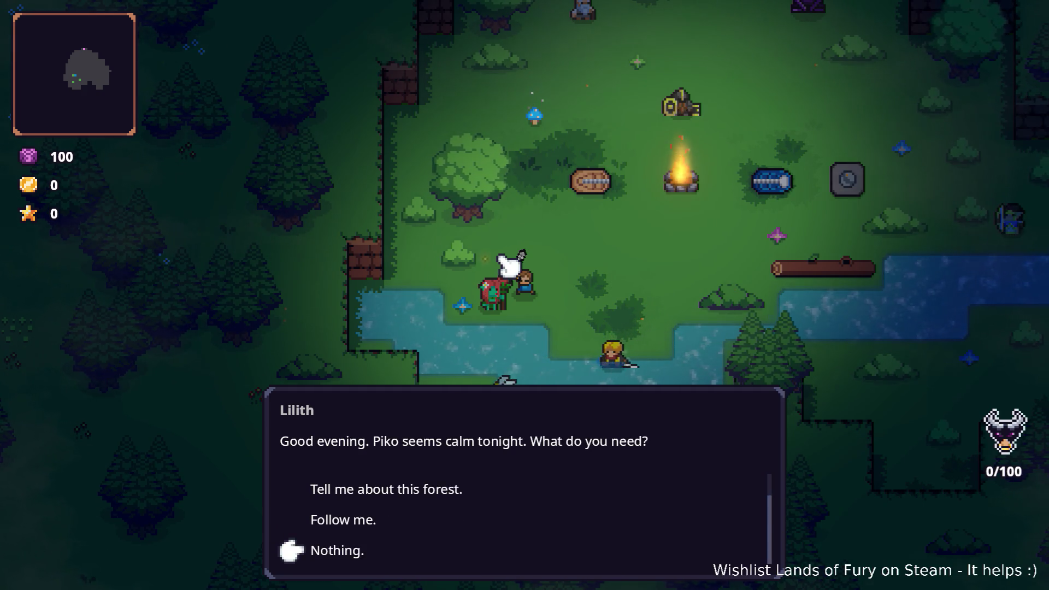
pyautogui.press('e')
pyautogui.hotkey('alt', 'Tab')
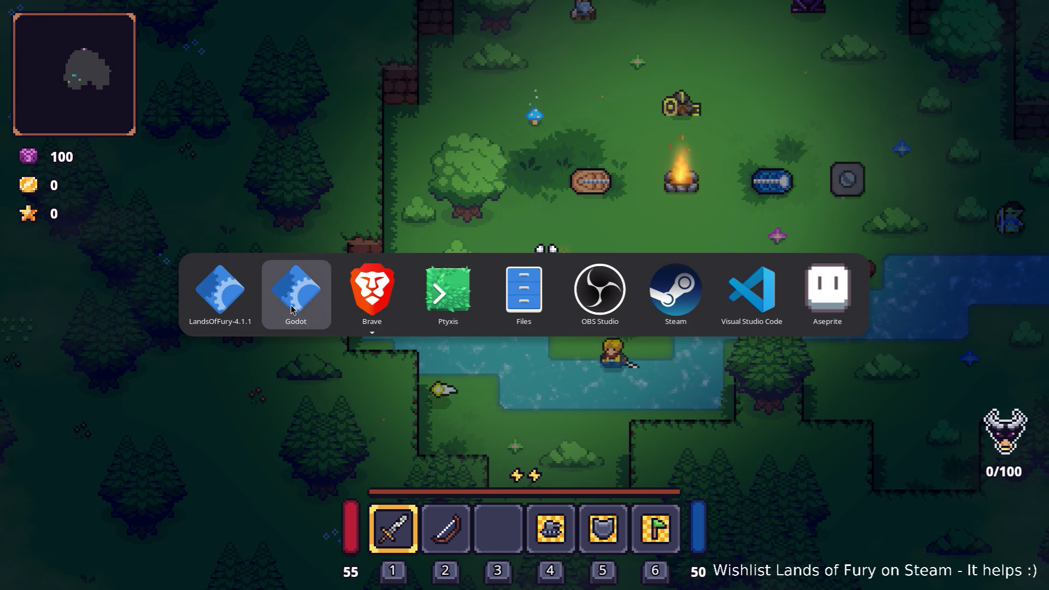
pyautogui.click(752, 292)
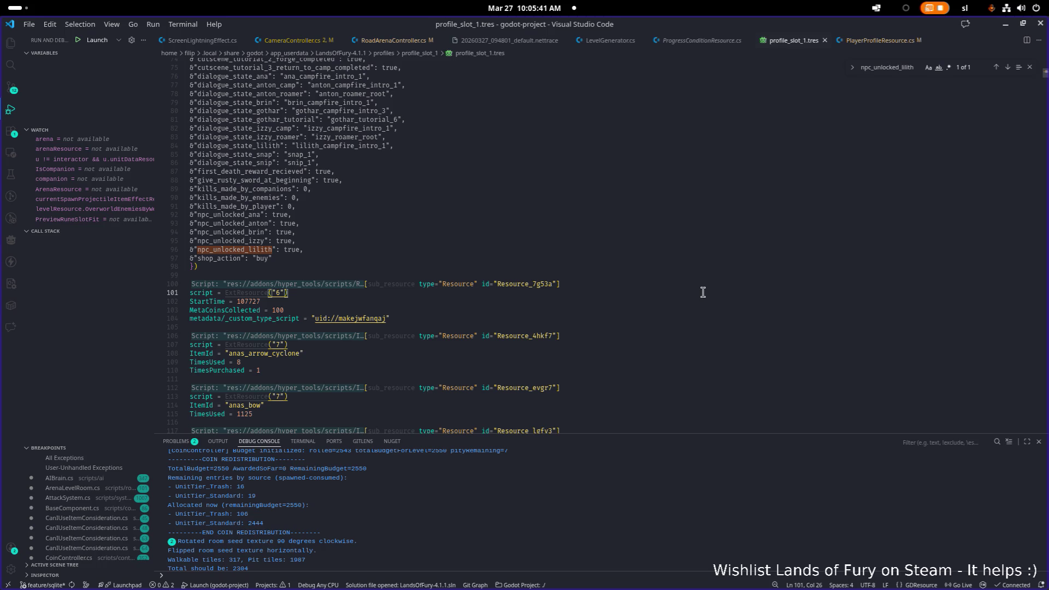
# Step: Open Level.cs through quick open with 'level'
pyautogui.hotkey('ctrl', 'p')
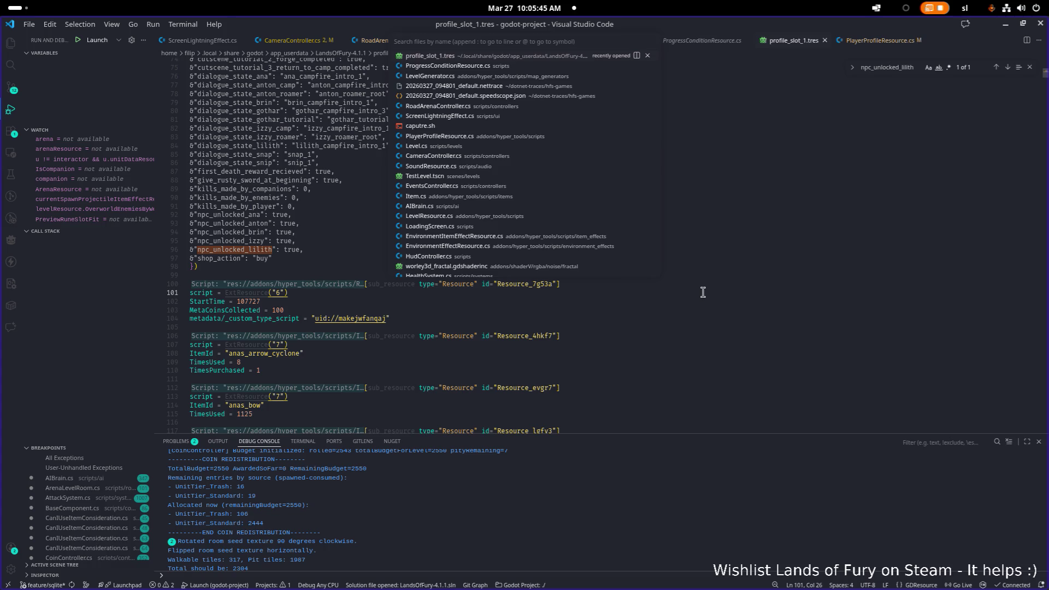
pyautogui.write('level')
pyautogui.press('Return')
pyautogui.write('stop')
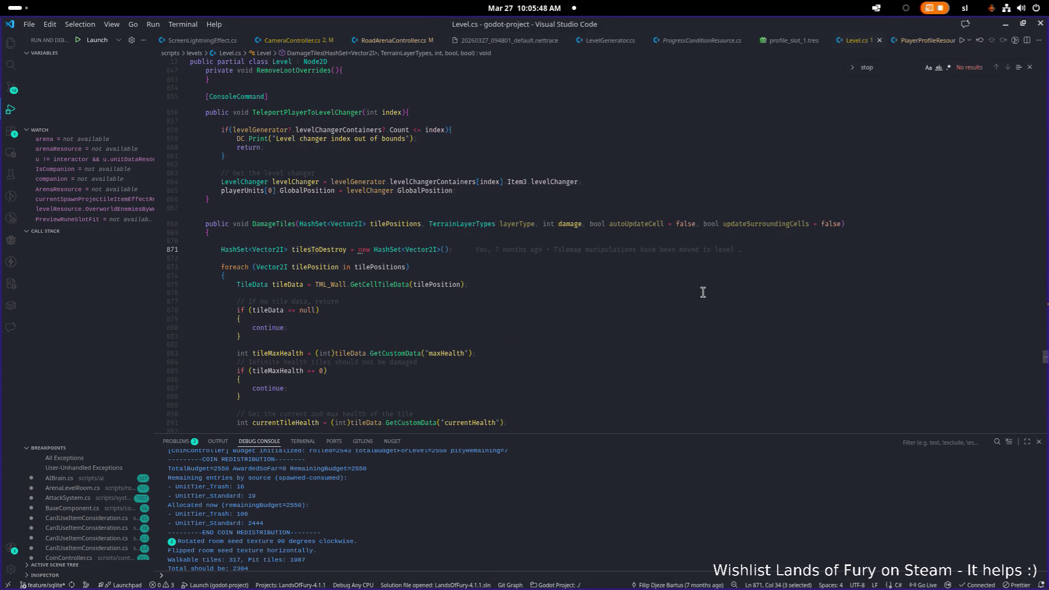
# Step: Search Level.cs for 'enviro' to reach SetEnvironmentEffects near line 1024
pyautogui.press('BackSpace')
pyautogui.press('BackSpace')
pyautogui.press('BackSpace')
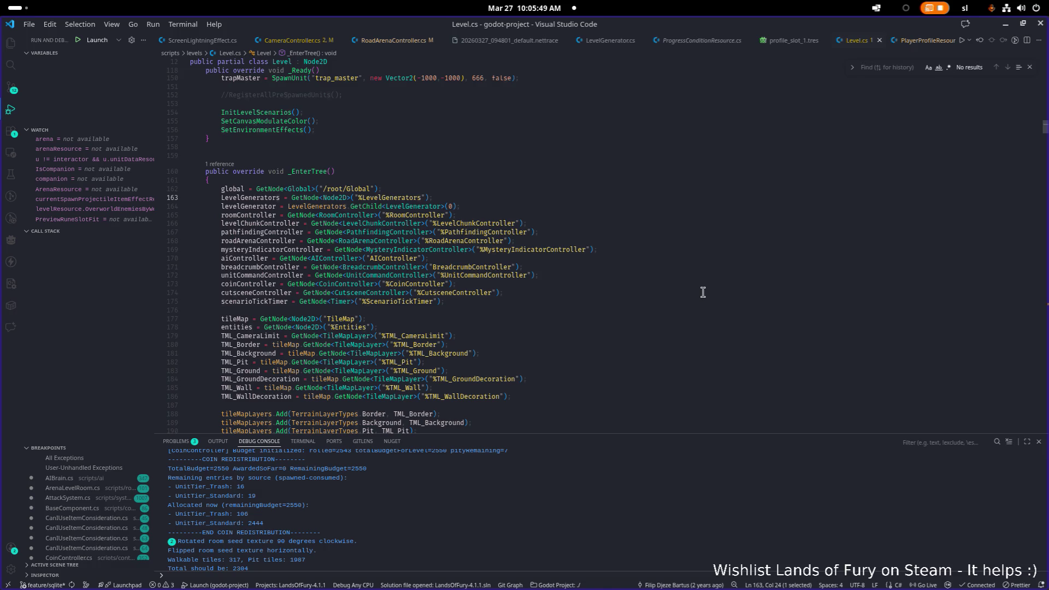
pyautogui.write('e')
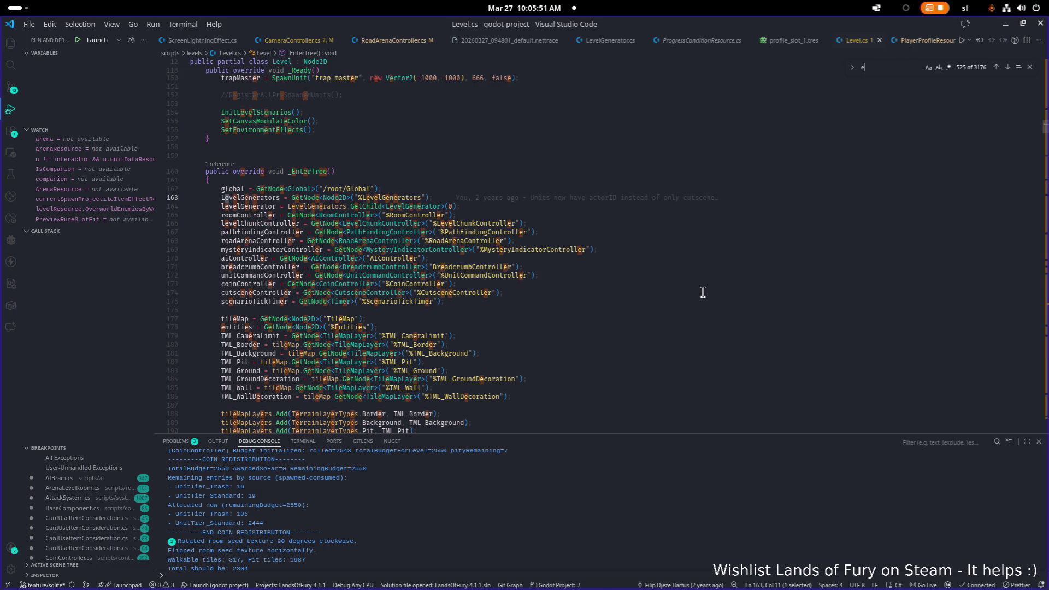
pyautogui.write('nviro')
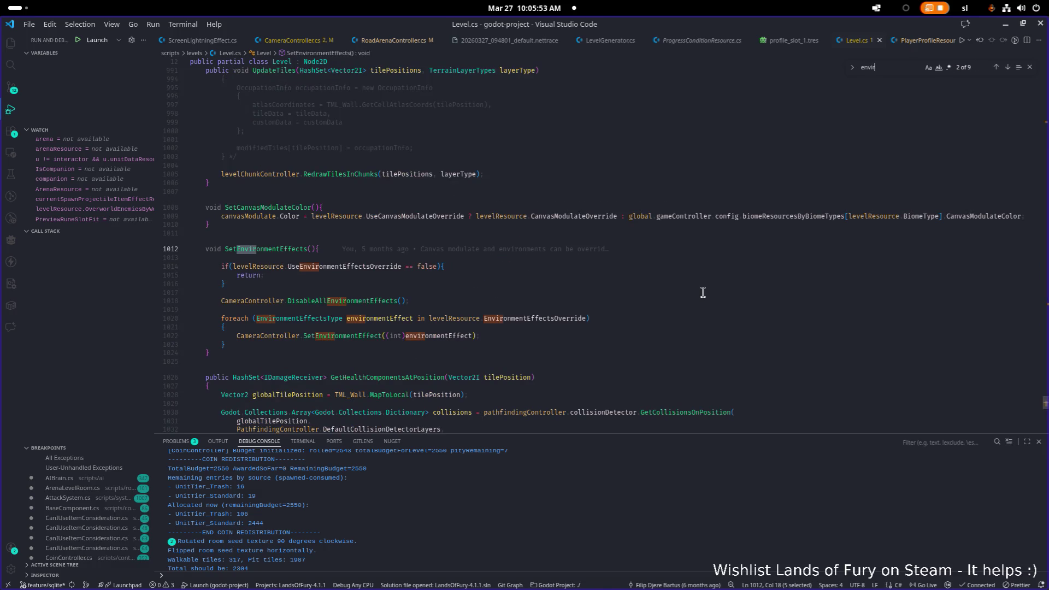
pyautogui.scroll(-3, 563, 314)
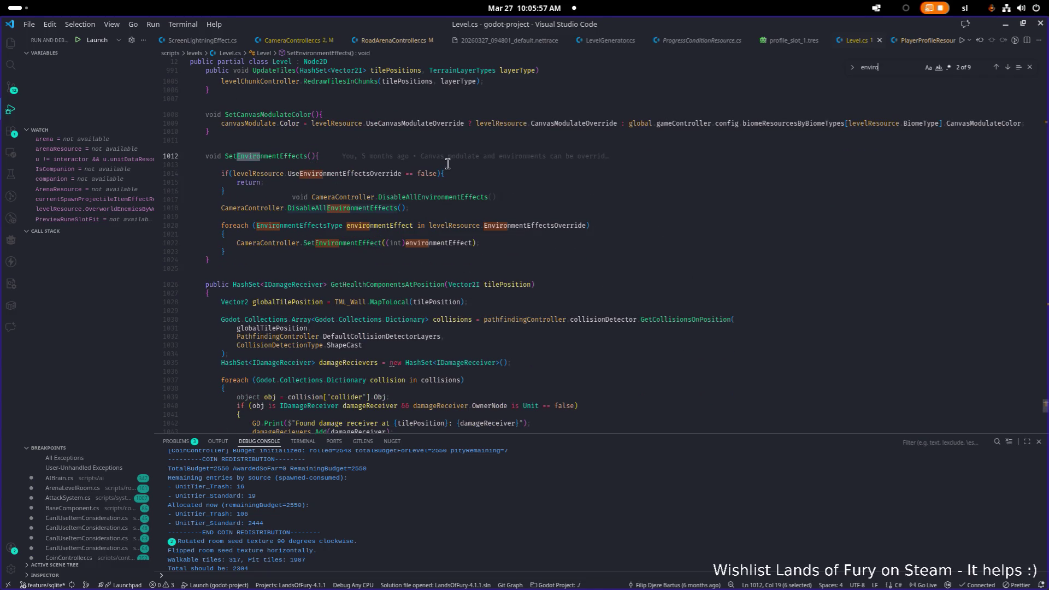
pyautogui.click(400, 260)
pyautogui.scroll(8, 544, 200)
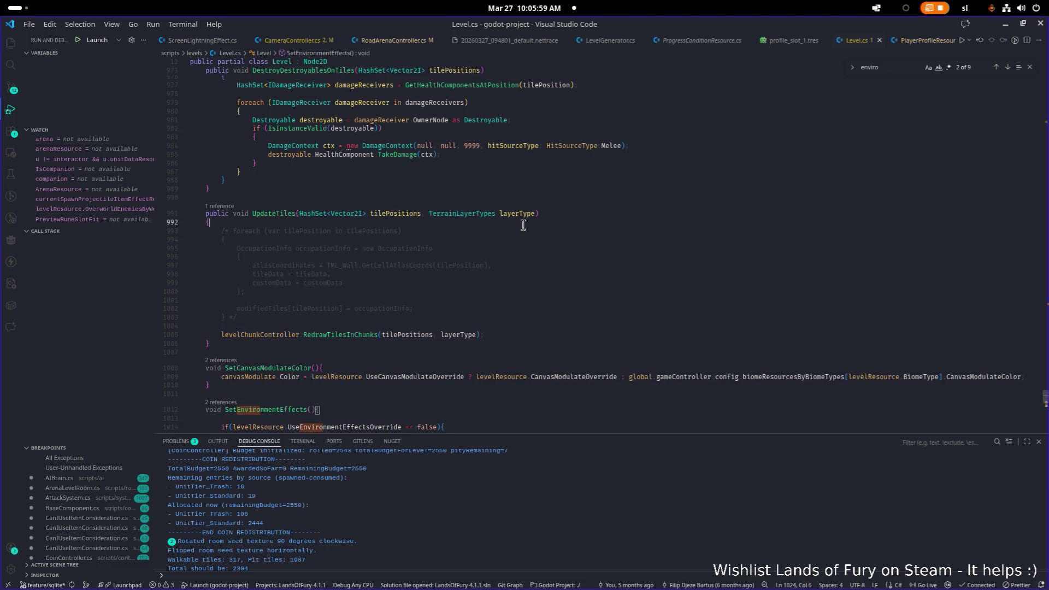
pyautogui.hotkey('ctrl', 'p')
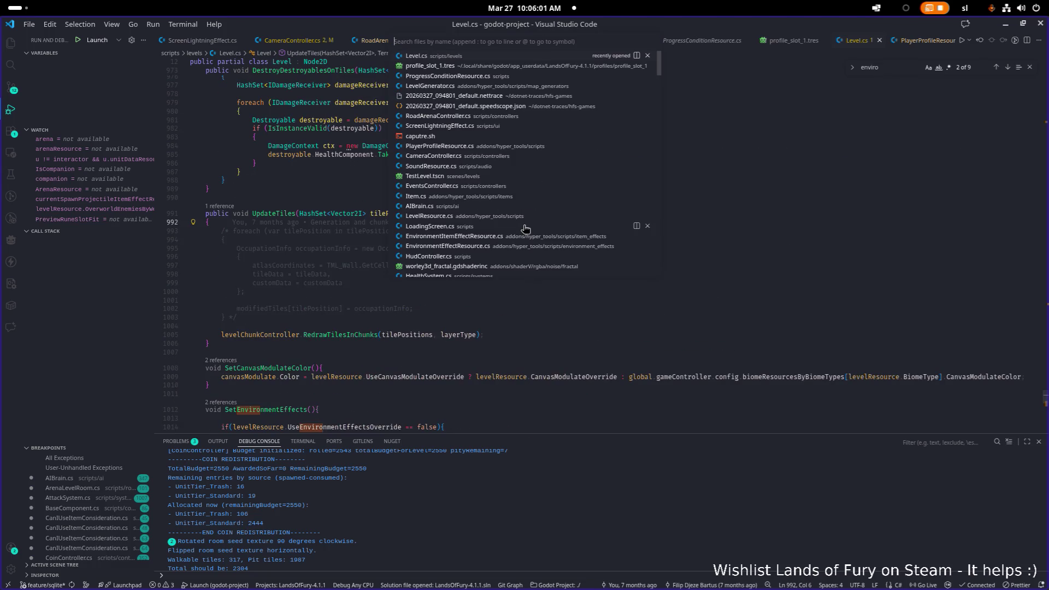
# Step: Jump to DisableAllEnvironmentEffects in CameraController.cs and peek its references
pyautogui.write('#DisableAll')
pyautogui.press('Return')
pyautogui.hotkey('ctrl', 'f')
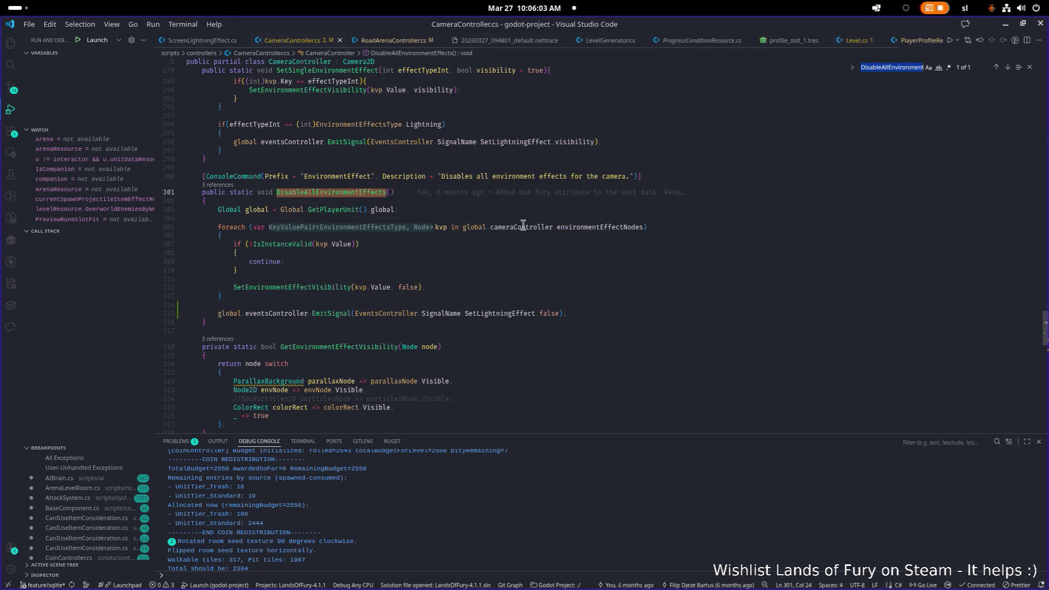
pyautogui.click(325, 192)
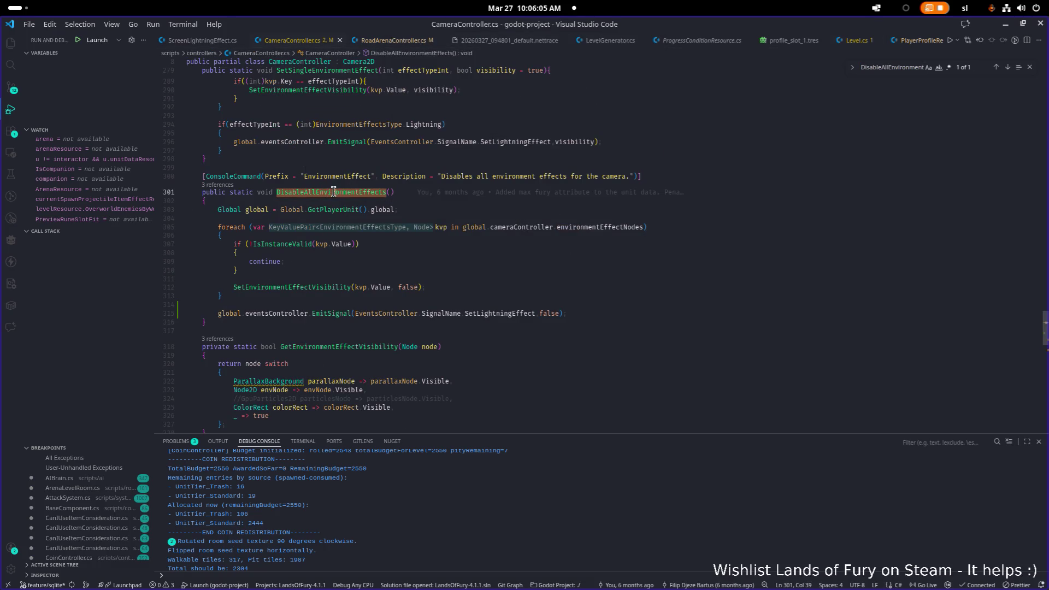
pyautogui.doubleClick(333, 192)
pyautogui.click(227, 186)
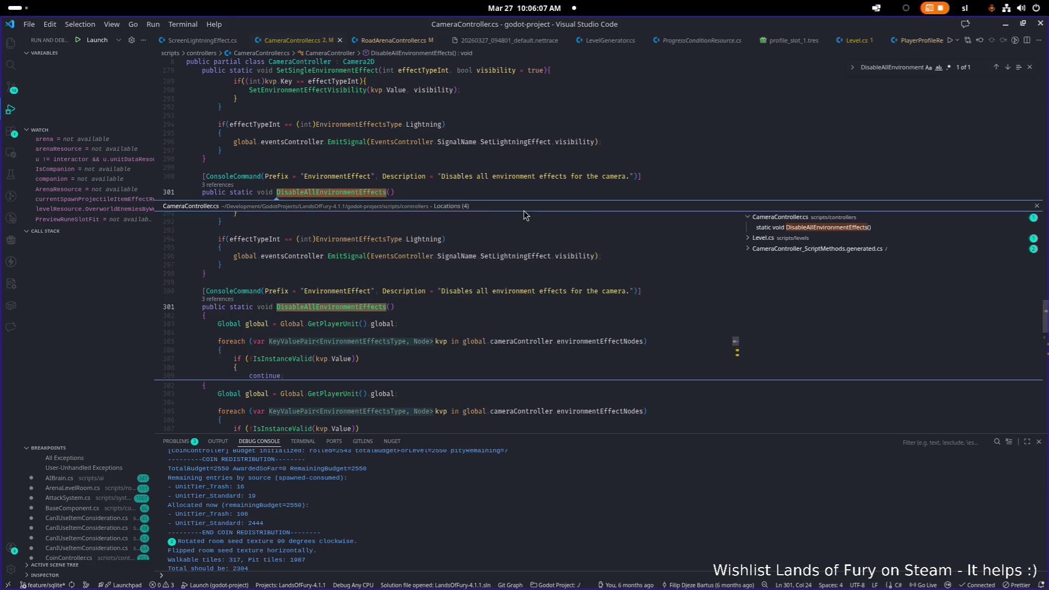
pyautogui.press('Escape')
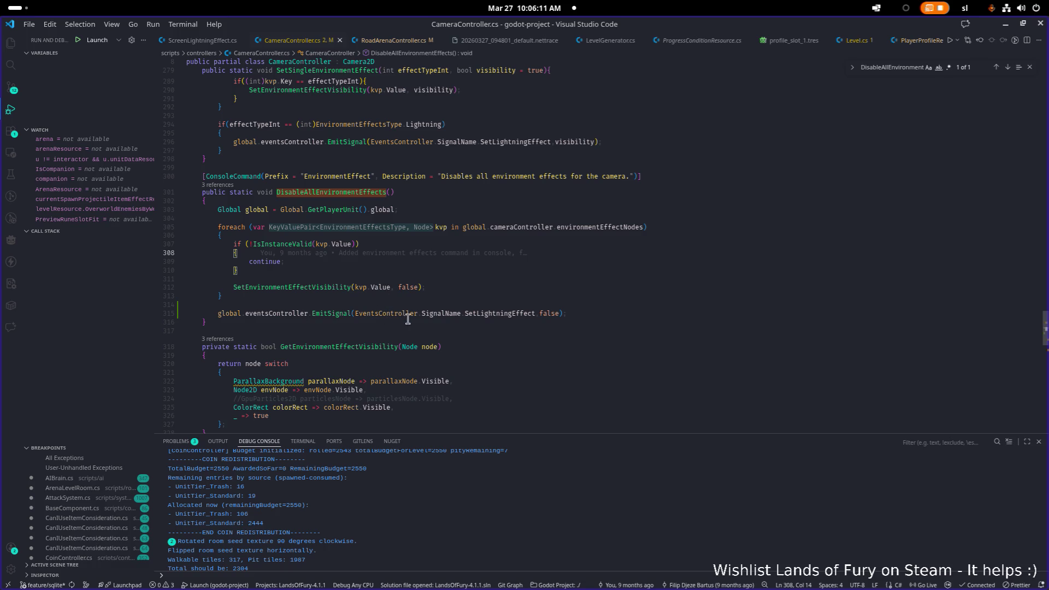
# Step: Search the workspace for SetLightningEffect and open the ScreenLightningEffect.cs match
pyautogui.doubleClick(501, 313)
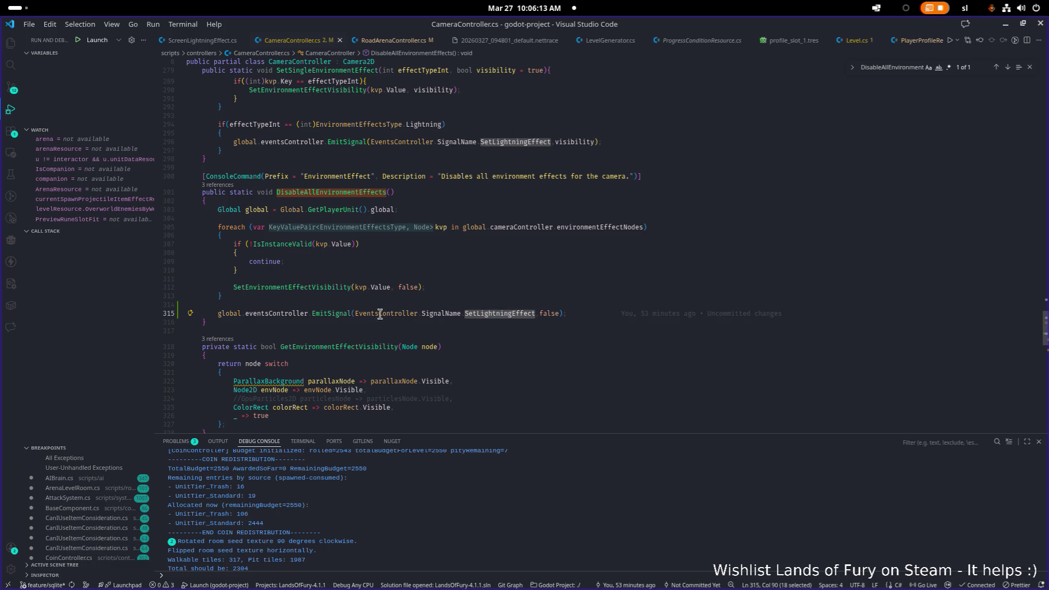
pyautogui.hotkey('ctrl', 'shift', 'f')
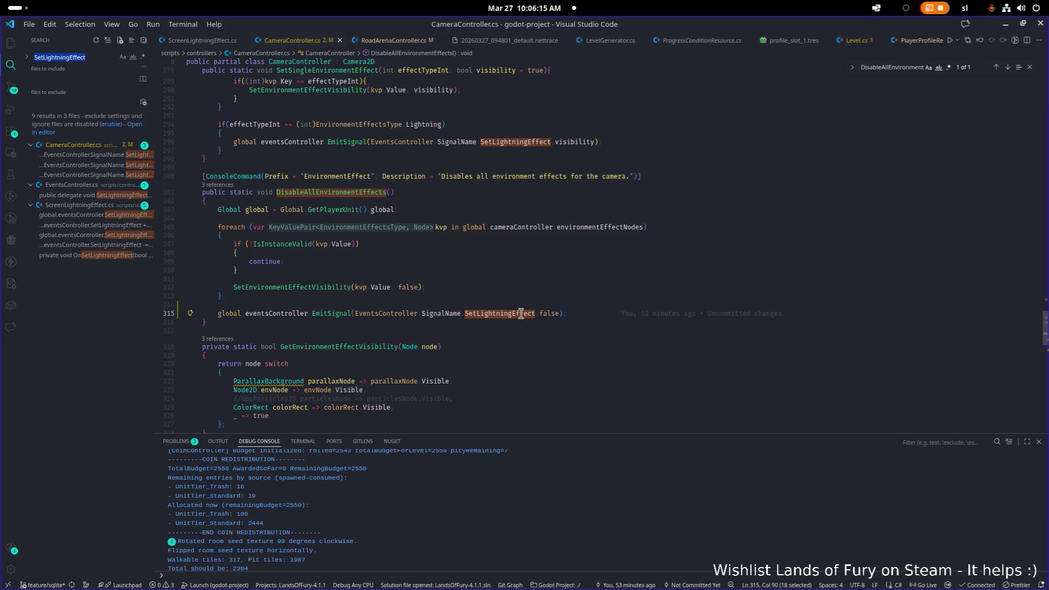
pyautogui.click(99, 225)
pyautogui.click(101, 245)
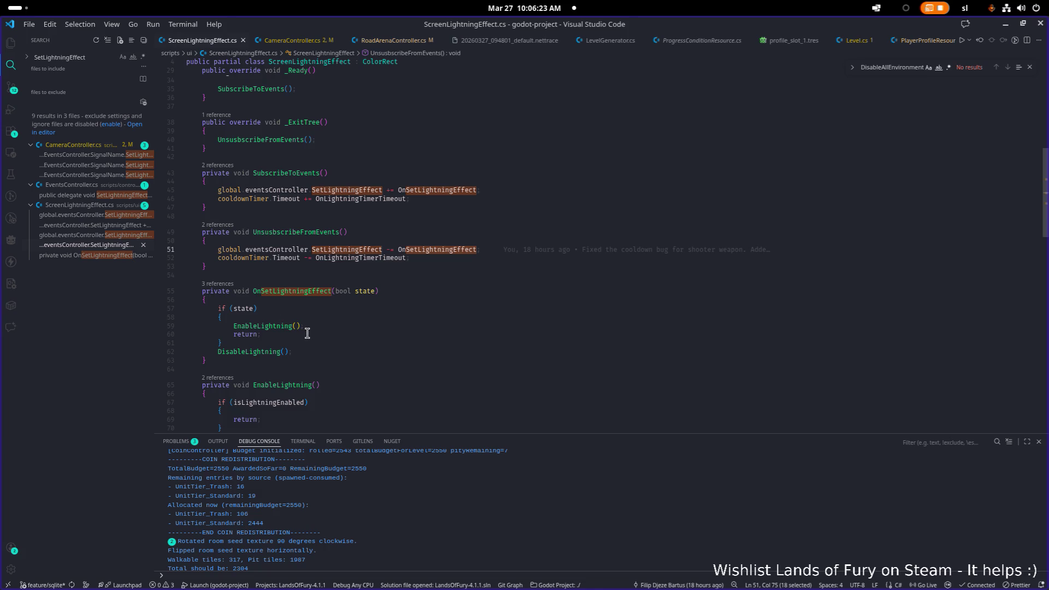
# Step: Add 'isLightningEnabled = false;' after DisableLightning's early-return block and save
pyautogui.click(264, 359)
pyautogui.scroll(-4, 289, 344)
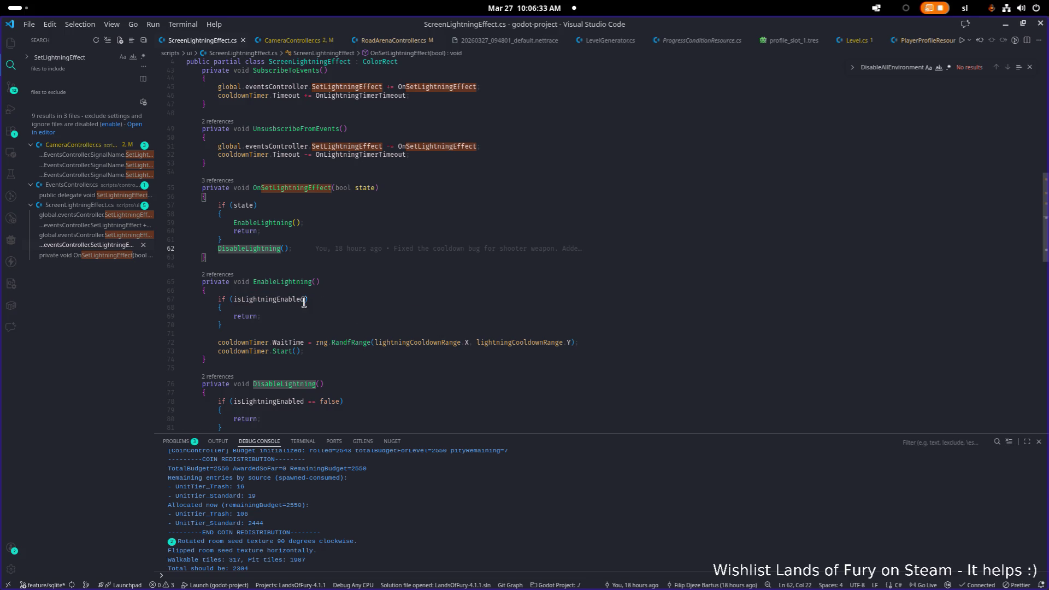
pyautogui.click(307, 302)
pyautogui.scroll(-3, 326, 315)
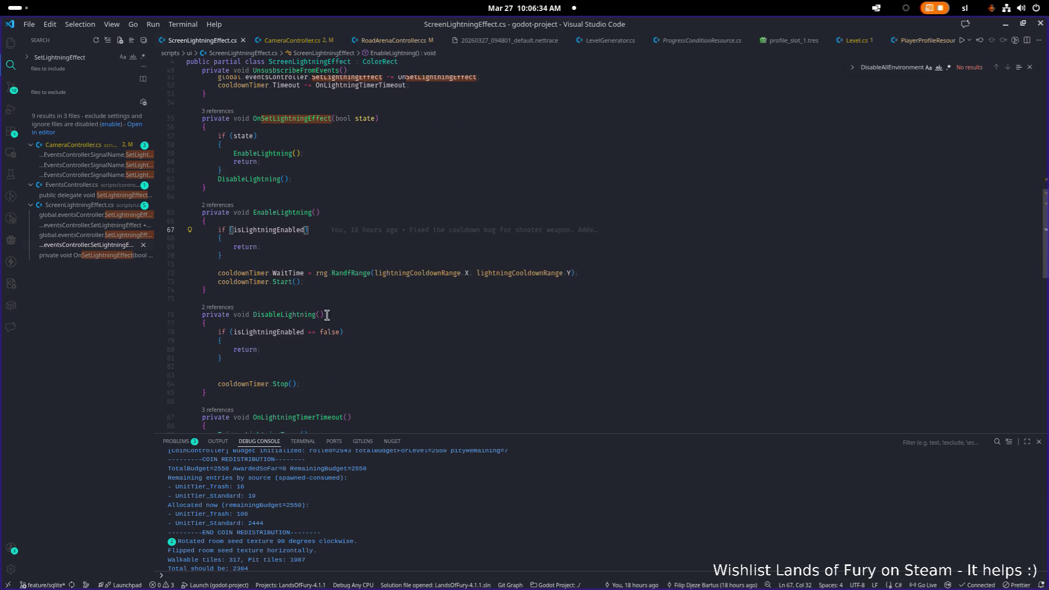
pyautogui.click(295, 332)
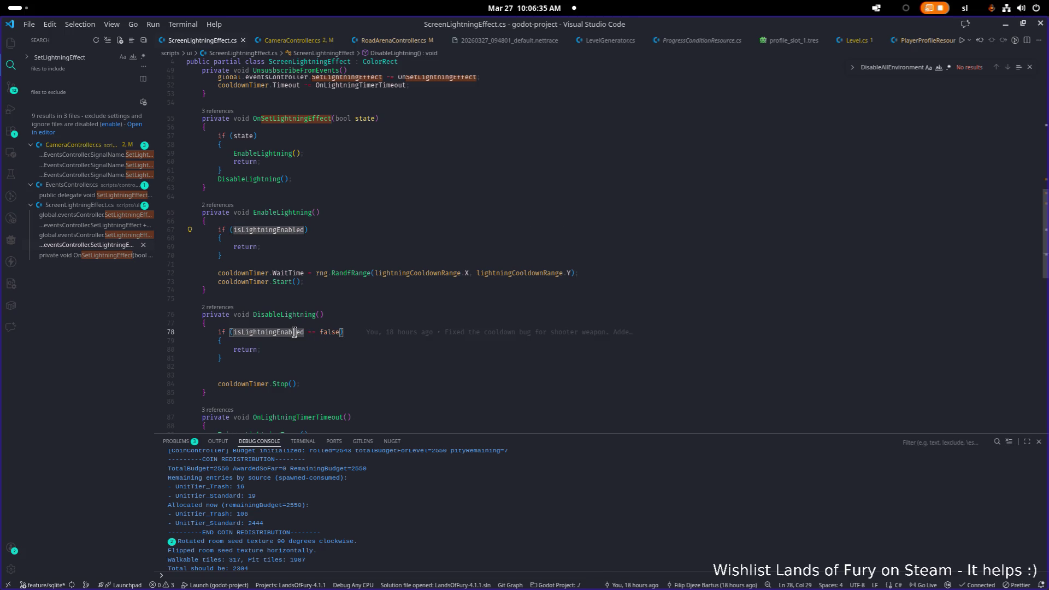
pyautogui.click(277, 359)
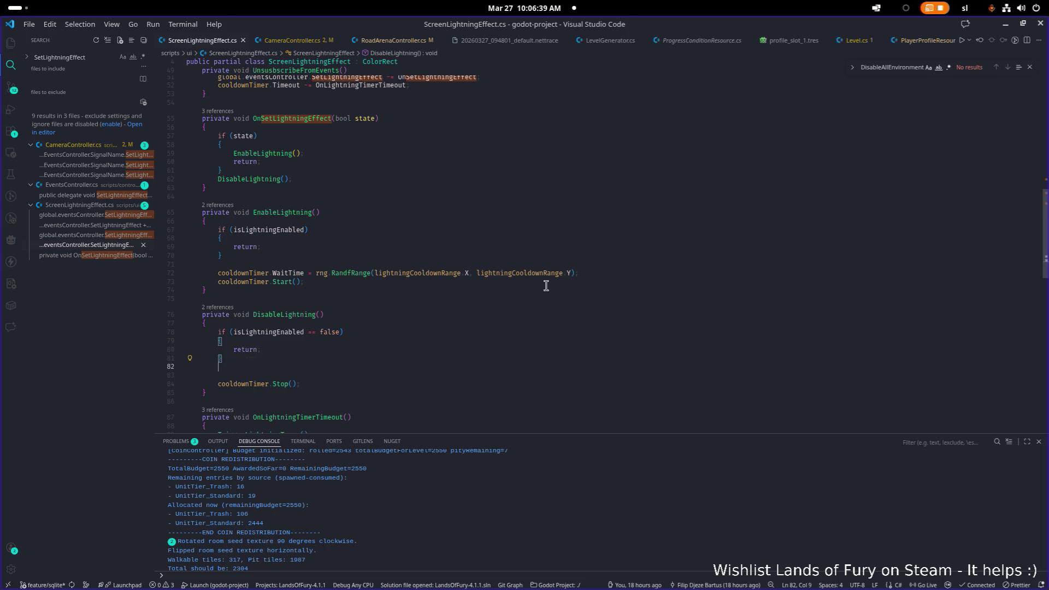
pyautogui.press('Return')
pyautogui.press('Return')
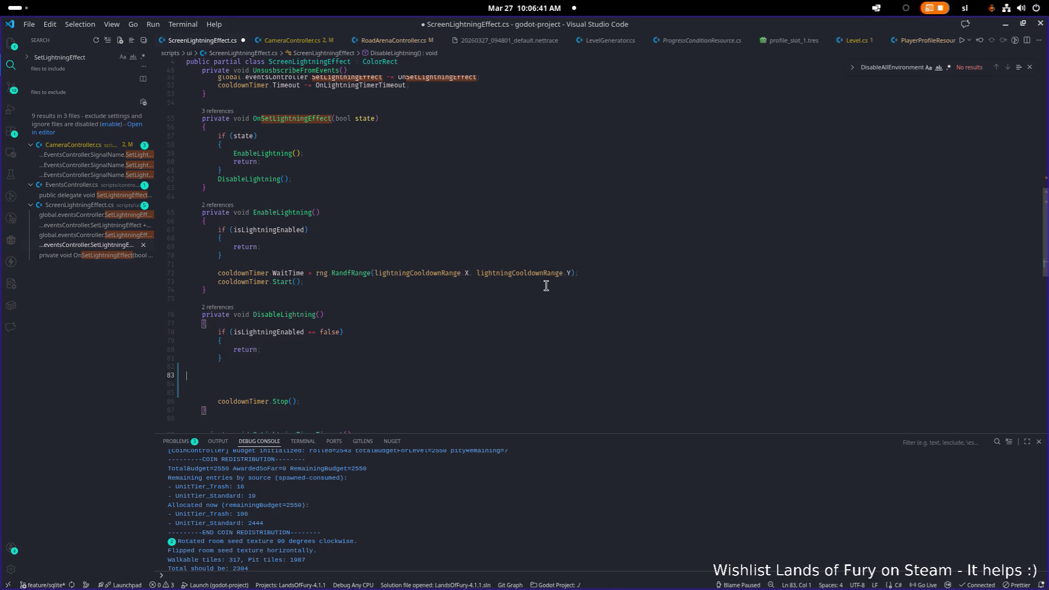
pyautogui.press('BackSpace')
pyautogui.write('isLi')
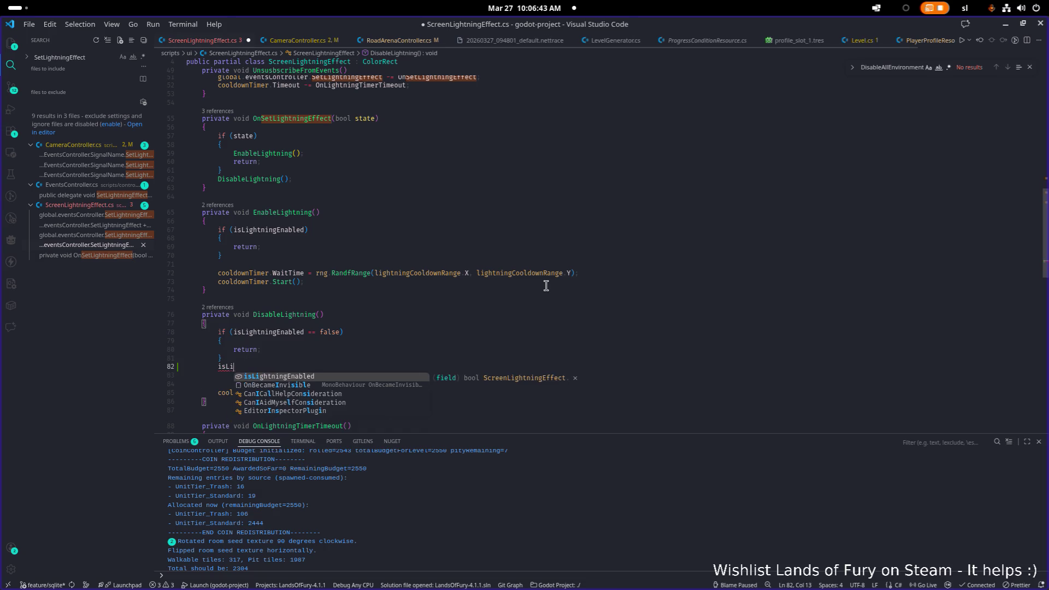
pyautogui.press('Tab')
pyautogui.write('false;')
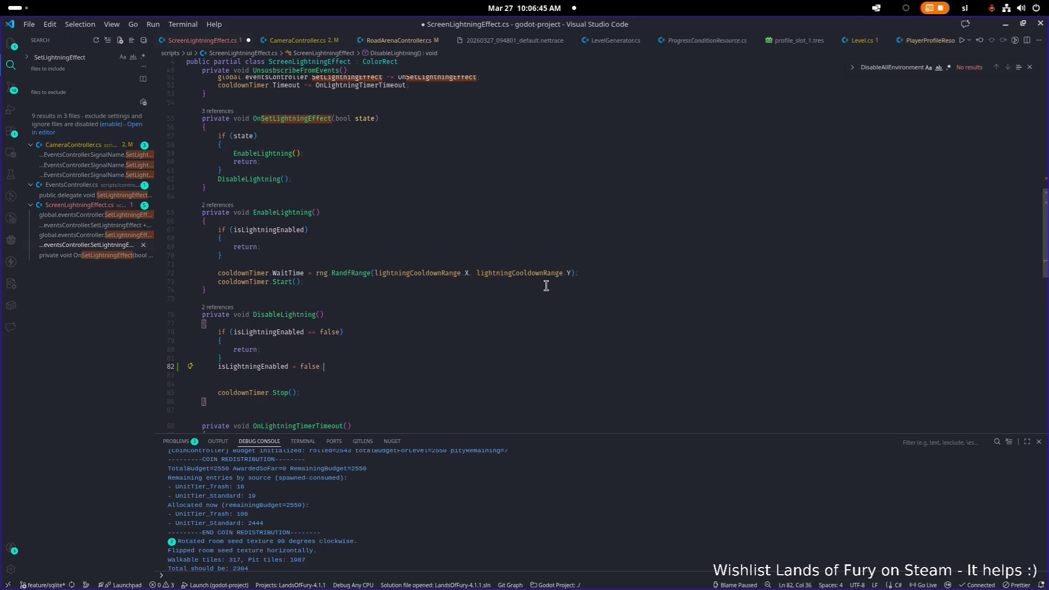
pyautogui.hotkey('ctrl', 's')
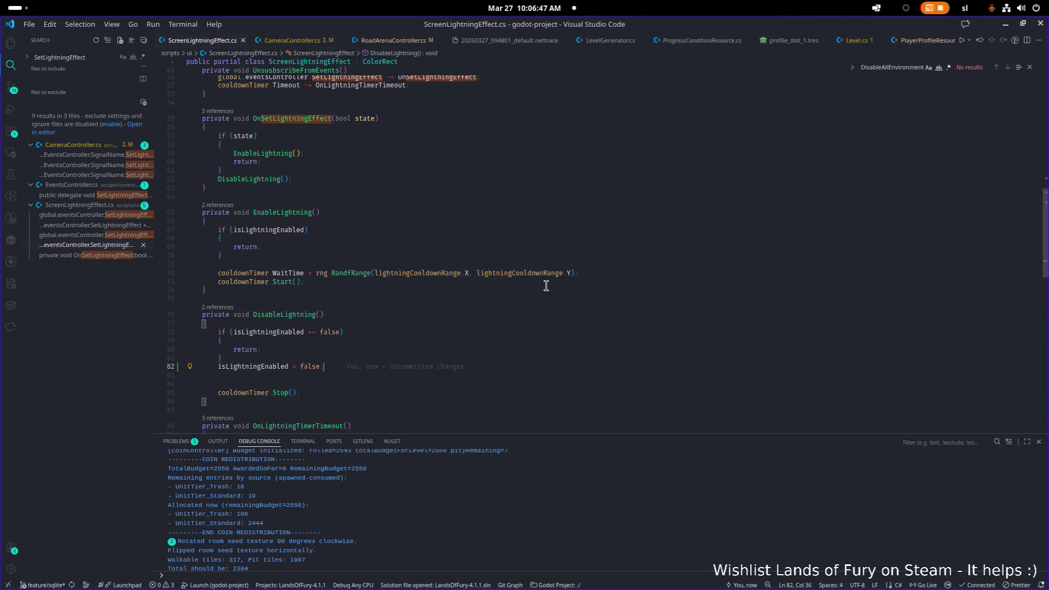
# Step: Add 'isLightningEnabled = true;' above EnableLightning's cooldown timer setup and save
pyautogui.press('Up')
pyautogui.press('Up')
pyautogui.press('Up')
pyautogui.press('Up')
pyautogui.hotkey('ctrl', 'shift', 'Return')
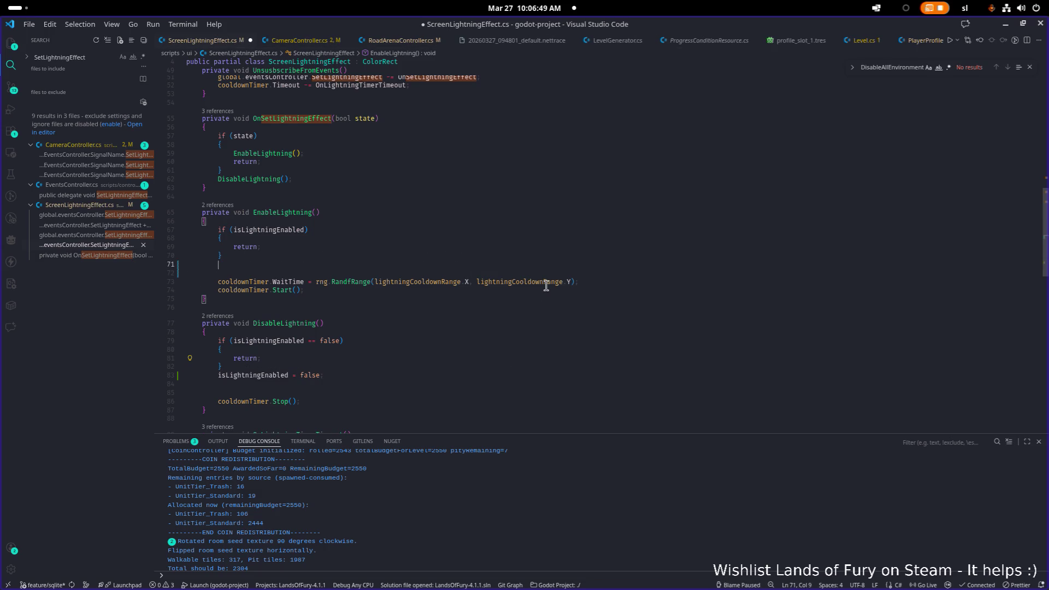
pyautogui.write('isLightningEnabled')
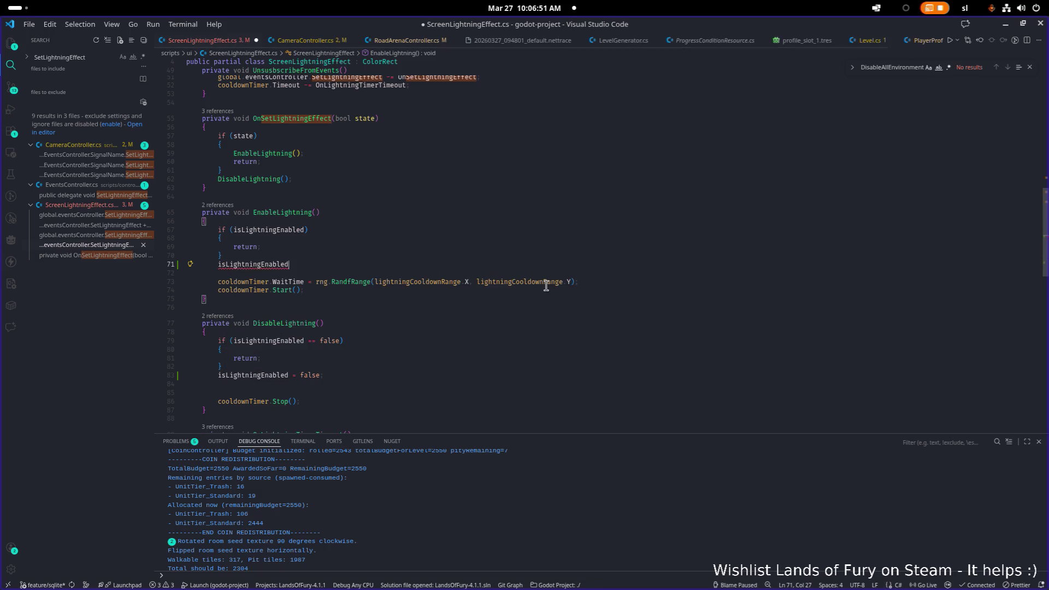
pyautogui.write(' = true;')
pyautogui.hotkey('ctrl', 's')
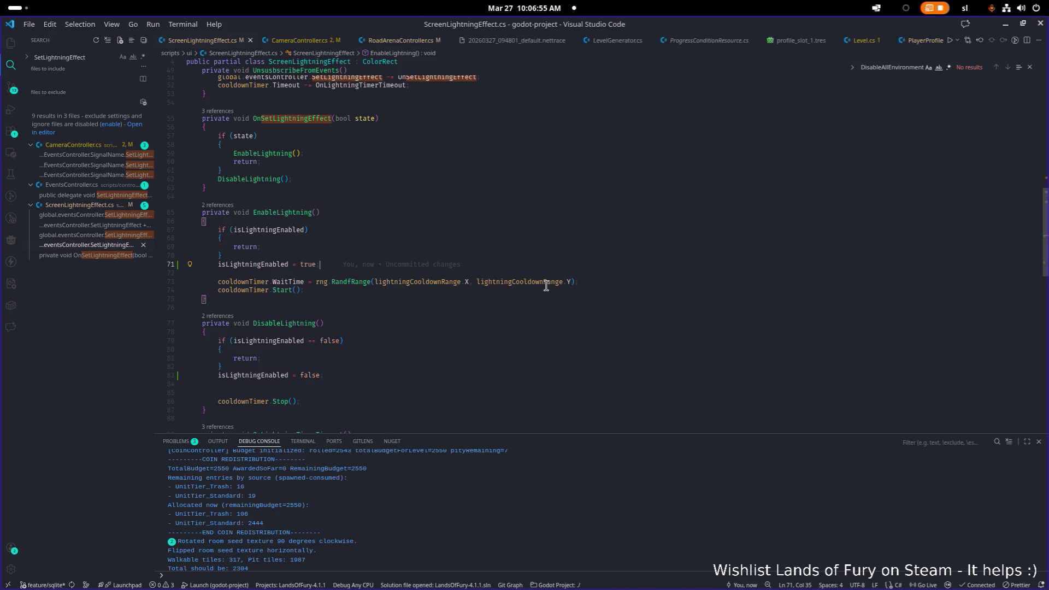
# Step: Move through DisableLightning to the TriggerLightningTween call in OnLightningTimerTimeout
pyautogui.press('Down')
pyautogui.press('Down')
pyautogui.press('Down')
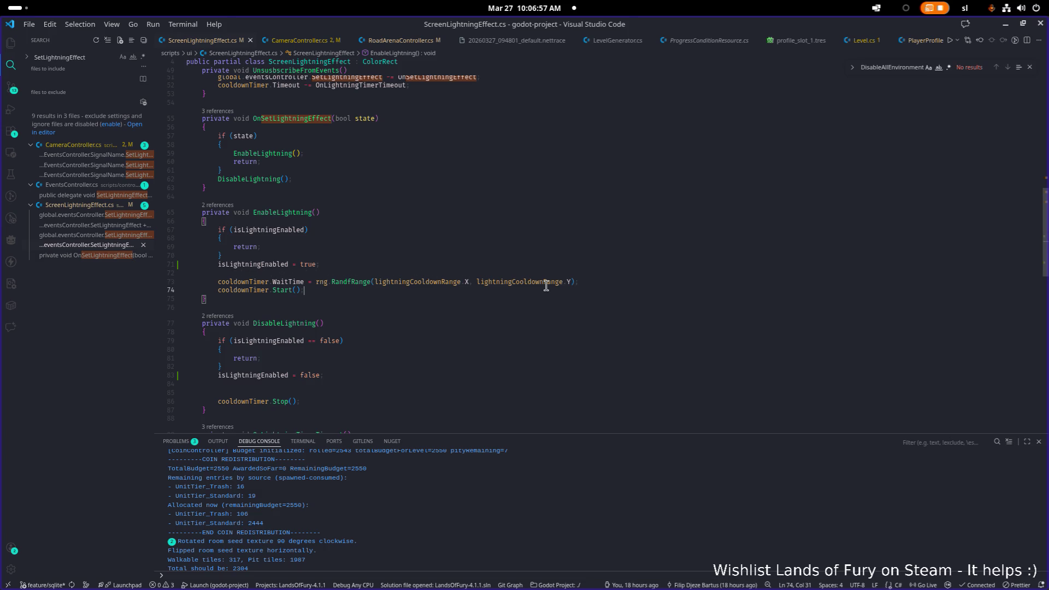
pyautogui.press('Down')
pyautogui.press('Down')
pyautogui.press('Down')
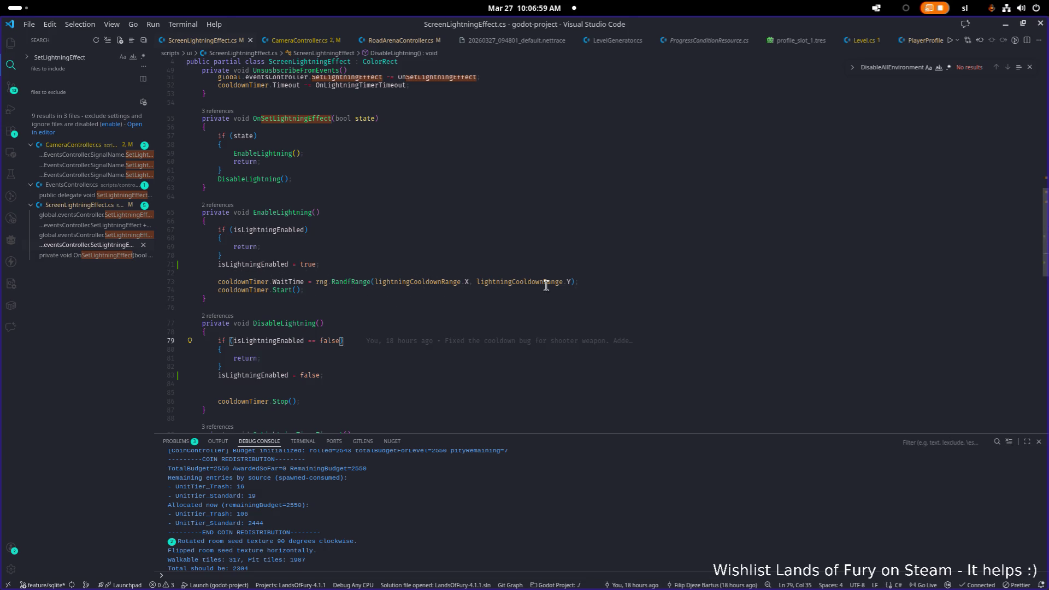
pyautogui.press('Down')
pyautogui.press('Down')
pyautogui.press('Down')
pyautogui.press('Up')
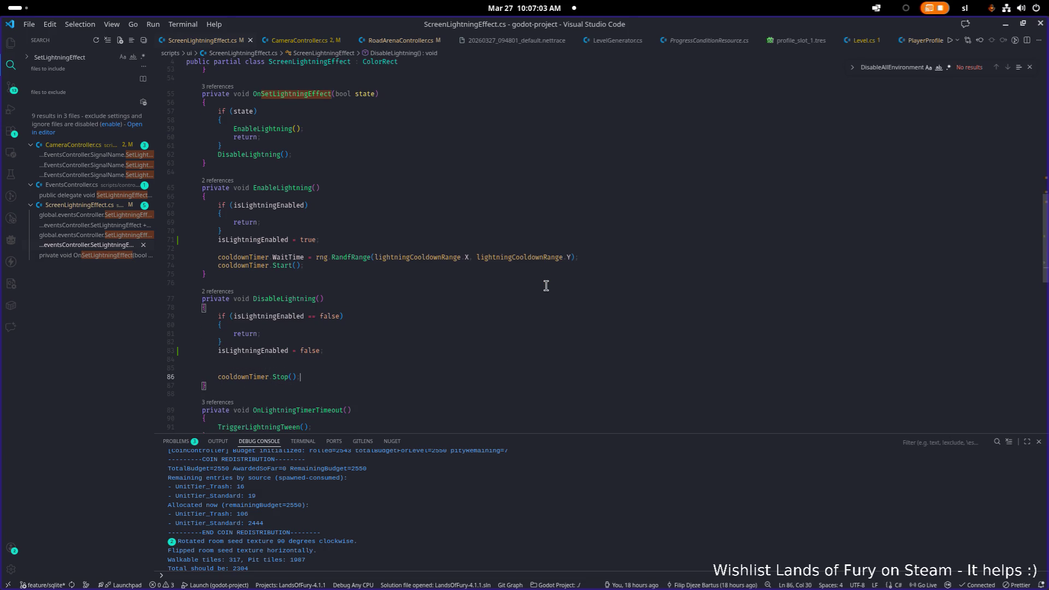
pyautogui.hotkey('ctrl', 'shift', 'Right')
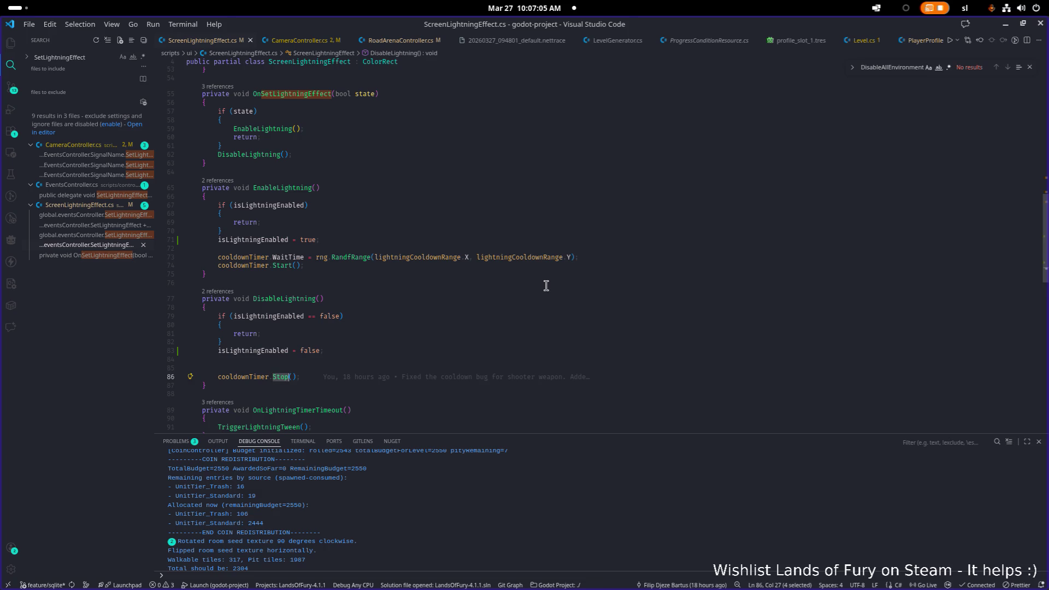
pyautogui.press('Down')
pyautogui.press('Down')
pyautogui.press('Down')
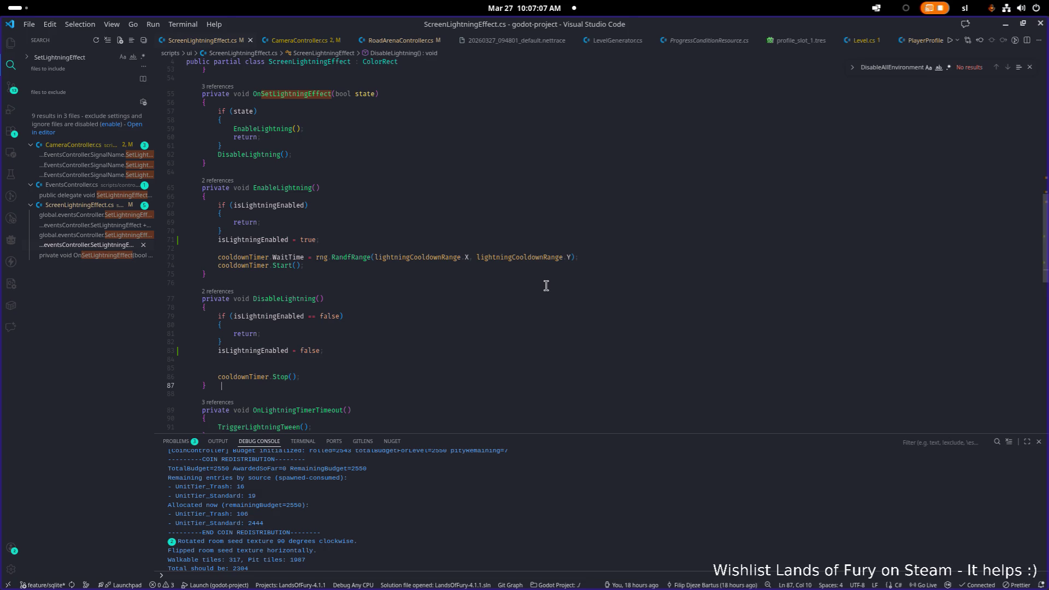
pyautogui.press('Down')
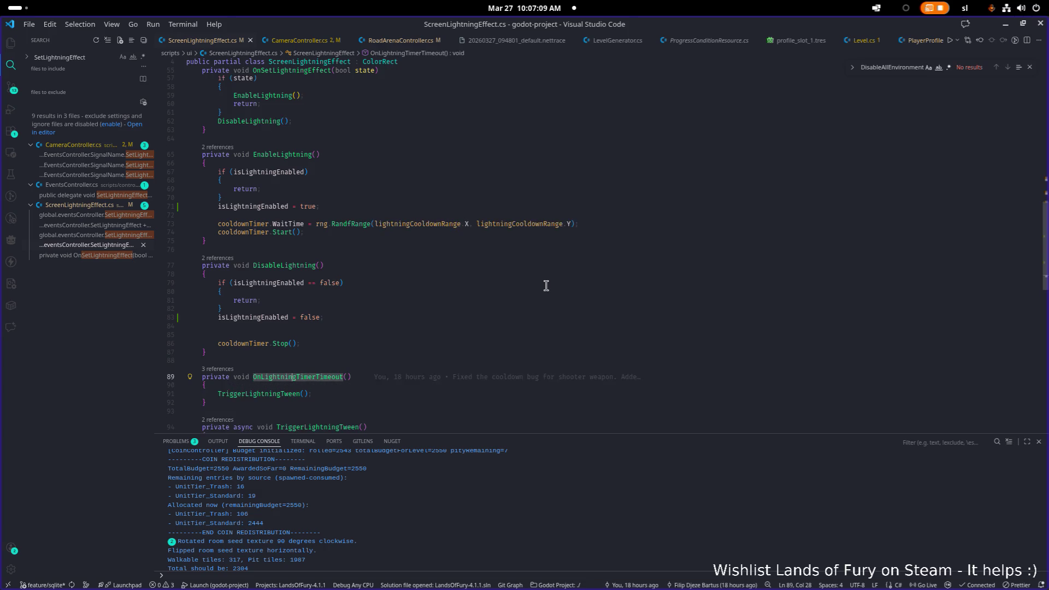
pyautogui.press('Home')
pyautogui.scroll(-2, 546, 285)
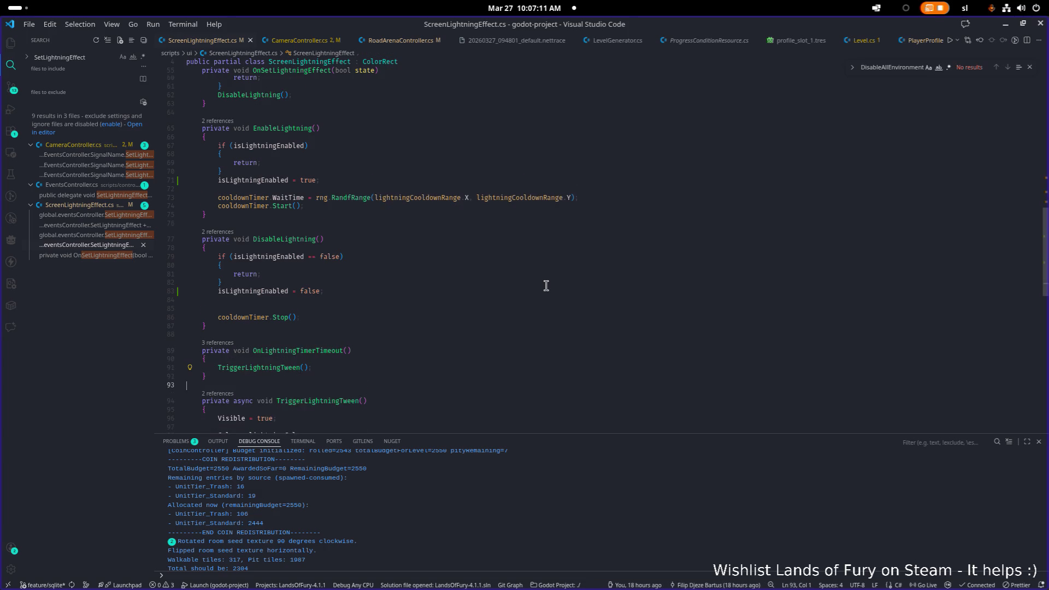
pyautogui.press('Up')
pyautogui.press('Up')
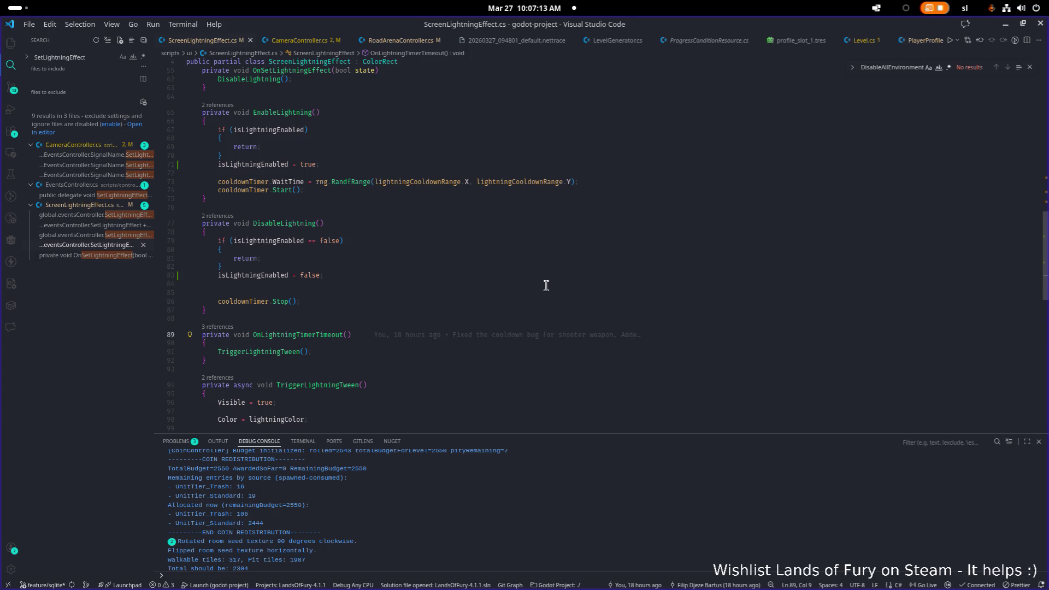
pyautogui.press('Down')
pyautogui.press('Down')
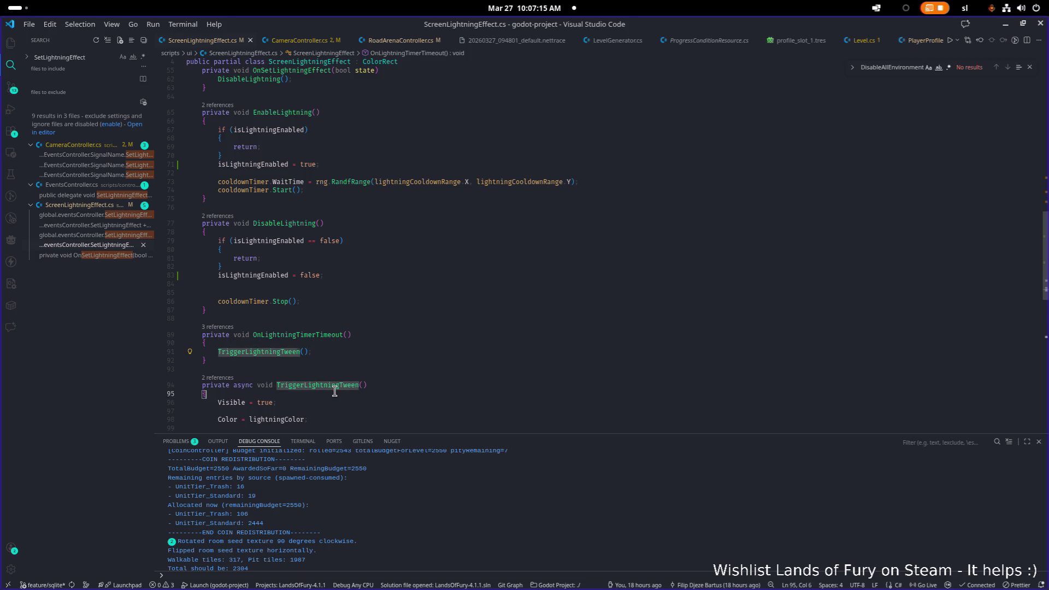
# Step: Peek all references to TriggerLightningTween
pyautogui.doubleClick(339, 386)
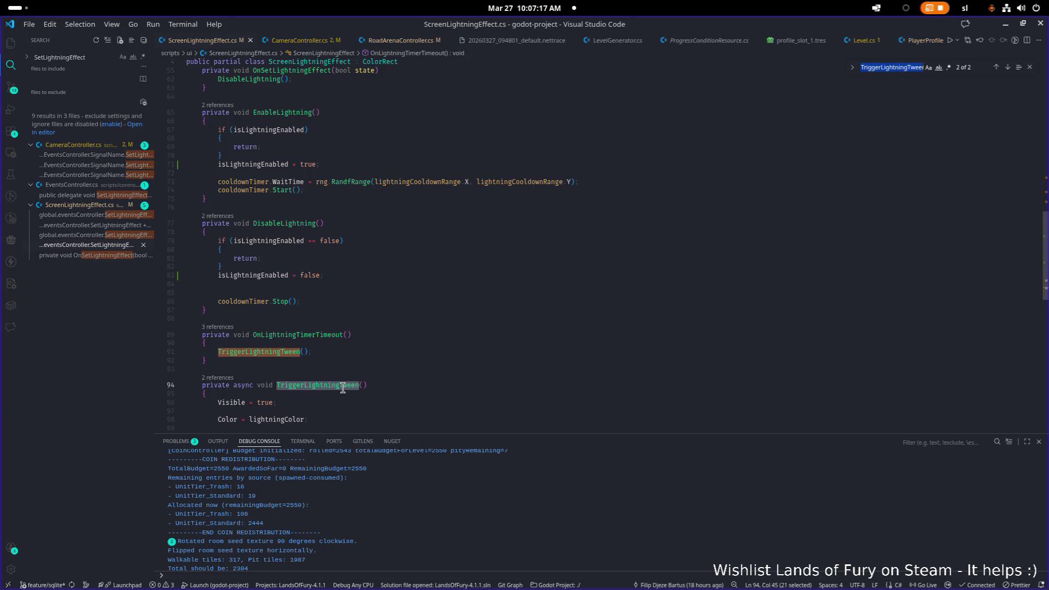
pyautogui.click(221, 377)
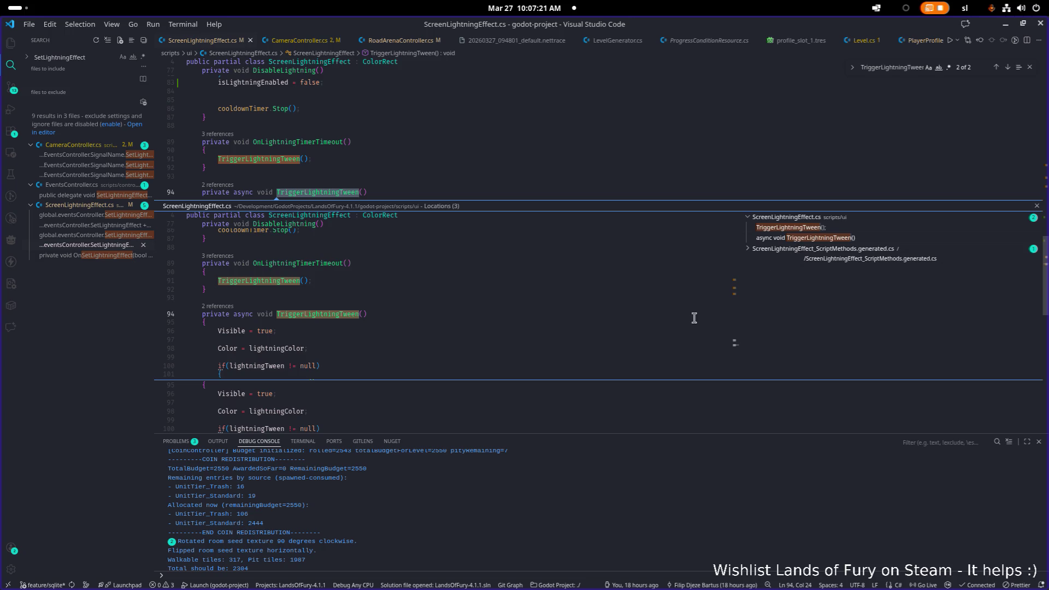
pyautogui.press('Escape')
pyautogui.doubleClick(416, 330)
# Step: Find and step through the uses of OnLightningTimerTimeout in the file
pyautogui.scroll(5, 293, 178)
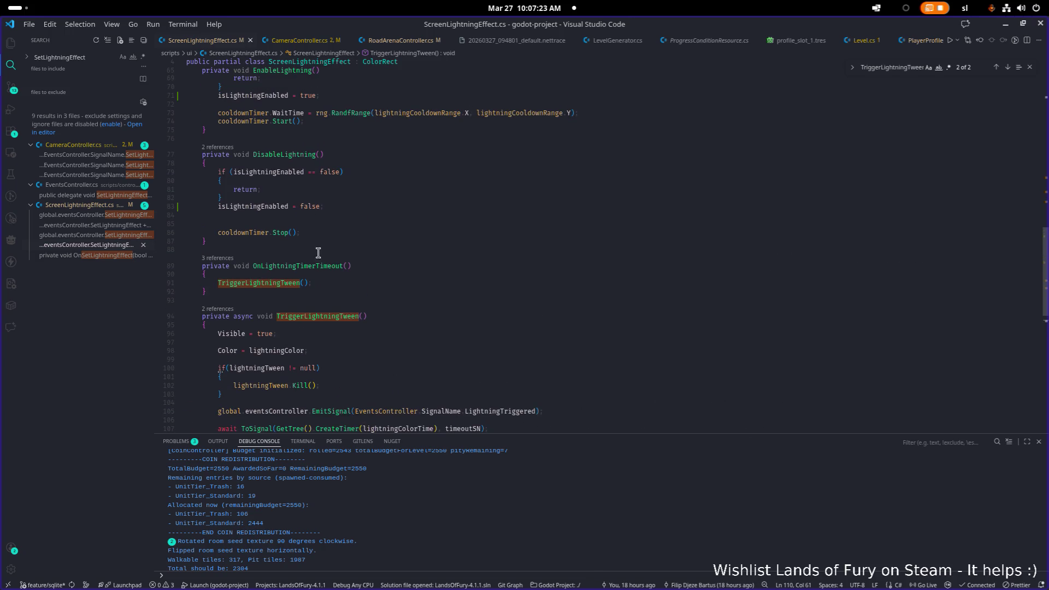
pyautogui.click(315, 266)
pyautogui.doubleClick(318, 270)
pyautogui.hotkey('ctrl', 'f')
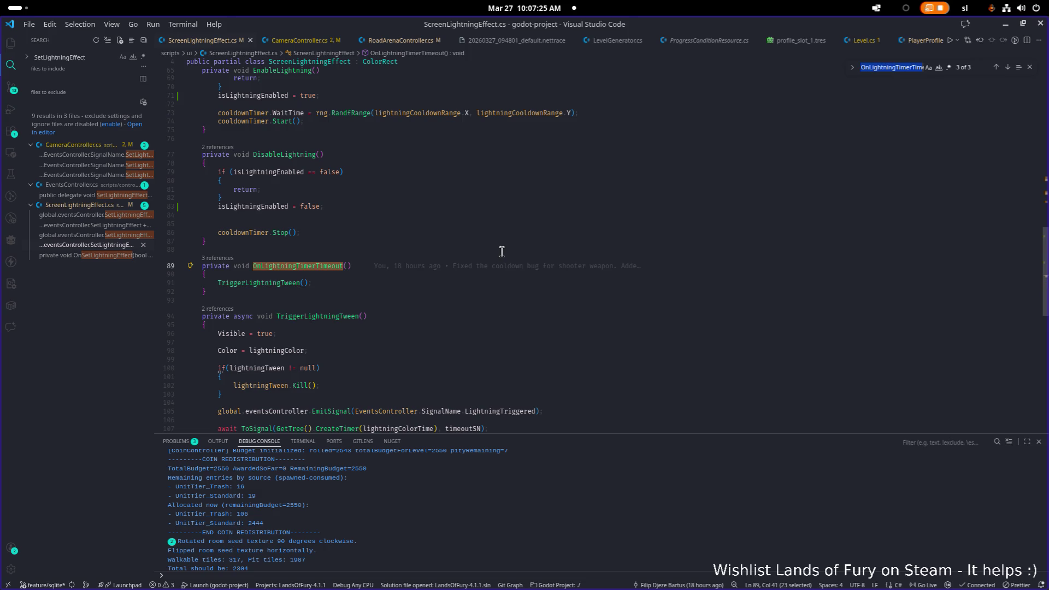
pyautogui.press('Return')
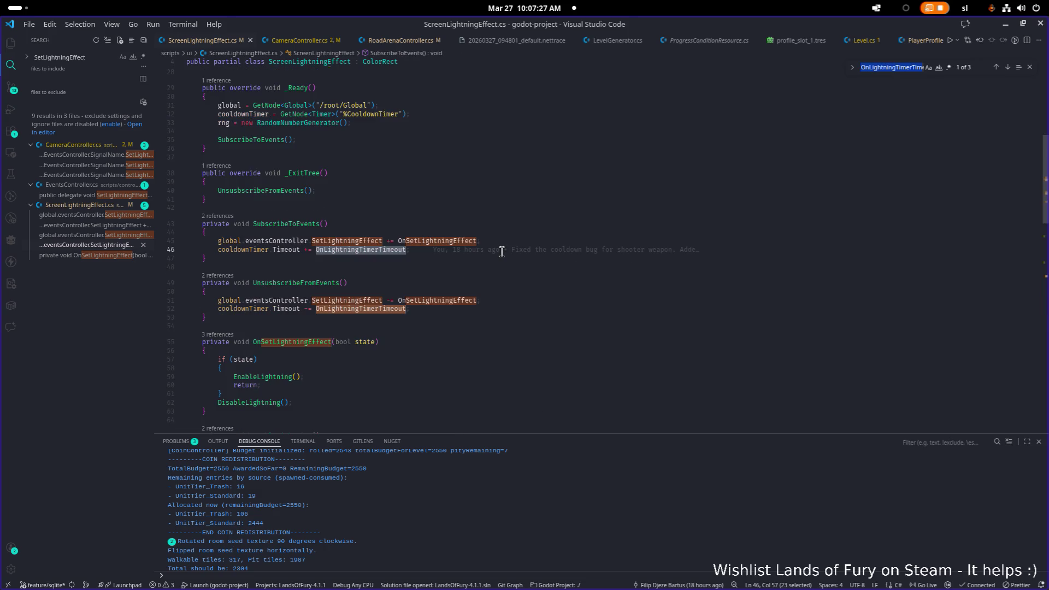
pyautogui.press('Return')
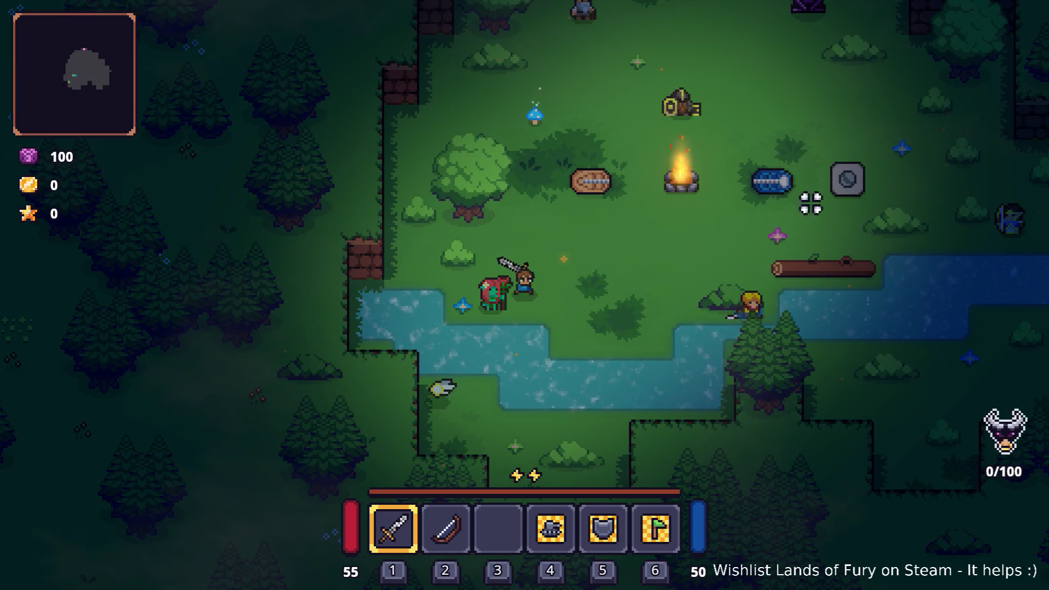
# Step: Quit Lands of Fury to desktop and relaunch it with Godot's Run Project
pyautogui.press('Escape')
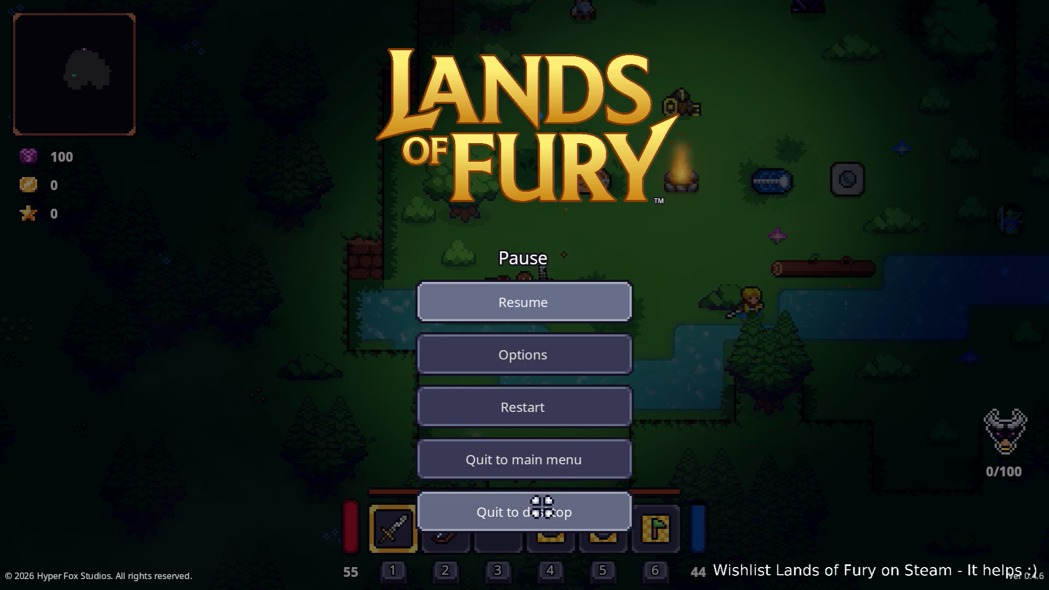
pyautogui.click(542, 507)
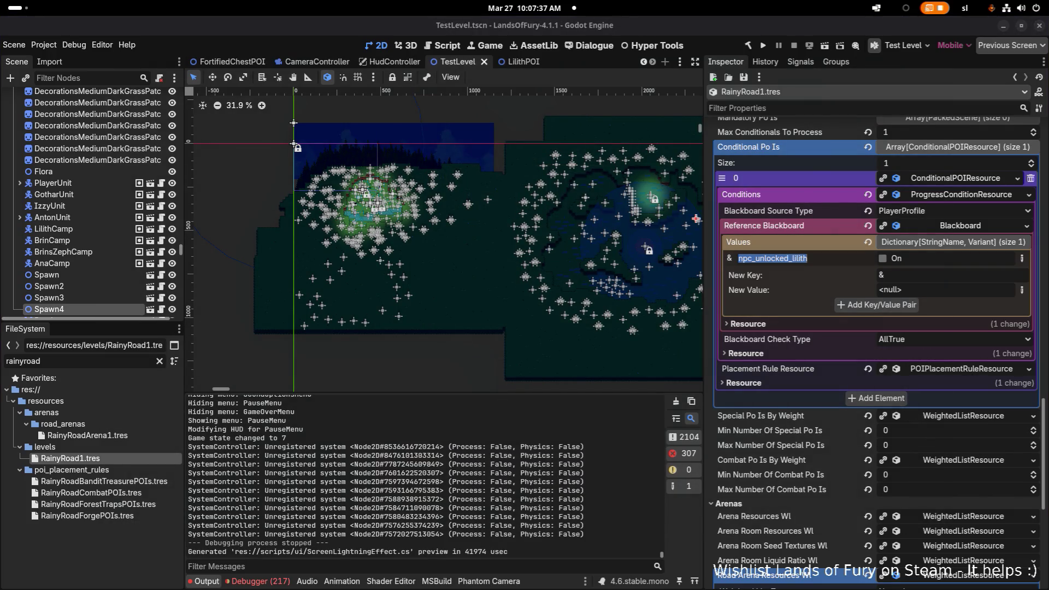
pyautogui.click(764, 46)
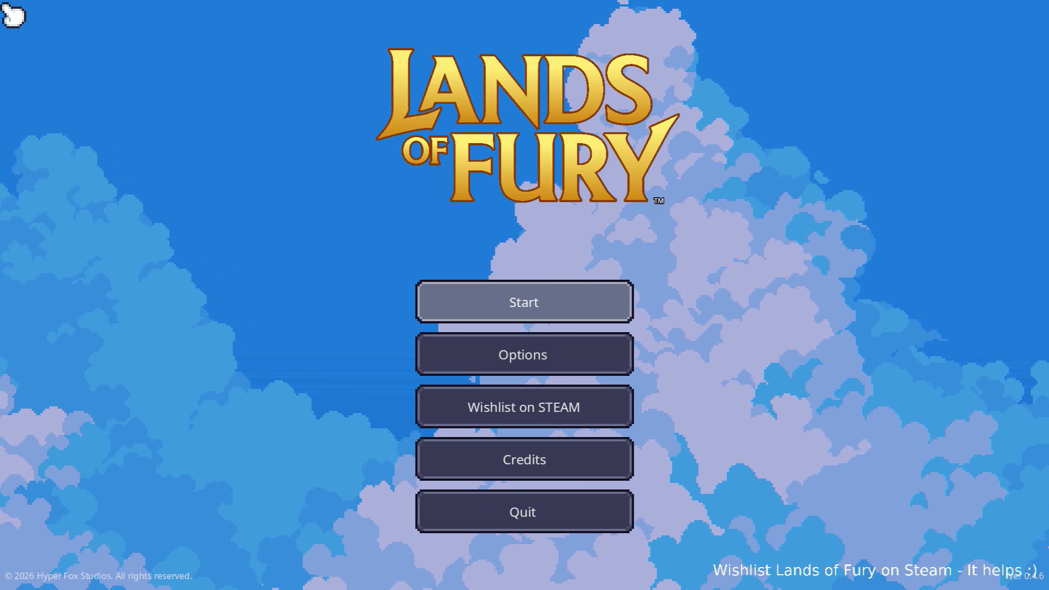
# Step: Start with the first saved profile and walk north from the campfire in The Glade
pyautogui.click(505, 299)
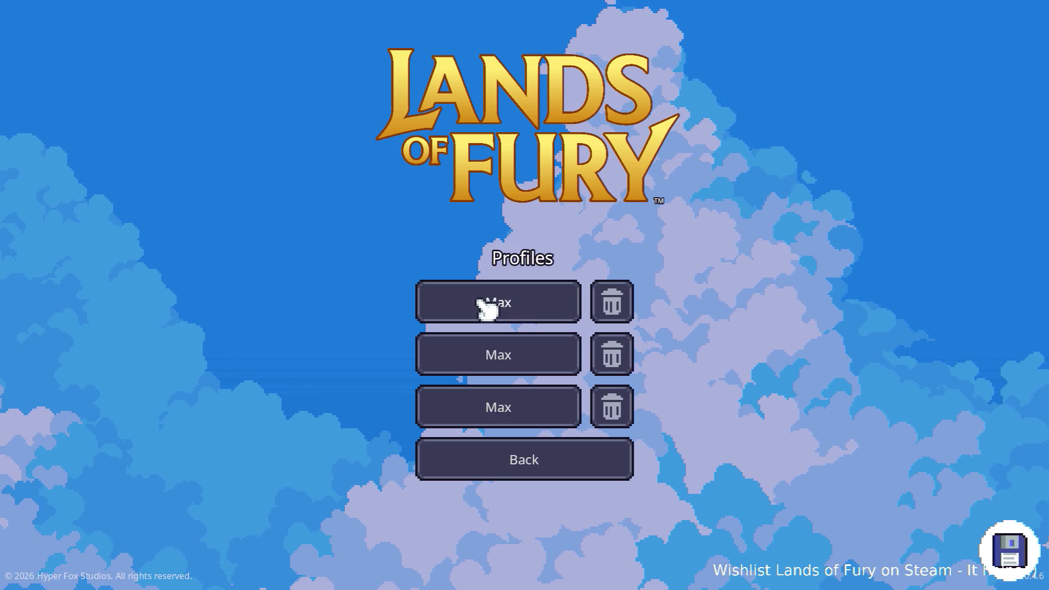
pyautogui.click(486, 307)
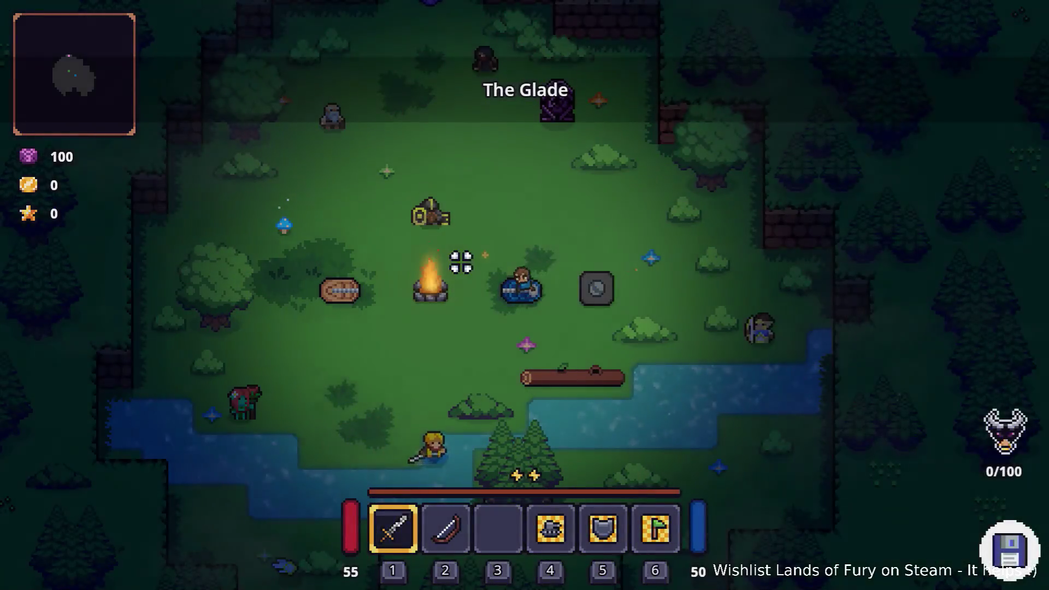
pyautogui.press('w')
pyautogui.press('w')
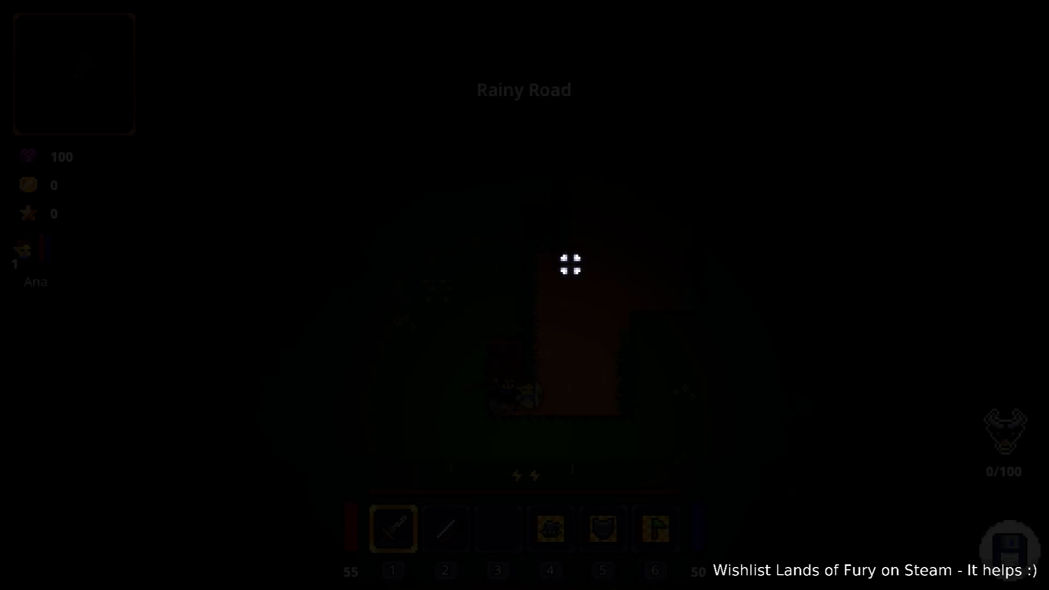
# Step: Walk the hero north up the rainy road, past the purple pillars and around the anvil
pyautogui.press('w')
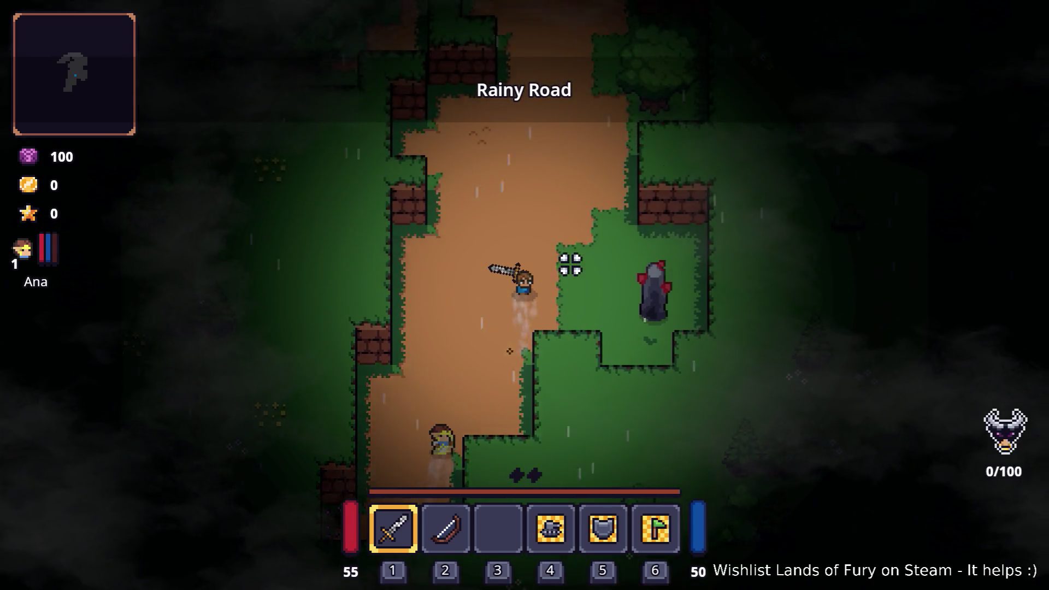
pyautogui.press('w')
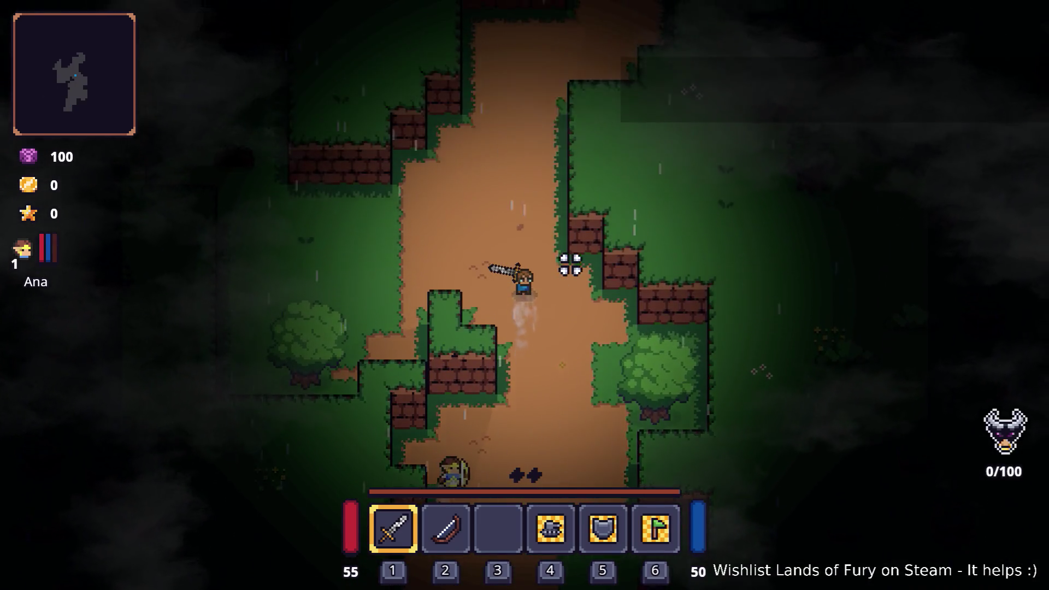
pyautogui.press('w')
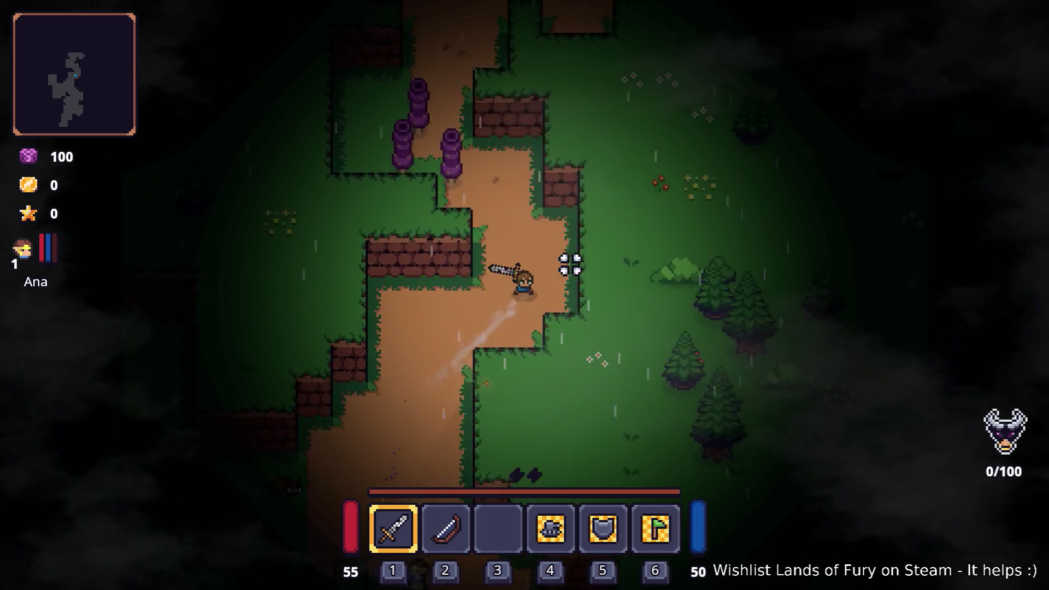
pyautogui.press('w')
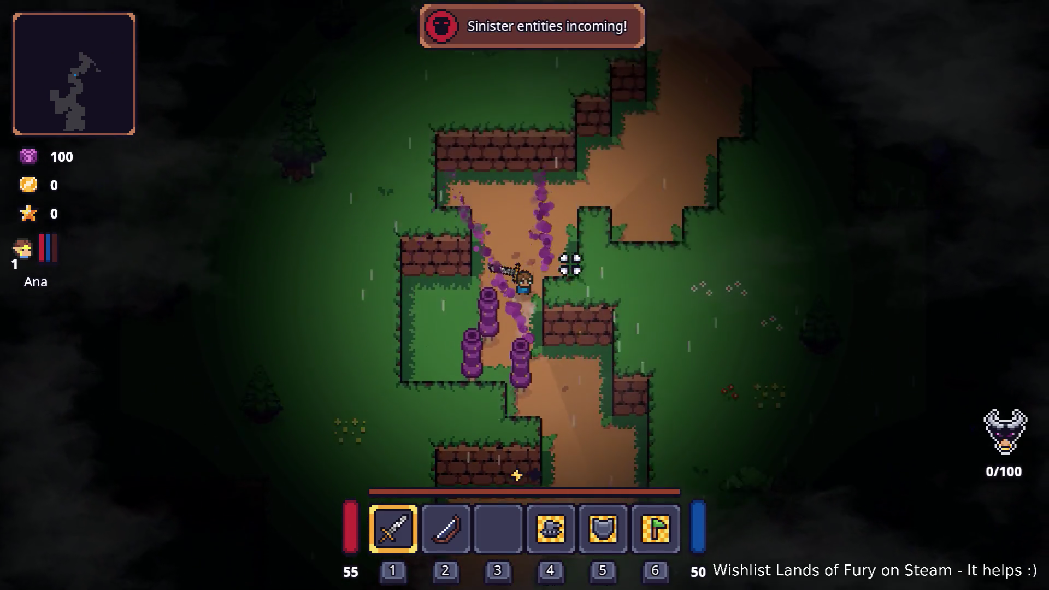
pyautogui.press('w')
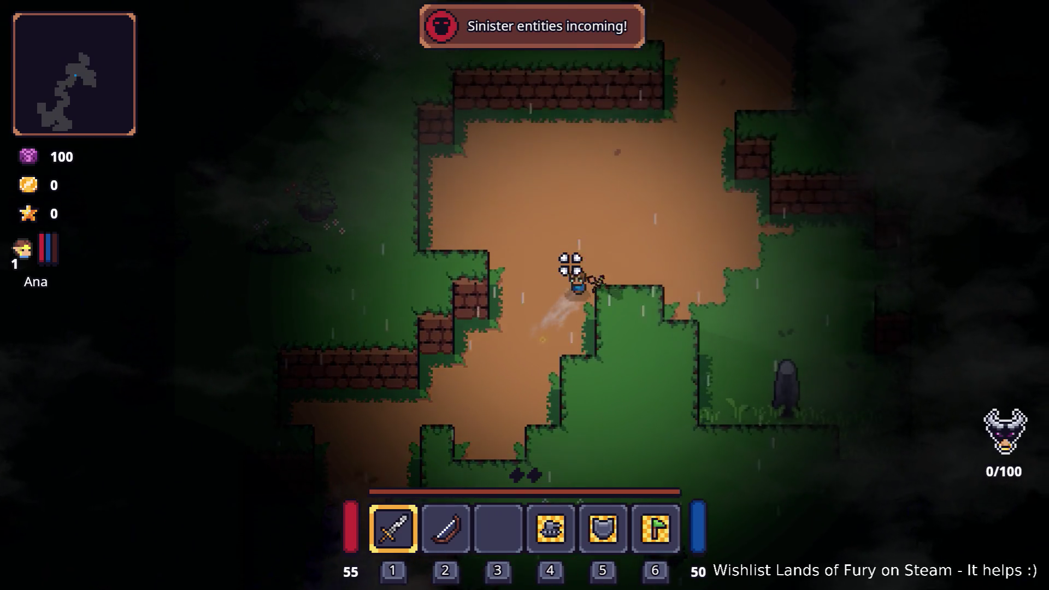
pyautogui.press('w')
pyautogui.press('d')
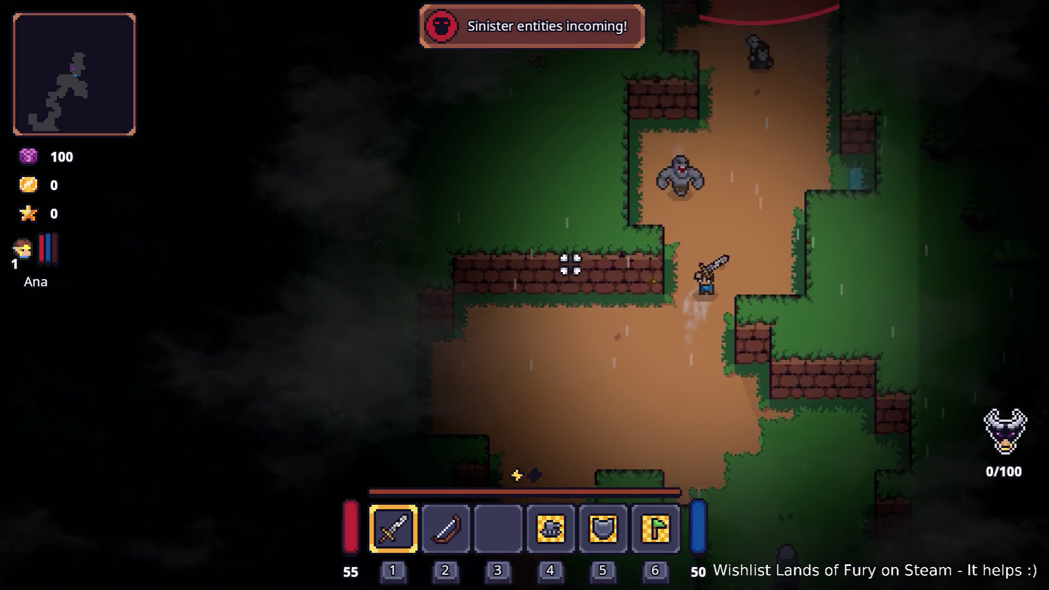
pyautogui.press('w')
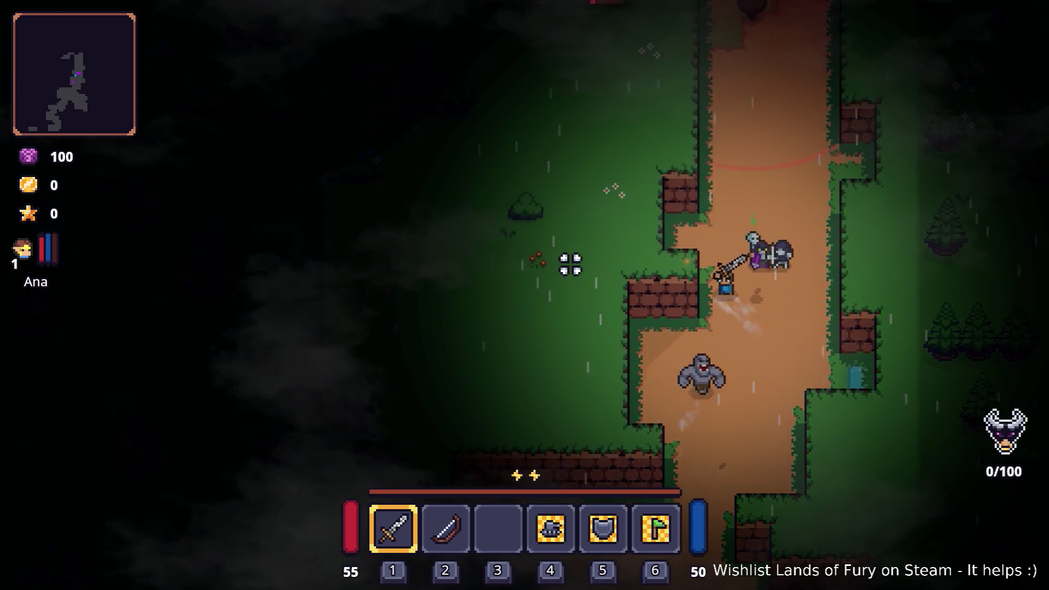
pyautogui.press('w')
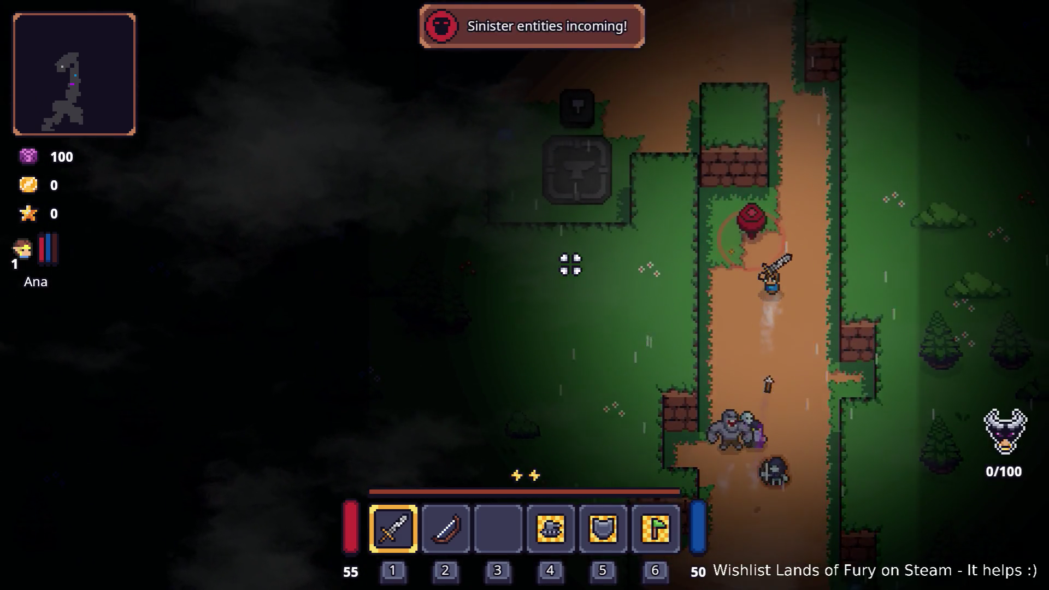
pyautogui.press('w')
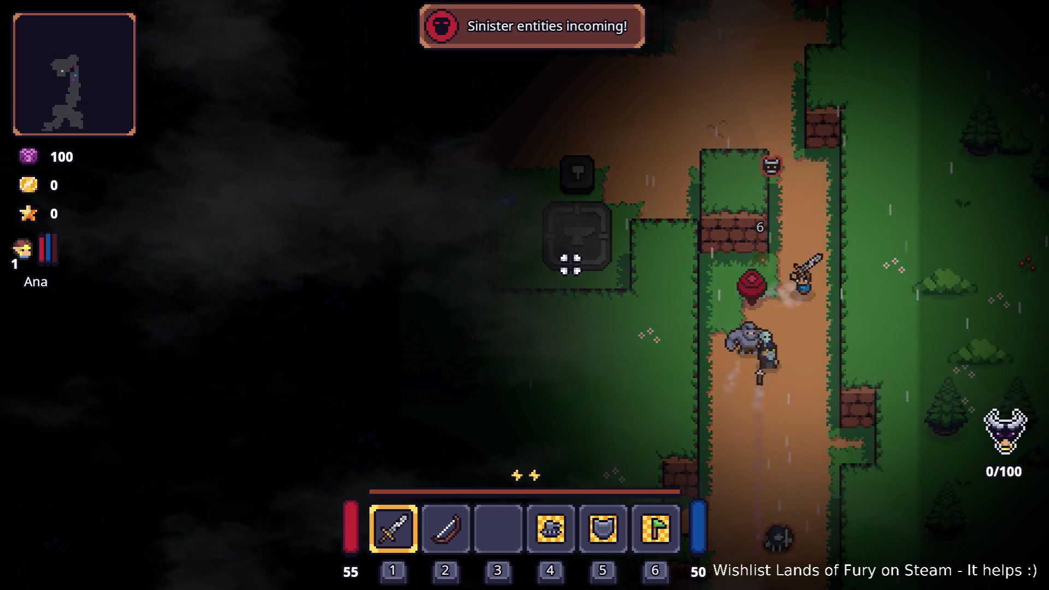
pyautogui.press('w')
pyautogui.press('a')
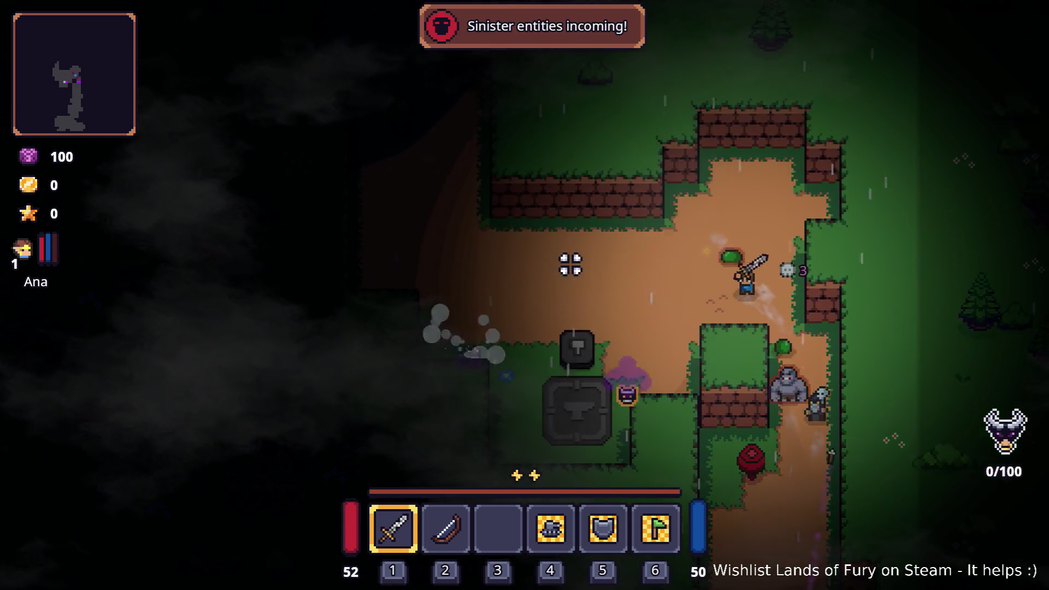
pyautogui.press('w')
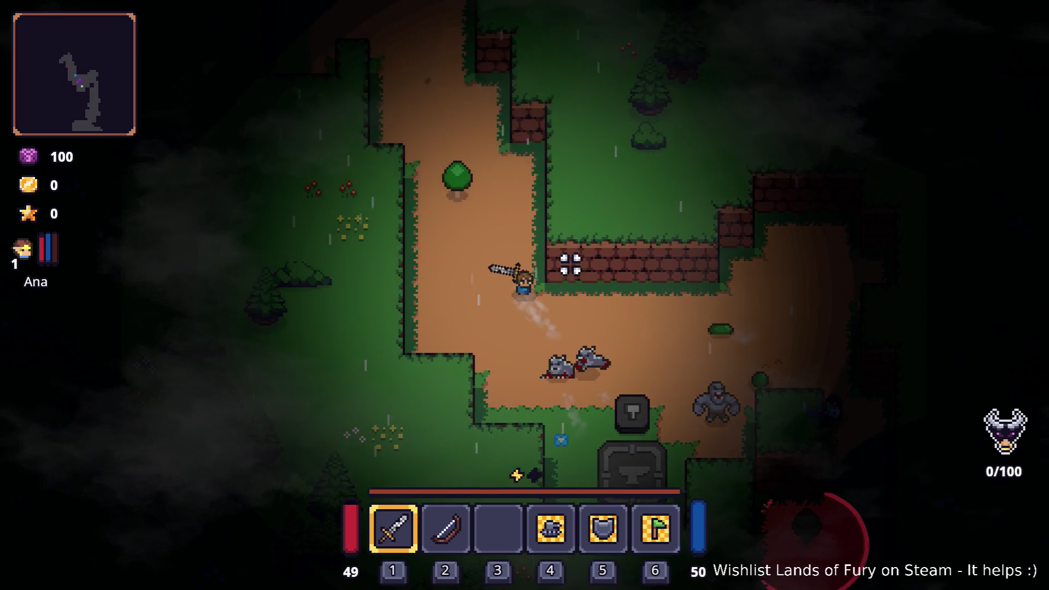
pyautogui.press('d')
pyautogui.press('s')
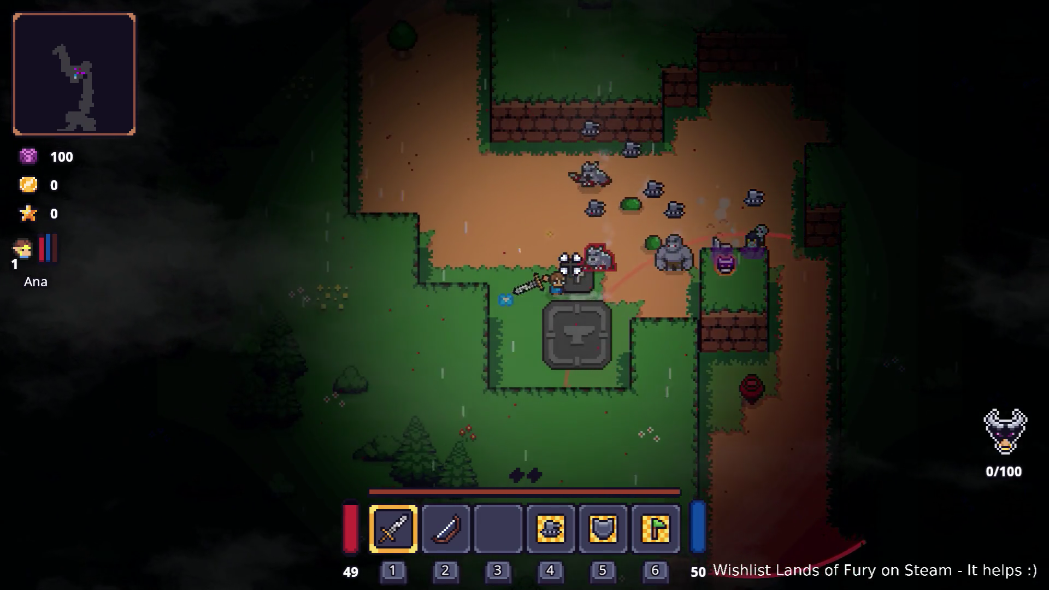
pyautogui.press('a')
pyautogui.press('w')
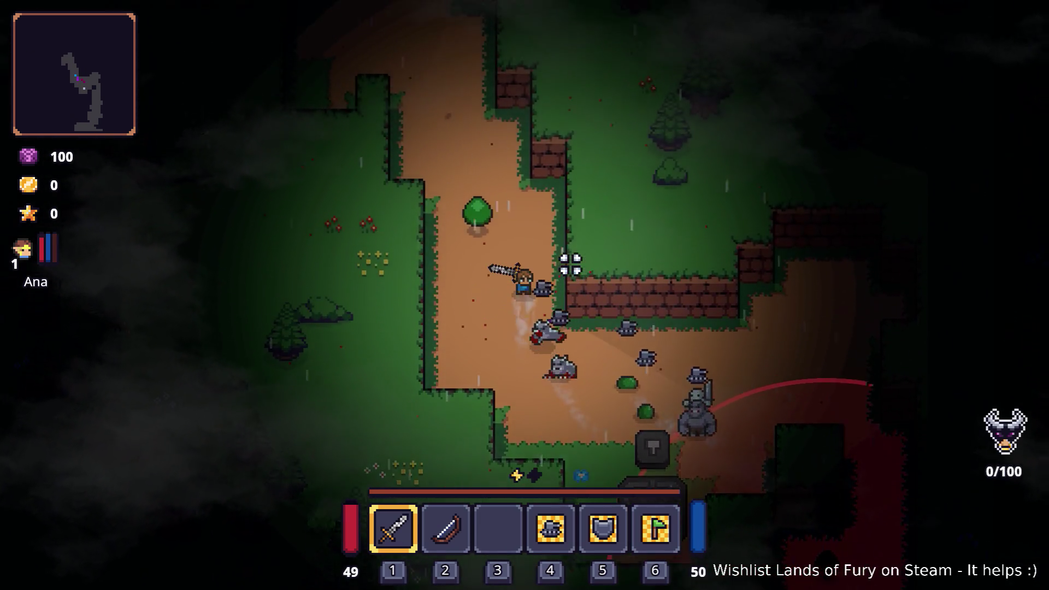
# Step: Attack the nearby enemies, strike a tree for an Apple, and continue north-west past the campfire
pyautogui.click(496, 304)
pyautogui.press('w')
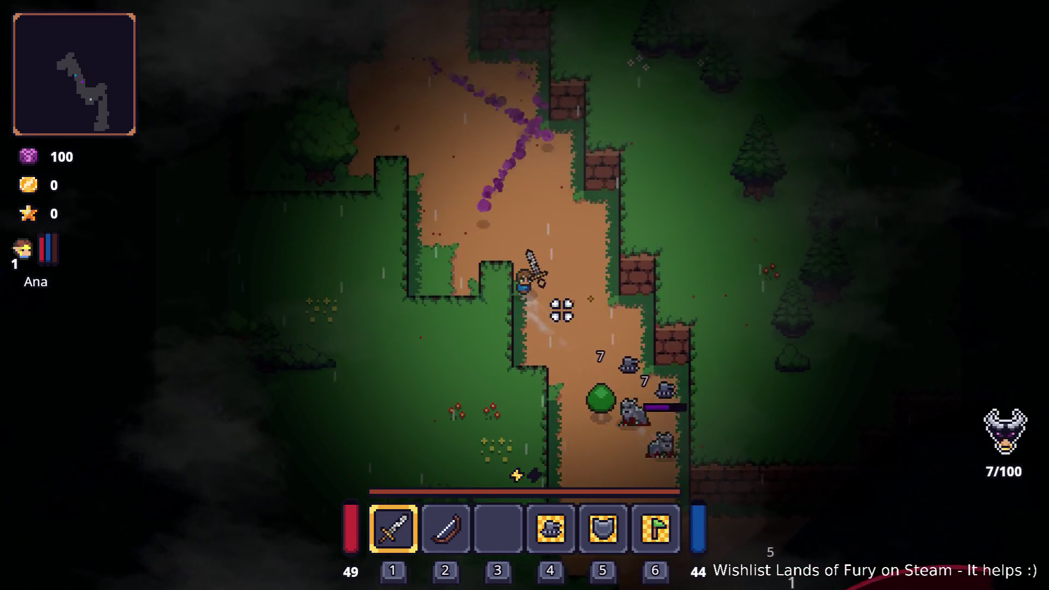
pyautogui.press('a')
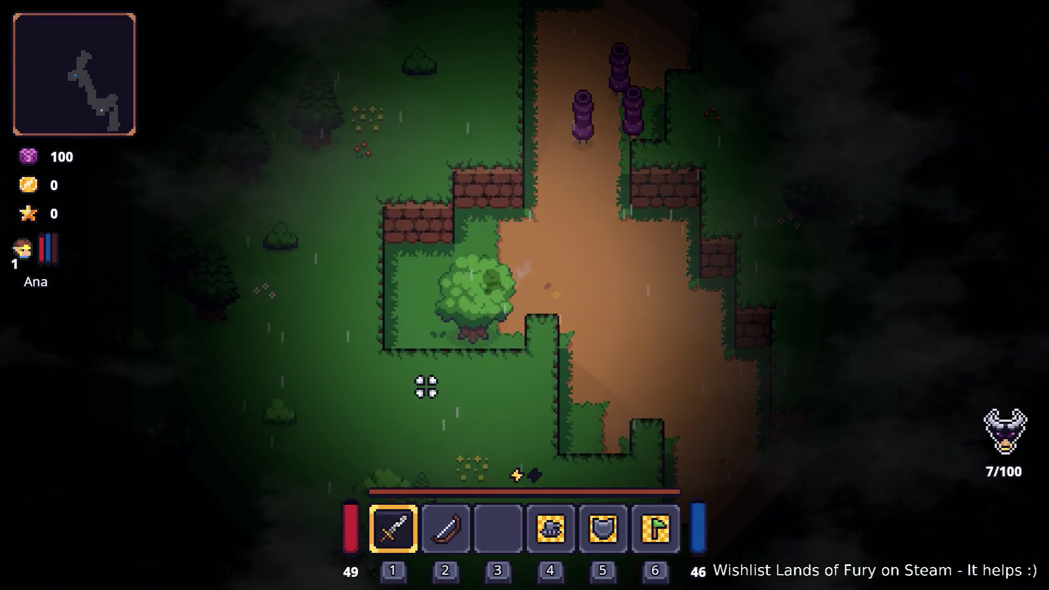
pyautogui.click(425, 381)
pyautogui.press('d')
pyautogui.press('w')
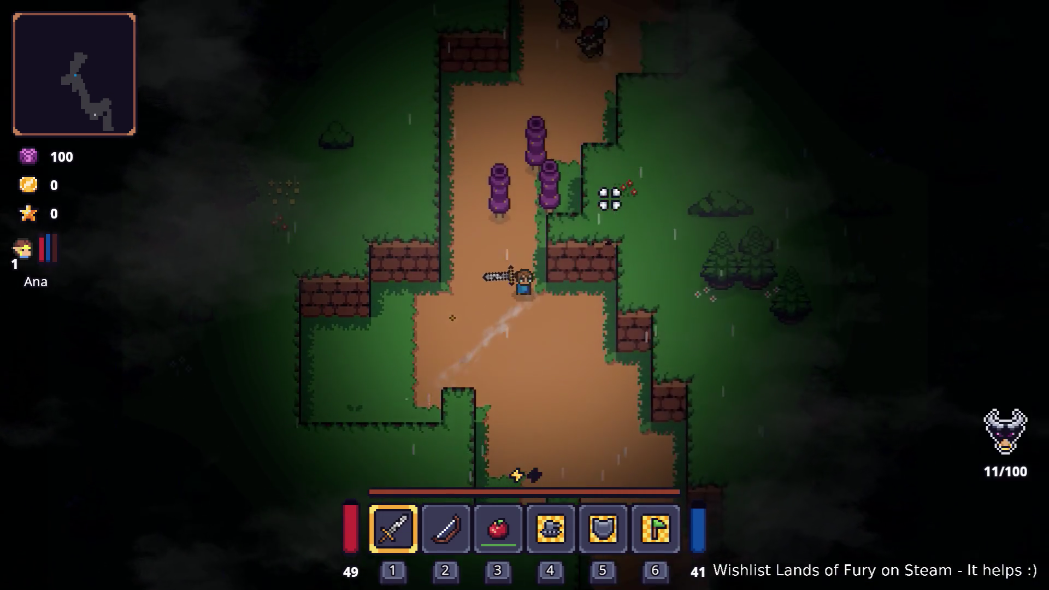
pyautogui.press('d')
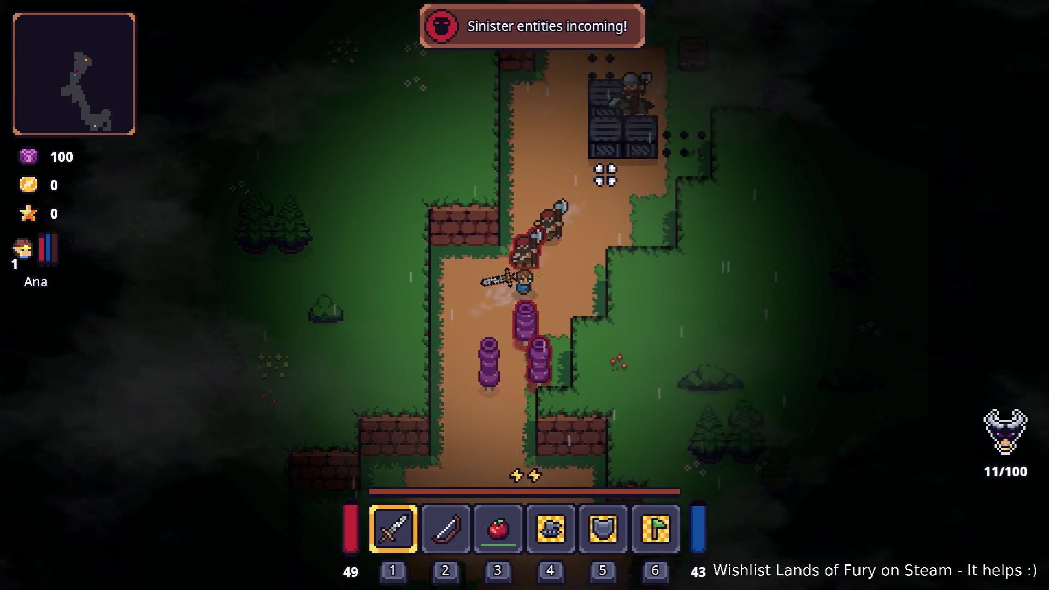
pyautogui.press('w')
pyautogui.press('d')
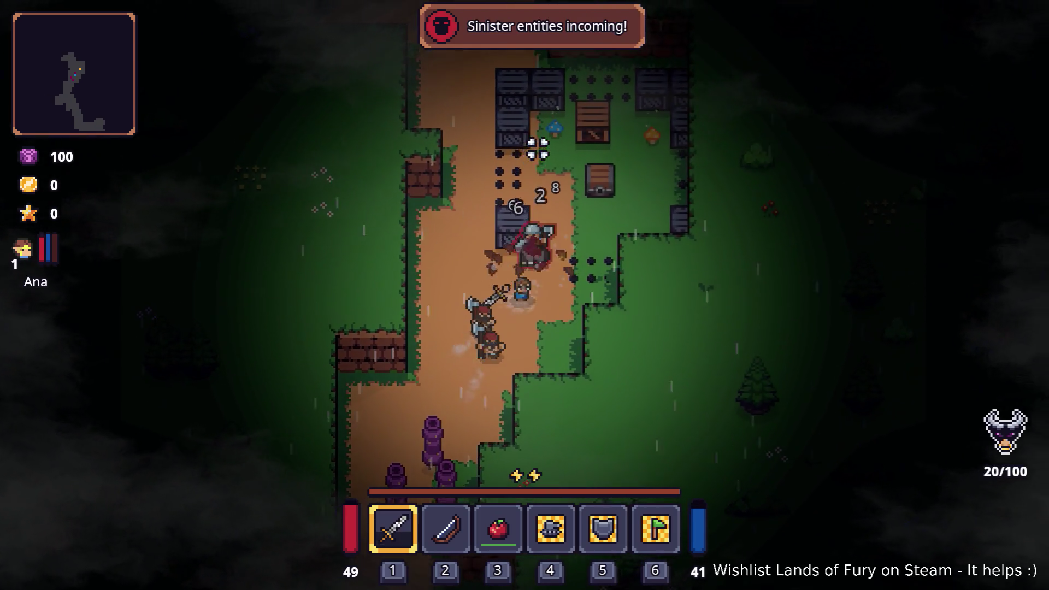
pyautogui.press('w')
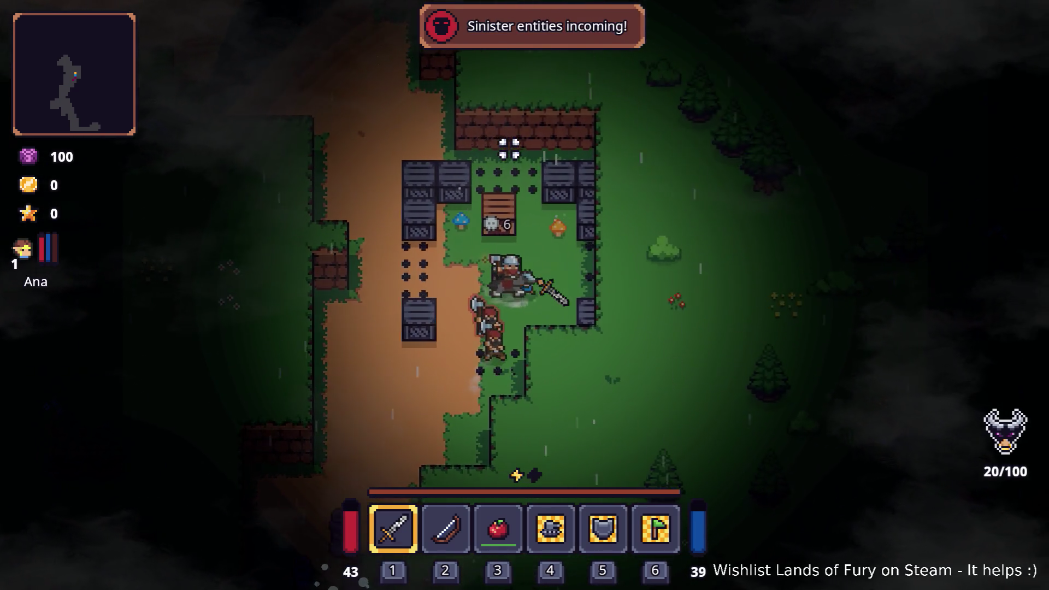
pyautogui.press('a')
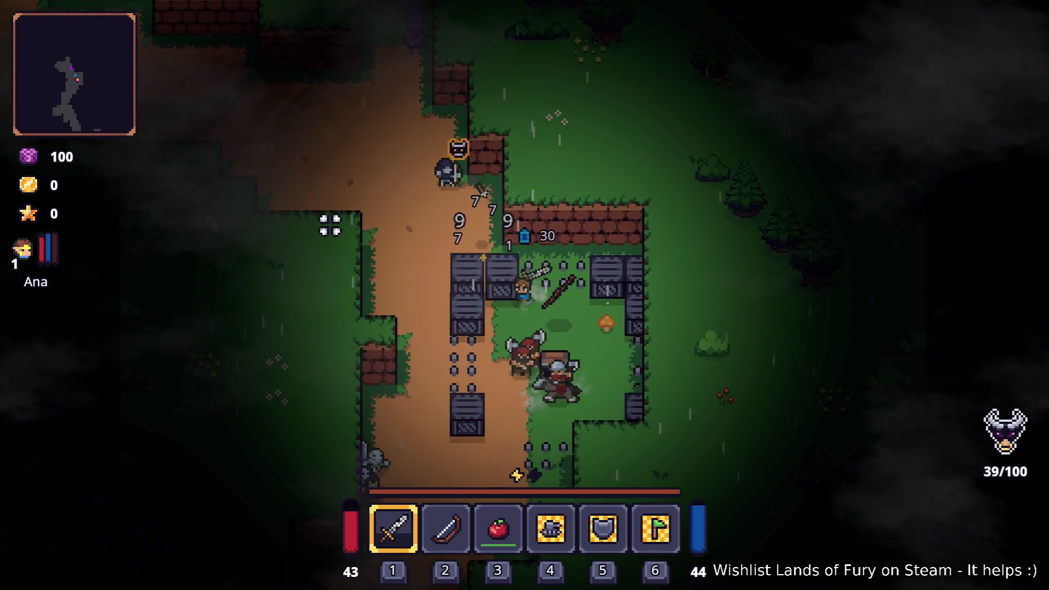
pyautogui.press('w')
pyautogui.press('a')
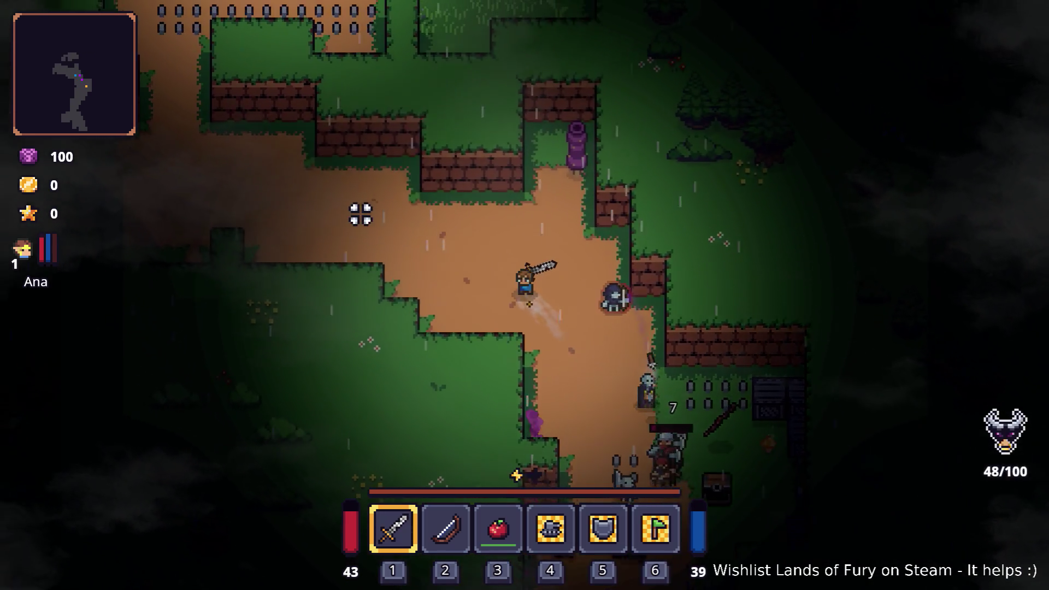
pyautogui.press('w')
pyautogui.press('a')
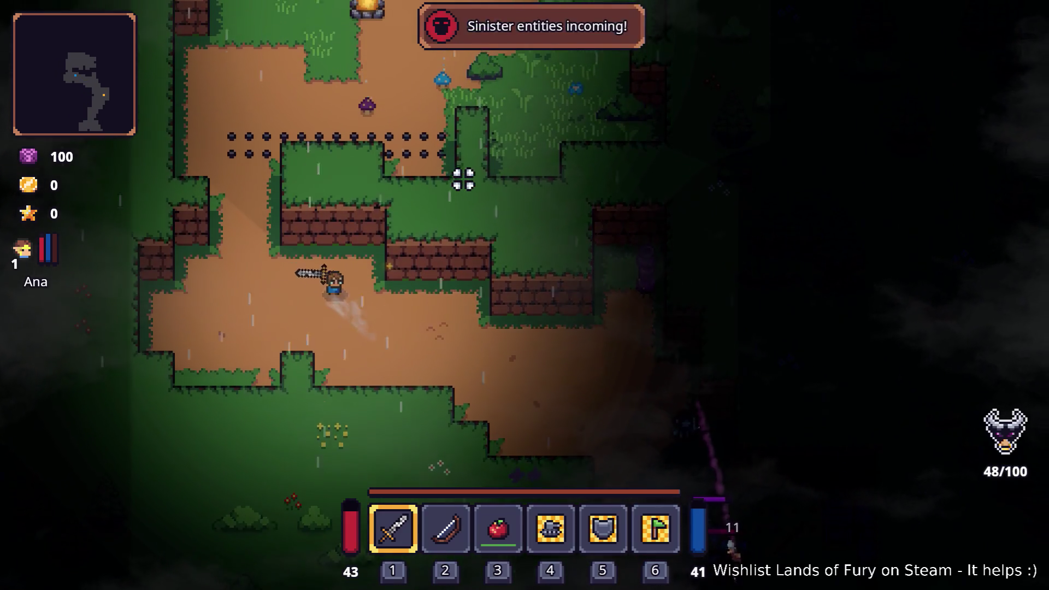
pyautogui.press('w')
pyautogui.press('d')
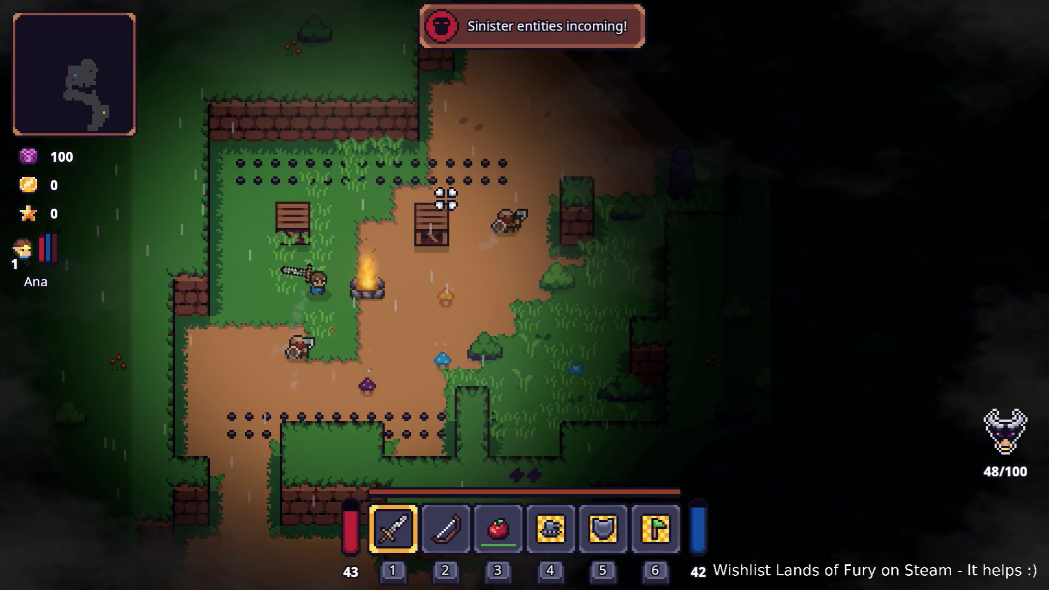
# Step: Push north past the crates until Game over, restart the run, then stop the game with F8
pyautogui.press('s')
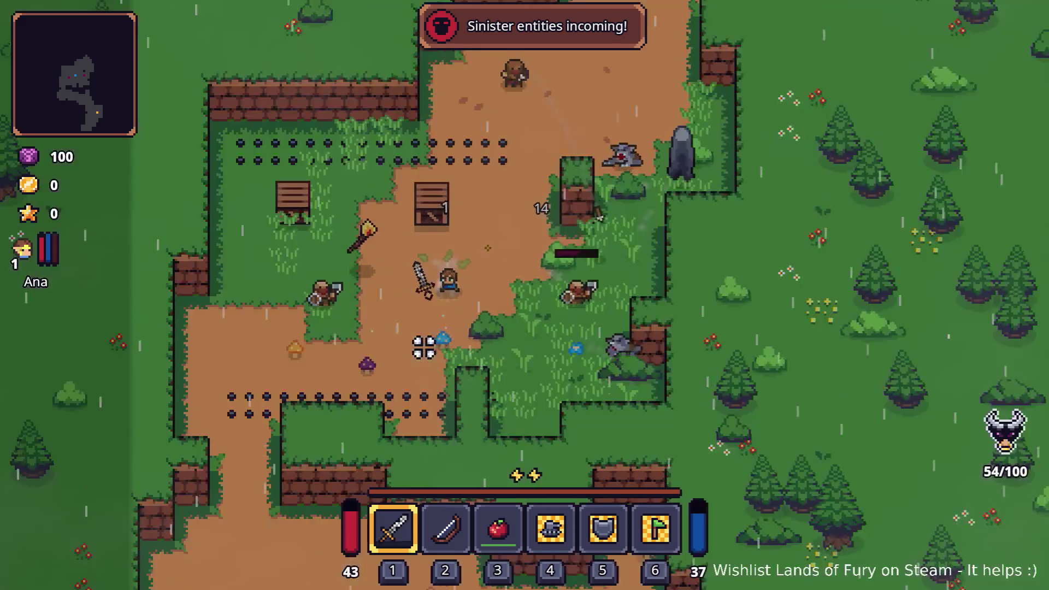
pyautogui.press('w')
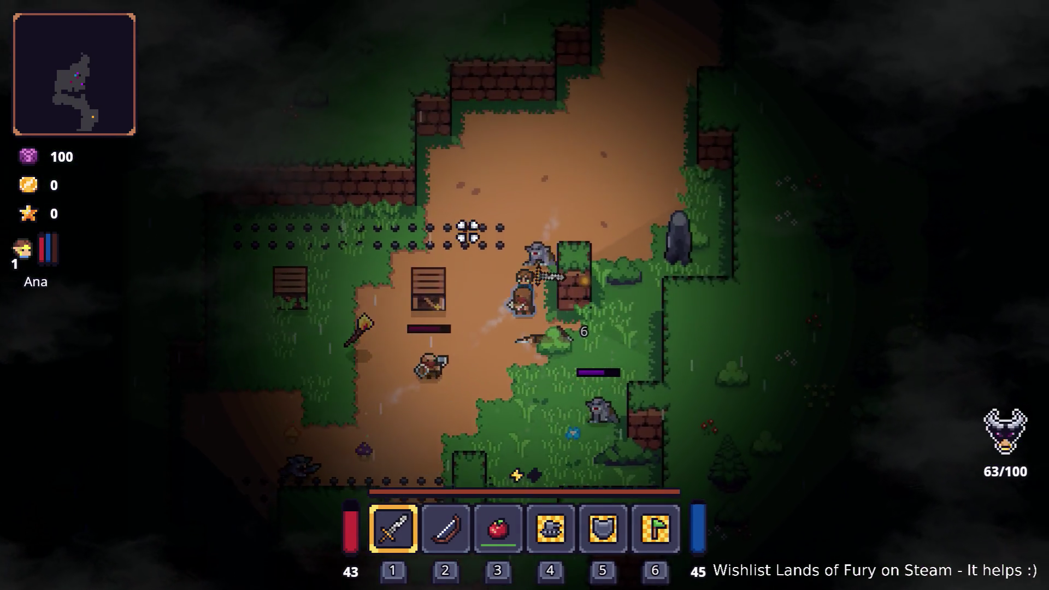
pyautogui.press('w')
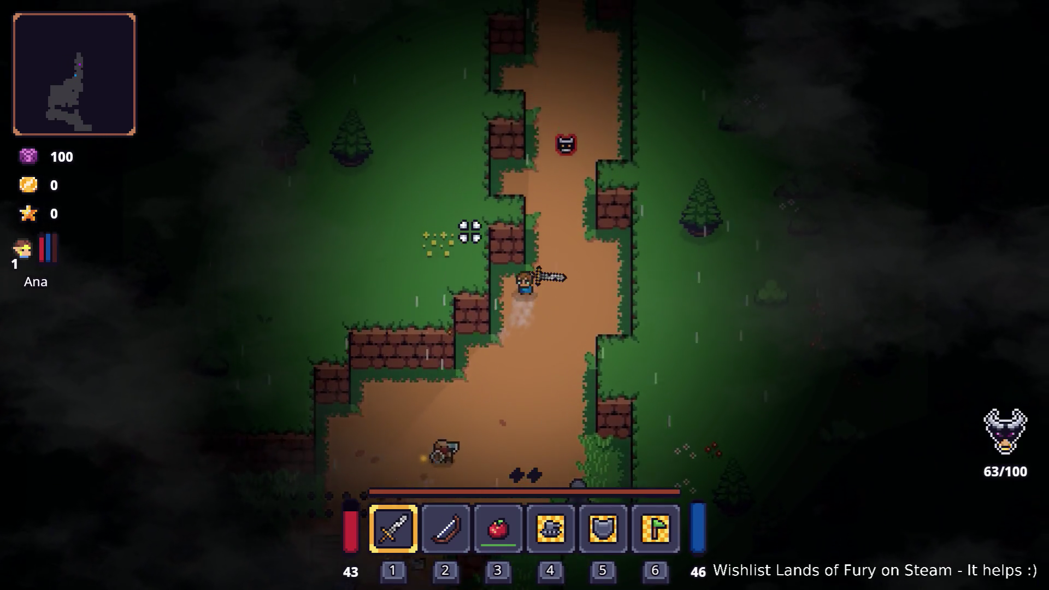
pyautogui.press('w')
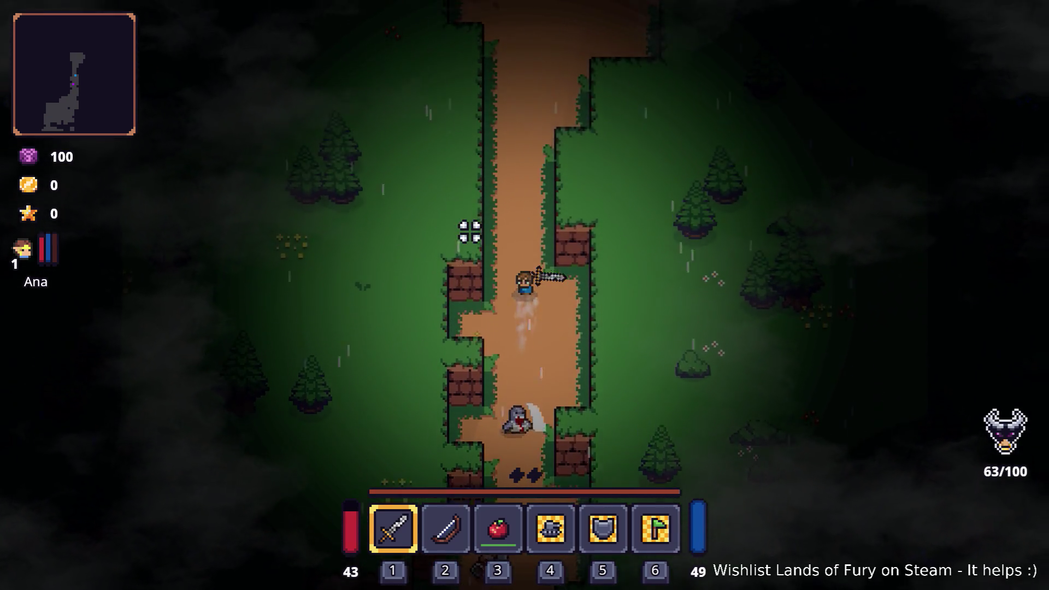
pyautogui.press('w')
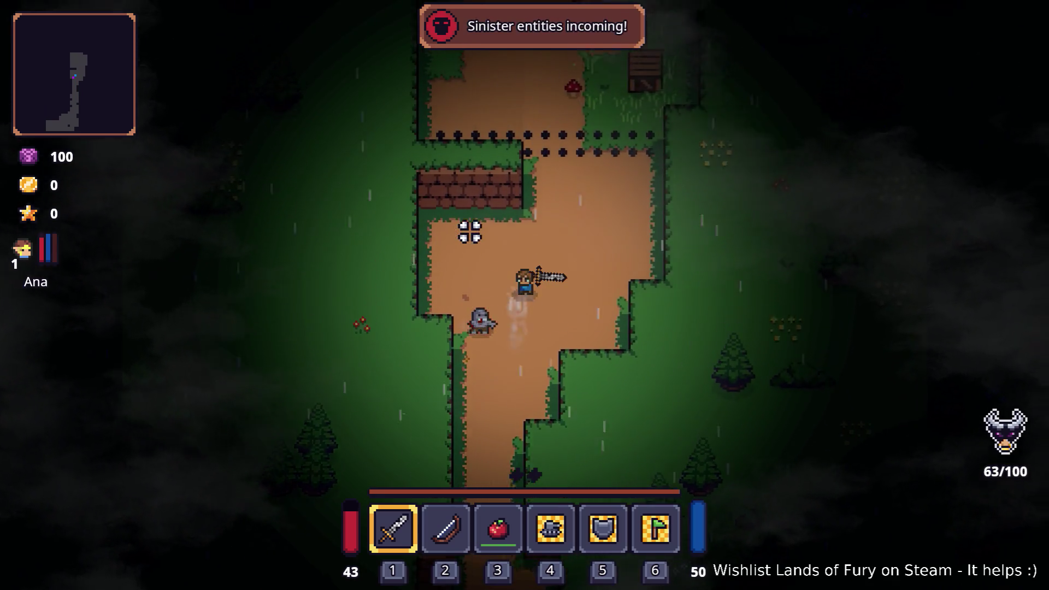
pyautogui.press('w')
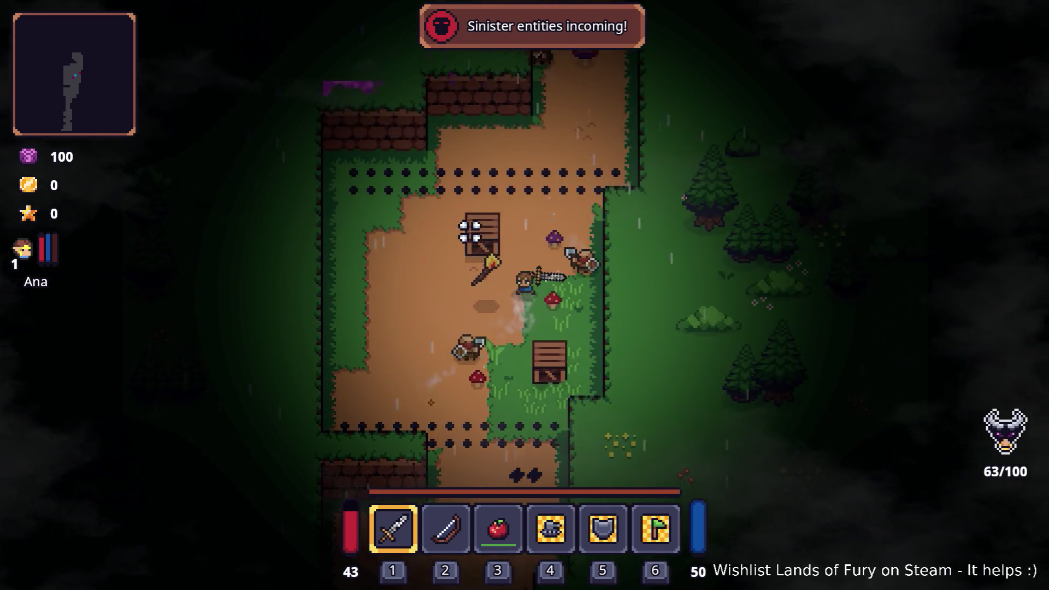
pyautogui.press('w')
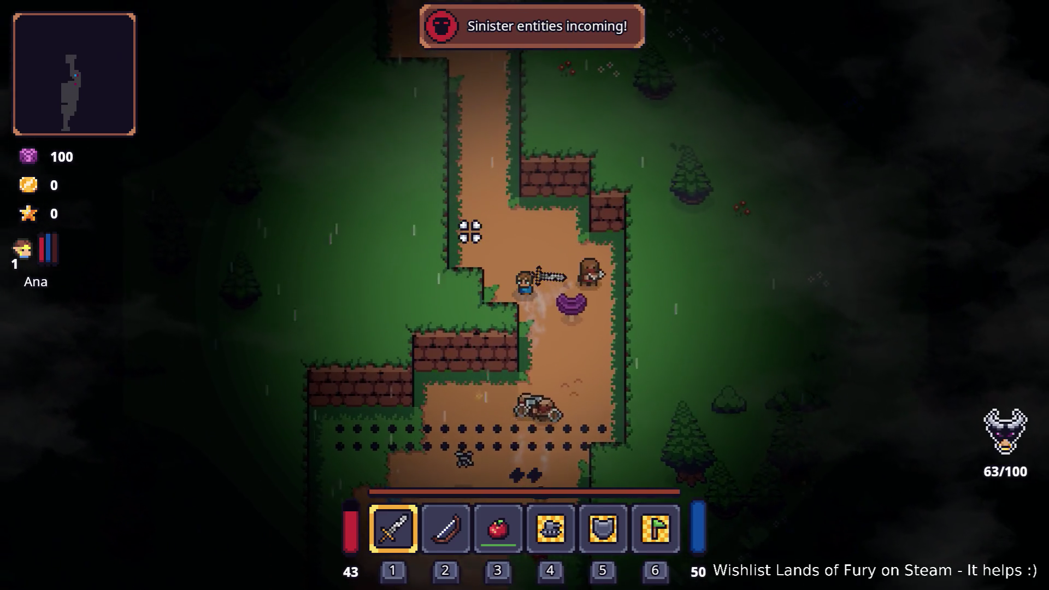
pyautogui.press('w')
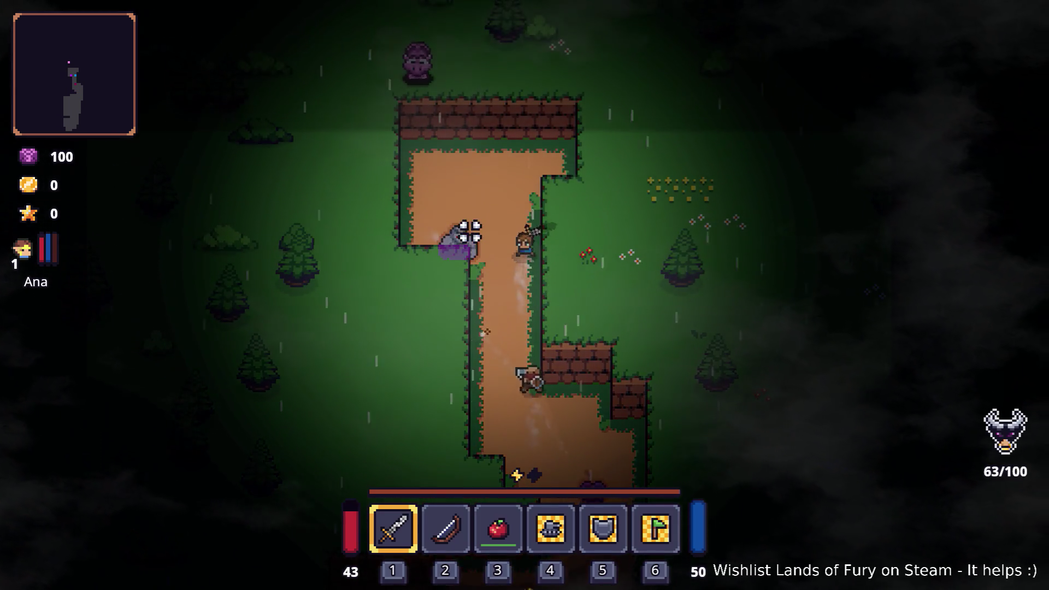
pyautogui.press('w')
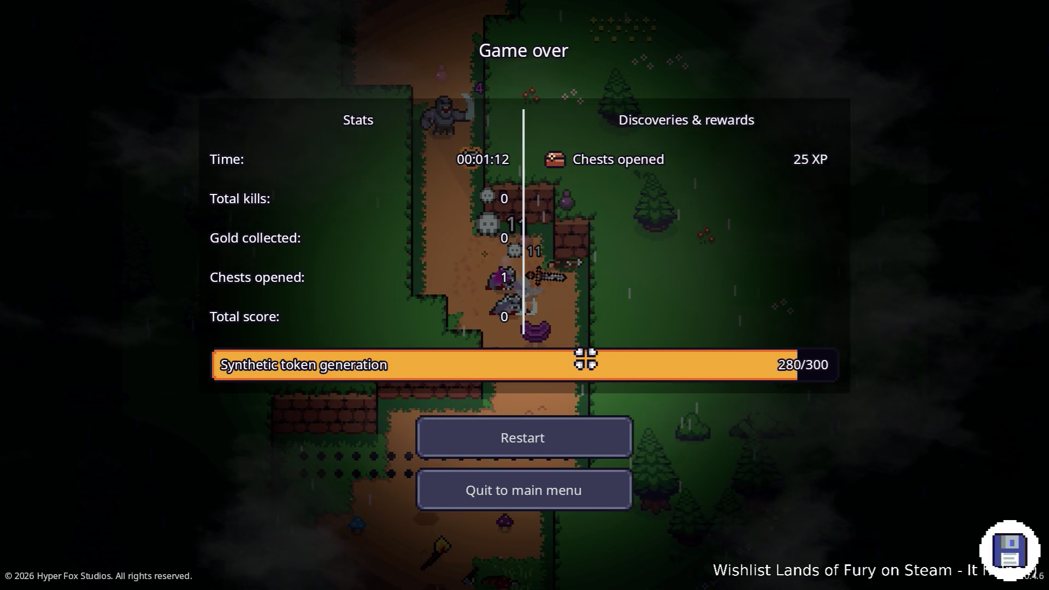
pyautogui.press('Return')
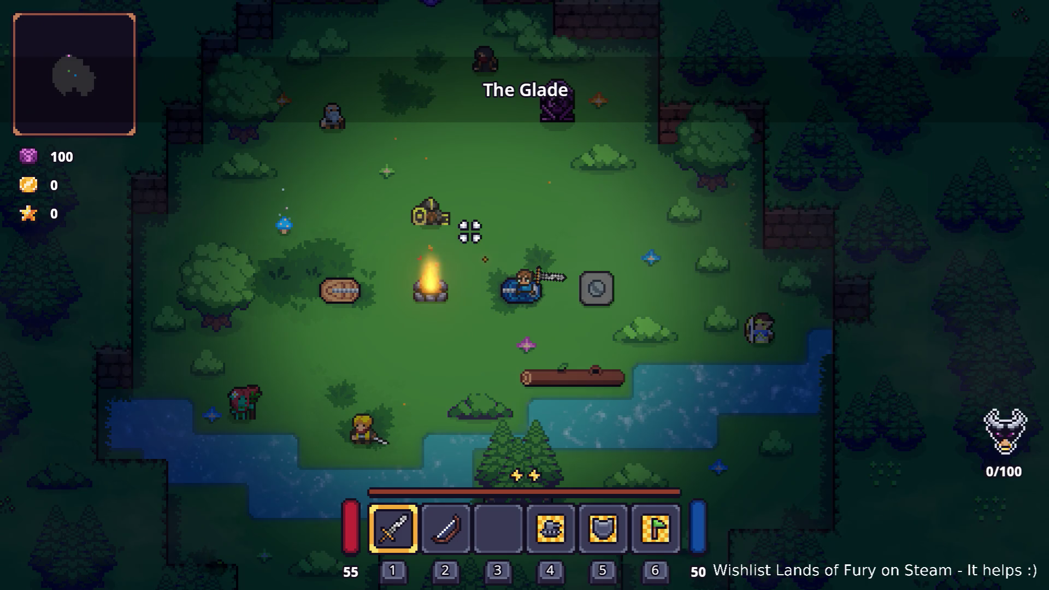
pyautogui.press('F8')
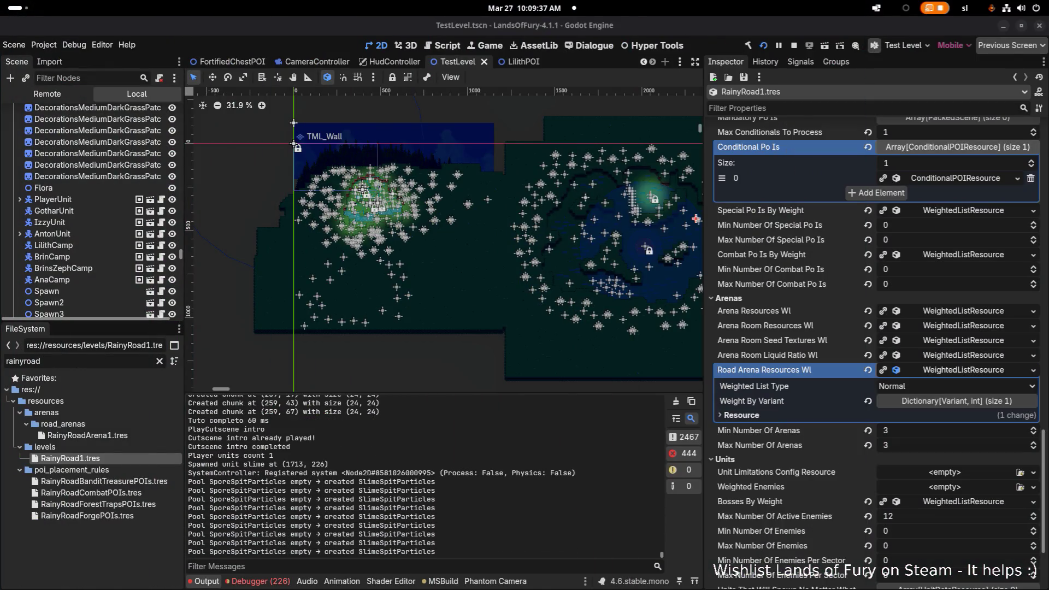
# Step: Scroll through the Debugger's Errors (226) list, then return to the running game
pyautogui.click(257, 581)
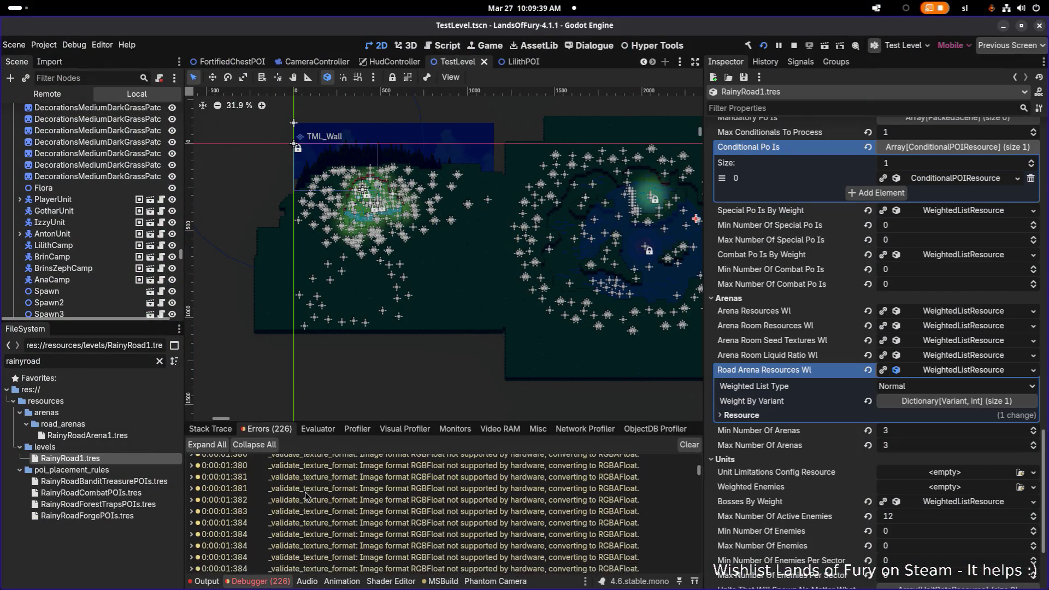
pyautogui.scroll(15, 305, 494)
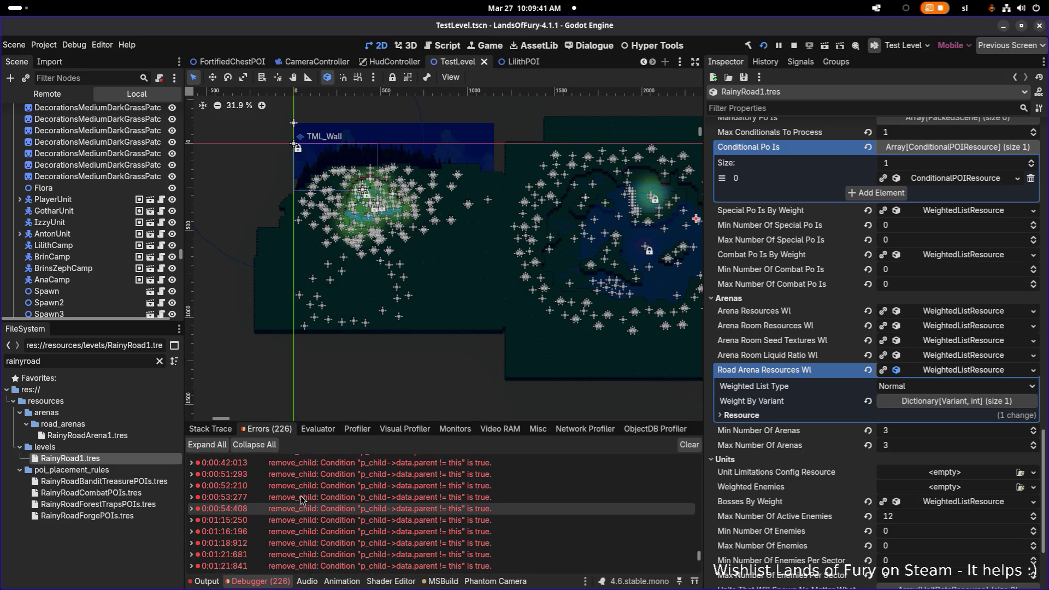
pyautogui.scroll(-15, 300, 500)
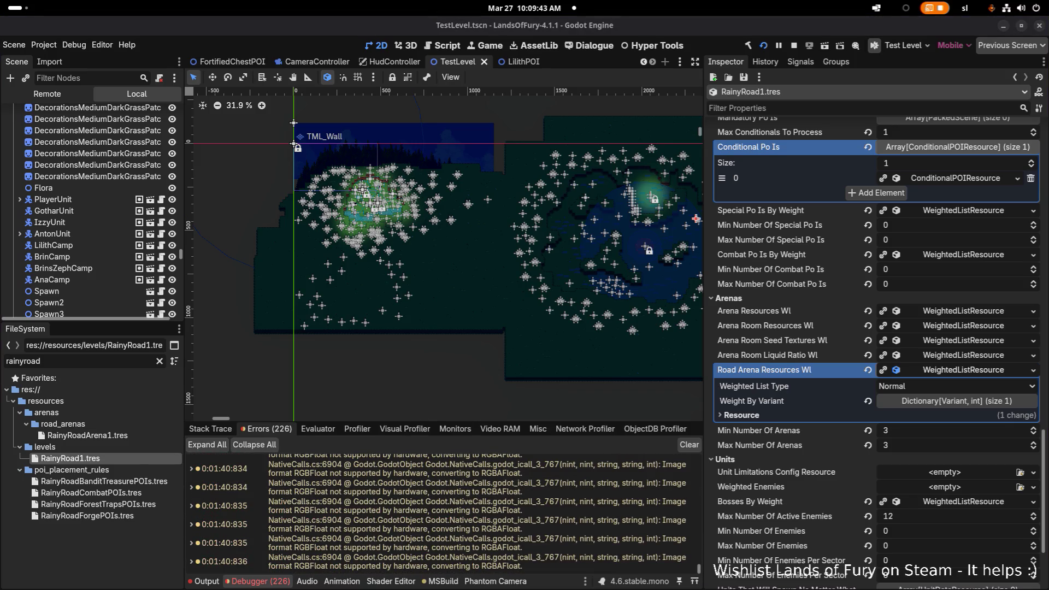
pyautogui.hotkey('alt', 'Tab')
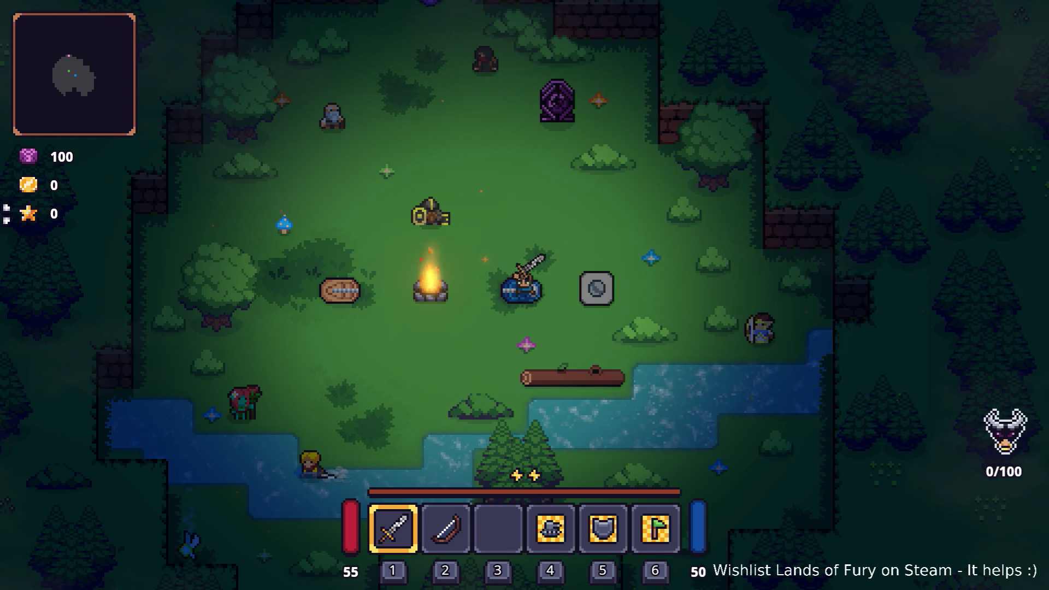
# Step: Roam The Glade, swing at a tree, then enter the north-wall pit to load Rainy Road
pyautogui.press('w')
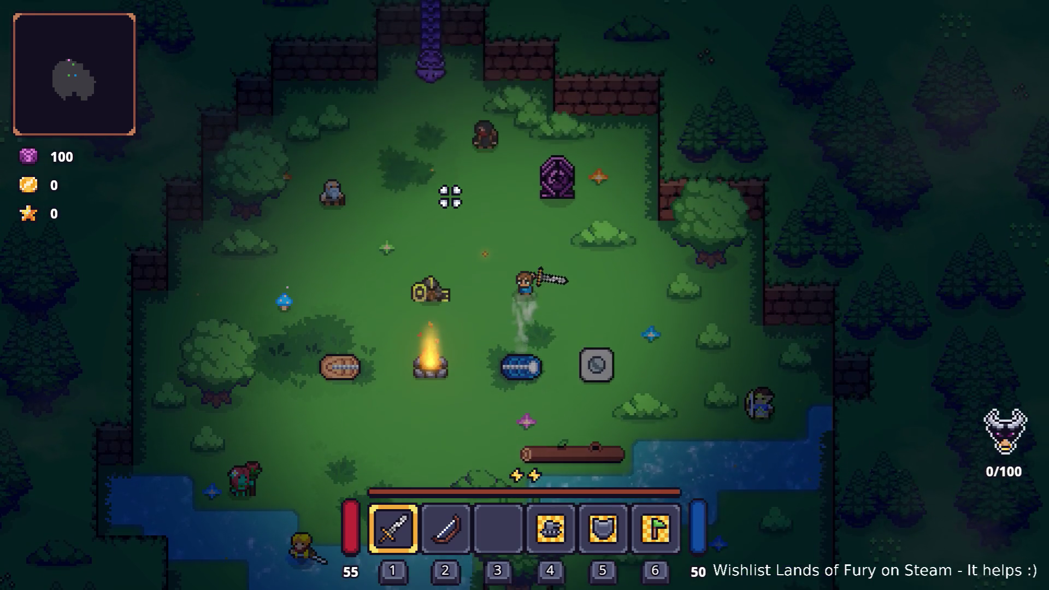
pyautogui.press('a')
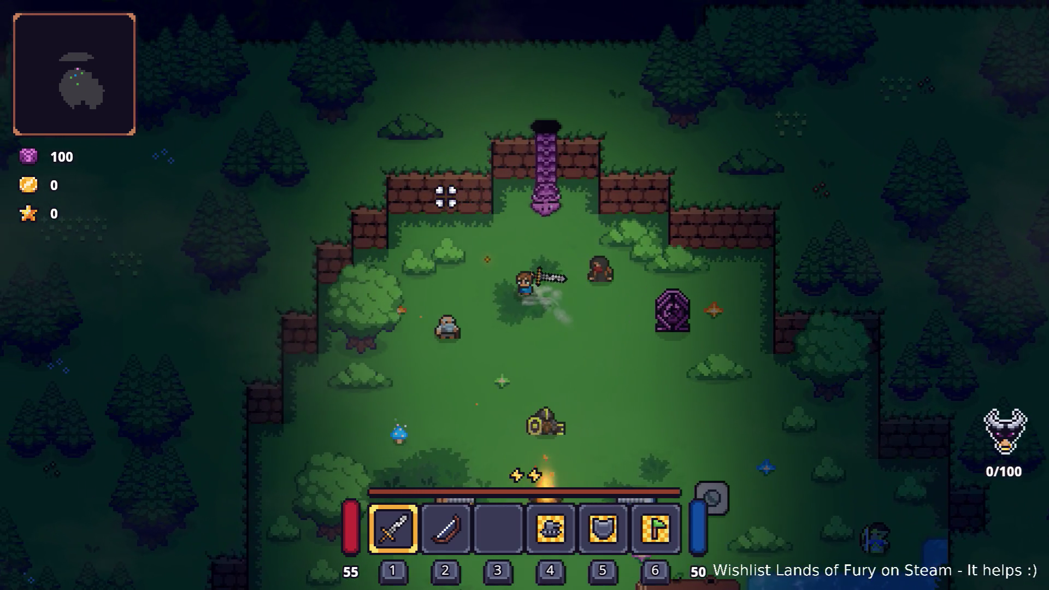
pyautogui.press('s')
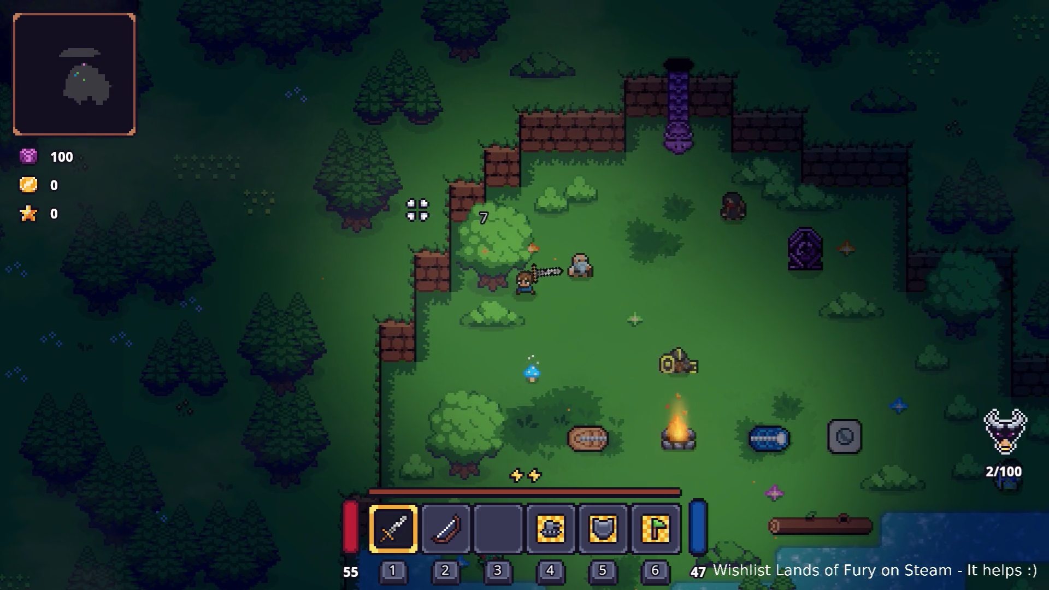
pyautogui.click(424, 299)
pyautogui.press('s')
pyautogui.press('a')
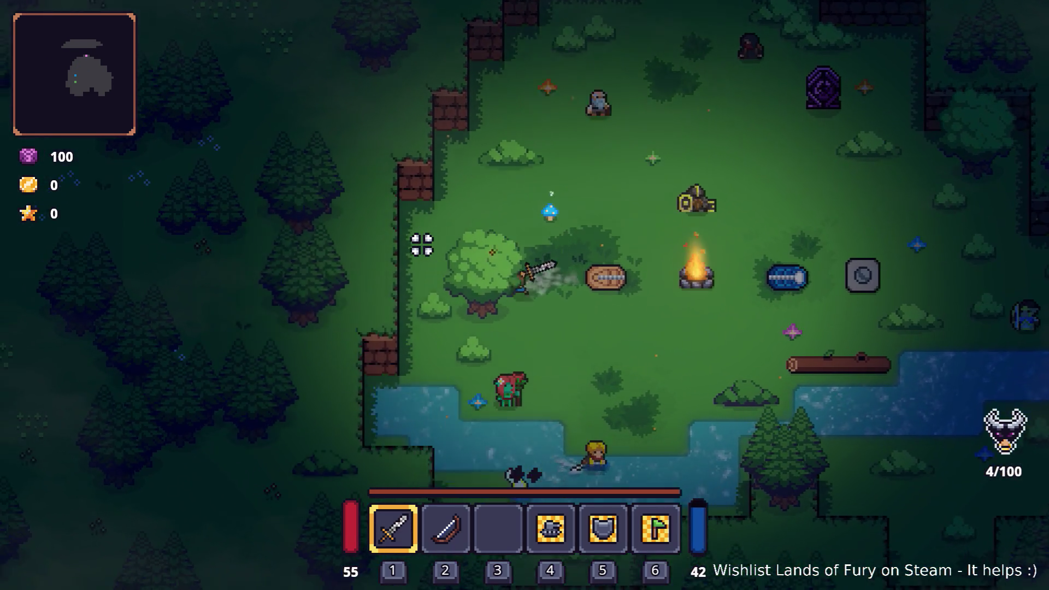
pyautogui.press('d')
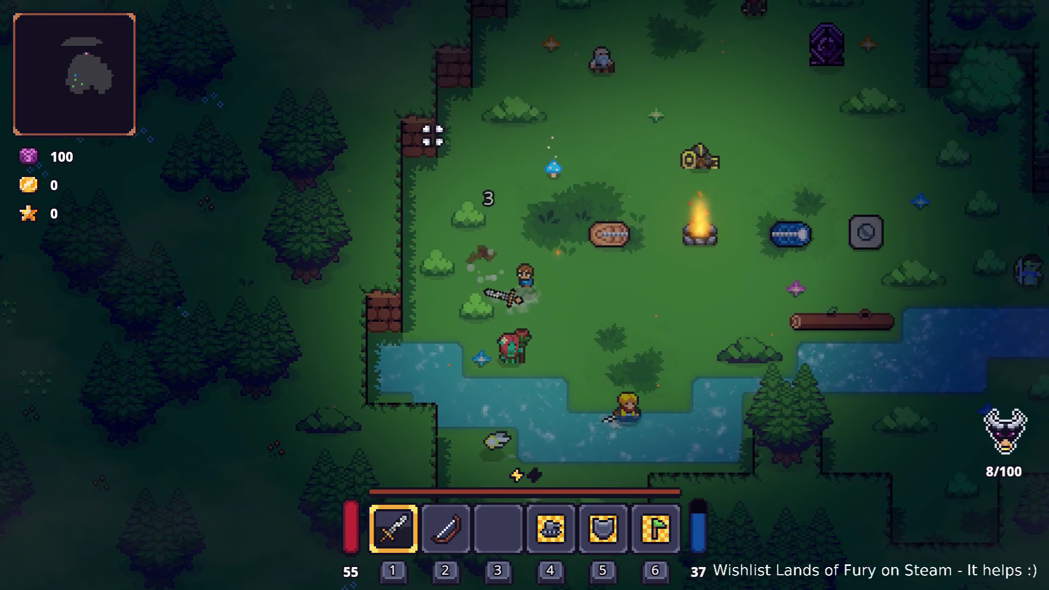
pyautogui.press('w')
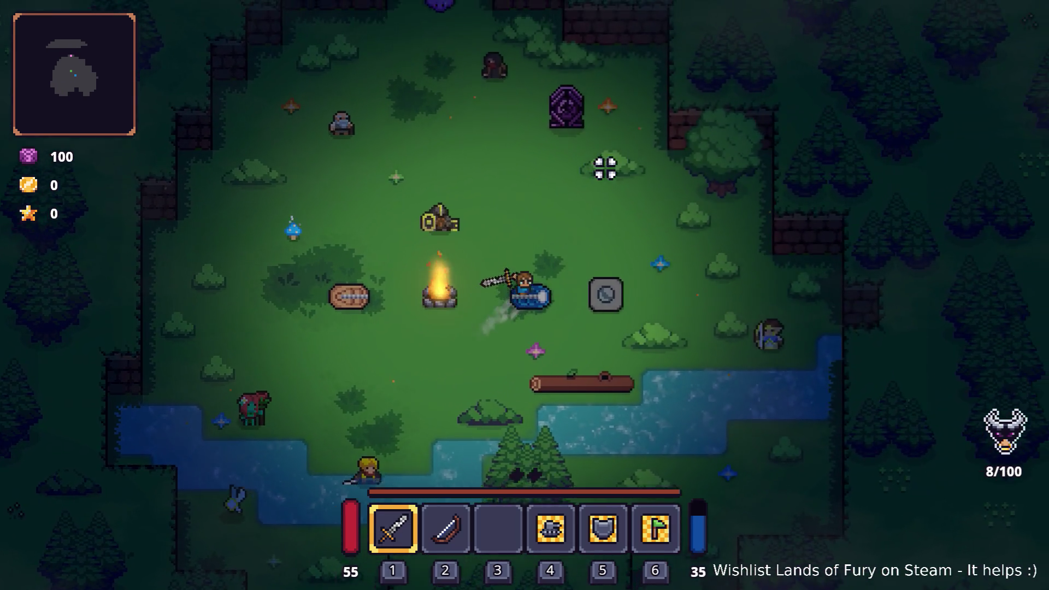
pyautogui.press('w')
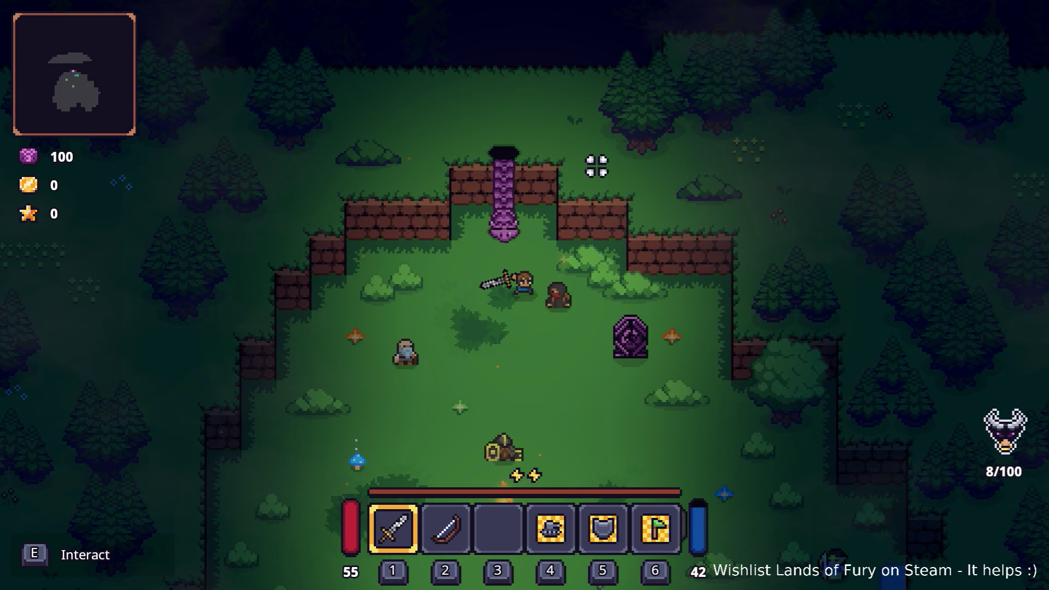
pyautogui.press('w')
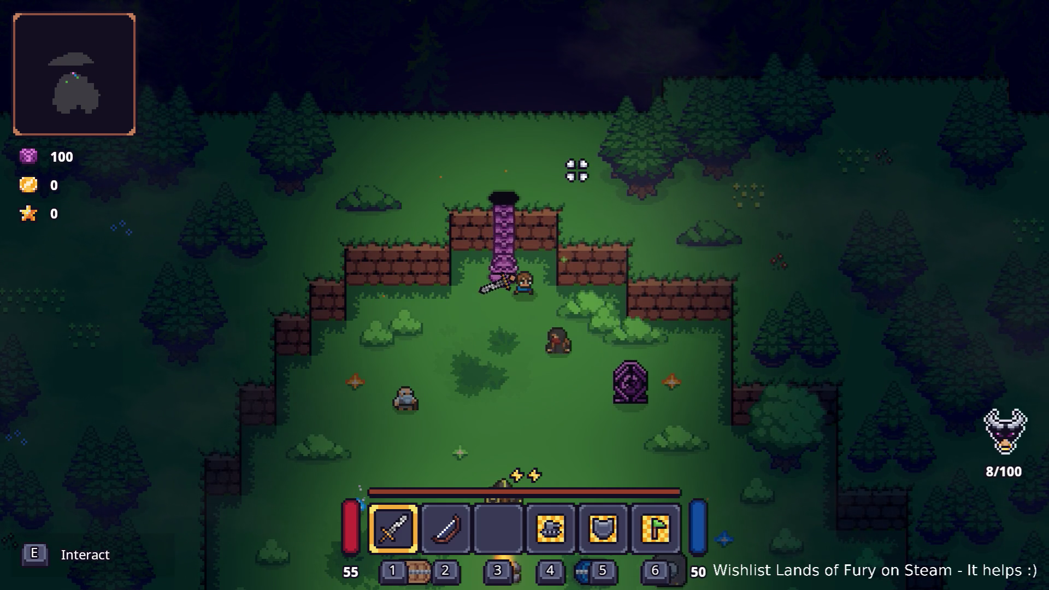
pyautogui.press('e')
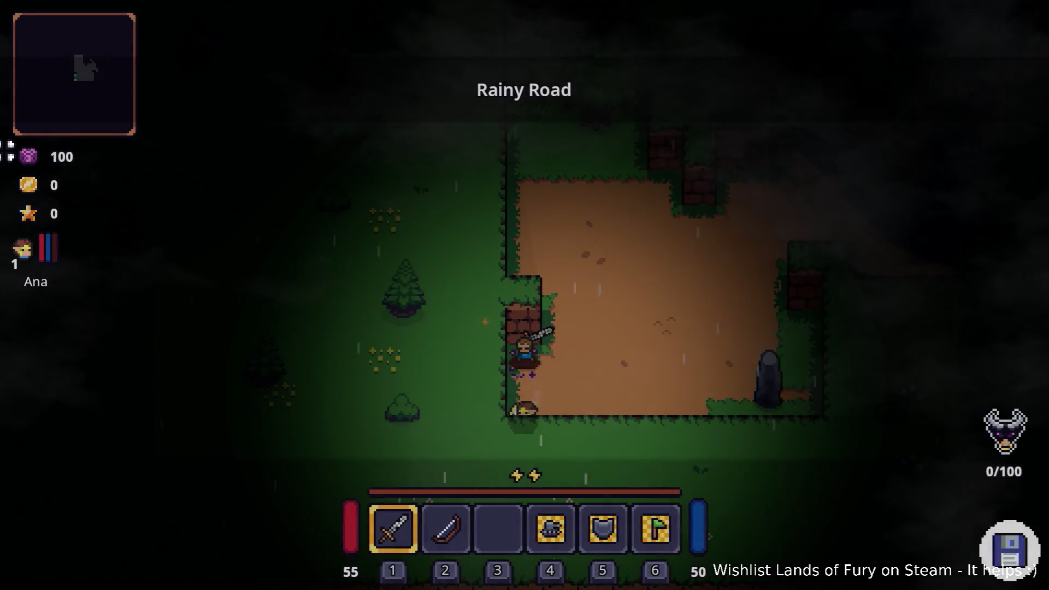
# Step: Walk the hero north through the bandit camp past the anvil, fighting toward the campfire camp
pyautogui.press('w')
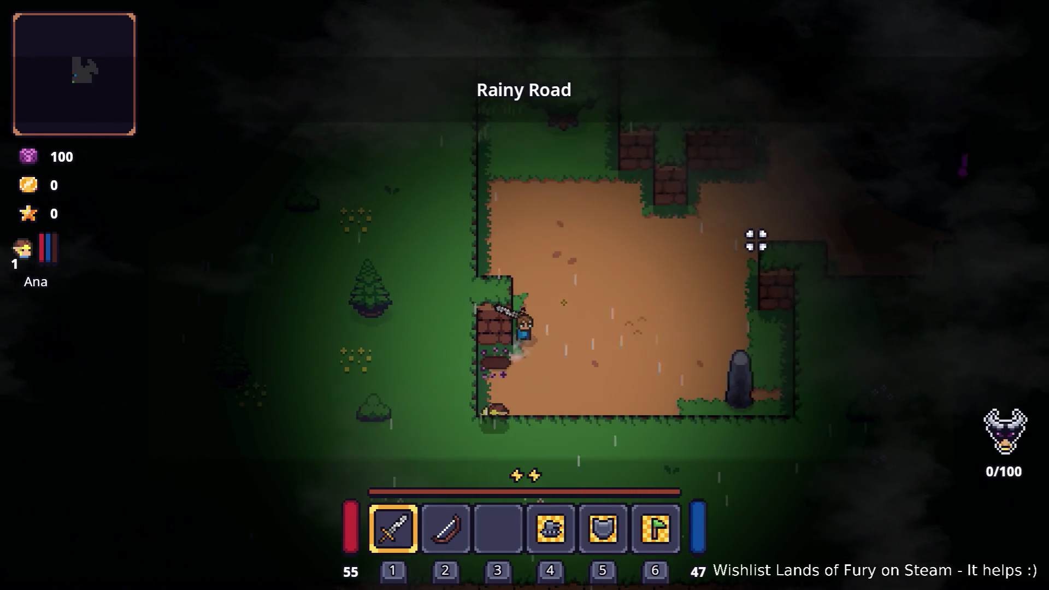
pyautogui.press('d')
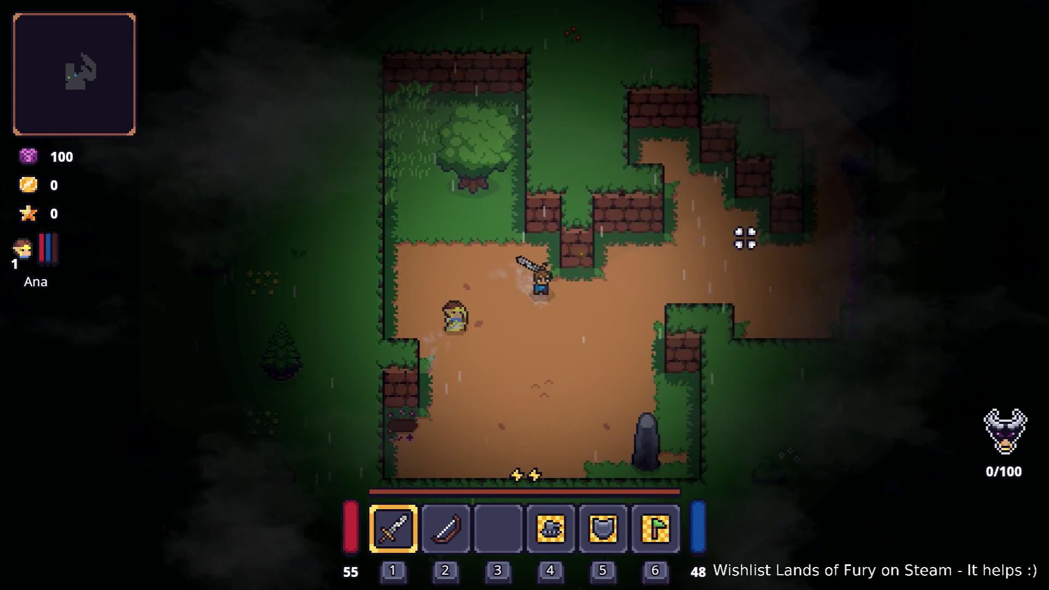
pyautogui.press('w')
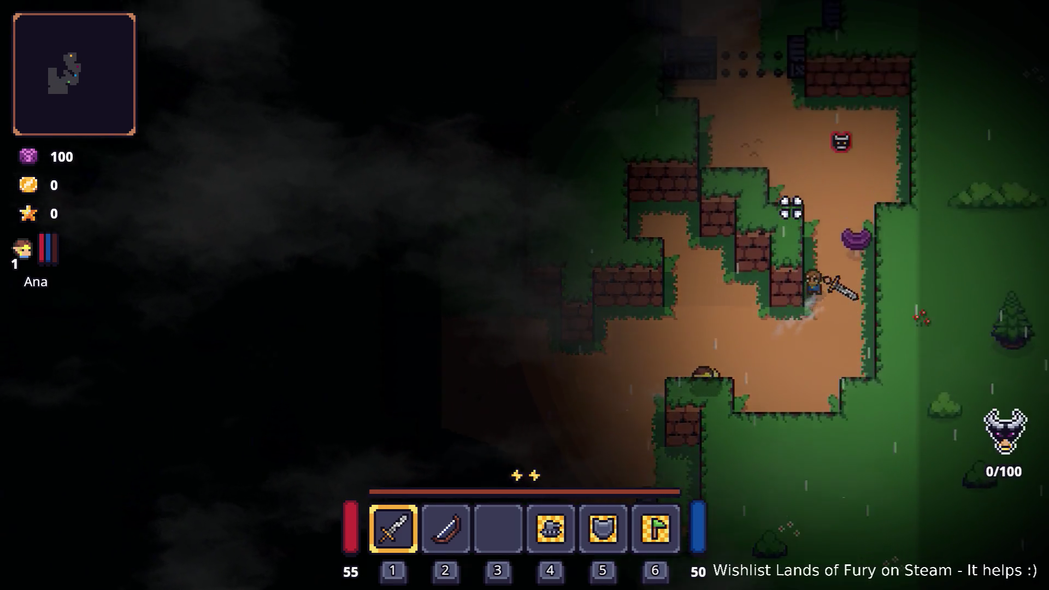
pyautogui.press('w')
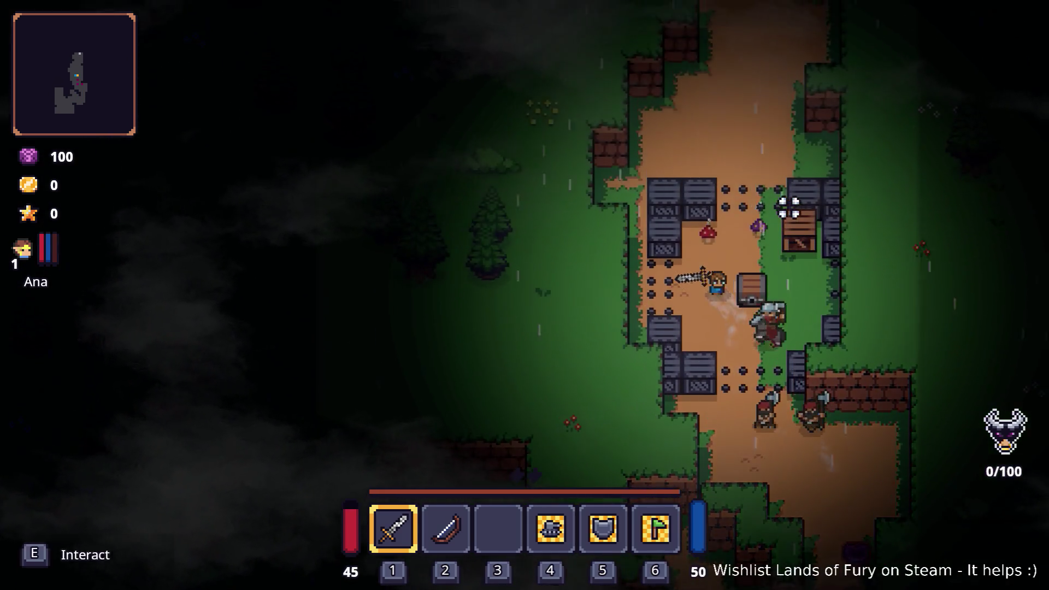
pyautogui.press('w')
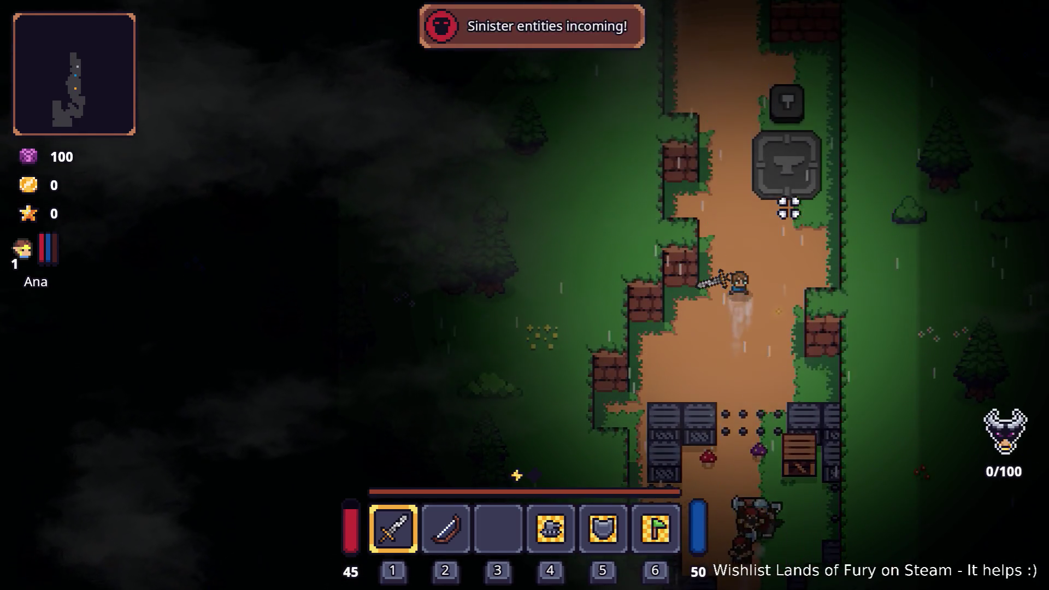
pyautogui.press('w')
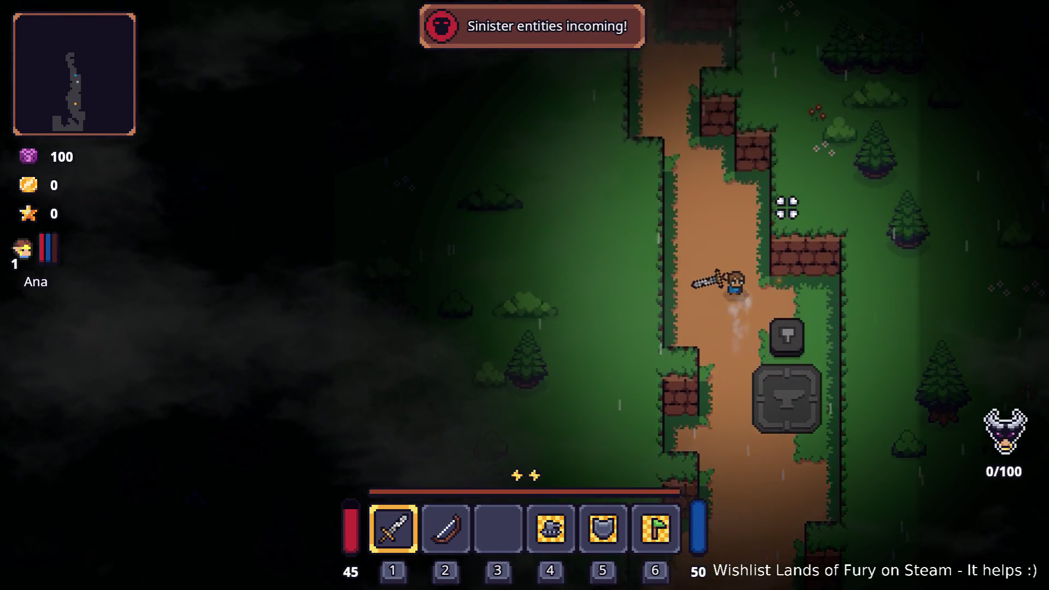
pyautogui.press('a')
pyautogui.press('w')
pyautogui.press('a')
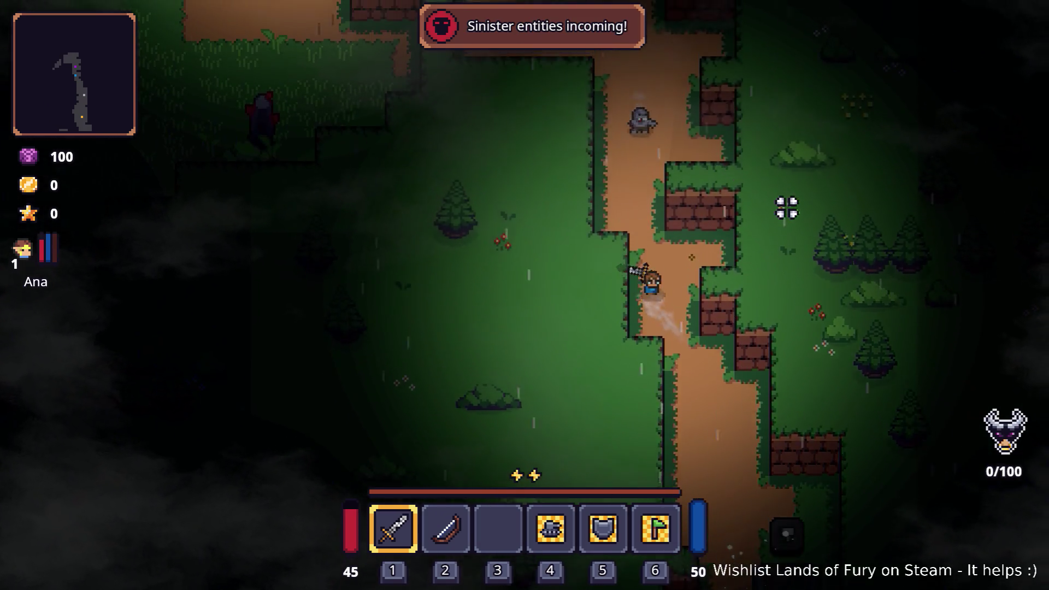
pyautogui.press('w')
pyautogui.press('a')
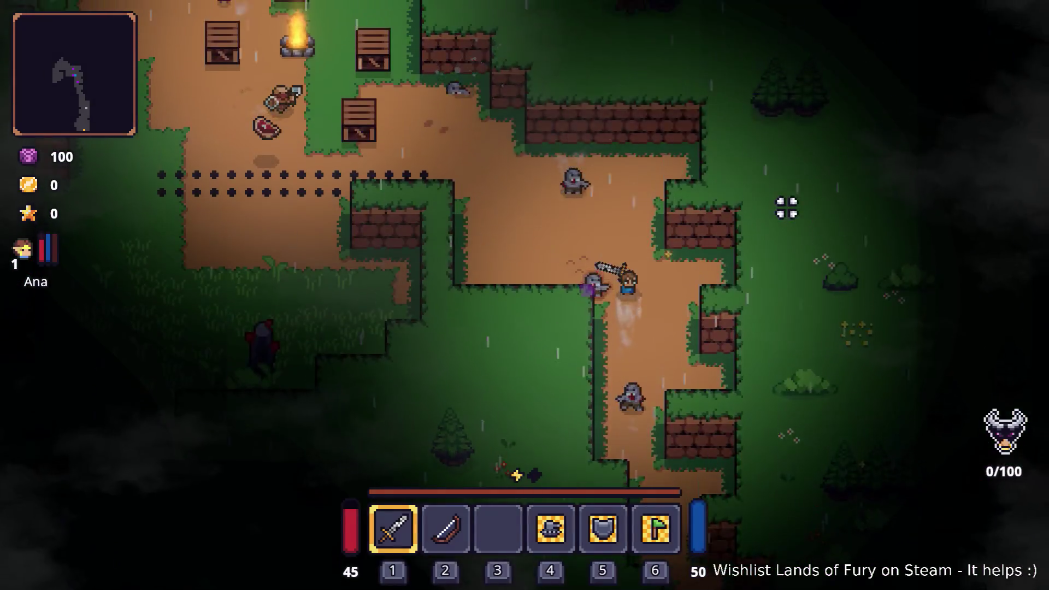
pyautogui.press('w')
pyautogui.press('a')
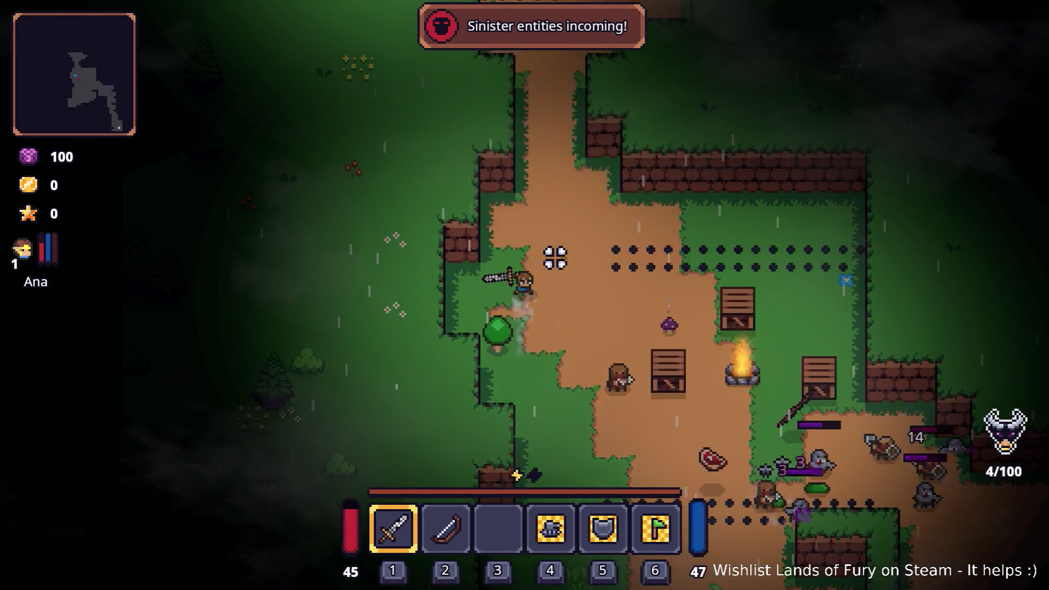
# Step: Walk north-west up the dirt path to the stone pillar and open the inventory to view the Rusty Sword
pyautogui.press('w')
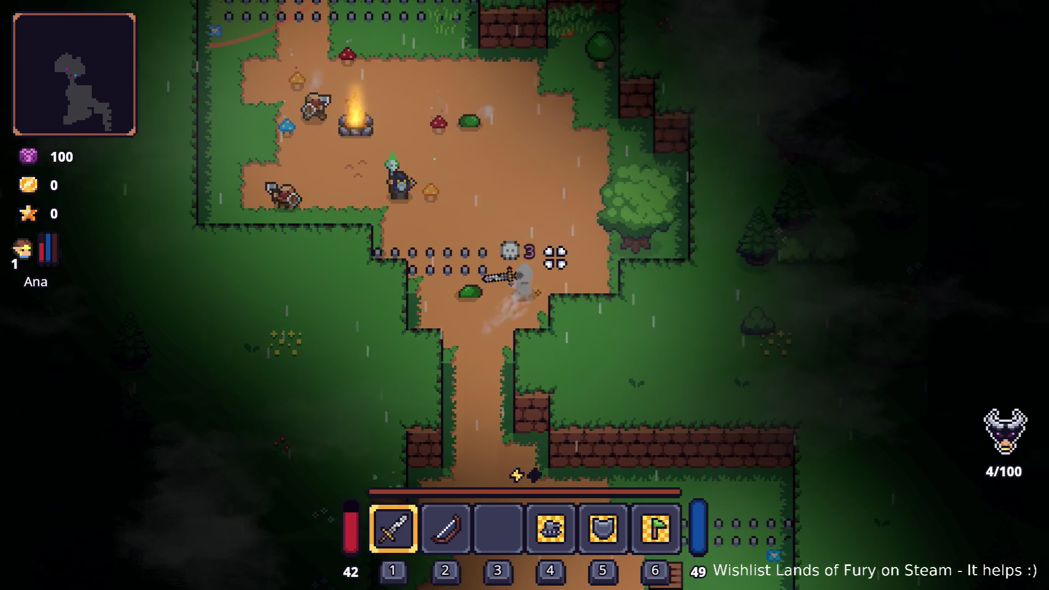
pyautogui.press('w')
pyautogui.press('a')
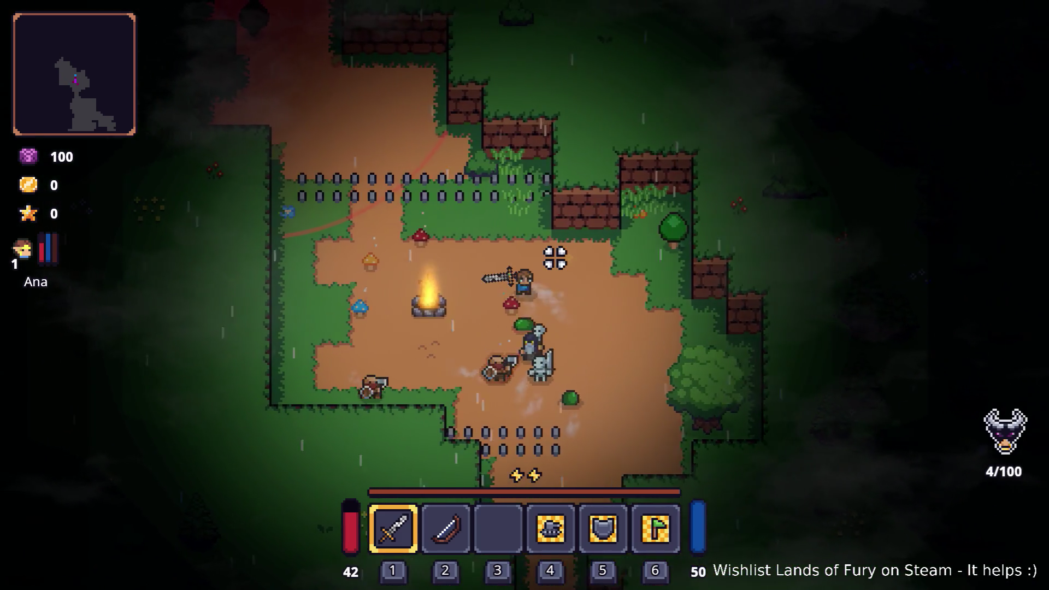
pyautogui.press('w')
pyautogui.press('a')
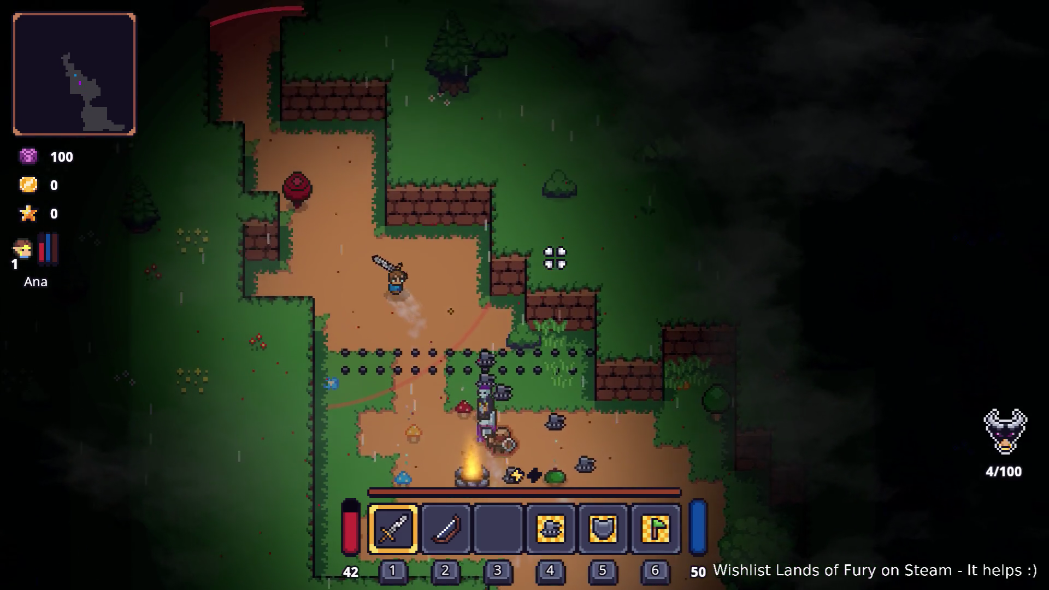
pyautogui.press('w')
pyautogui.press('a')
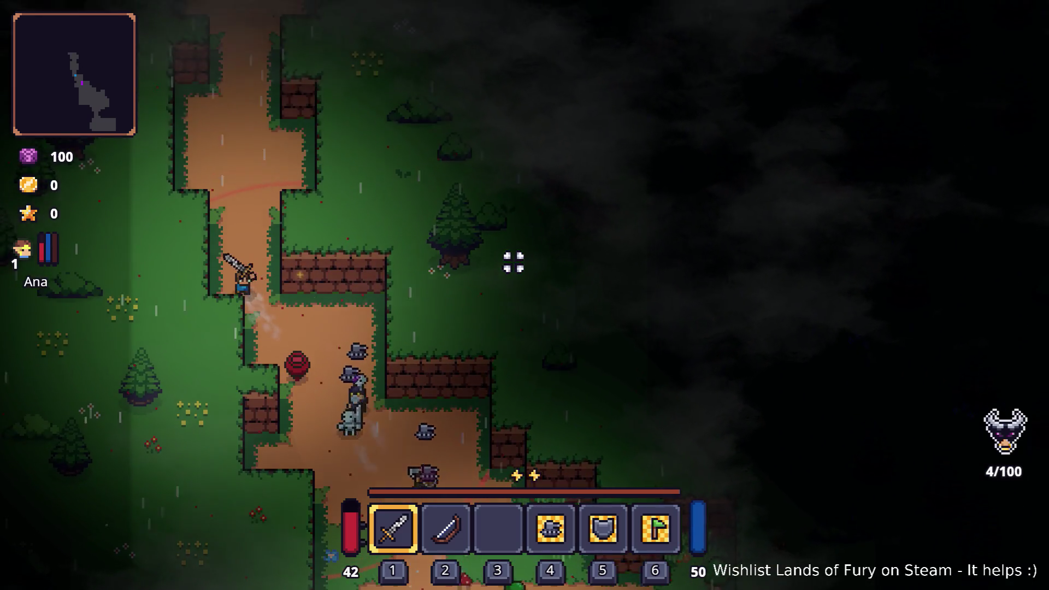
pyautogui.press('w')
pyautogui.press('a')
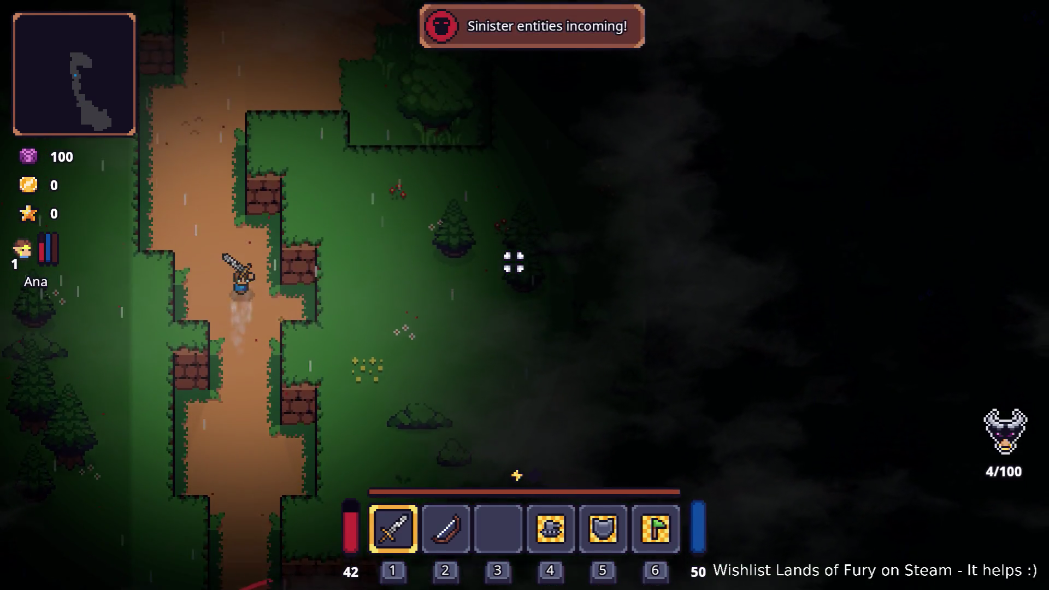
pyautogui.press('w')
pyautogui.press('d')
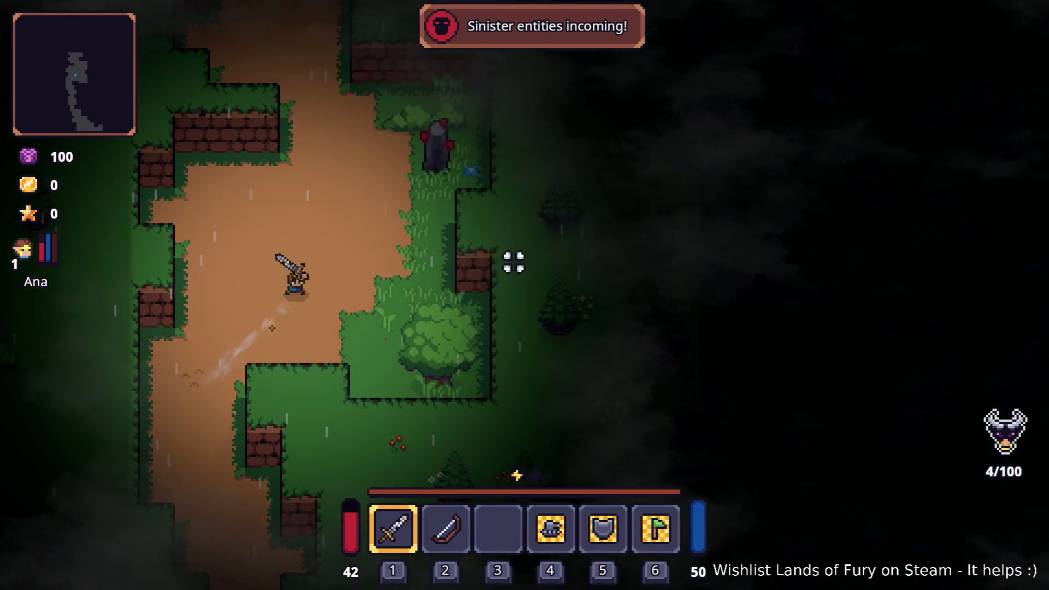
pyautogui.press('w')
pyautogui.press('d')
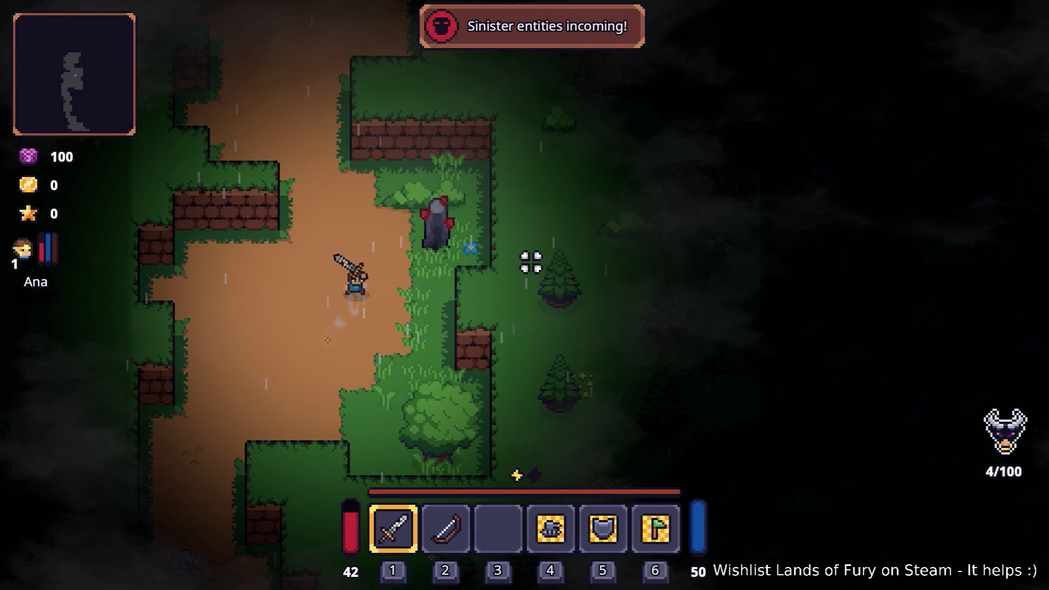
pyautogui.press('Tab')
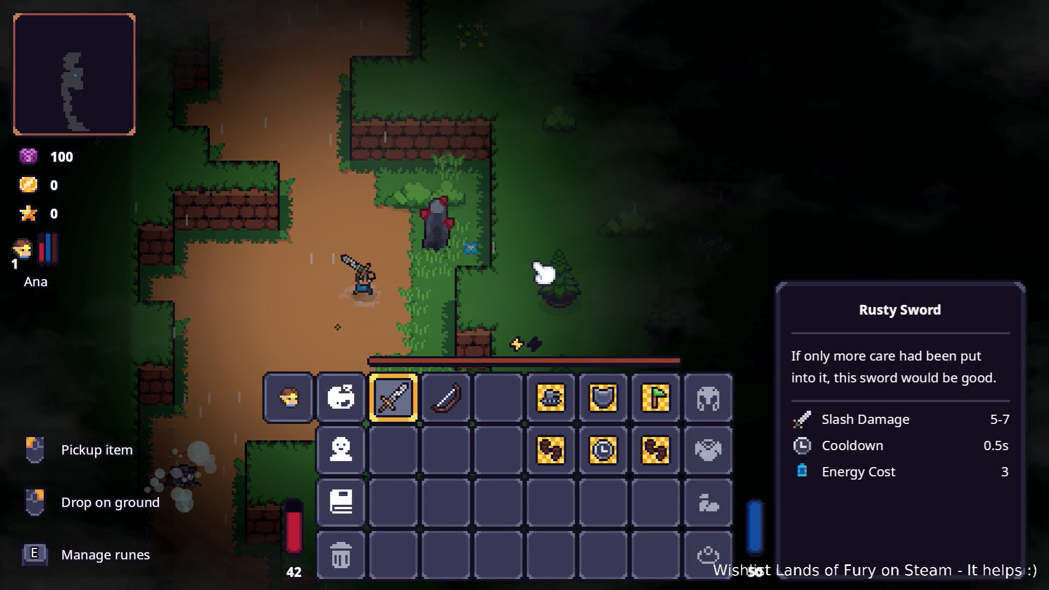
# Step: Switch to VS Code and back to the game, then close the inventory
pyautogui.hotkey('alt', 'Tab')
pyautogui.press('Tab')
pyautogui.press('Tab')
pyautogui.press('Tab')
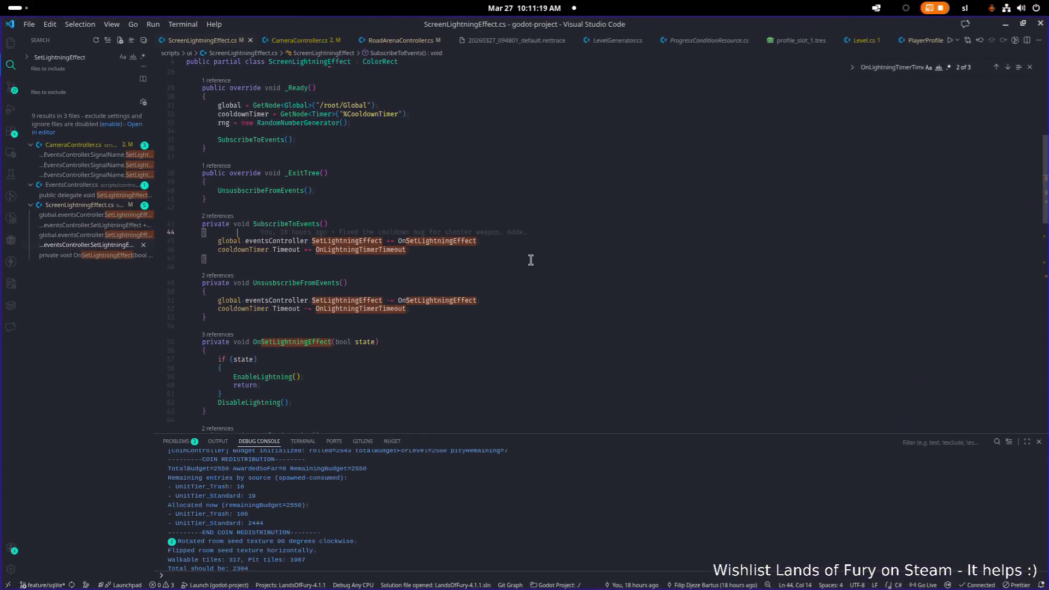
pyautogui.hotkey('alt', 'Tab')
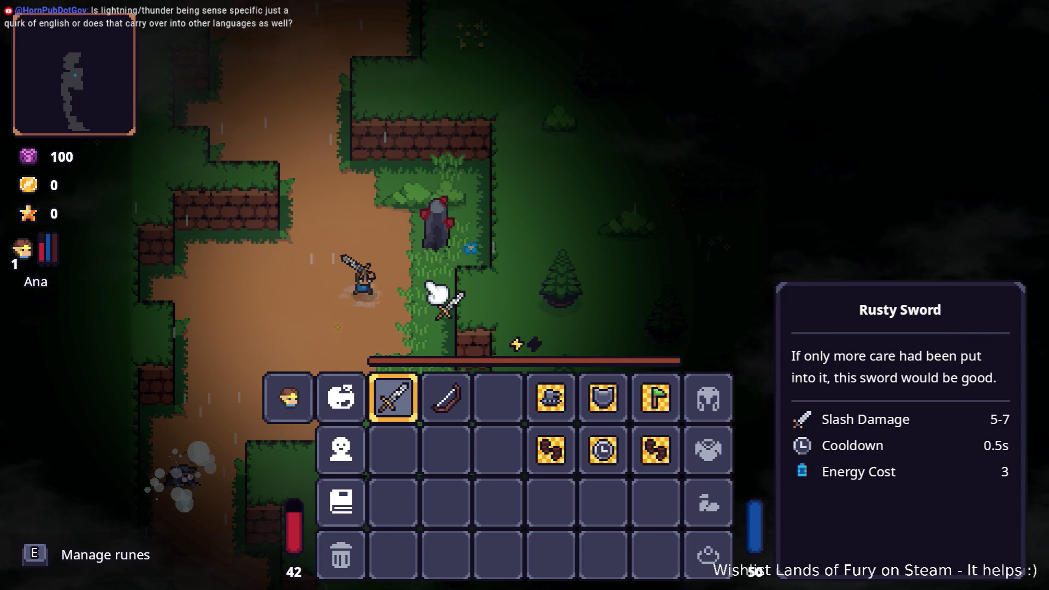
pyautogui.press('Tab')
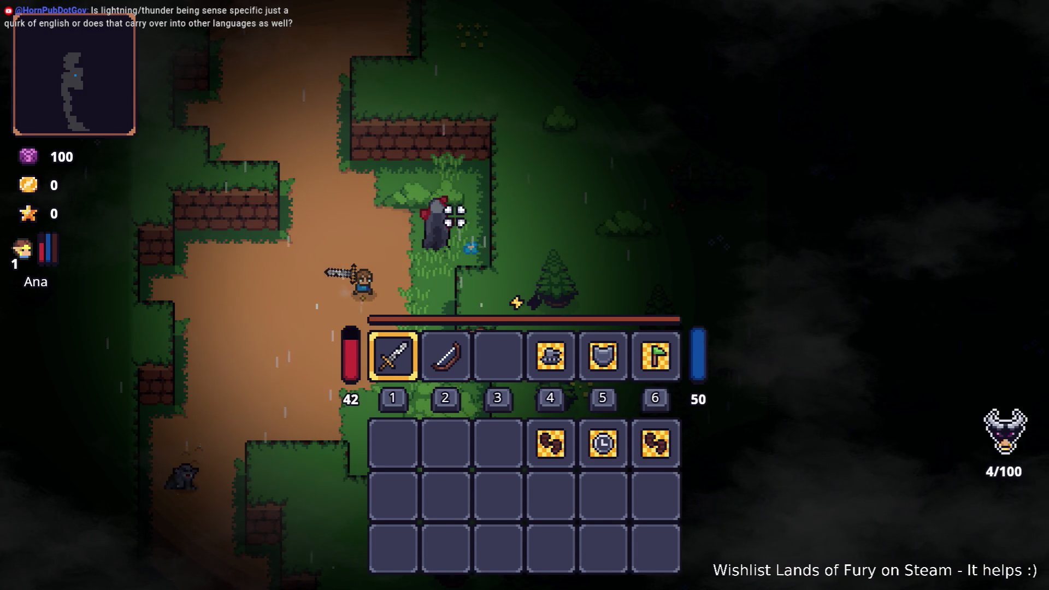
pyautogui.press('Tab')
pyautogui.press('Tab')
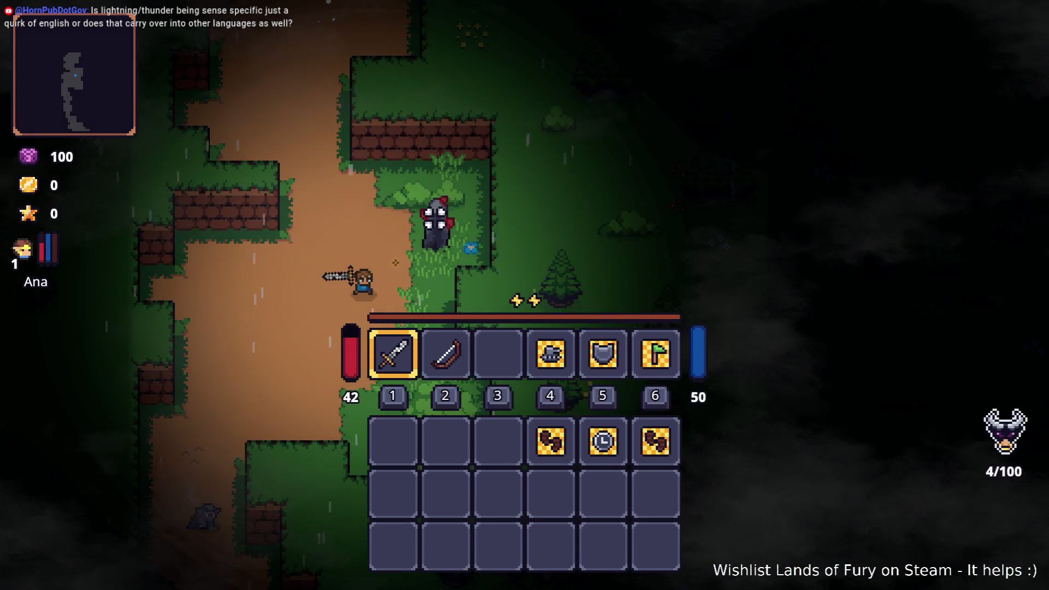
pyautogui.press('a')
pyautogui.press('Tab')
# Step: Walk up the dirt path and fight the wolves, briefly checking the inventory
pyautogui.press('w')
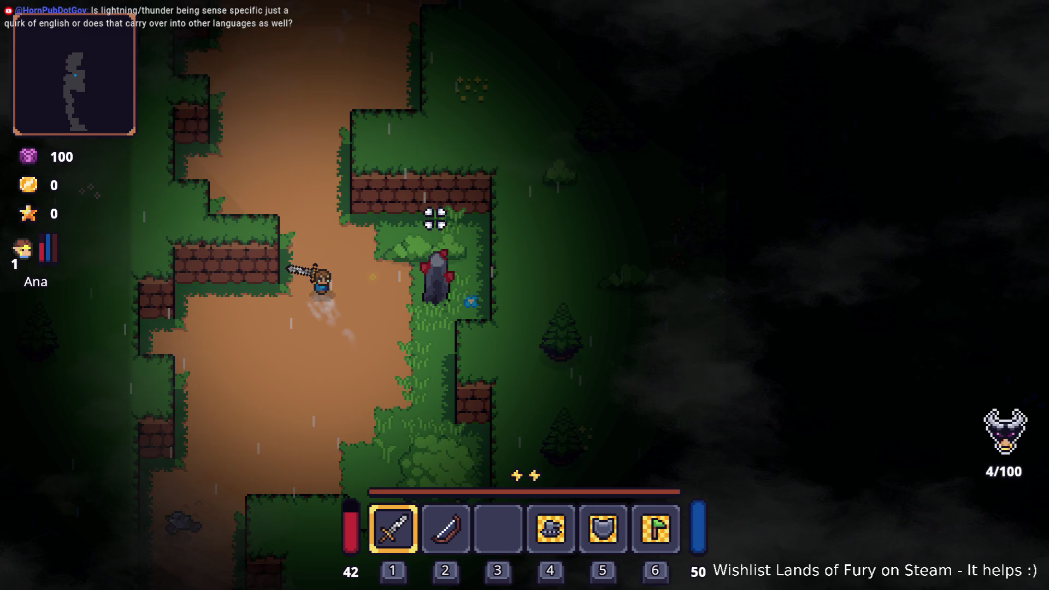
pyautogui.press('w')
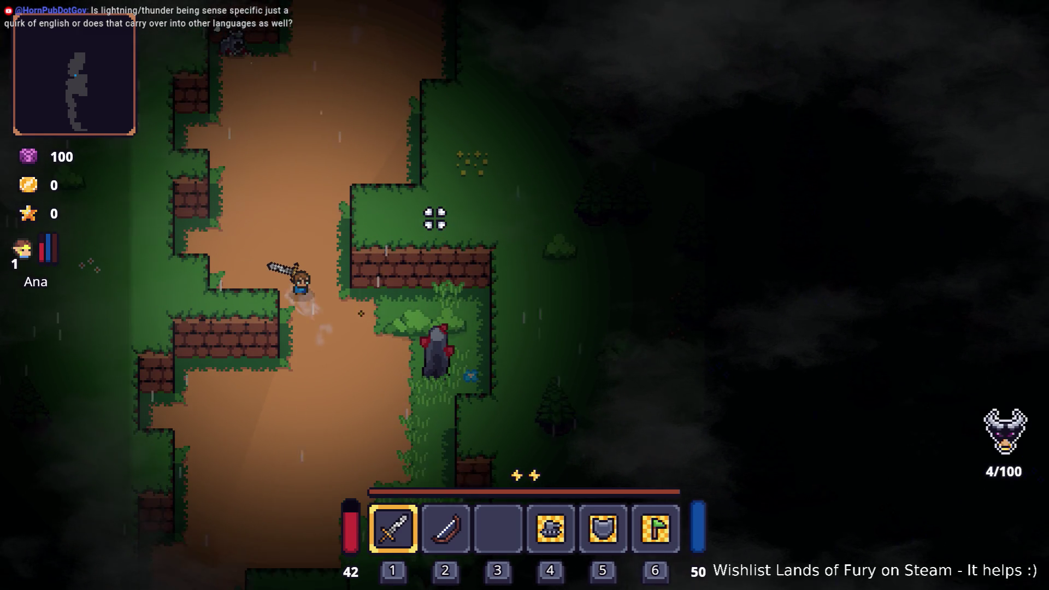
pyautogui.press('w')
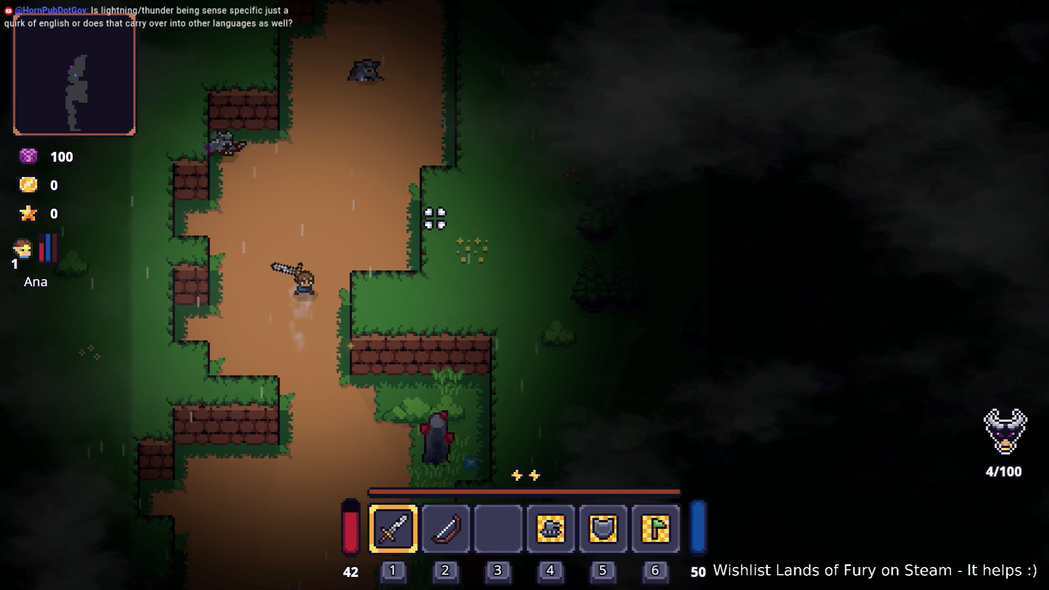
pyautogui.press('w')
pyautogui.press('d')
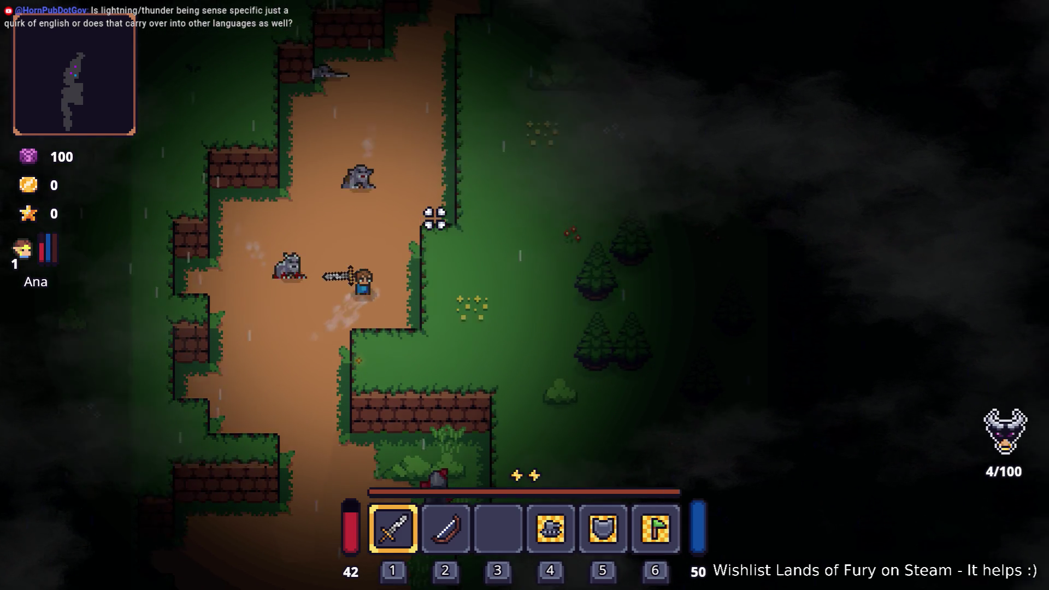
pyautogui.press('w')
pyautogui.press('d')
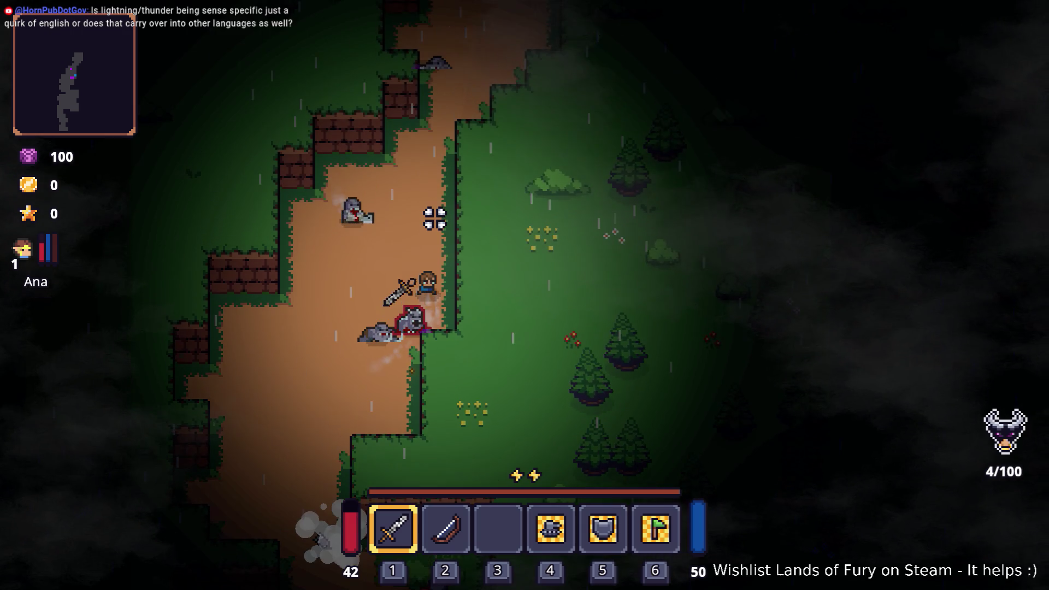
pyautogui.press('w')
pyautogui.press('i')
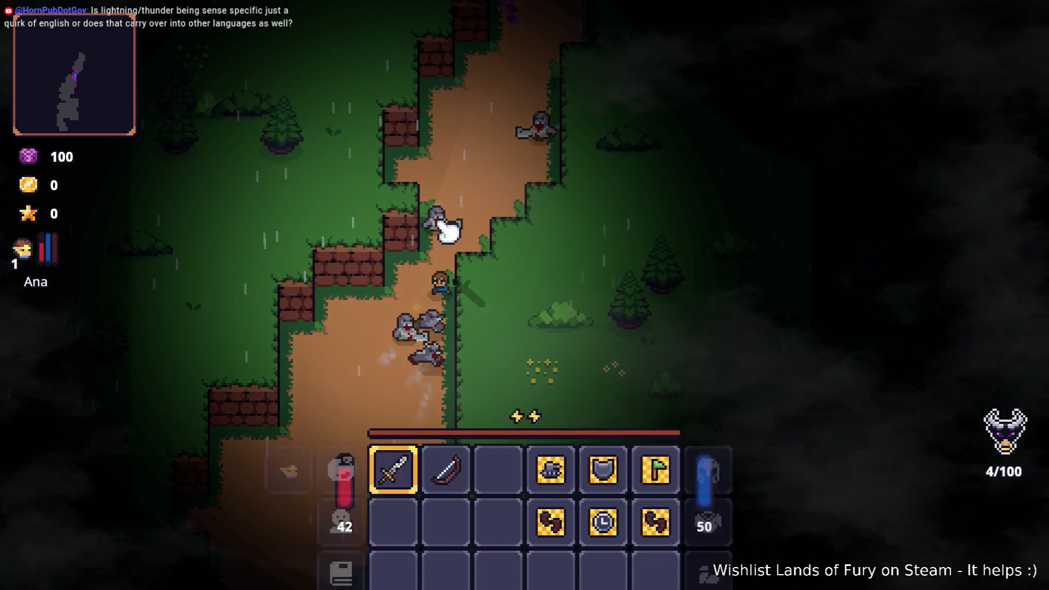
pyautogui.press('i')
pyautogui.press('w')
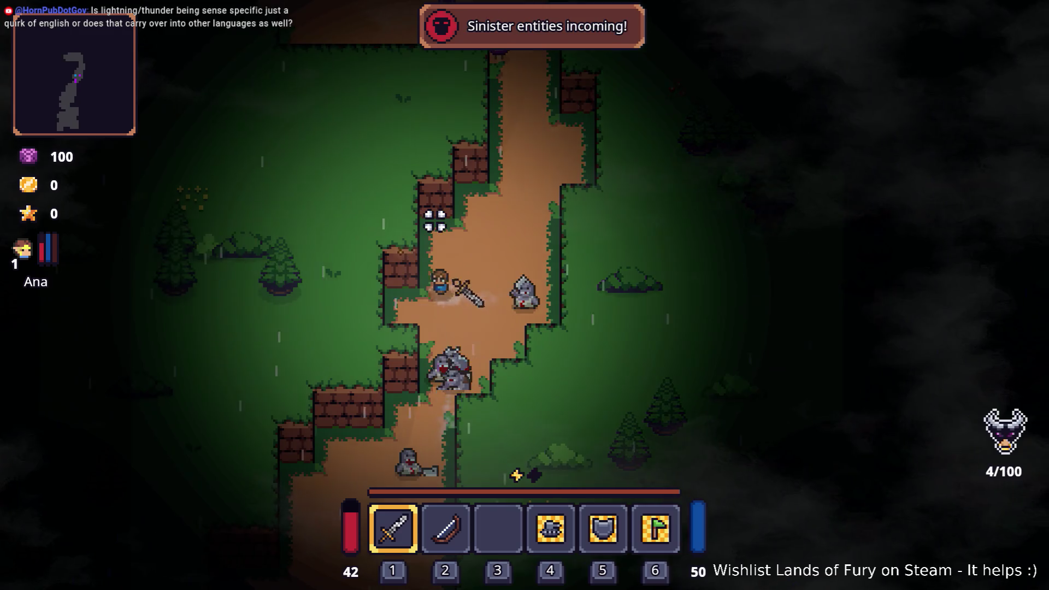
# Step: Retreat down-left along the path back to the crate-and-campfire camp
pyautogui.press('s')
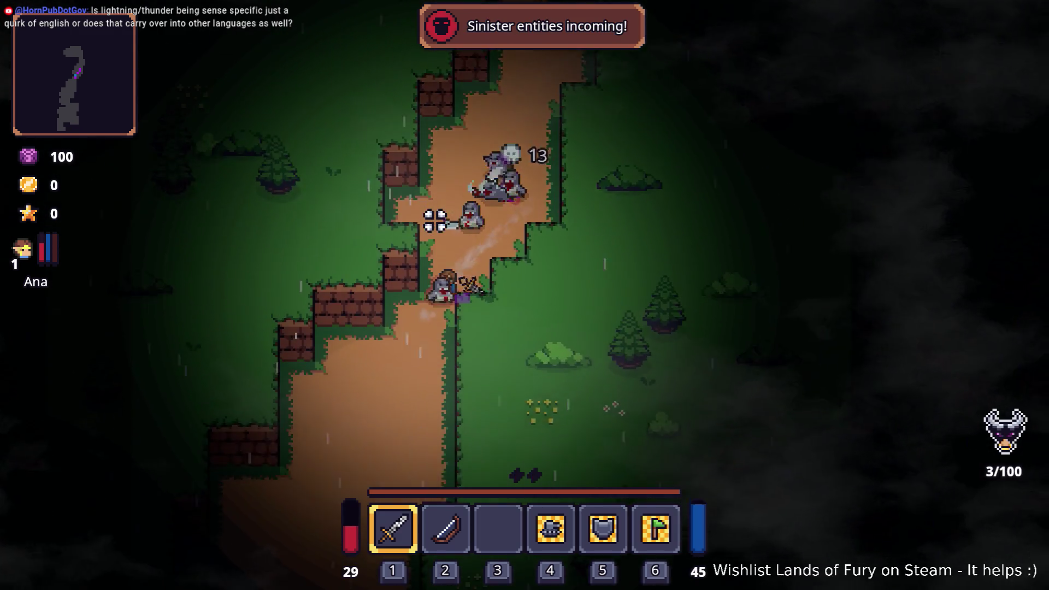
pyautogui.press('s')
pyautogui.press('a')
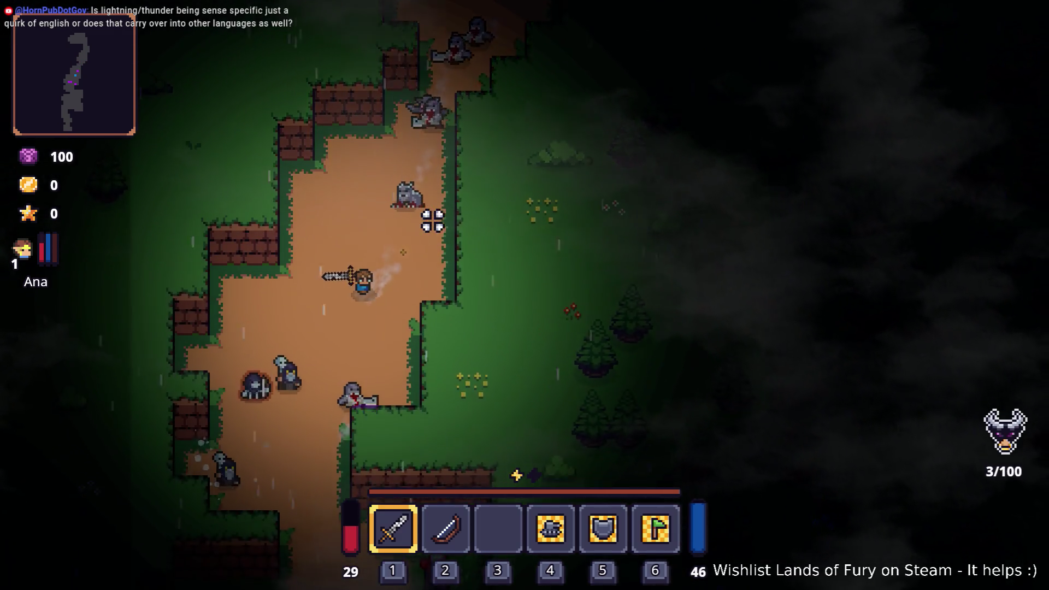
pyautogui.press('s')
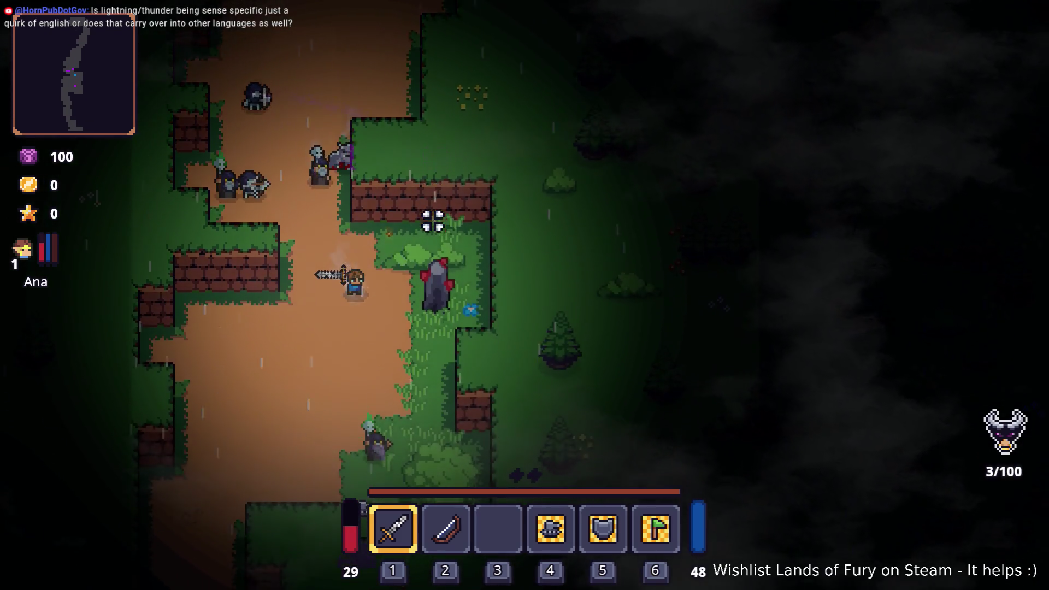
pyautogui.press('s')
pyautogui.press('a')
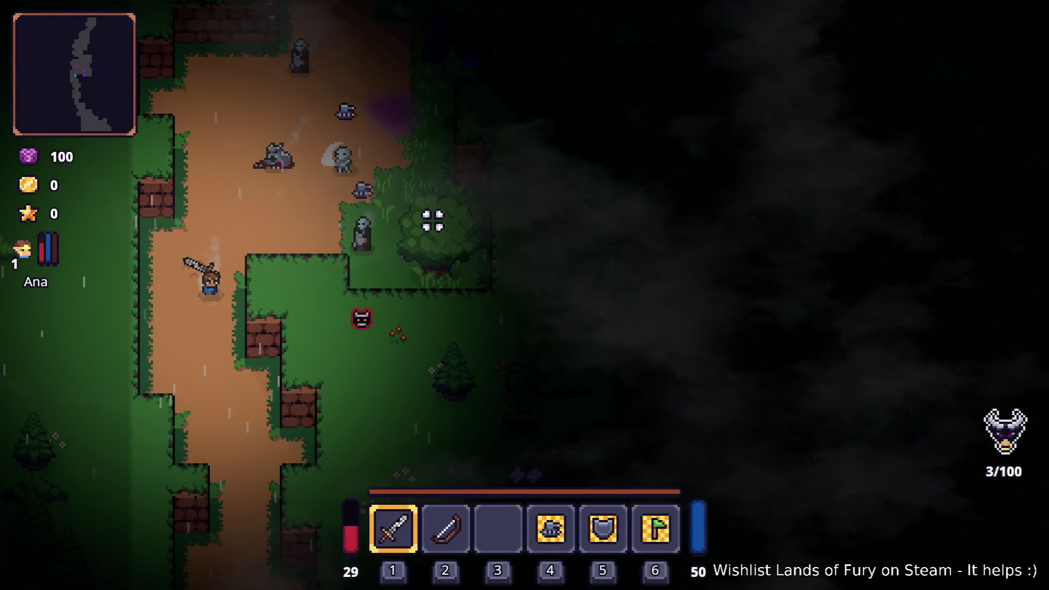
pyautogui.press('s')
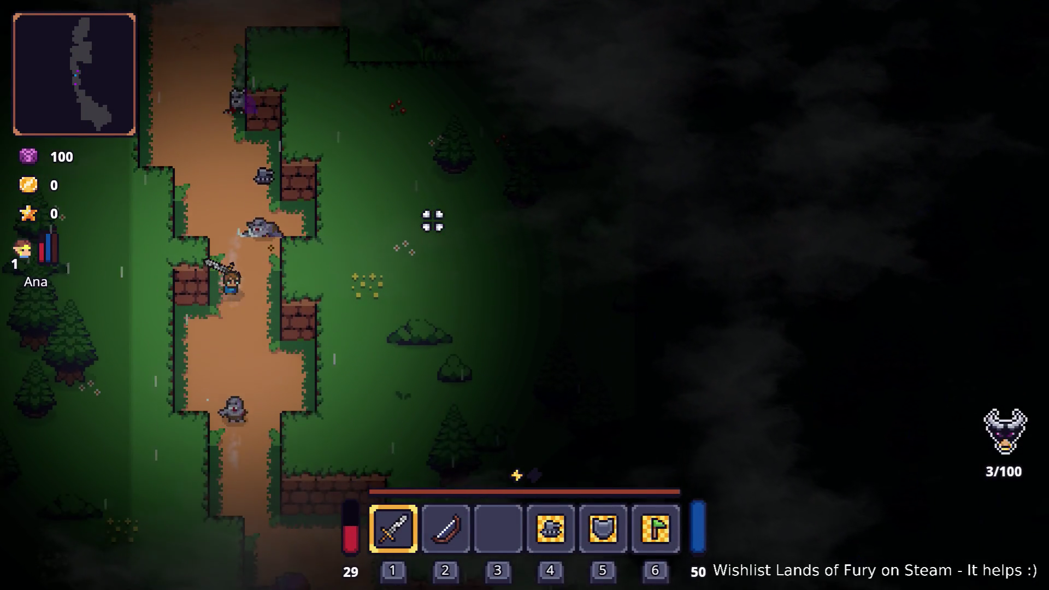
pyautogui.press('s')
pyautogui.press('d')
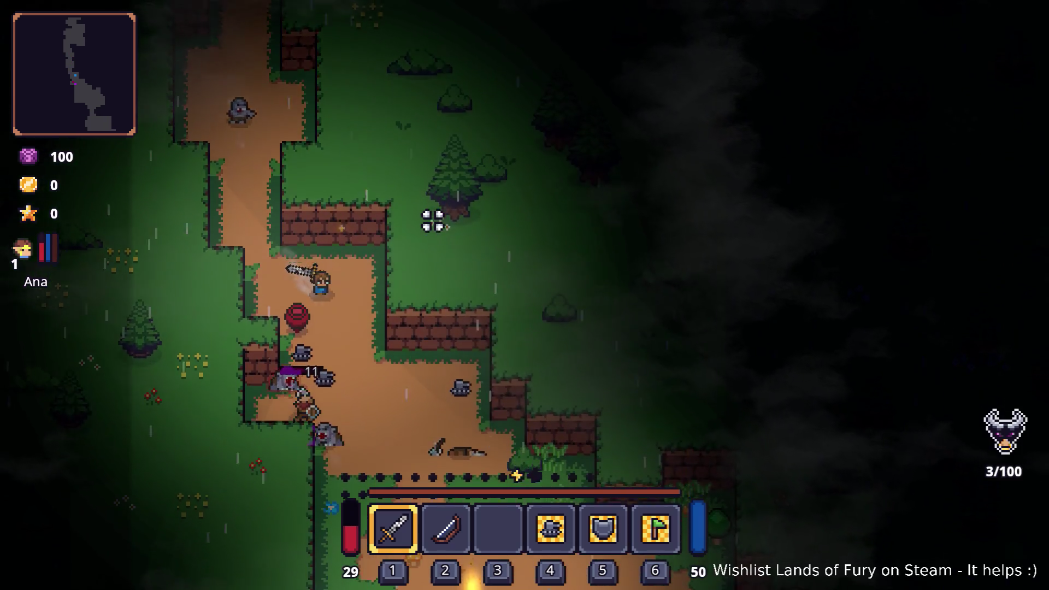
# Step: Walk the hero down past the campfire to the crate camp, grabbing the raw steak and burning stick
pyautogui.press('s')
pyautogui.press('d')
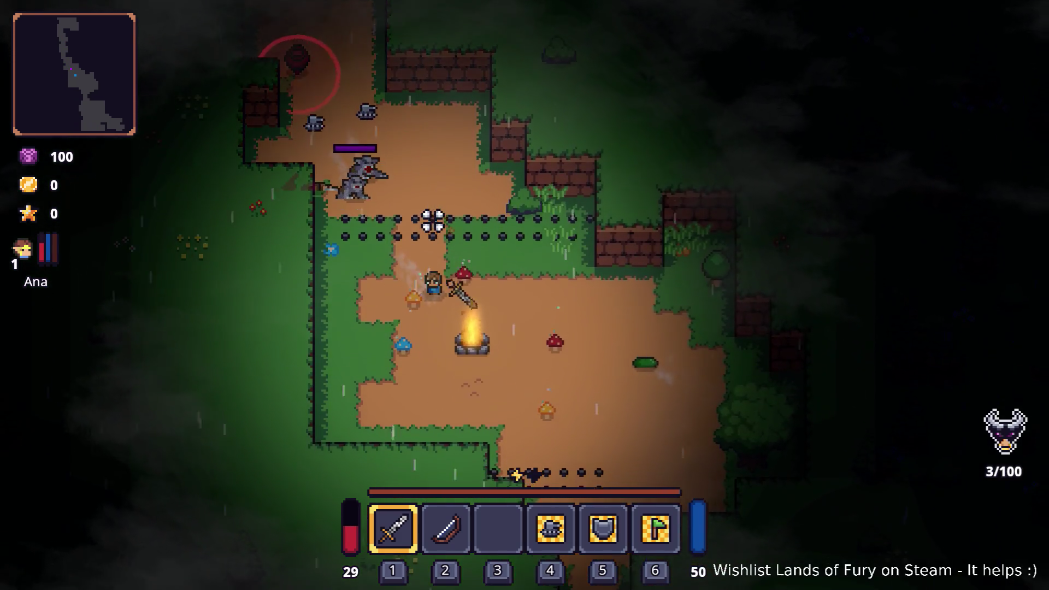
pyautogui.press('s')
pyautogui.press('d')
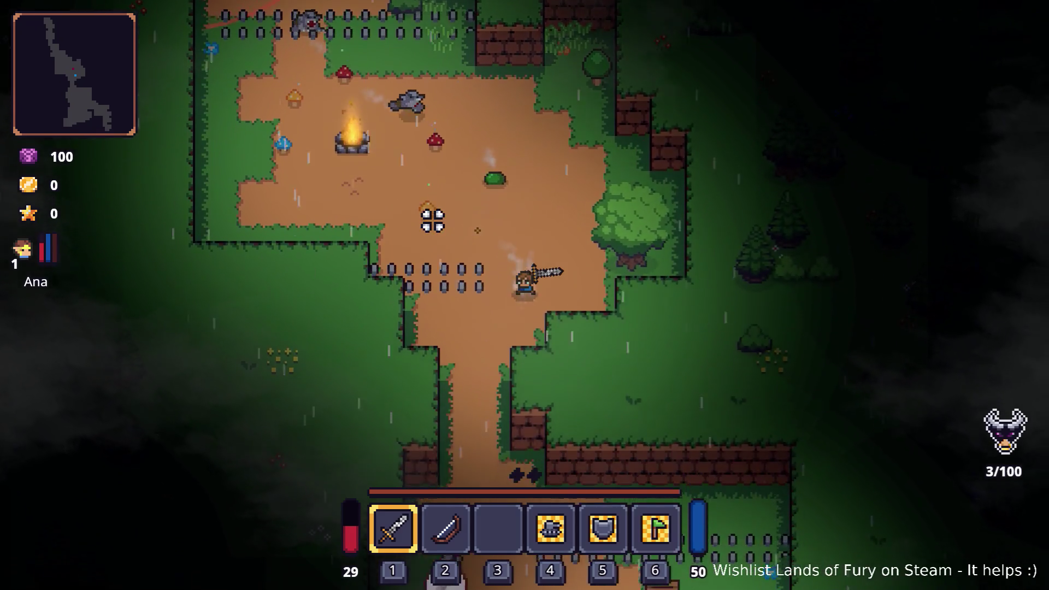
pyautogui.press('a')
pyautogui.press('s')
pyautogui.press('s')
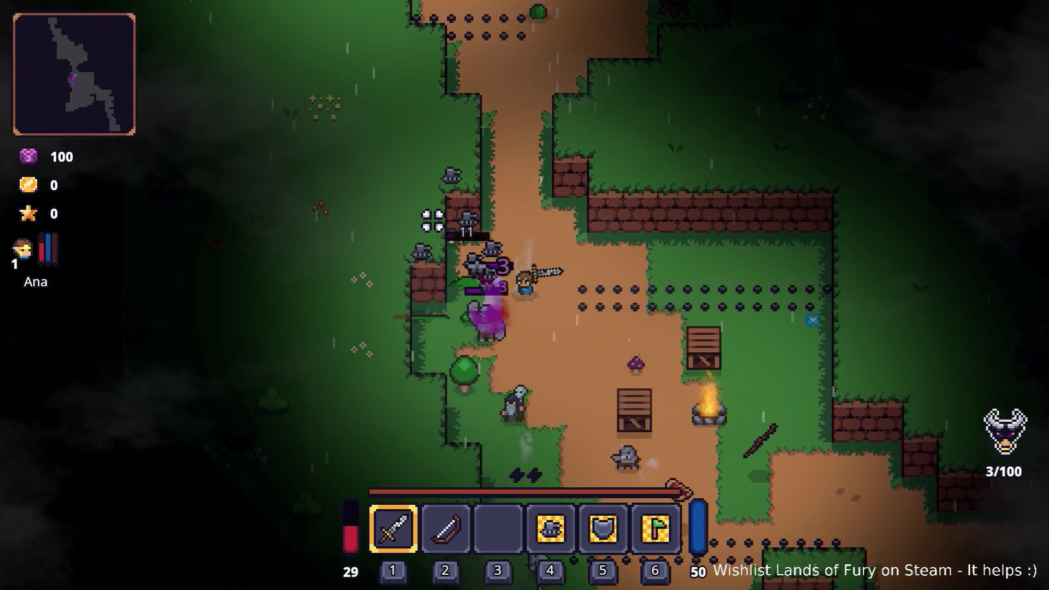
pyautogui.press('s')
pyautogui.press('d')
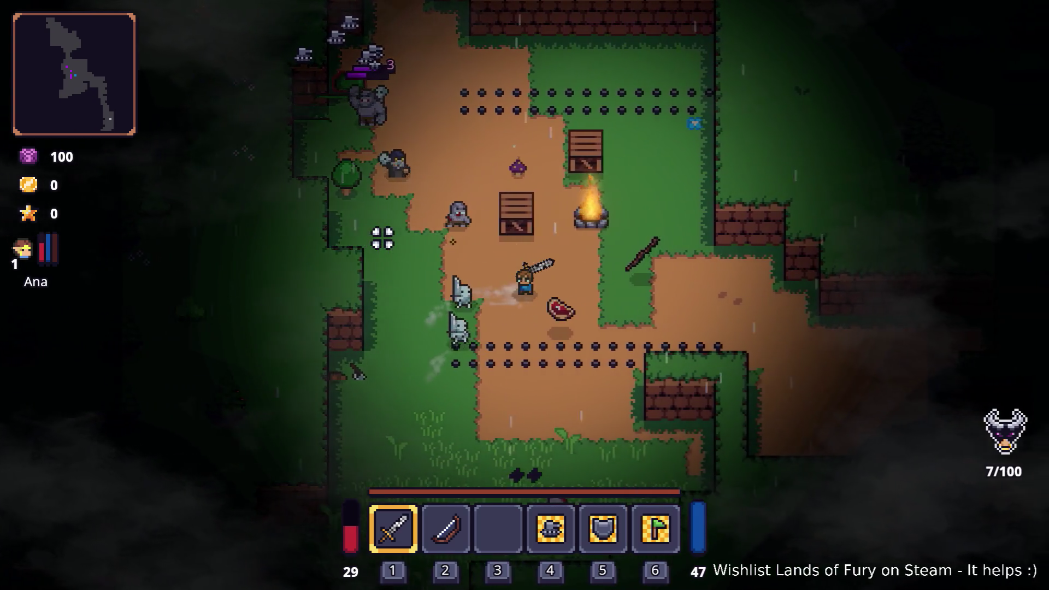
pyautogui.press('d')
pyautogui.press('w')
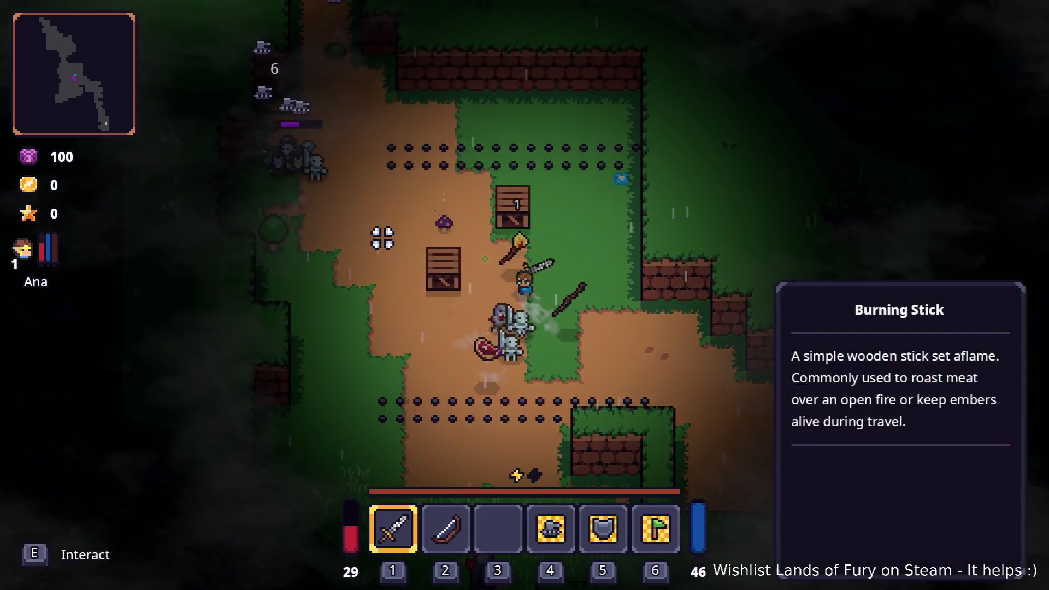
# Step: Move past the crates toward the ogre and skeletons, then circle down and back right
pyautogui.press('e')
pyautogui.press('w')
pyautogui.press('a')
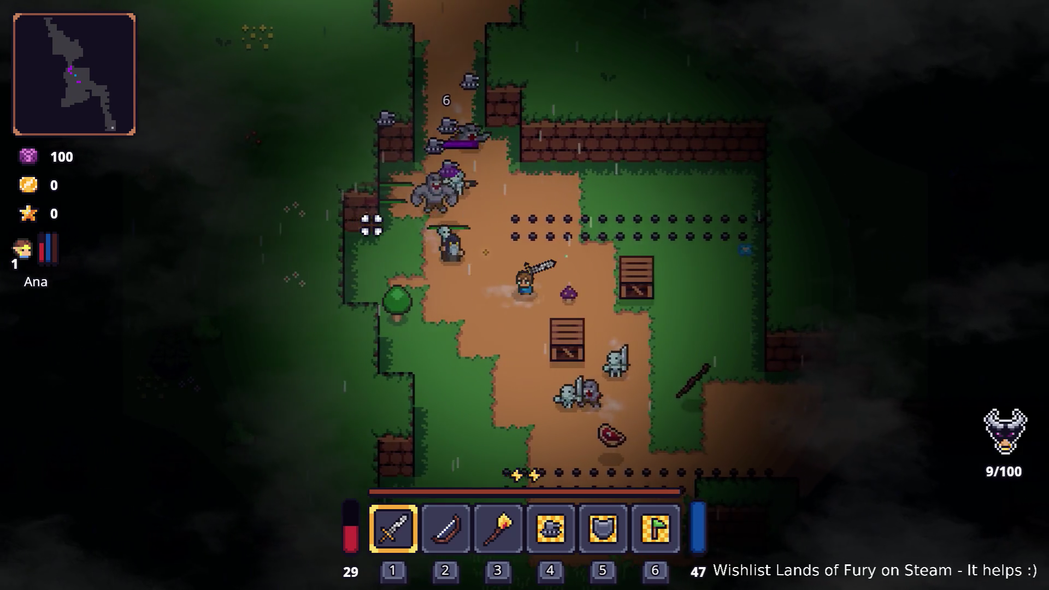
pyautogui.press('s')
pyautogui.press('d')
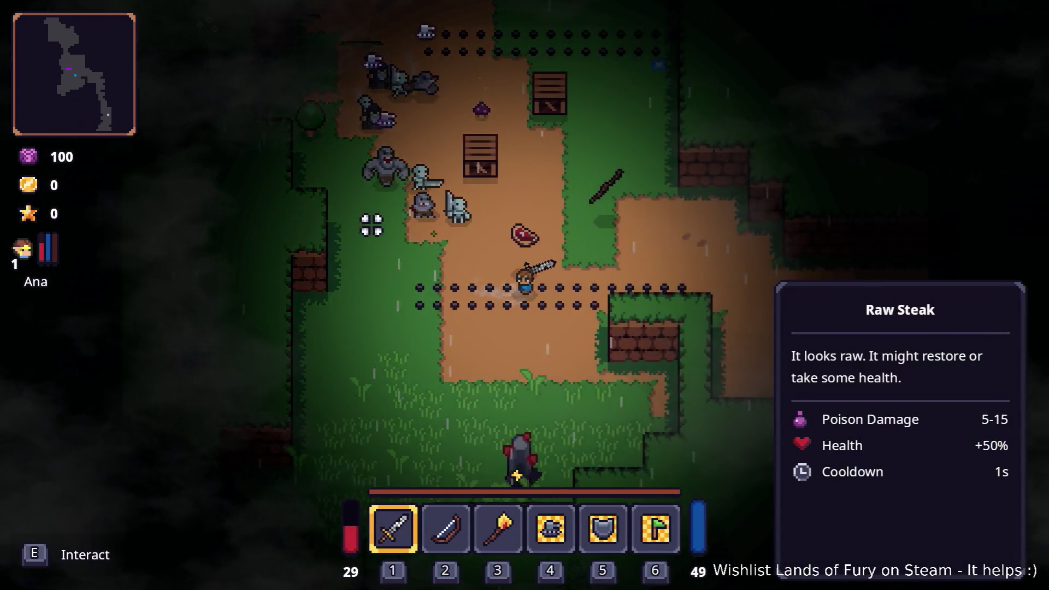
pyautogui.press('a')
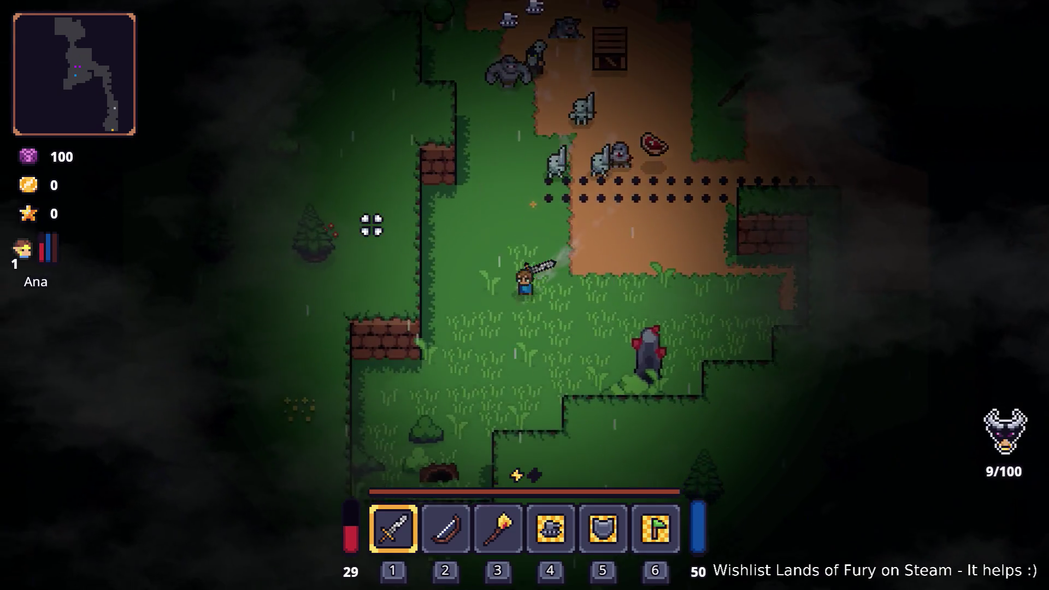
pyautogui.press('d')
pyautogui.press('w')
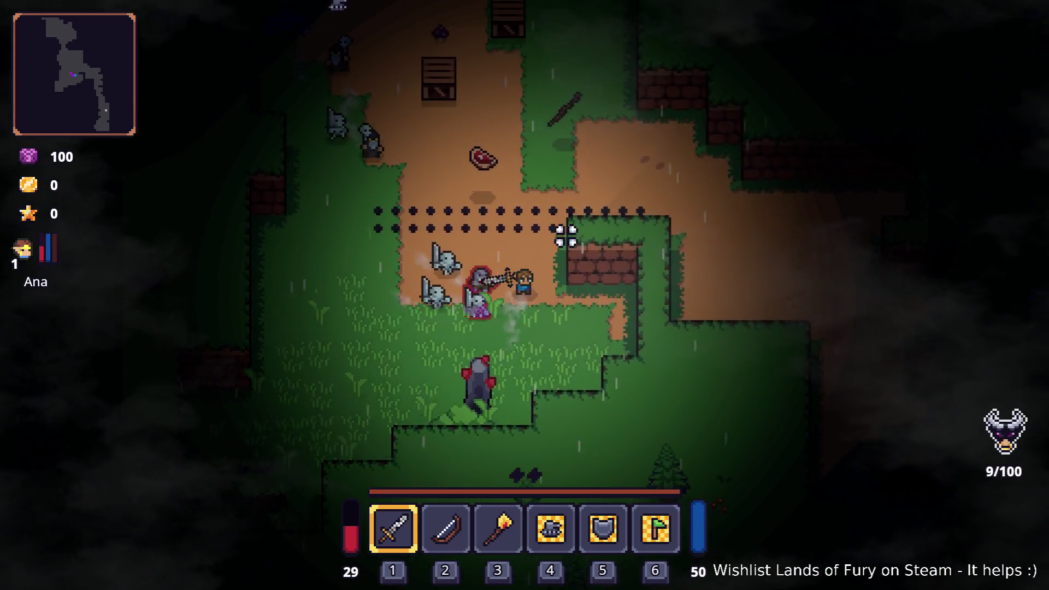
# Step: Walk north past the spike rows through the campfire clearing and further up the path
pyautogui.press('w')
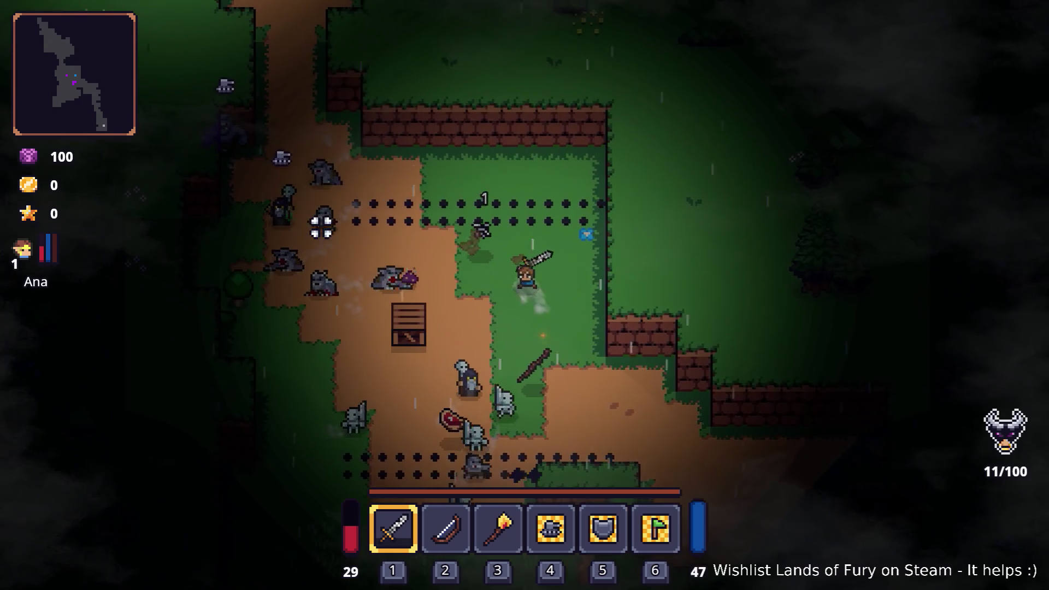
pyautogui.press('w')
pyautogui.press('a')
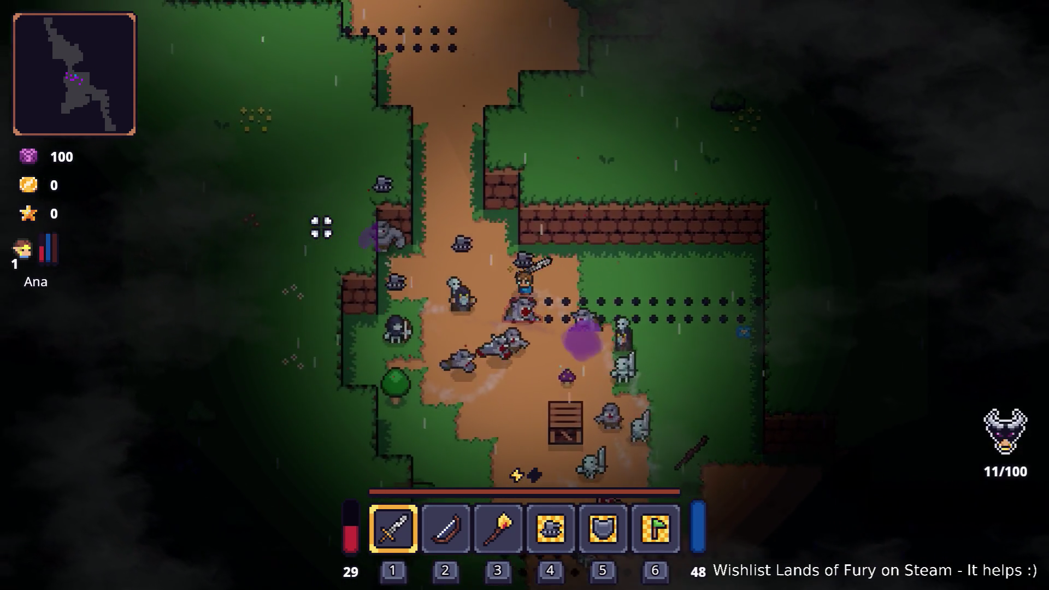
pyautogui.press('w')
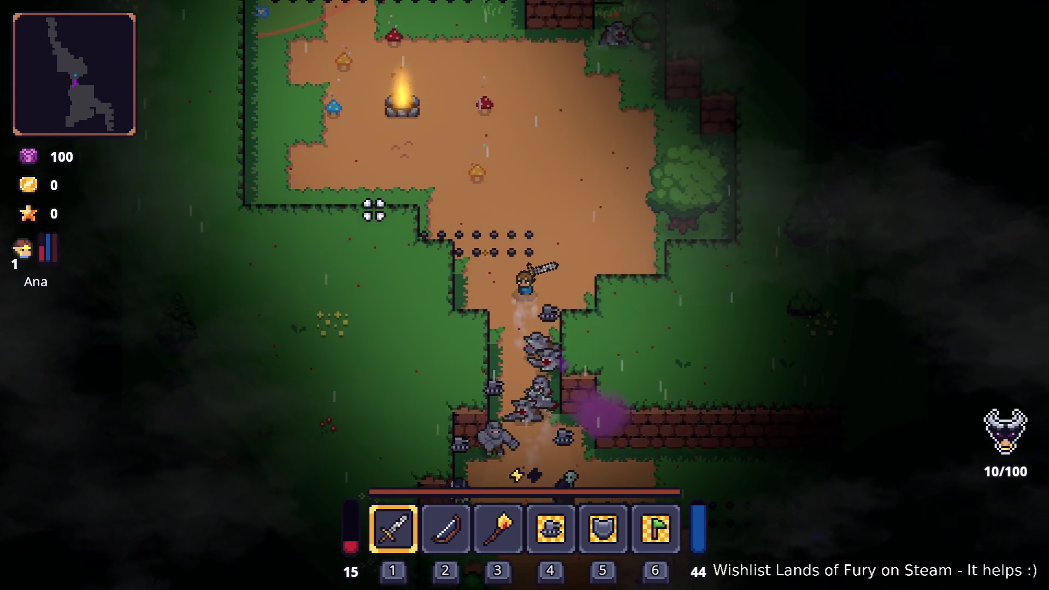
pyautogui.press('w')
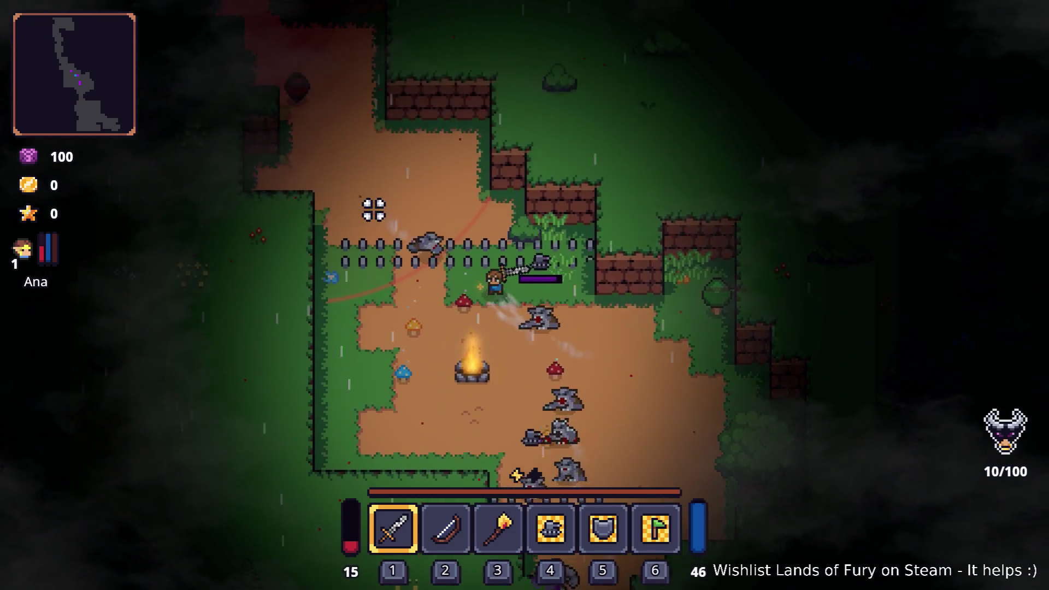
pyautogui.press('w')
pyautogui.press('a')
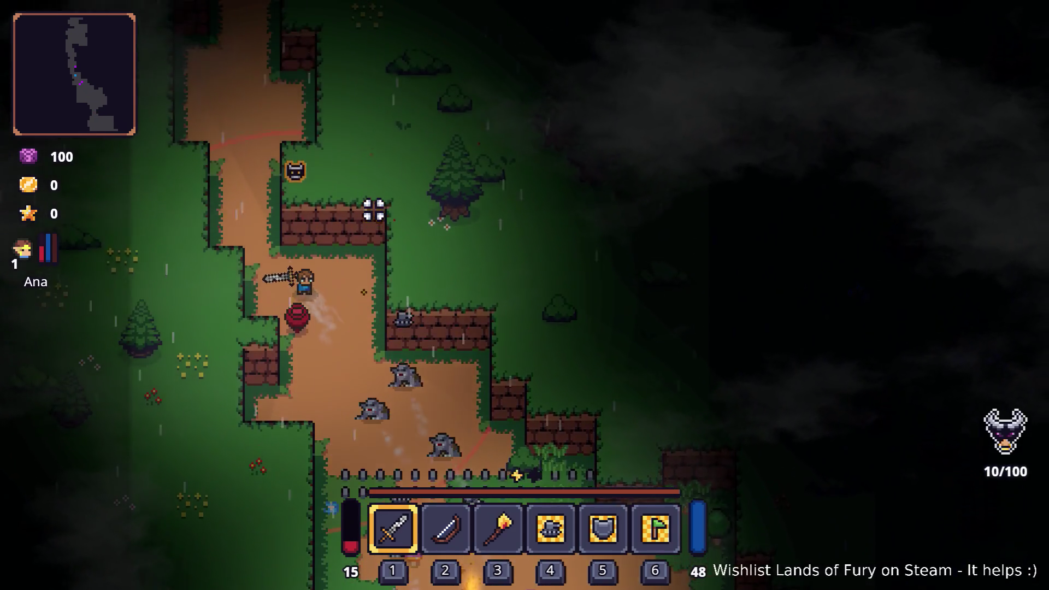
pyautogui.press('w')
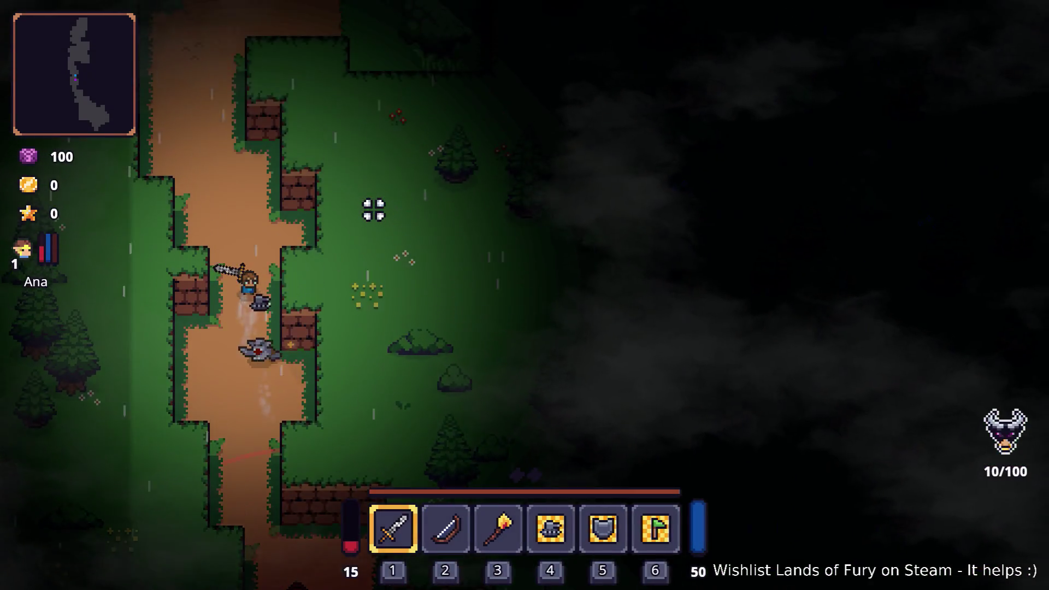
# Step: Push up and right along the dirt path, cutting down skeletons until the run ends
pyautogui.press('w')
pyautogui.press('d')
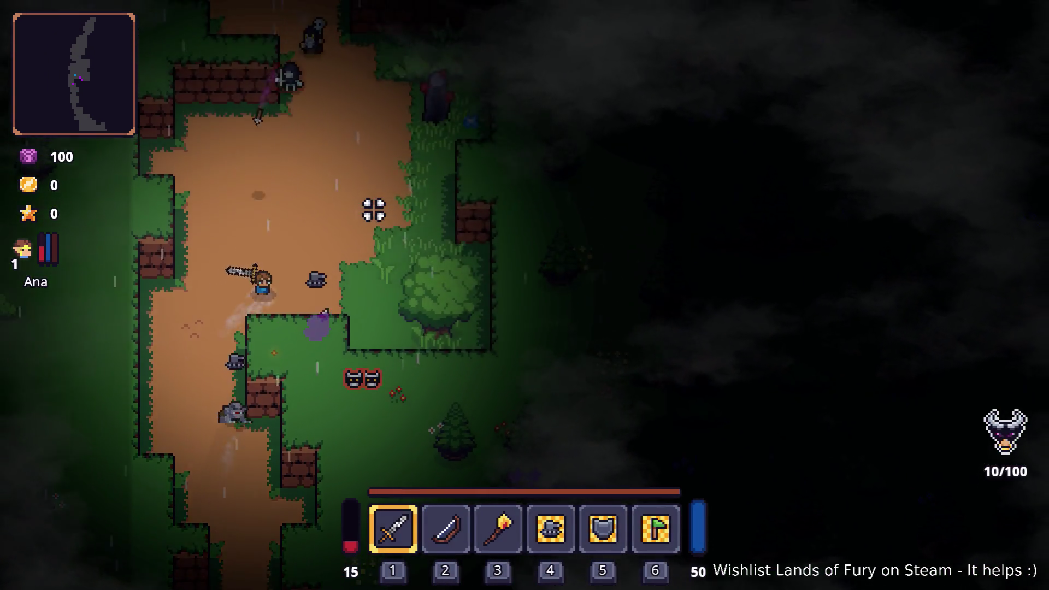
pyautogui.press('w')
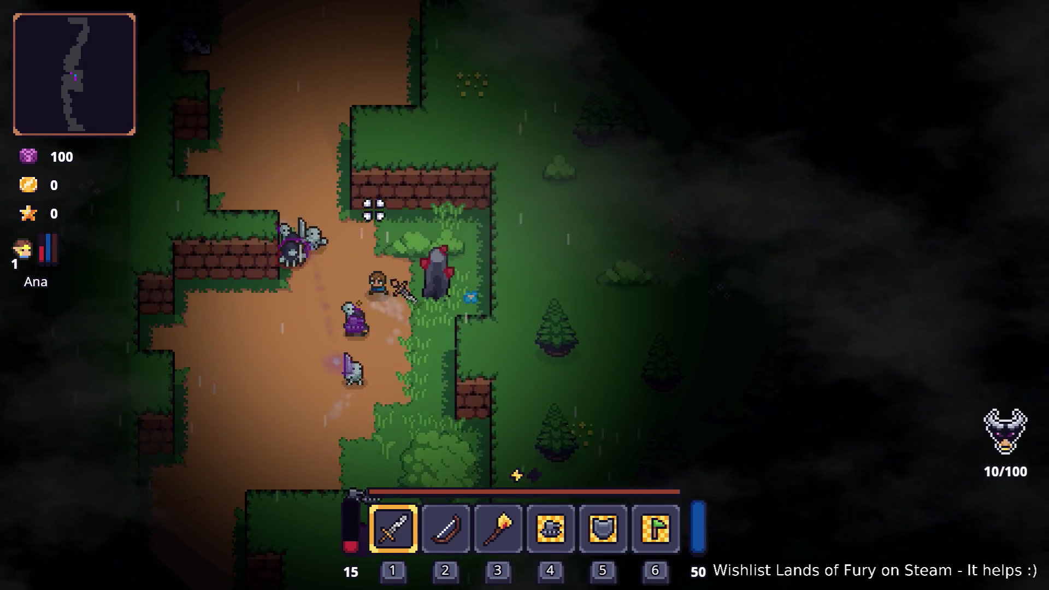
pyautogui.press('w')
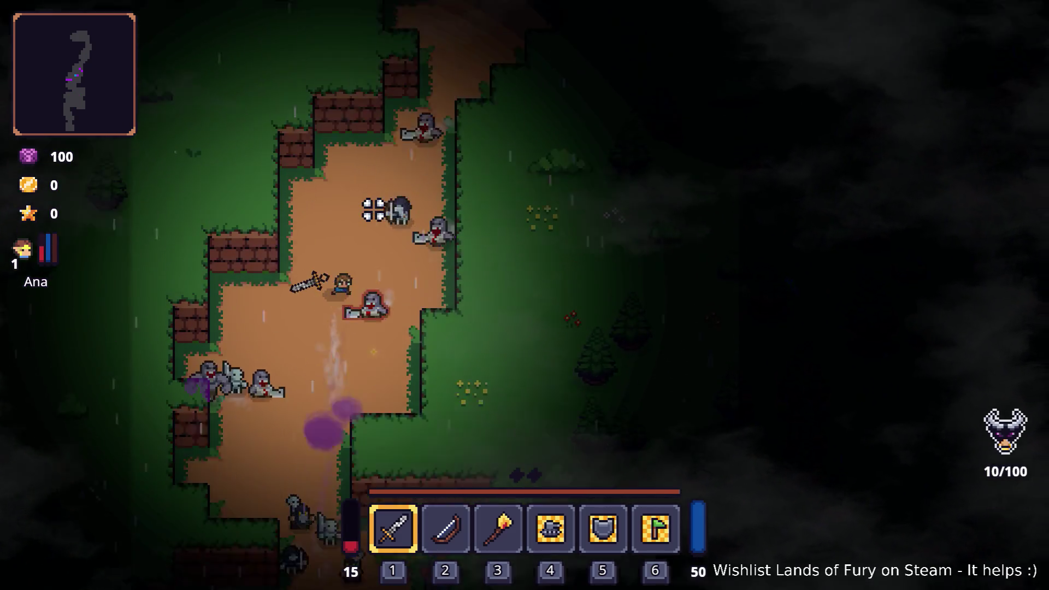
pyautogui.press('w')
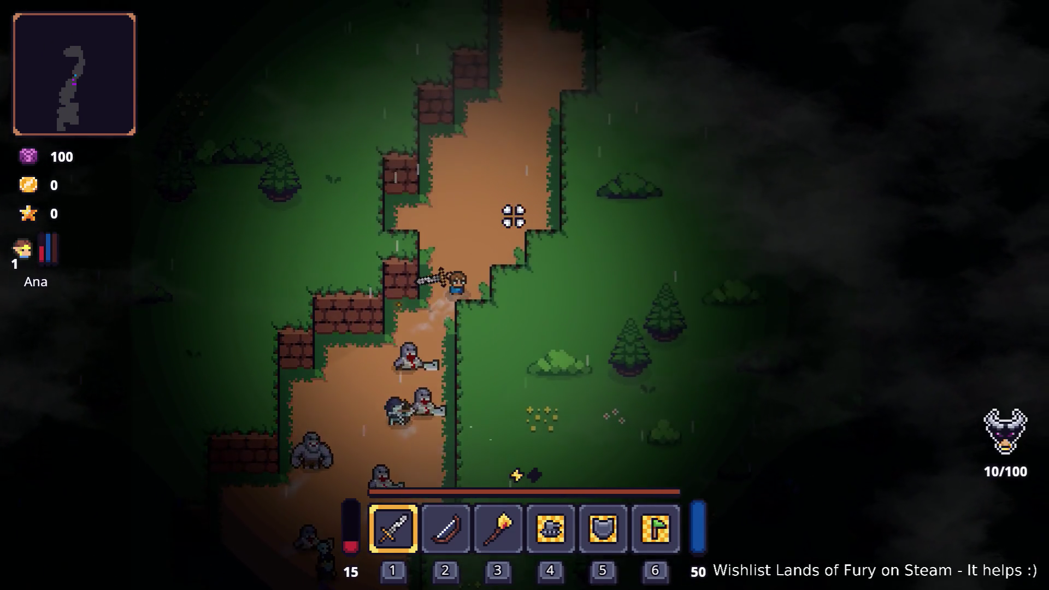
pyautogui.press('w')
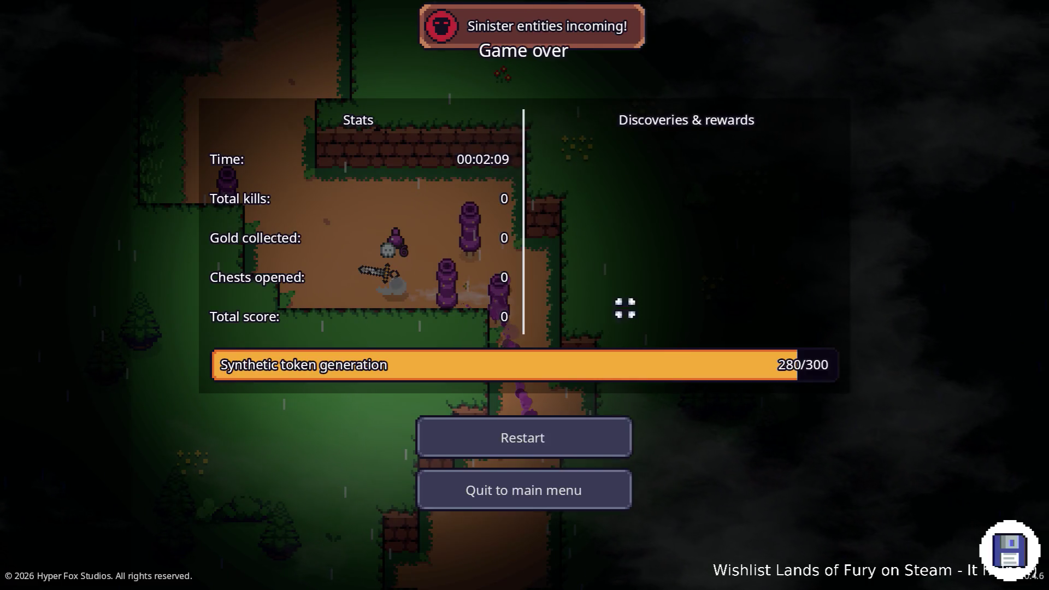
# Step: Leave the Game over panel for the main menu and quit Lands of Fury
pyautogui.click(579, 491)
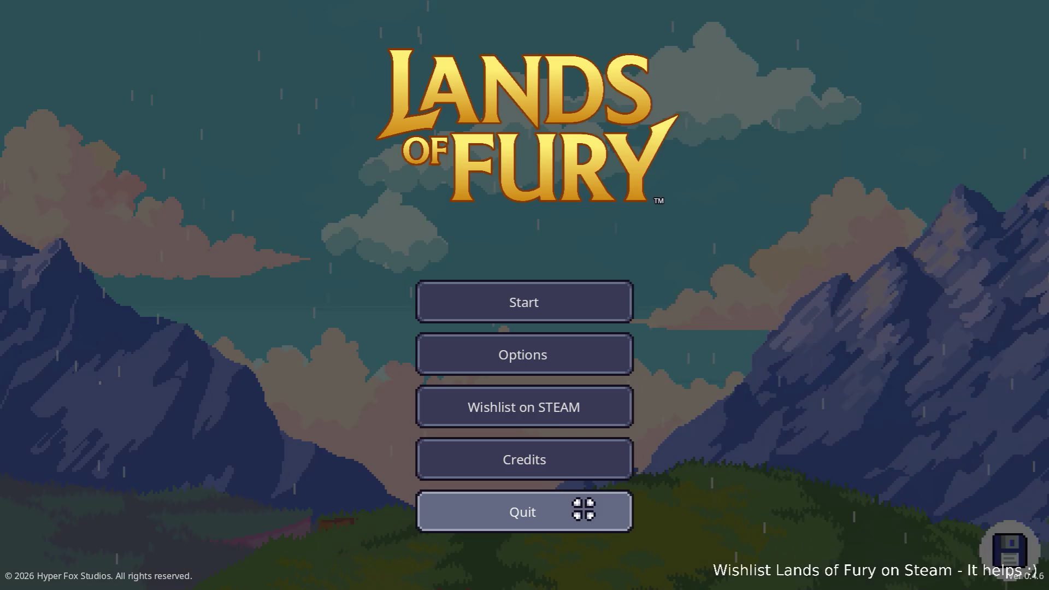
pyautogui.click(582, 506)
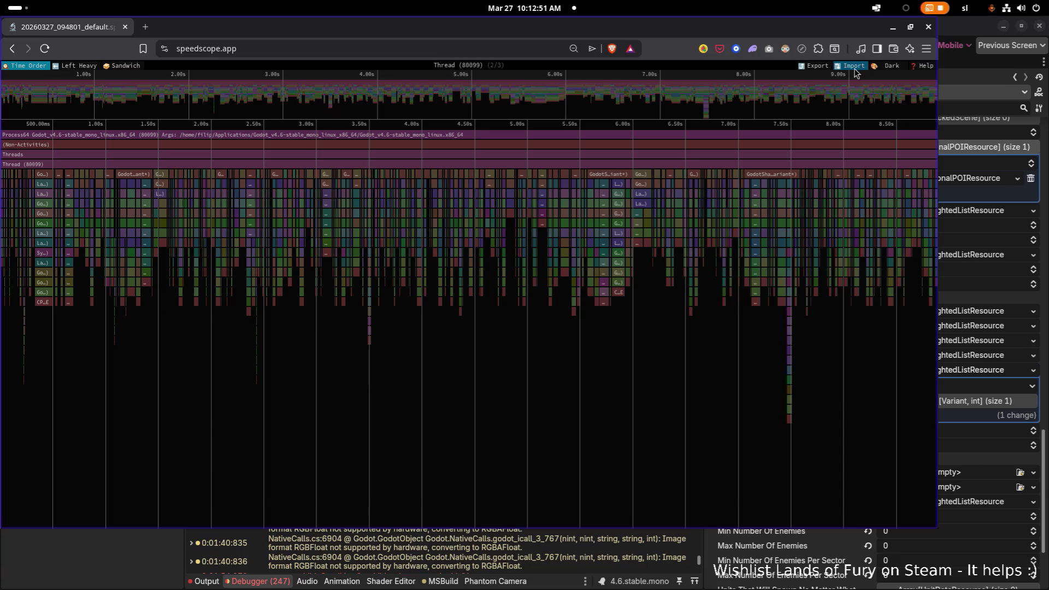
# Step: Import 20260327_101125_default.speedscope.json from the hfs-games traces folder
pyautogui.click(854, 66)
pyautogui.scroll(-5, 601, 240)
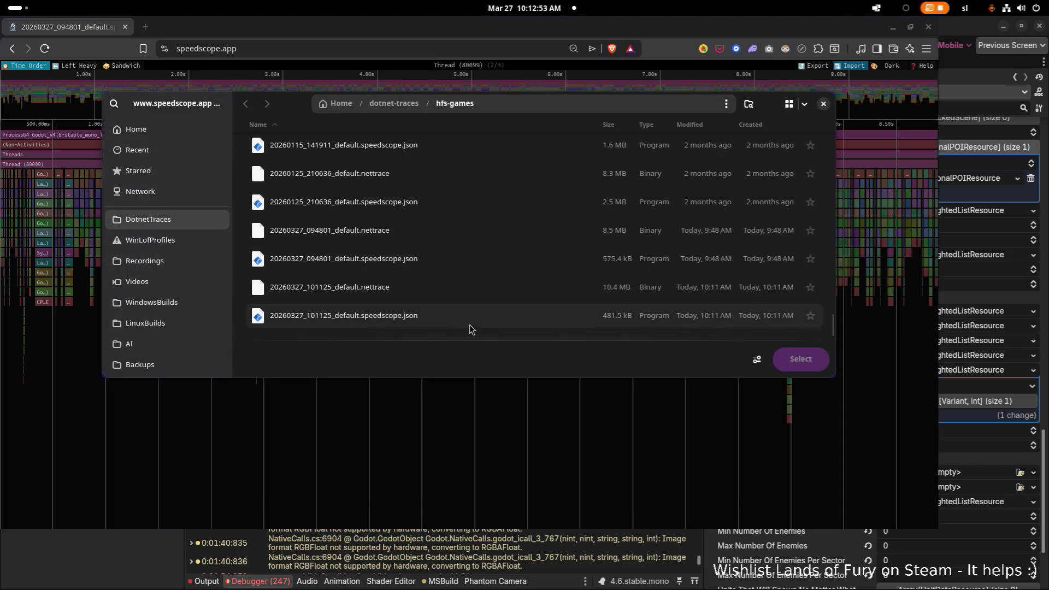
pyautogui.doubleClick(472, 322)
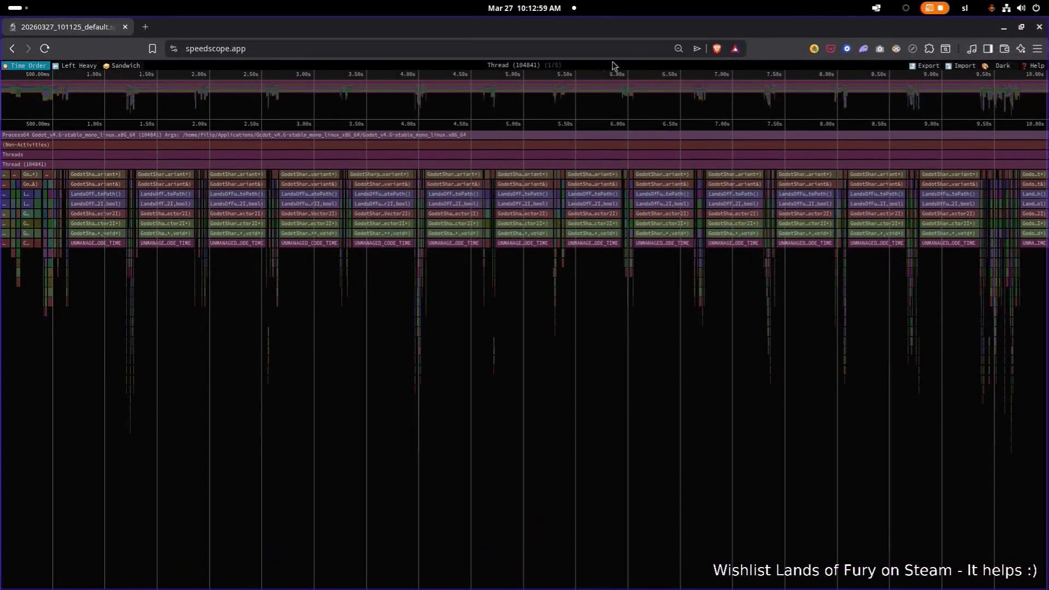
# Step: Keep Thread (104841) selected, then list functions in Sandwich view sorted by Total time
pyautogui.click(546, 66)
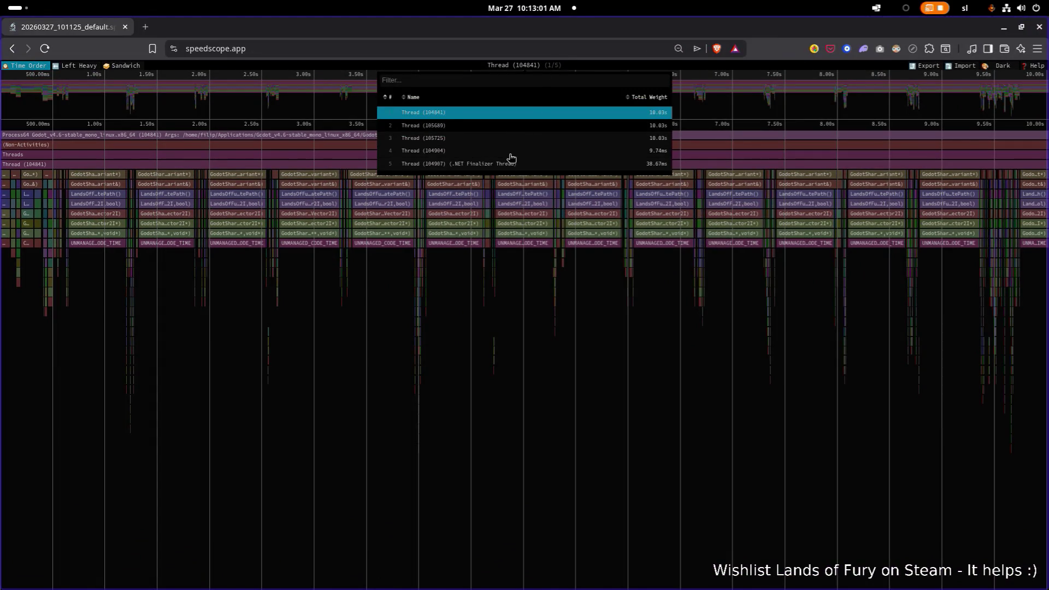
pyautogui.click(343, 316)
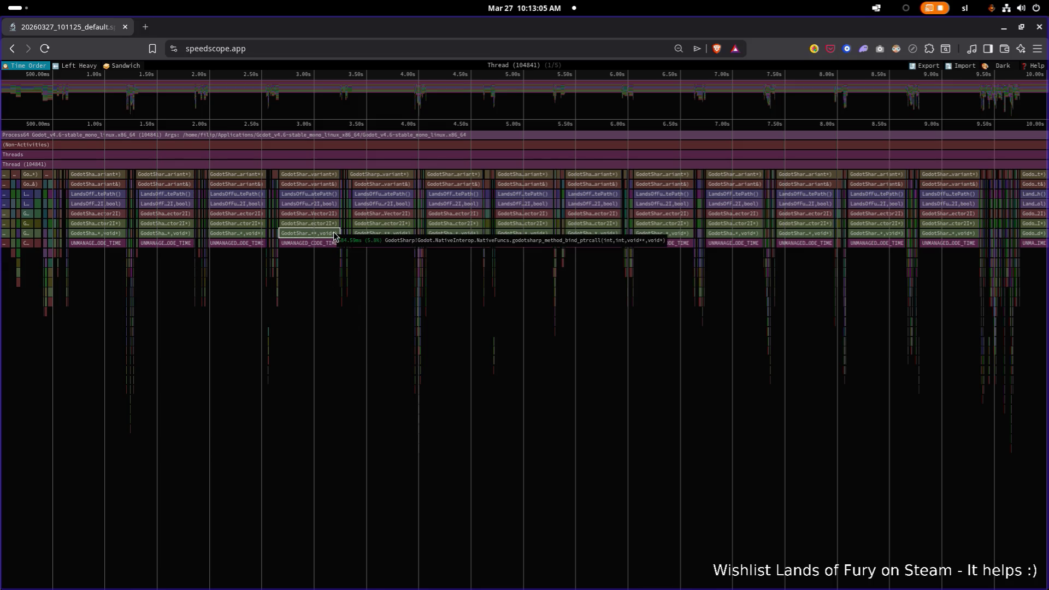
pyautogui.scroll(10, 334, 232)
pyautogui.scroll(-8, 333, 232)
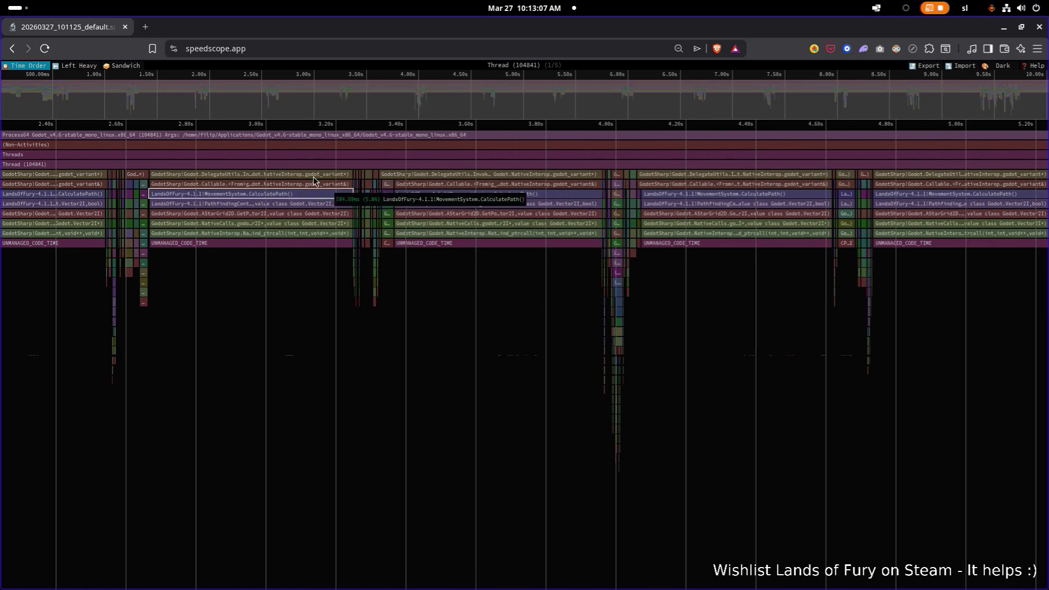
pyautogui.click(125, 66)
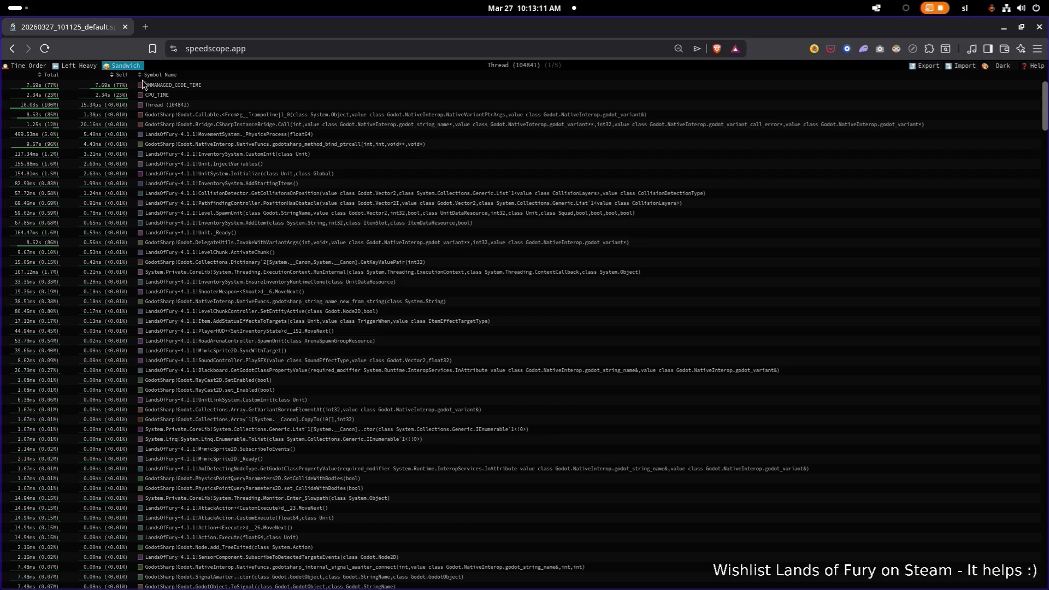
pyautogui.click(39, 75)
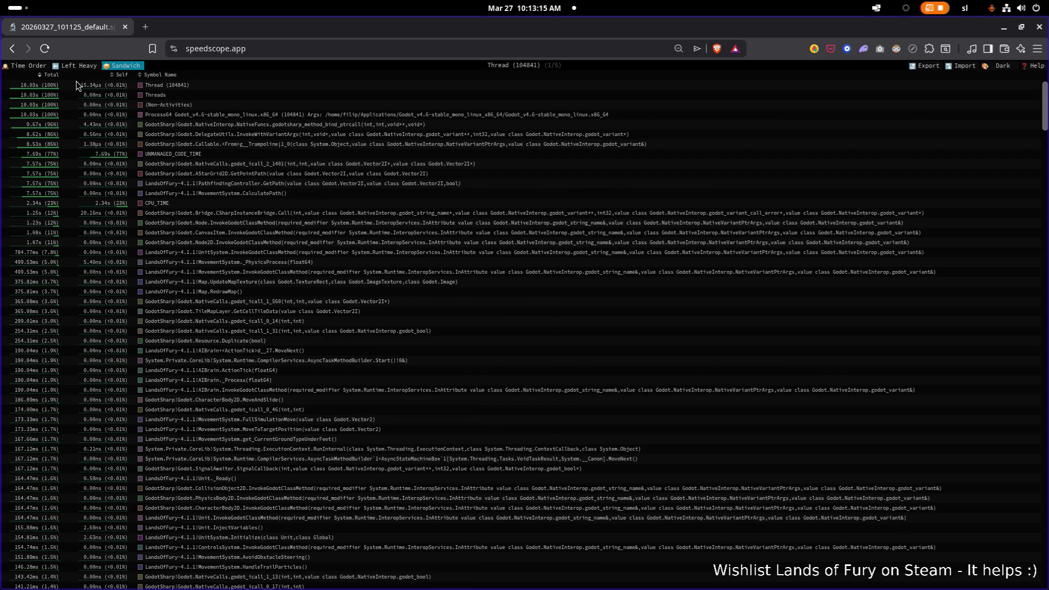
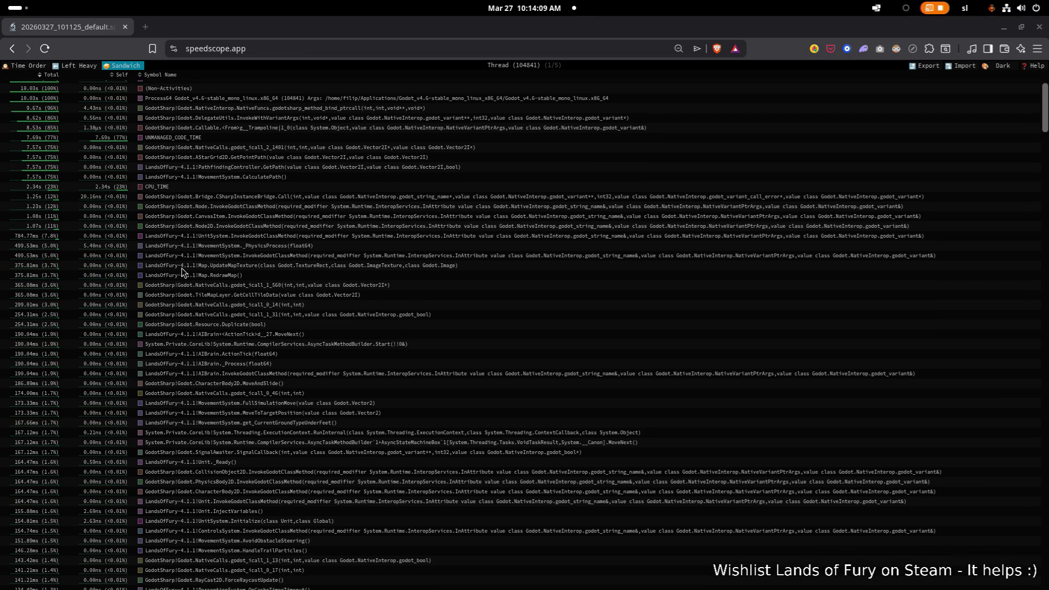
# Step: In the Sandwich table, select MovementSystem._PhysicsProcess, then PathfindingController.GetPath and AStarGrid2D.GetPointPath
pyautogui.scroll(-1, 174, 276)
pyautogui.click(221, 249)
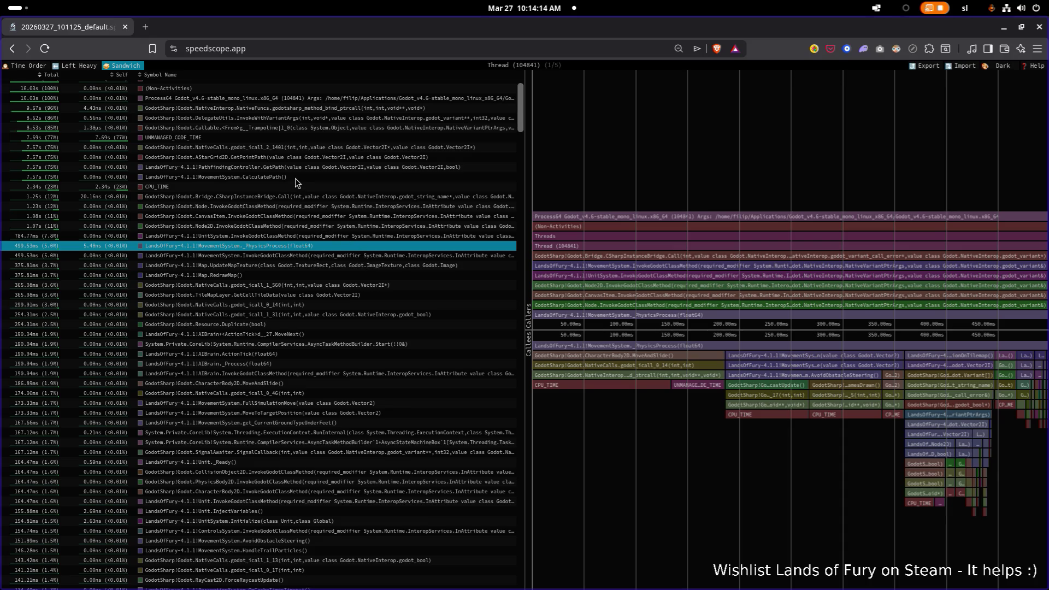
pyautogui.click(216, 169)
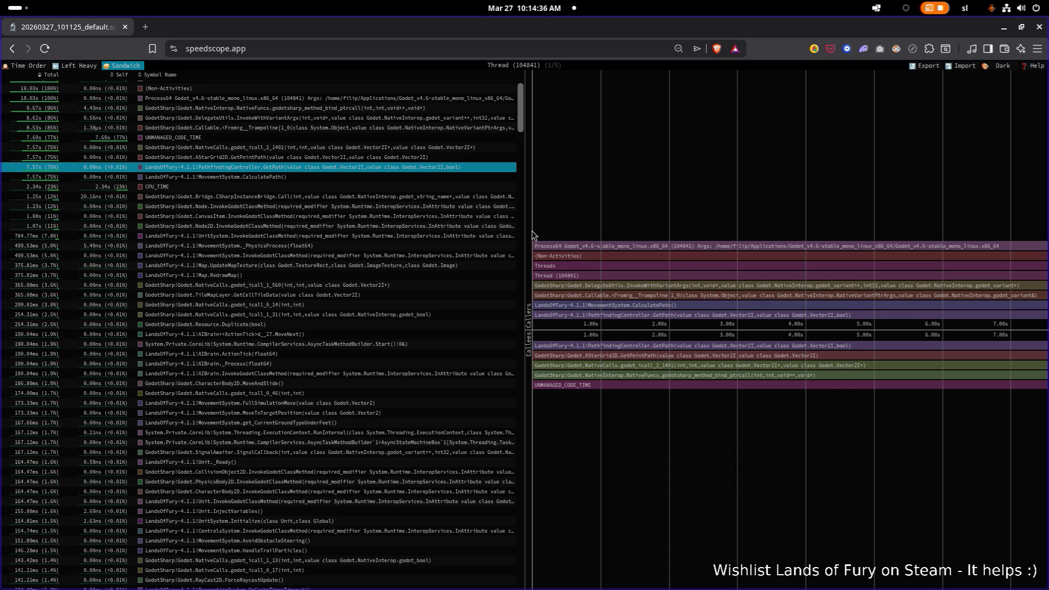
pyautogui.click(361, 157)
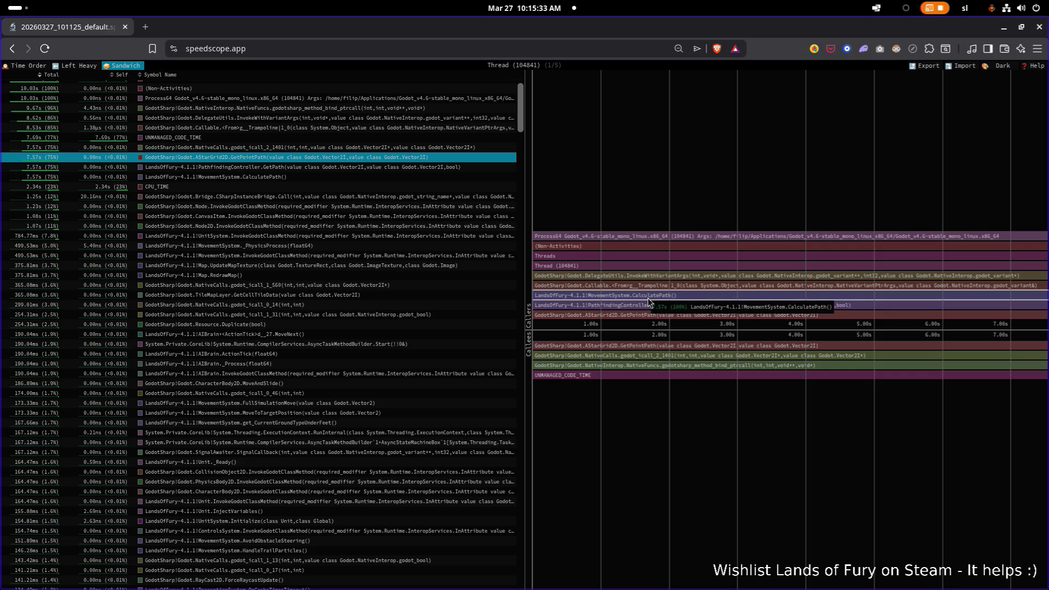
# Step: Select the word in the GetPointPath name, then switch to the Left Heavy flame chart
pyautogui.doubleClick(314, 157)
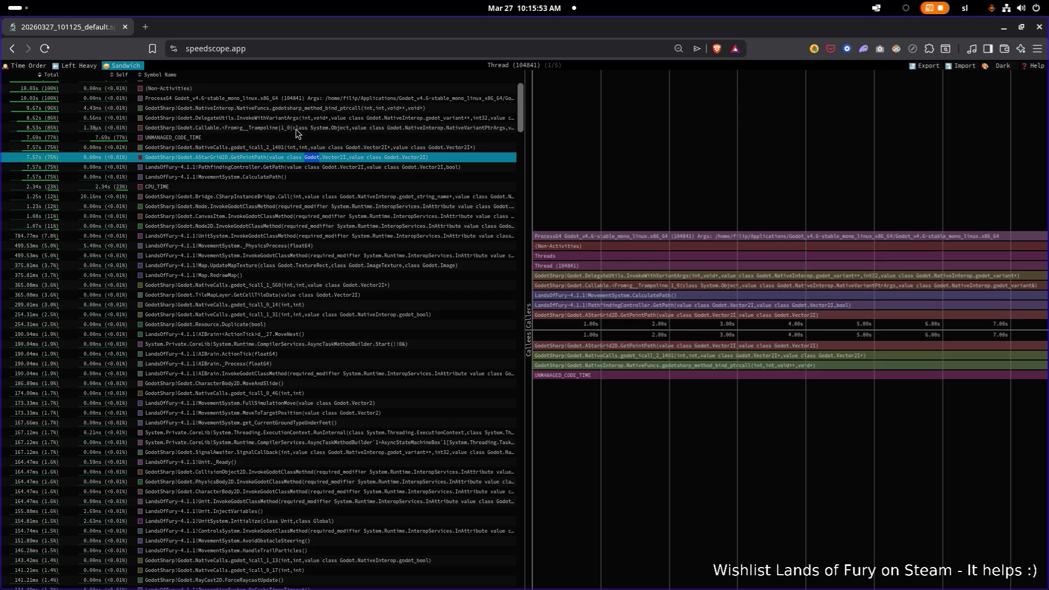
pyautogui.scroll(-1, 296, 129)
pyautogui.click(85, 66)
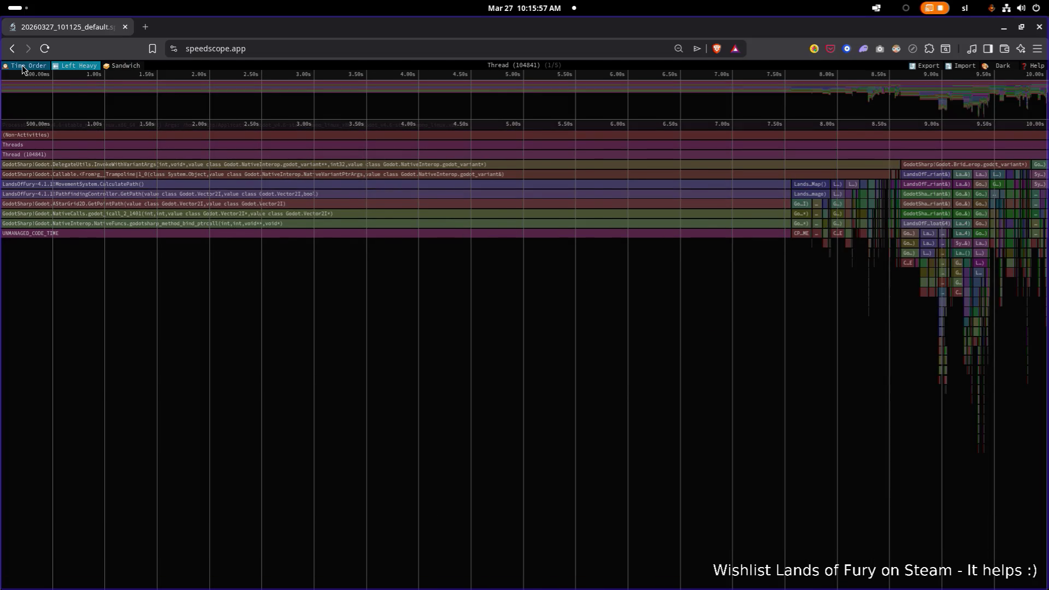
# Step: Switch to Time Order, reset zoom to the full 0–10s range, and open a CPU_TIME frame's details
pyautogui.click(22, 65)
pyautogui.scroll(-1, 397, 216)
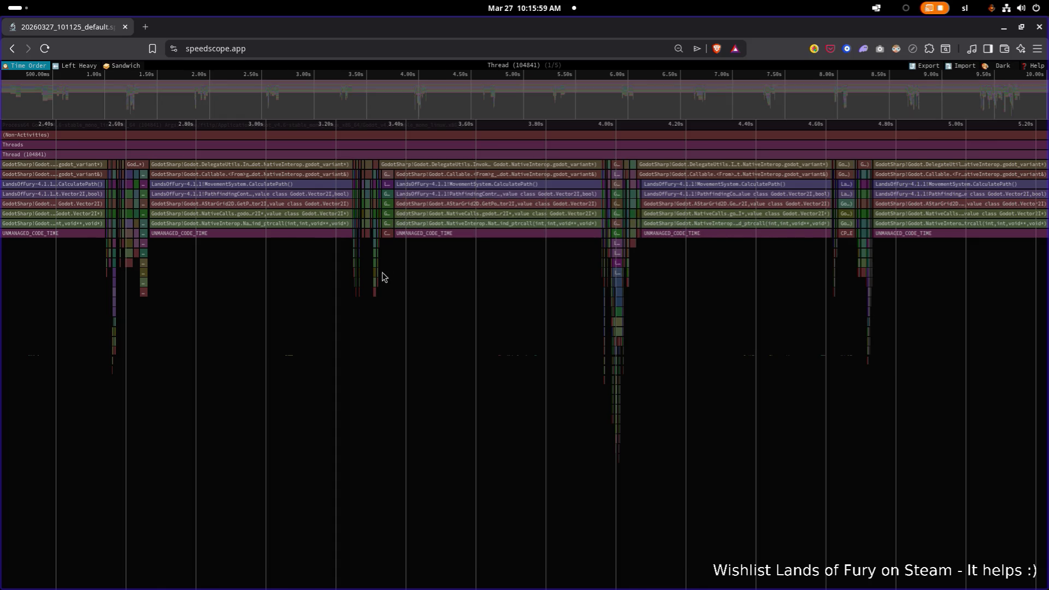
pyautogui.moveTo(422, 284); pyautogui.dragTo(332, 288)
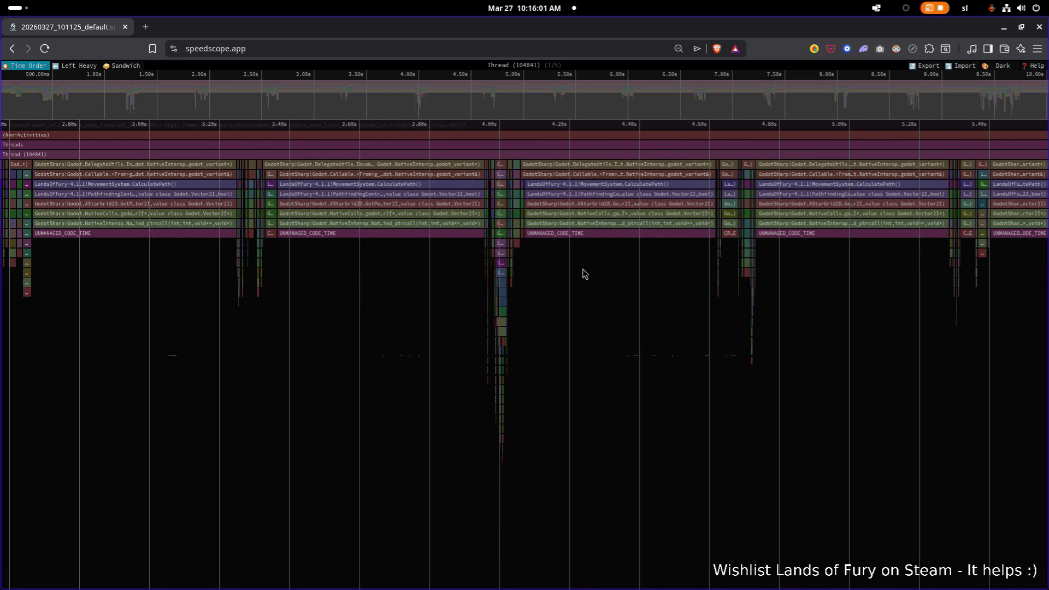
pyautogui.press('0')
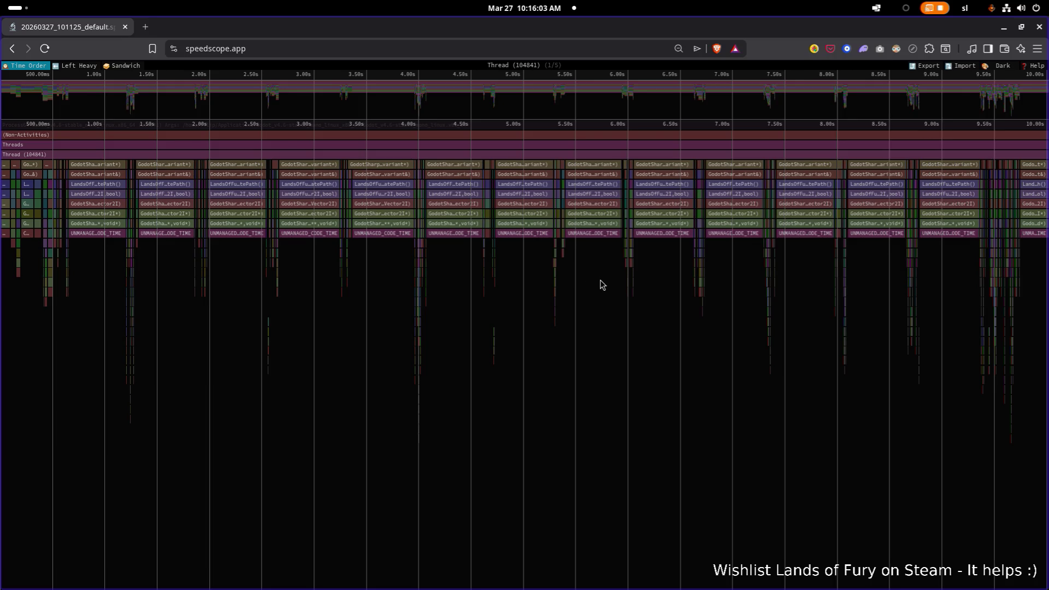
pyautogui.click(341, 298)
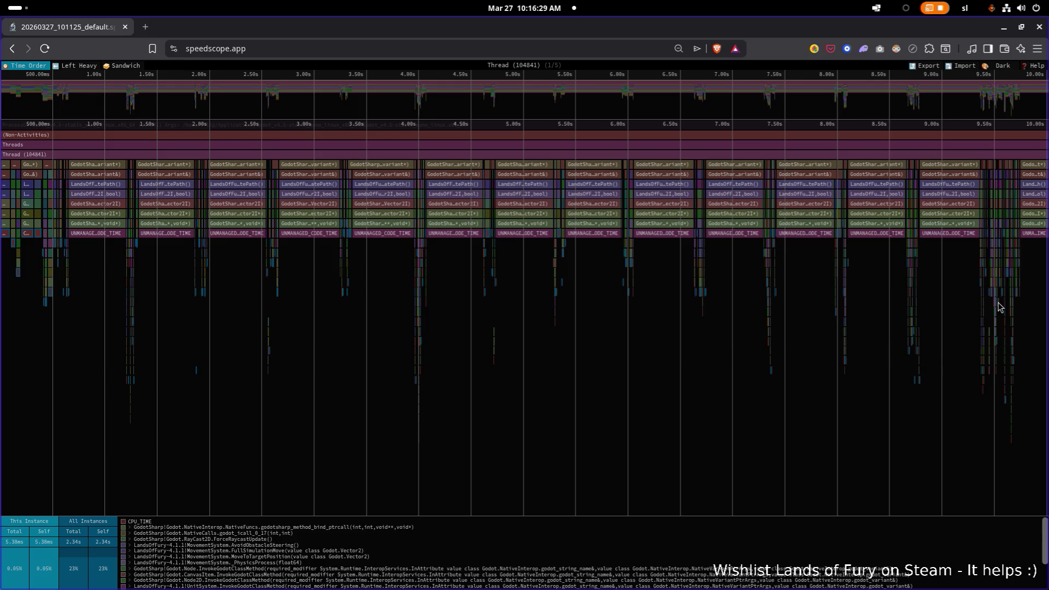
# Step: Minimize the browser and check Godot's build problems list, then return to the debugger errors
pyautogui.click(1004, 27)
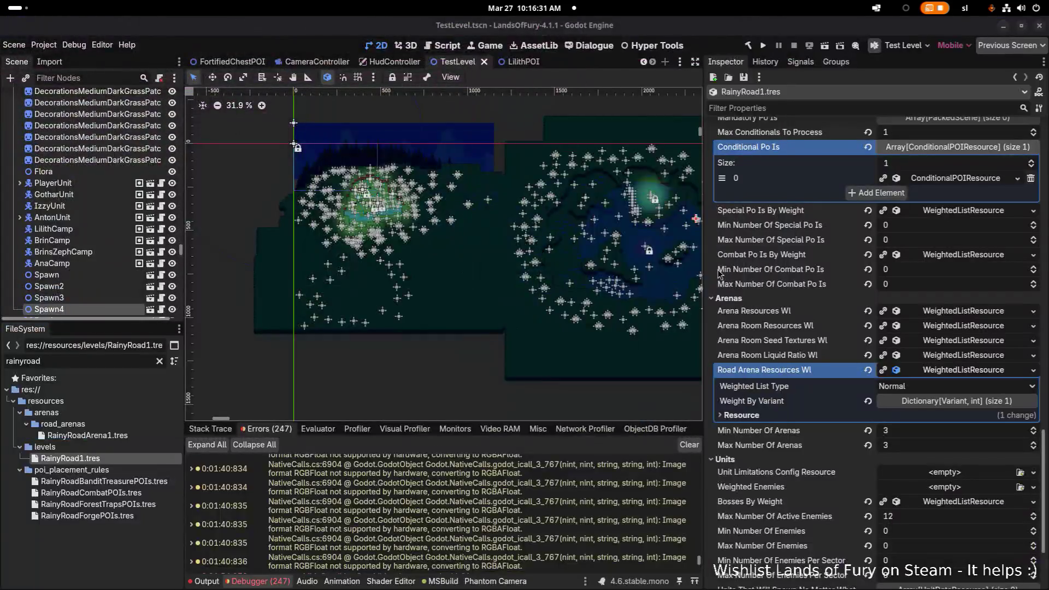
pyautogui.scroll(-5, 419, 508)
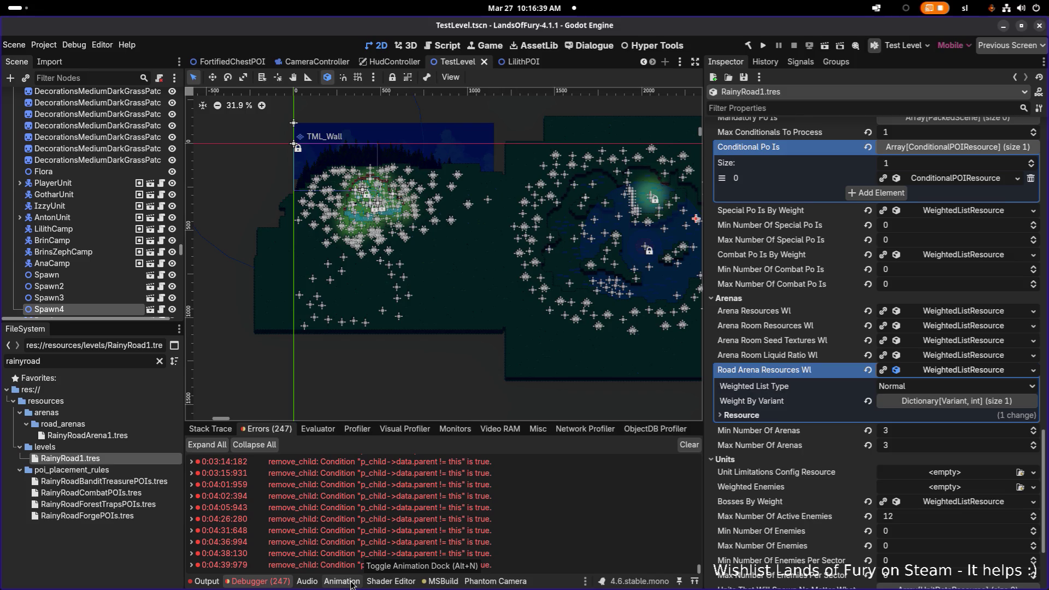
pyautogui.click(434, 584)
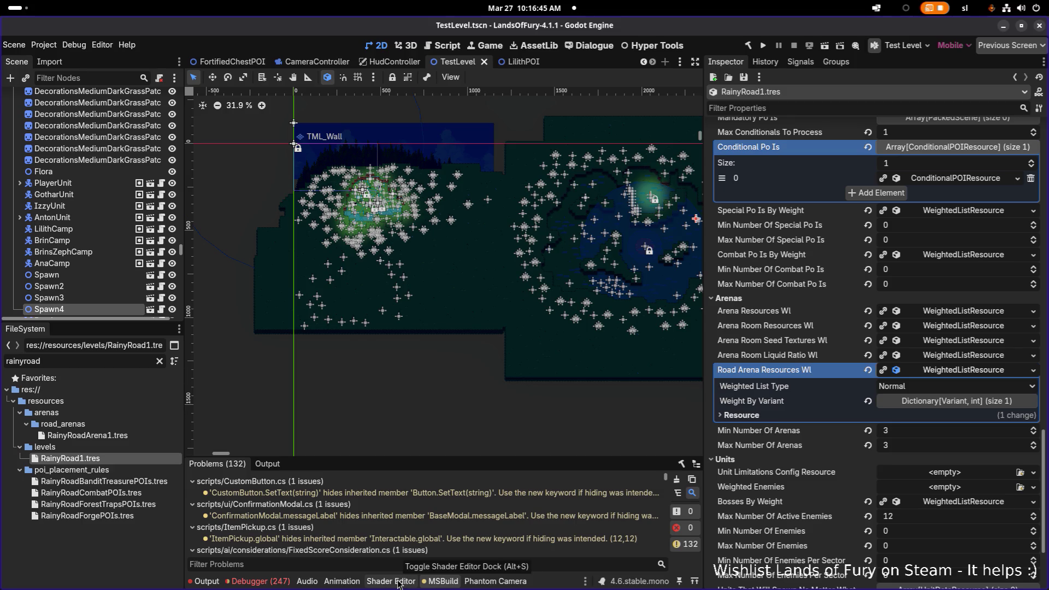
pyautogui.click(279, 583)
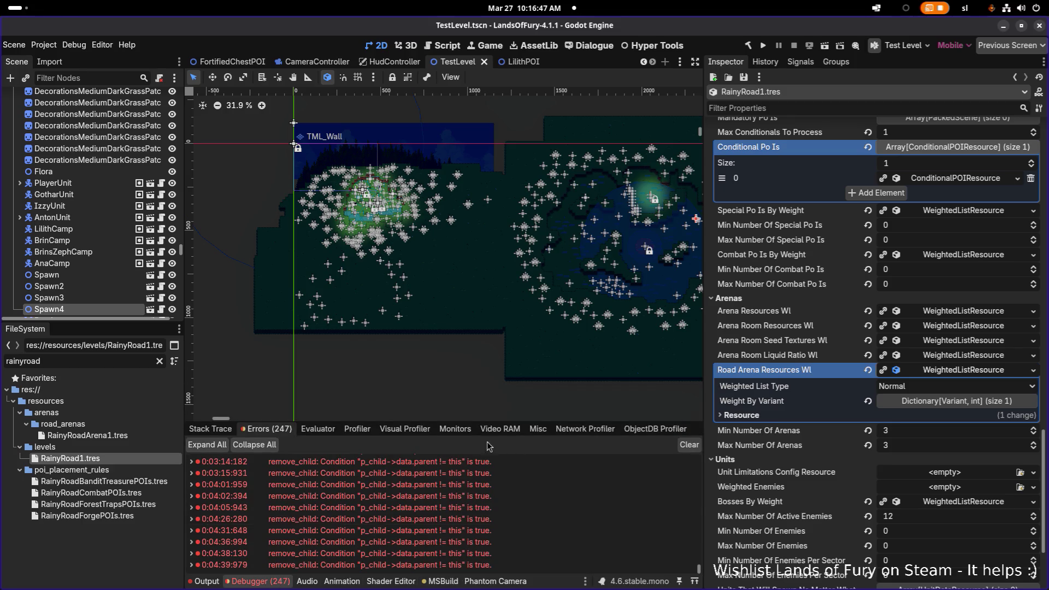
# Step: Graph Custom > Total Units in Debugger > Monitors, widen the 2D viewport, and run the project
pyautogui.click(405, 430)
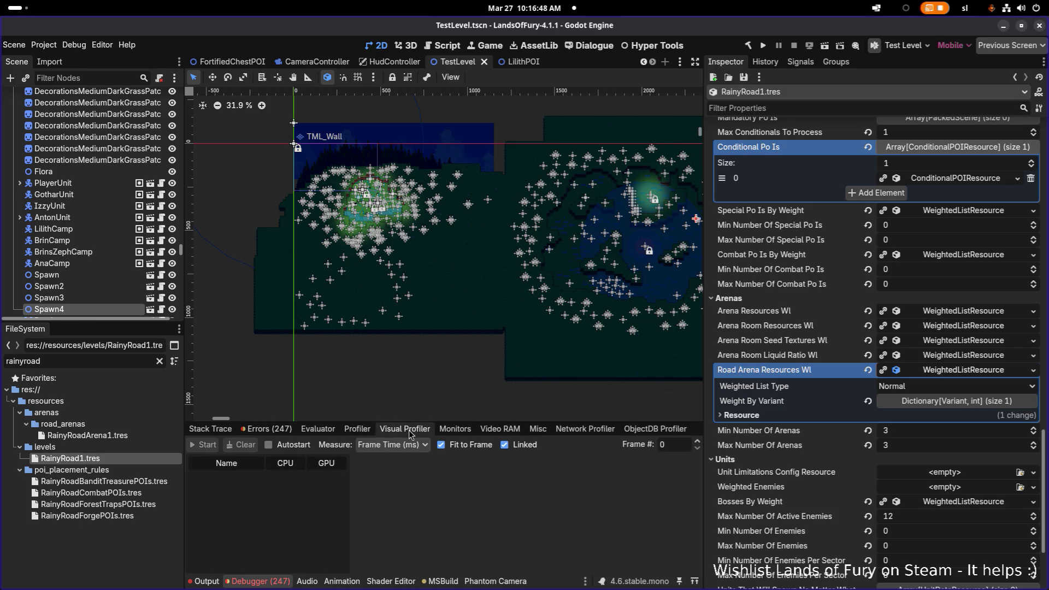
pyautogui.click(457, 431)
pyautogui.scroll(-15, 272, 512)
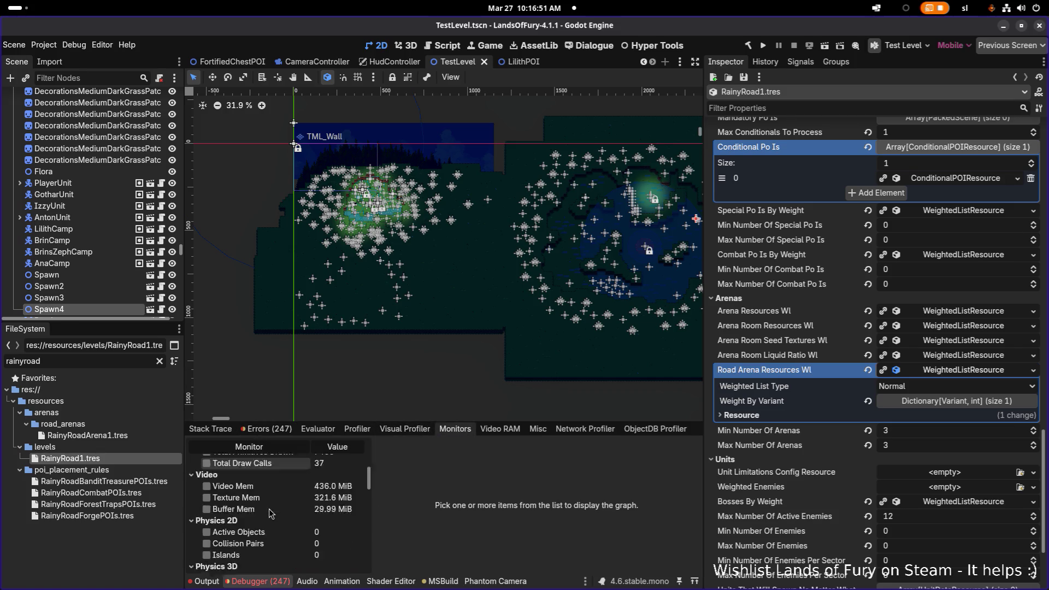
pyautogui.click(207, 542)
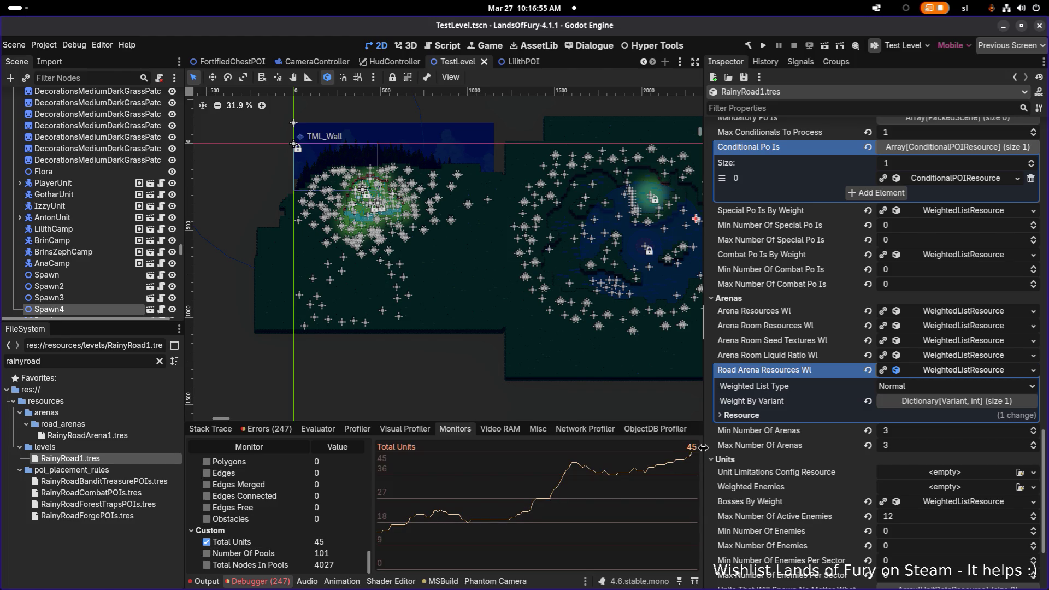
pyautogui.moveTo(866, 438); pyautogui.dragTo(861, 437)
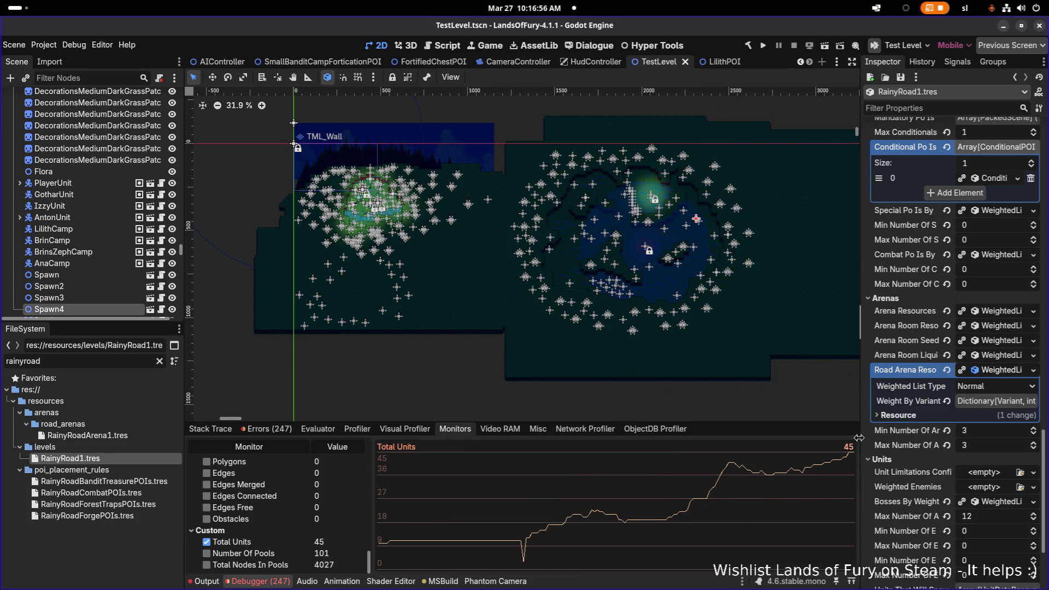
pyautogui.click(762, 47)
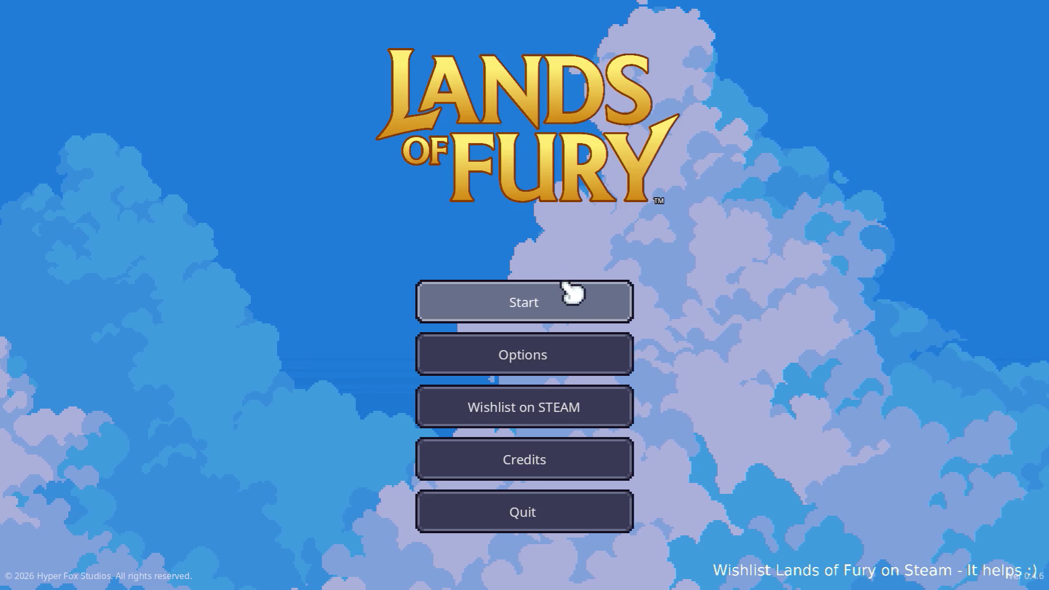
# Step: Start a new game on the first saved profile and begin walking up-right
pyautogui.click(566, 298)
pyautogui.click(545, 299)
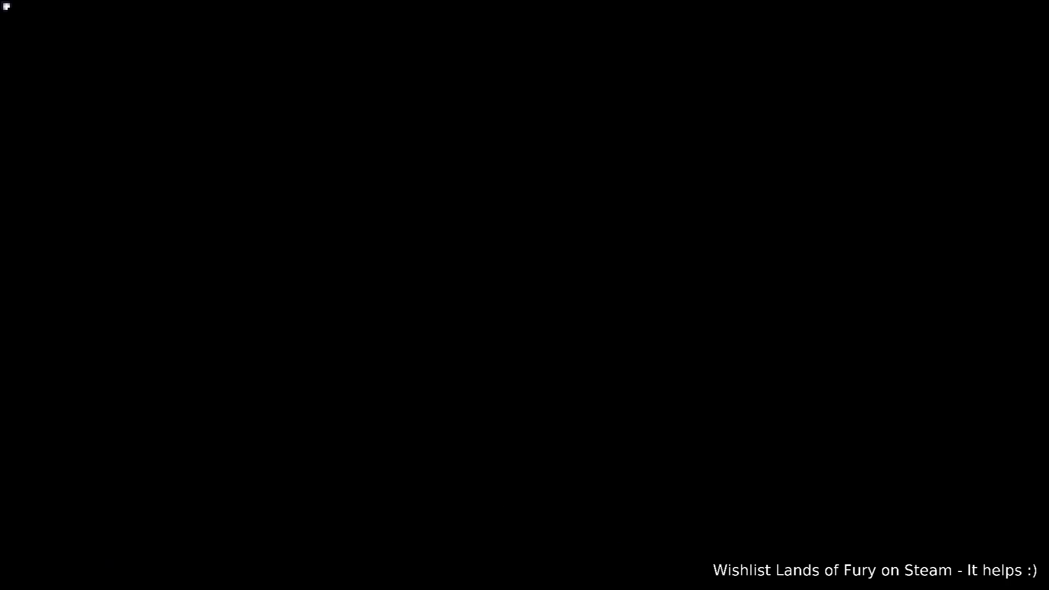
pyautogui.hotkey('w', 'd')
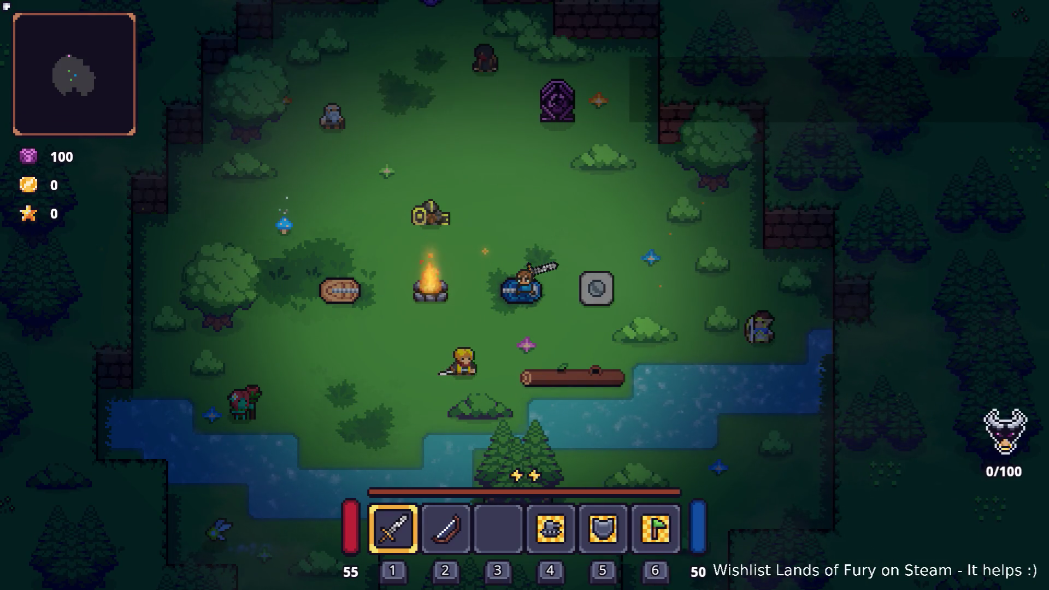
# Step: Swing the sword, run north past the campfire, and interact with the purple portal
pyautogui.click(351, 281)
pyautogui.press('w')
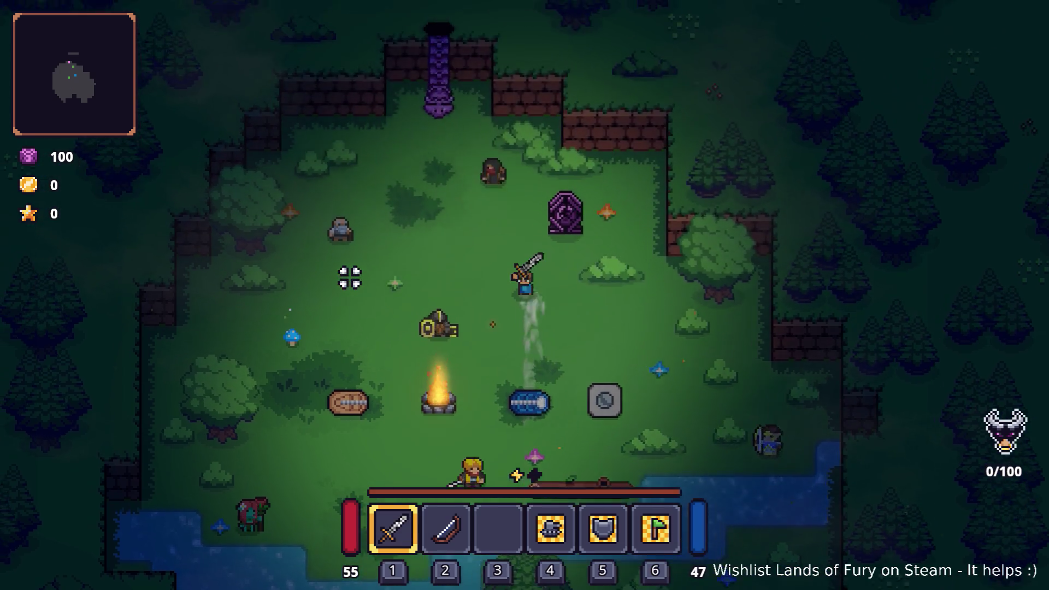
pyautogui.hotkey('w', 'a')
pyautogui.press('e')
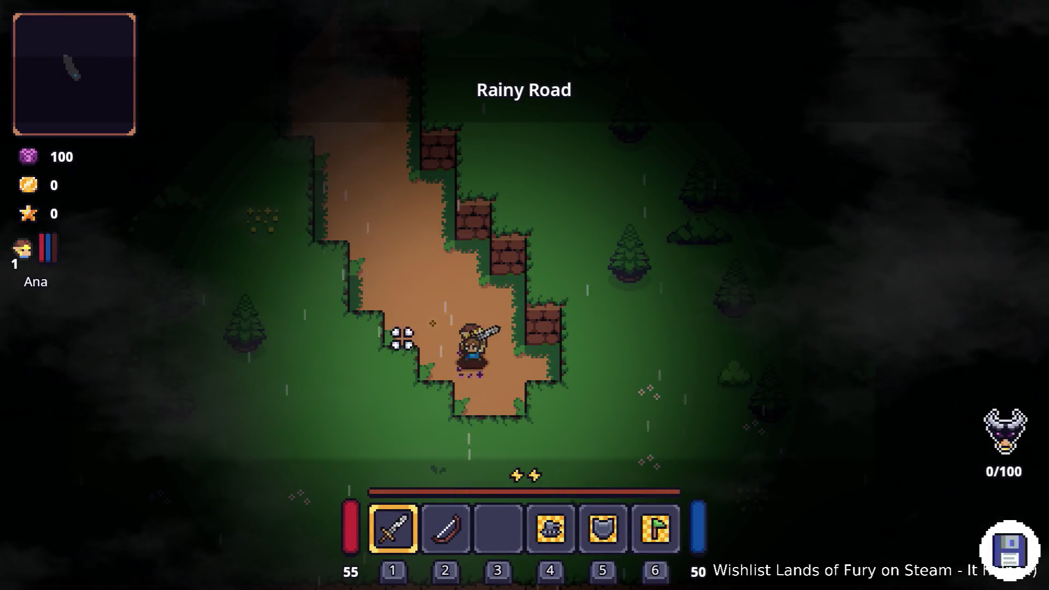
# Step: Walk the hero up the dirt road and through the campfire camp
pyautogui.press('w')
pyautogui.press('a')
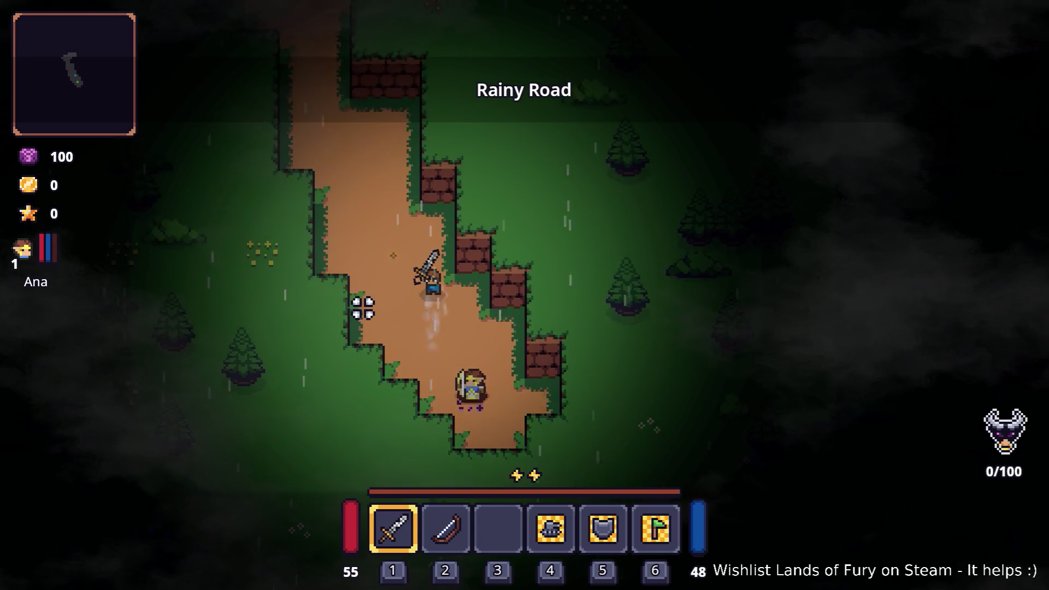
pyautogui.press('w')
pyautogui.press('a')
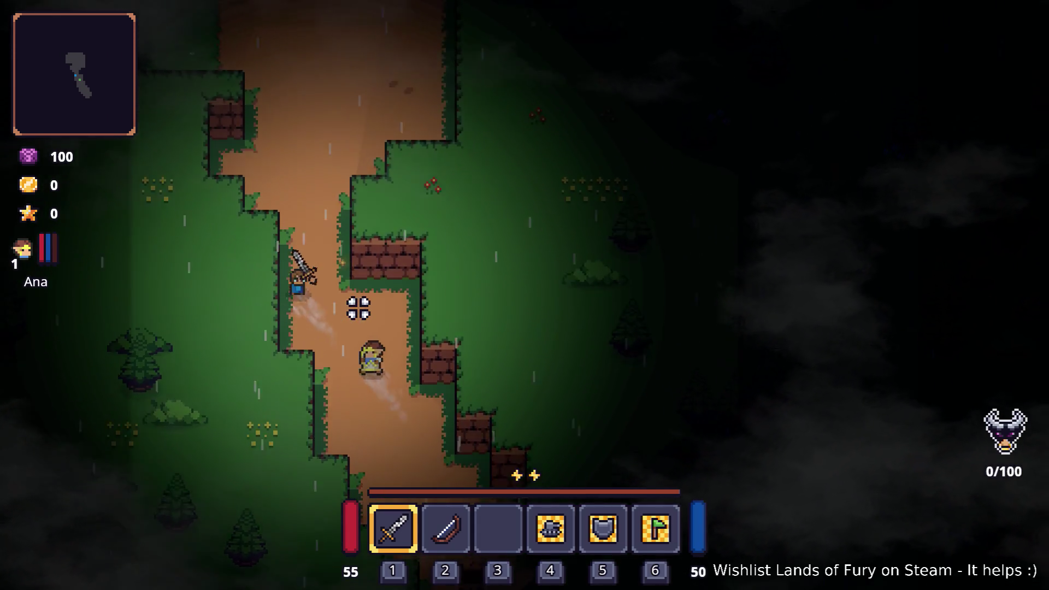
pyautogui.press('w')
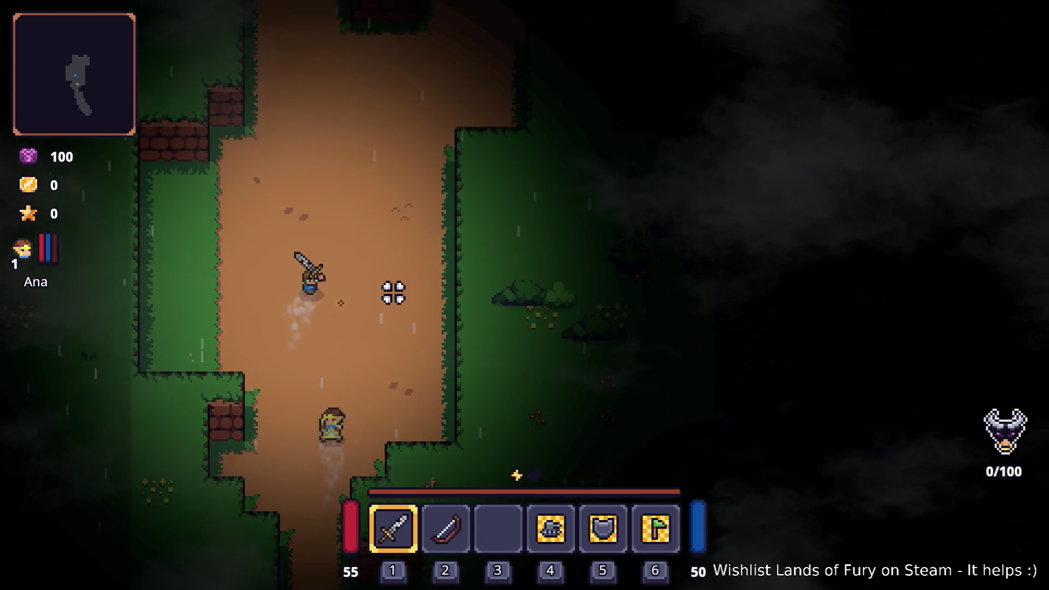
pyautogui.press('d')
pyautogui.press('w')
pyautogui.press('d')
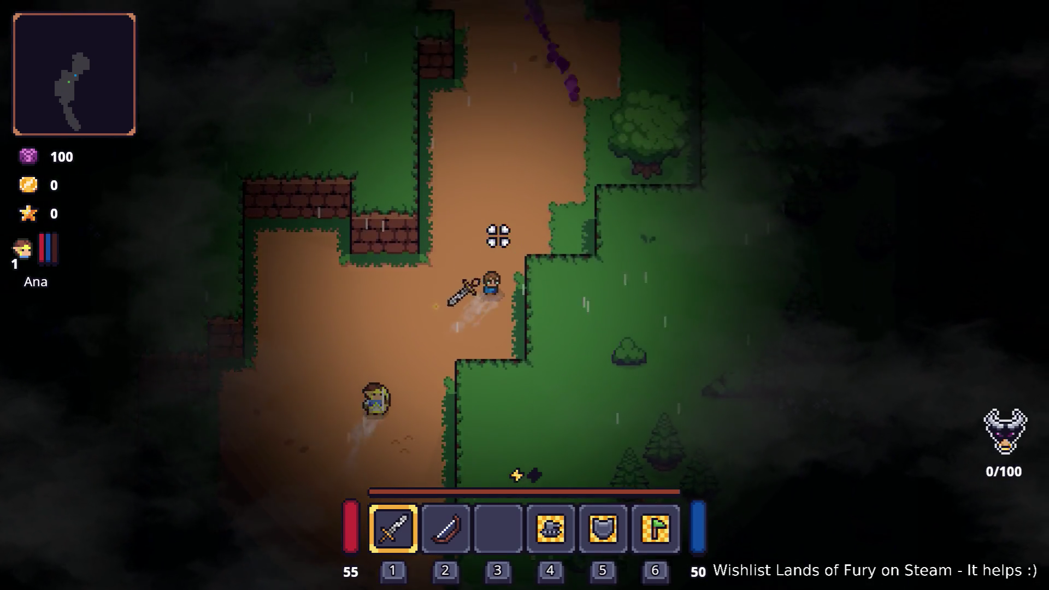
pyautogui.press('w')
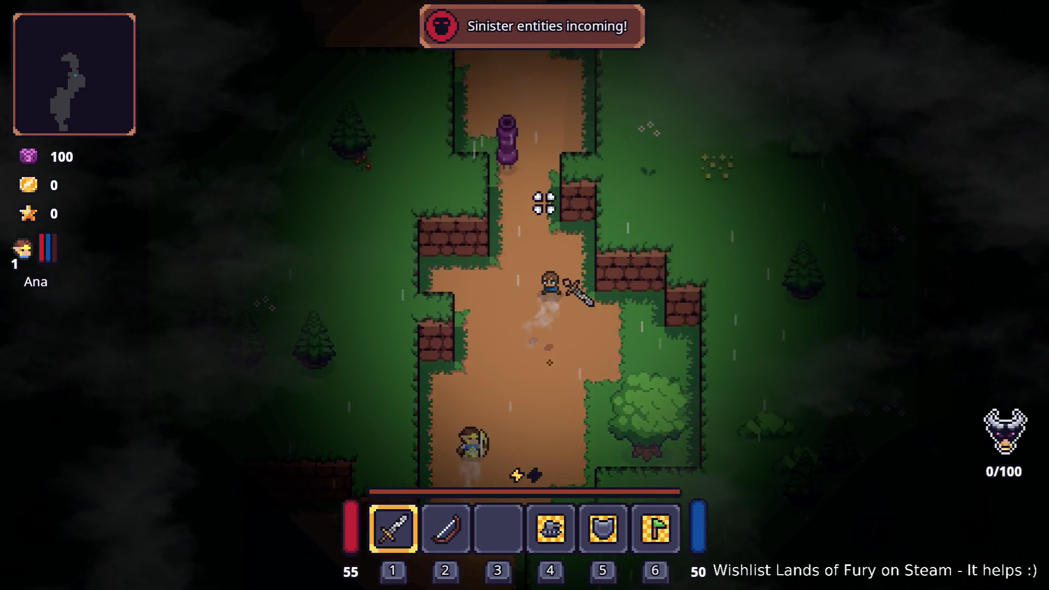
pyautogui.press('w')
pyautogui.press('a')
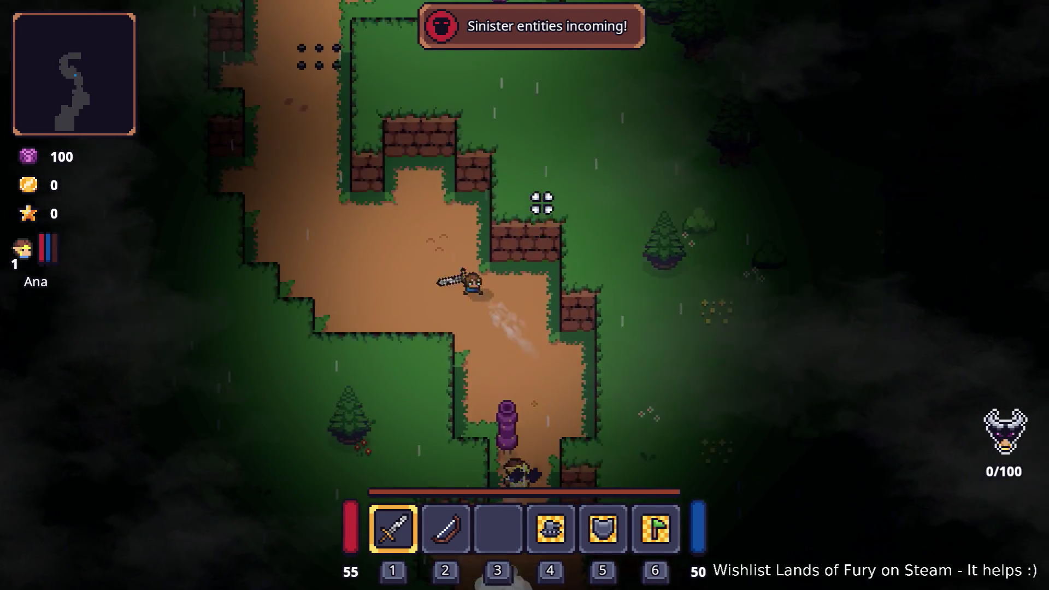
pyautogui.press('w')
pyautogui.press('a')
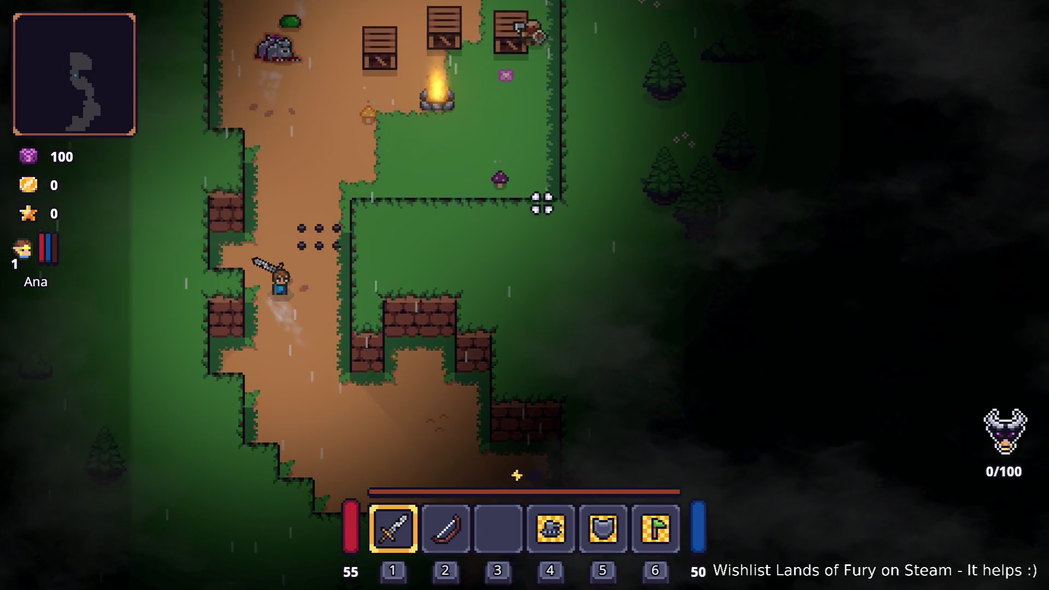
pyautogui.press('w')
pyautogui.press('d')
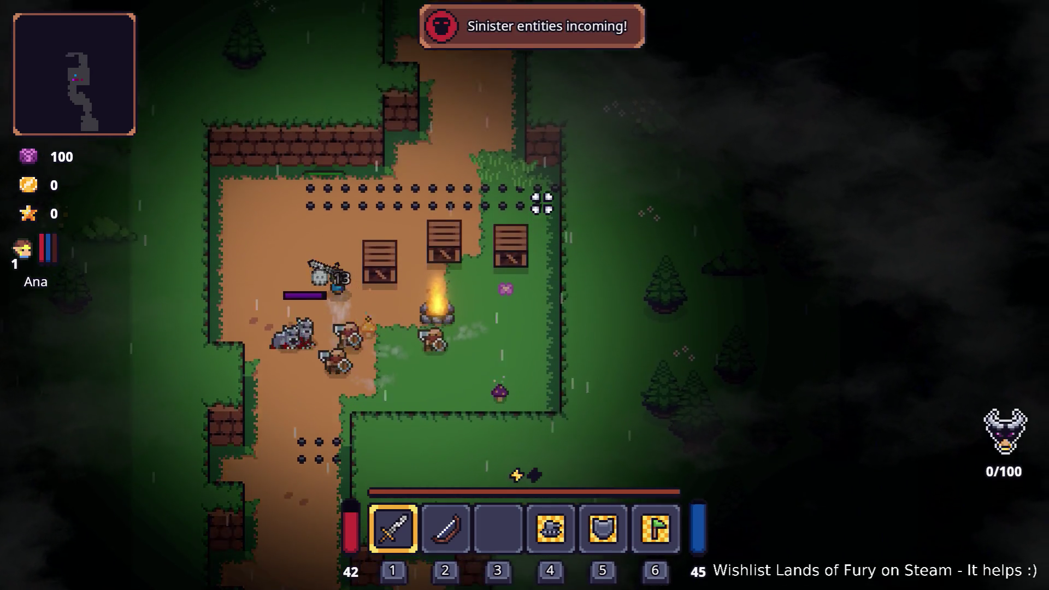
pyautogui.press('w')
pyautogui.press('d')
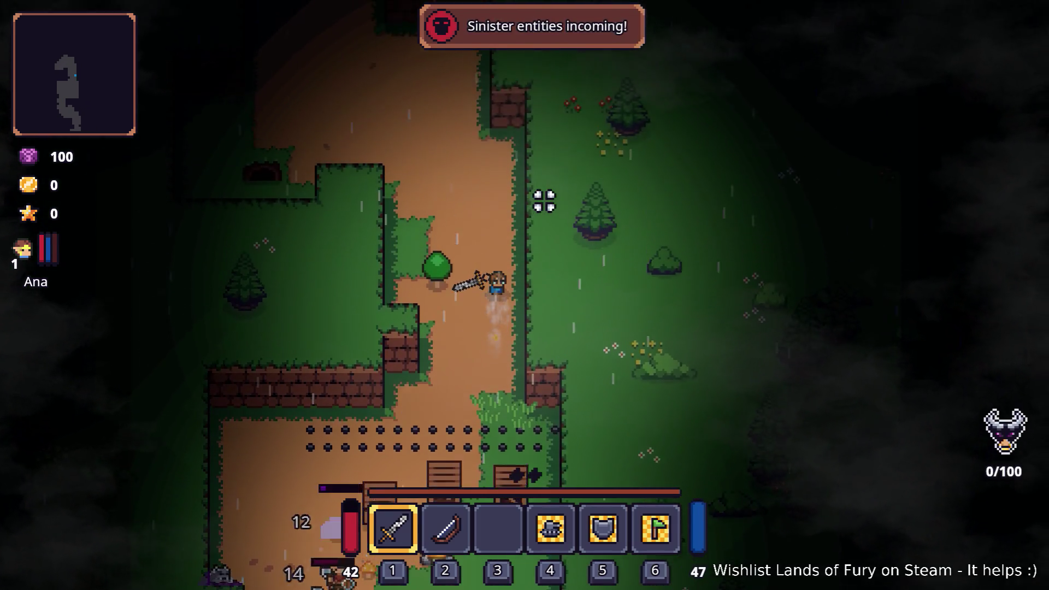
# Step: Continue north past the red enemy, purple pillars, pursuing wolves and the dark statue
pyautogui.press('w')
pyautogui.press('a')
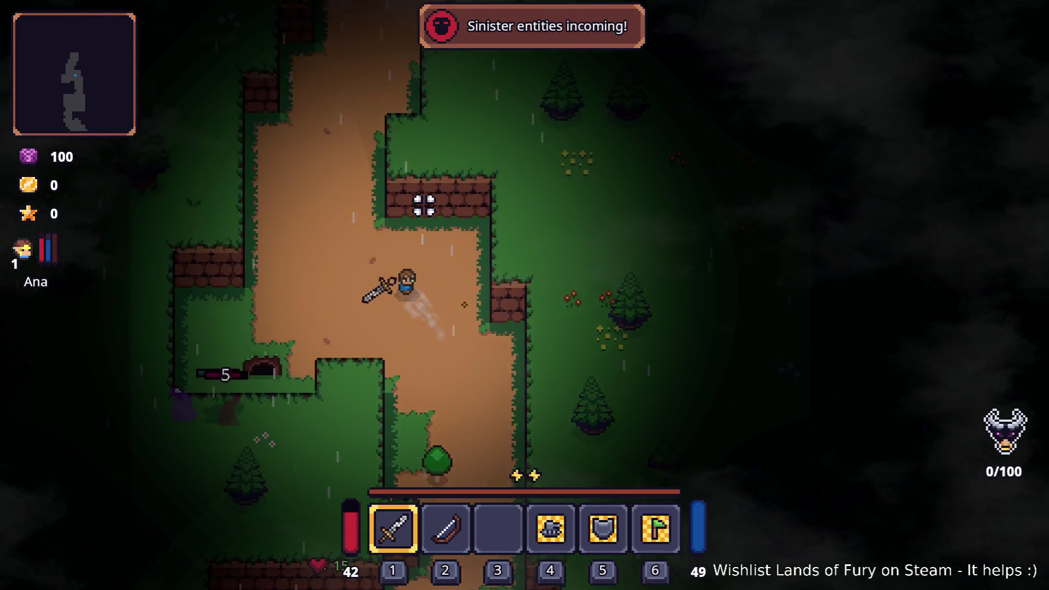
pyautogui.press('w')
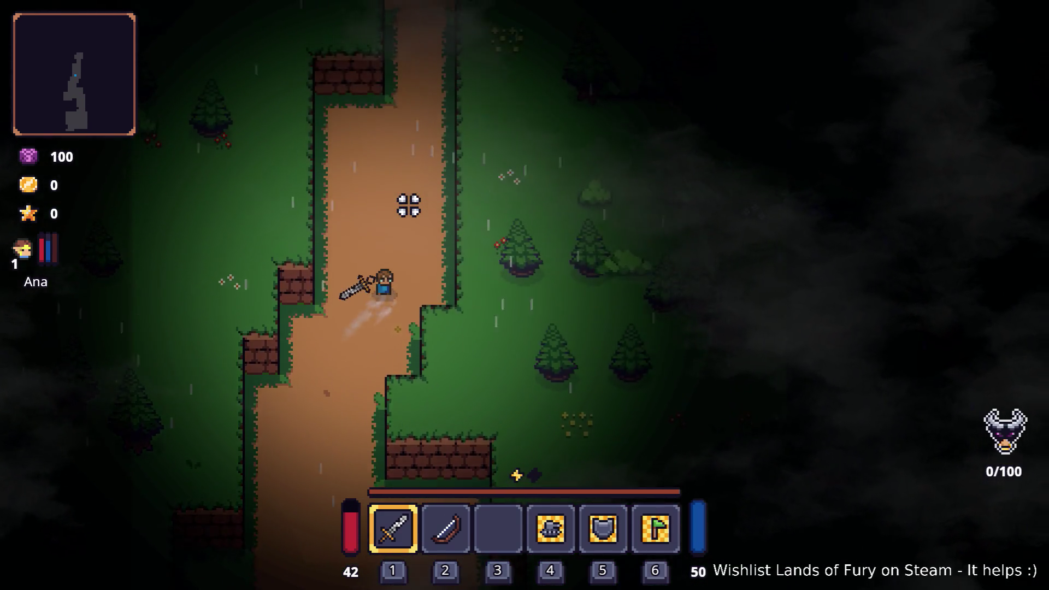
pyautogui.press('w')
pyautogui.press('d')
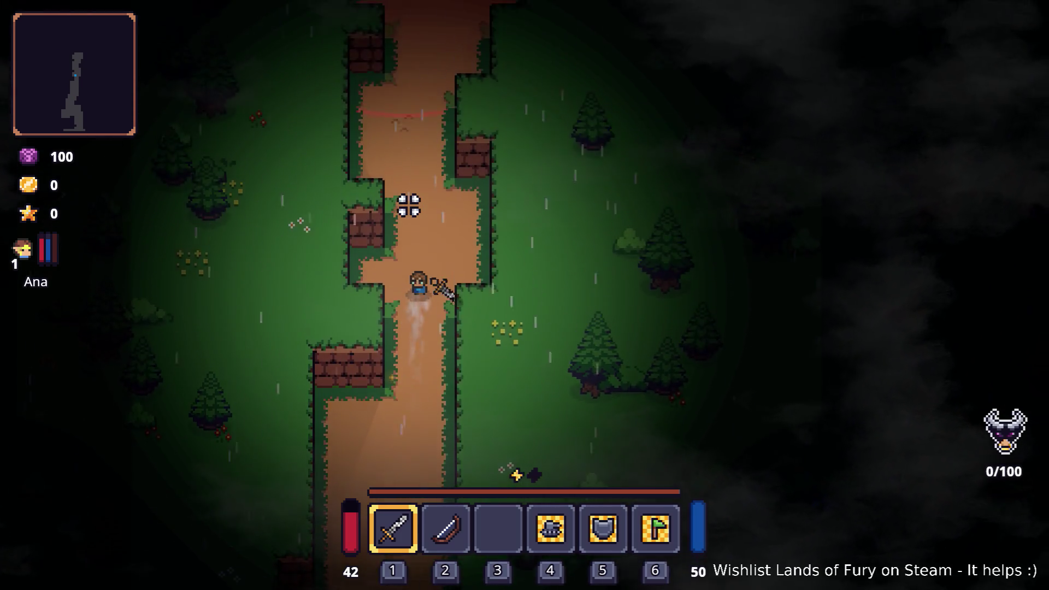
pyautogui.press('w')
pyautogui.press('d')
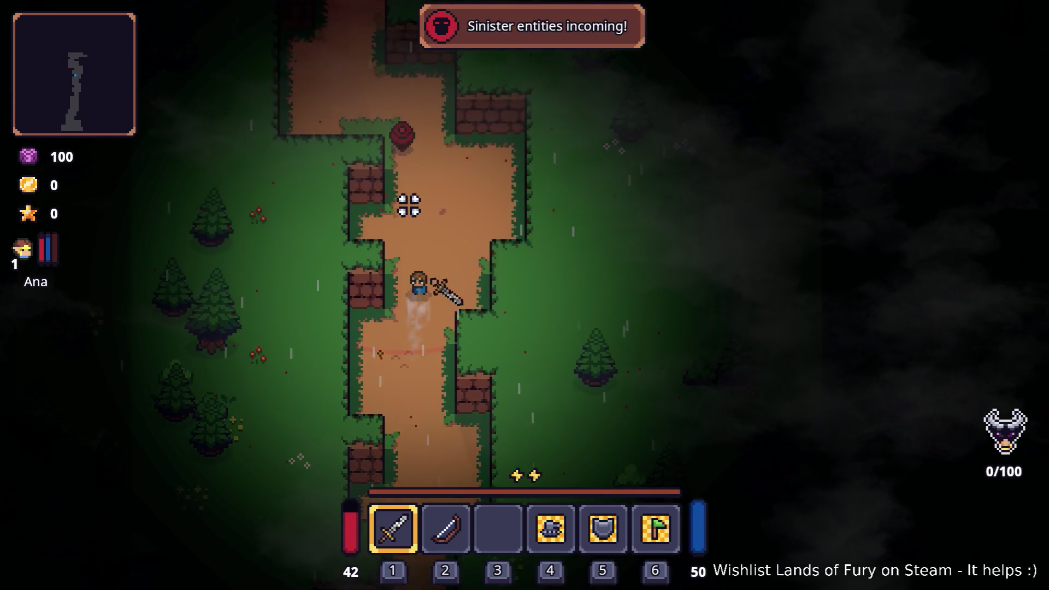
pyautogui.press('w')
pyautogui.press('a')
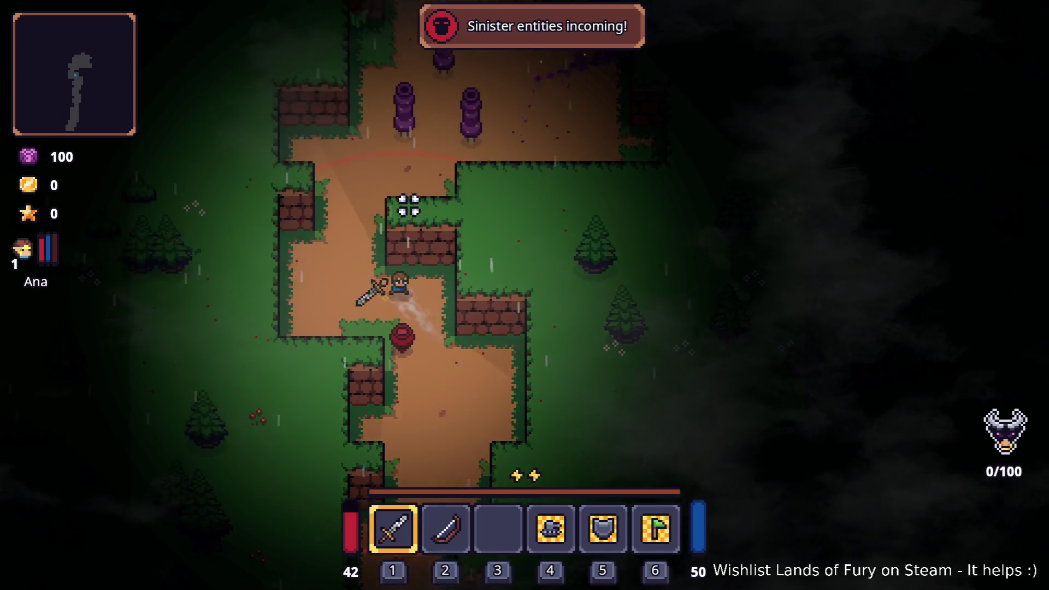
pyautogui.press('w')
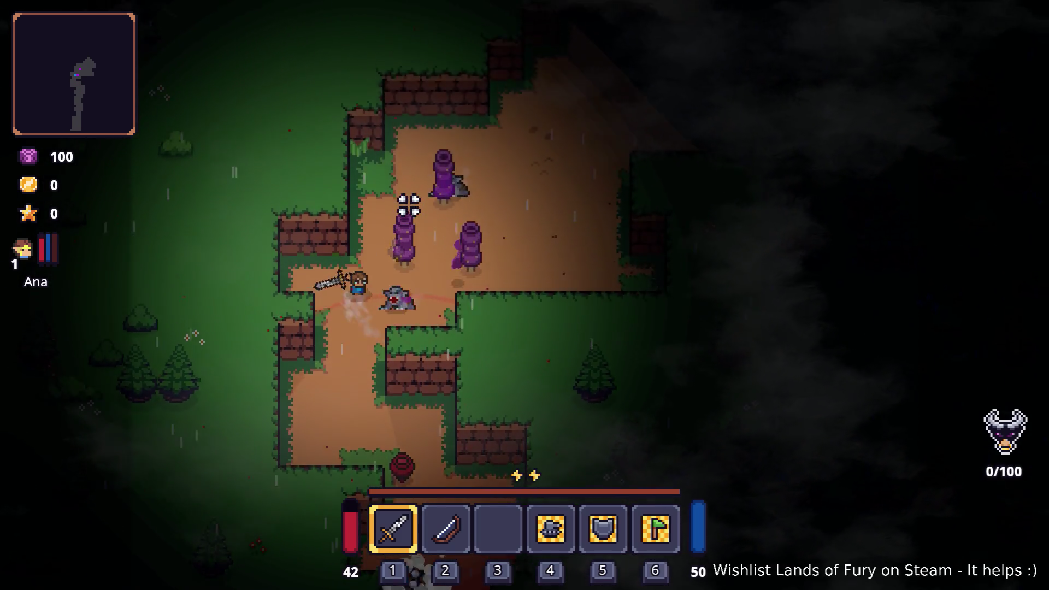
pyautogui.press('d')
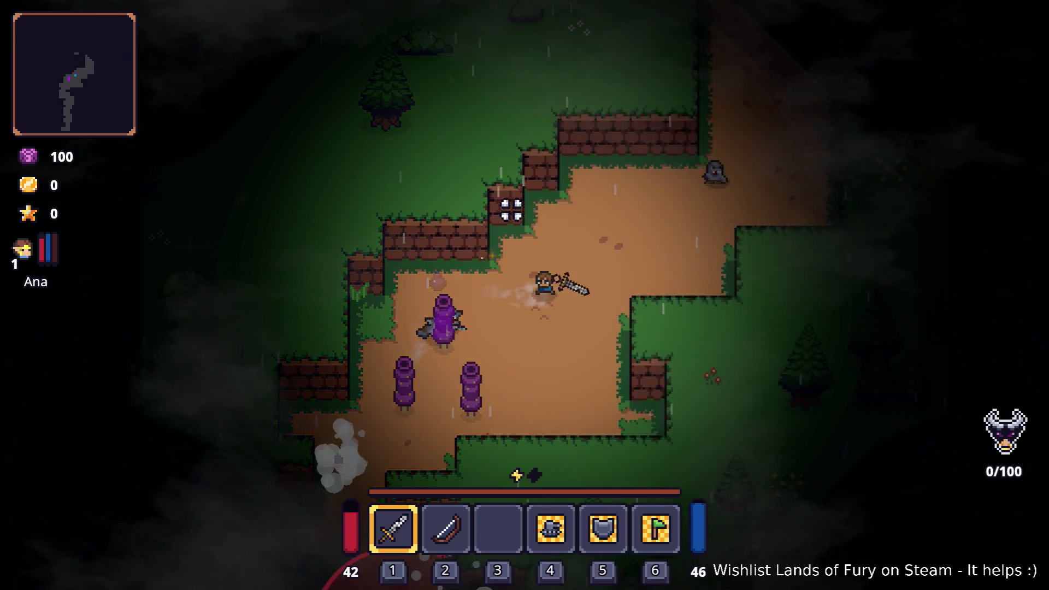
pyautogui.press('w')
pyautogui.press('d')
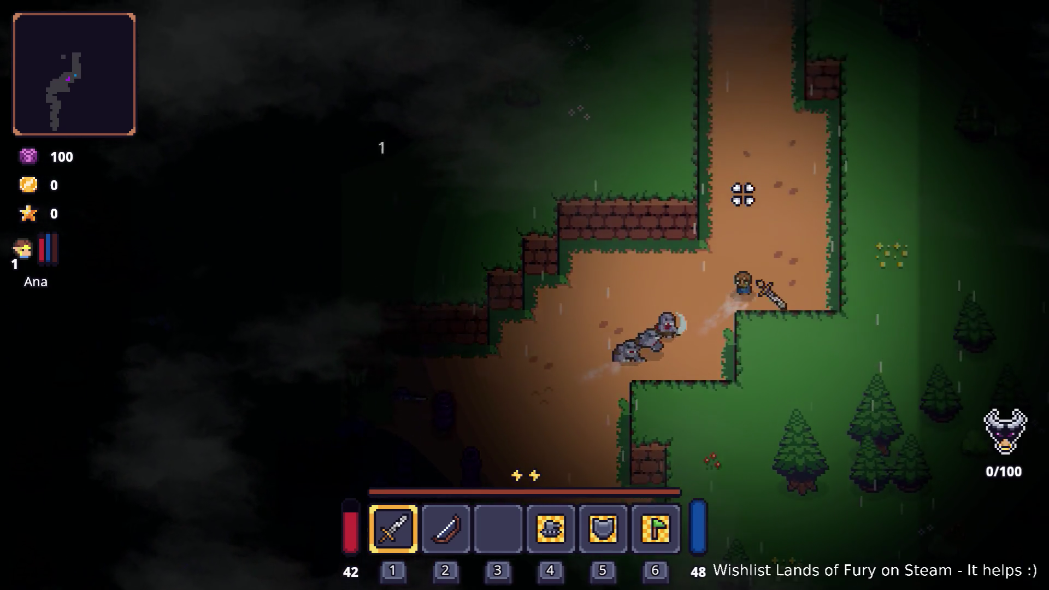
pyautogui.press('w')
pyautogui.press('a')
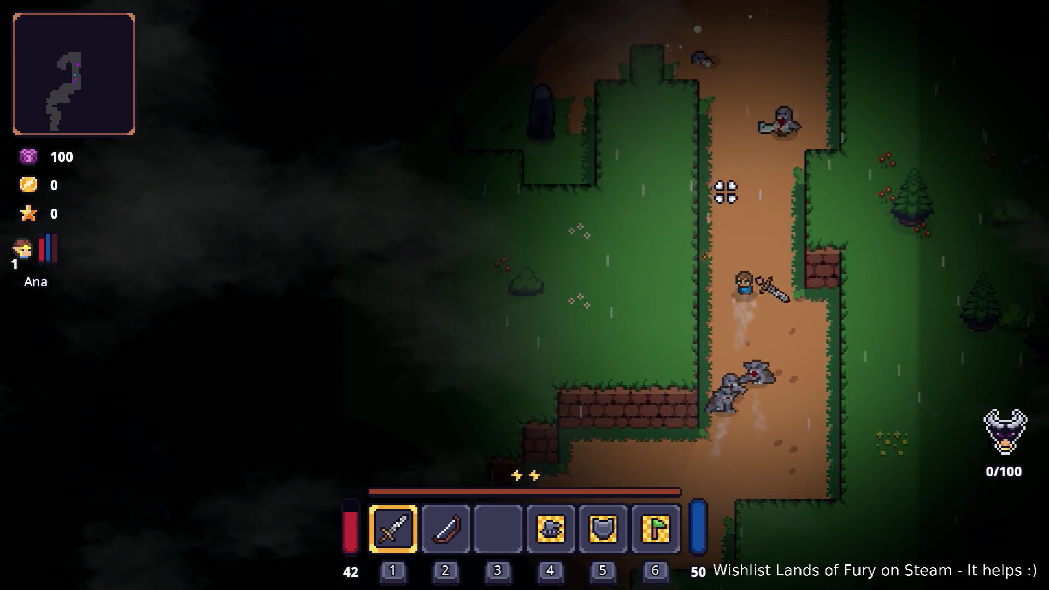
pyautogui.press('w')
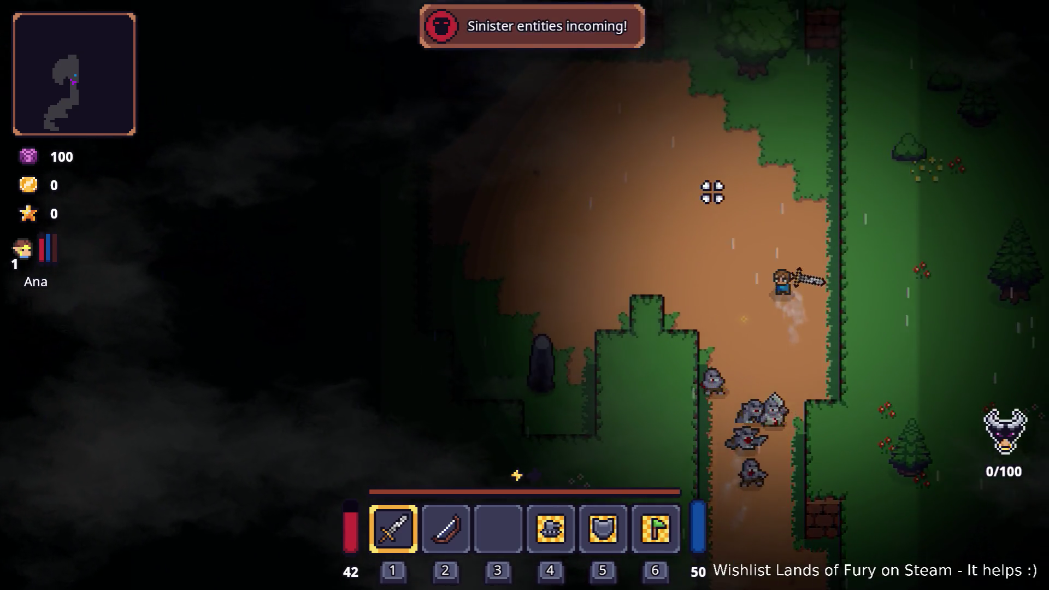
pyautogui.press('a')
# Step: Pass the anvil, go through the gate into the campfire clearing, then drop back to the crates
pyautogui.press('w')
pyautogui.press('a')
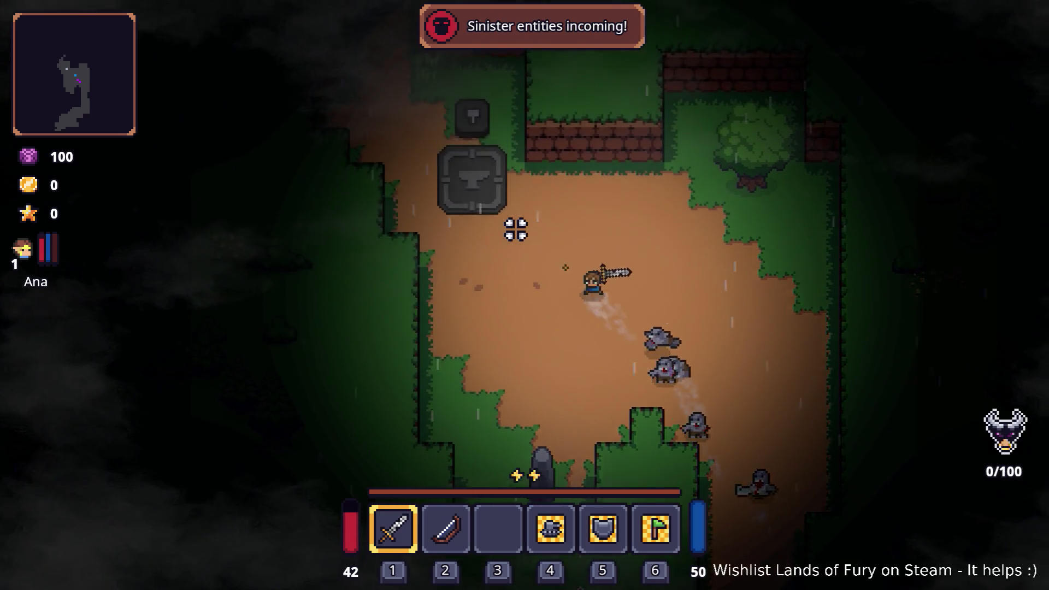
pyautogui.press('w')
pyautogui.press('a')
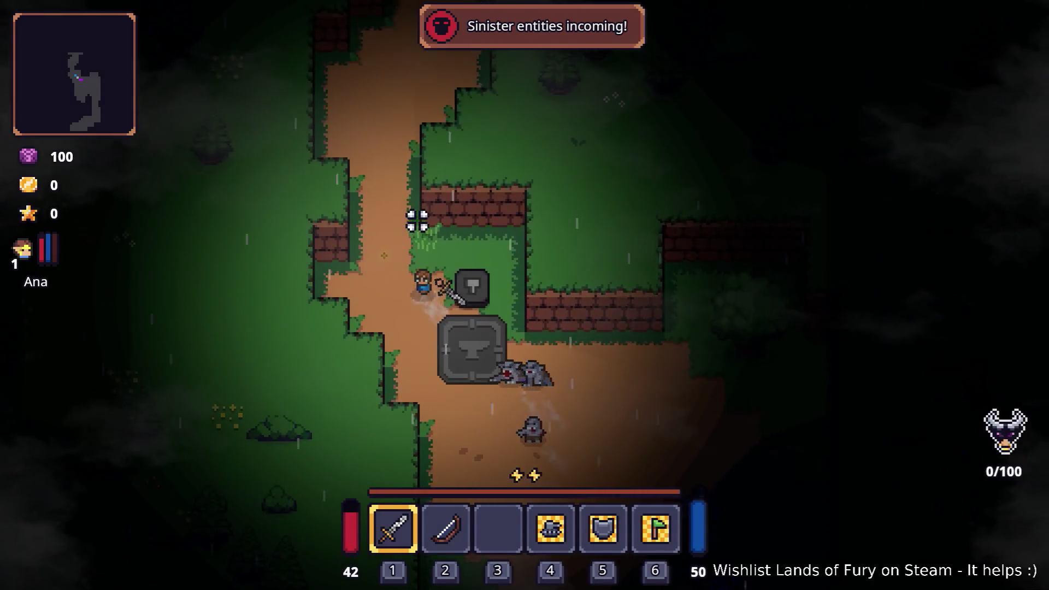
pyautogui.press('w')
pyautogui.press('d')
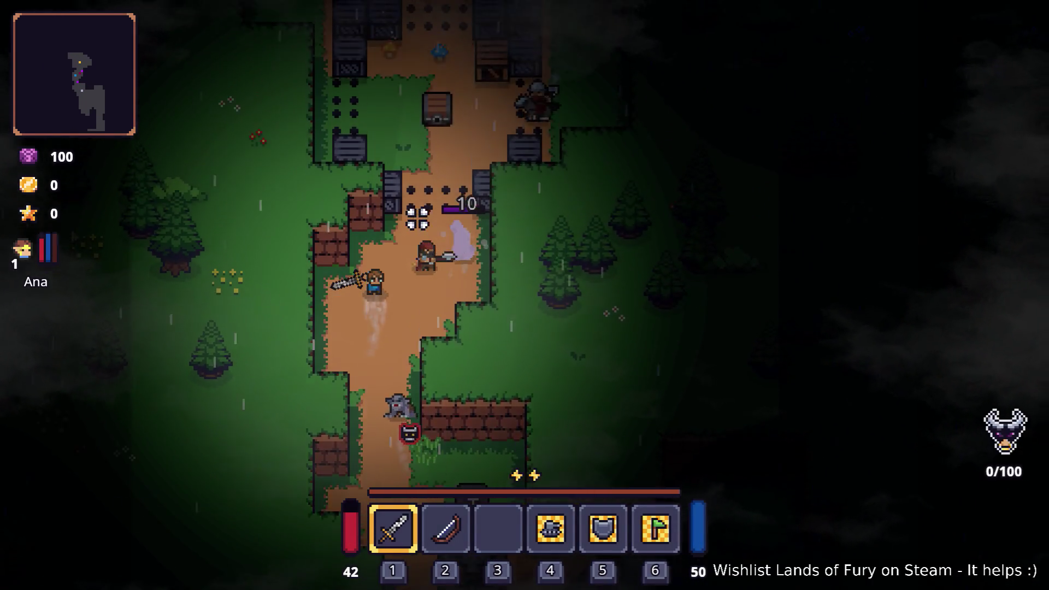
pyautogui.press('w')
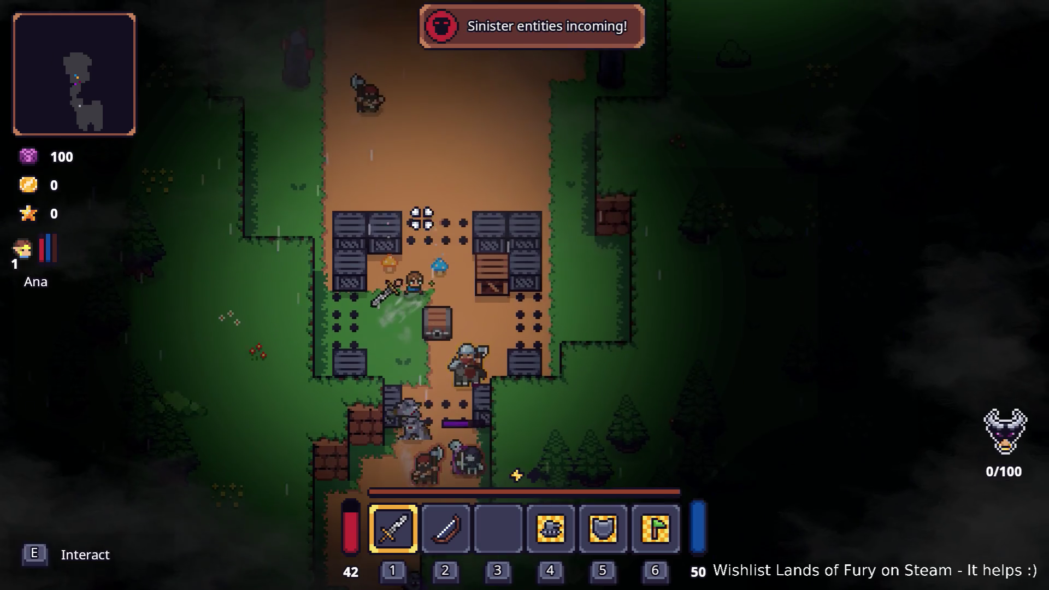
pyautogui.press('w')
pyautogui.press('d')
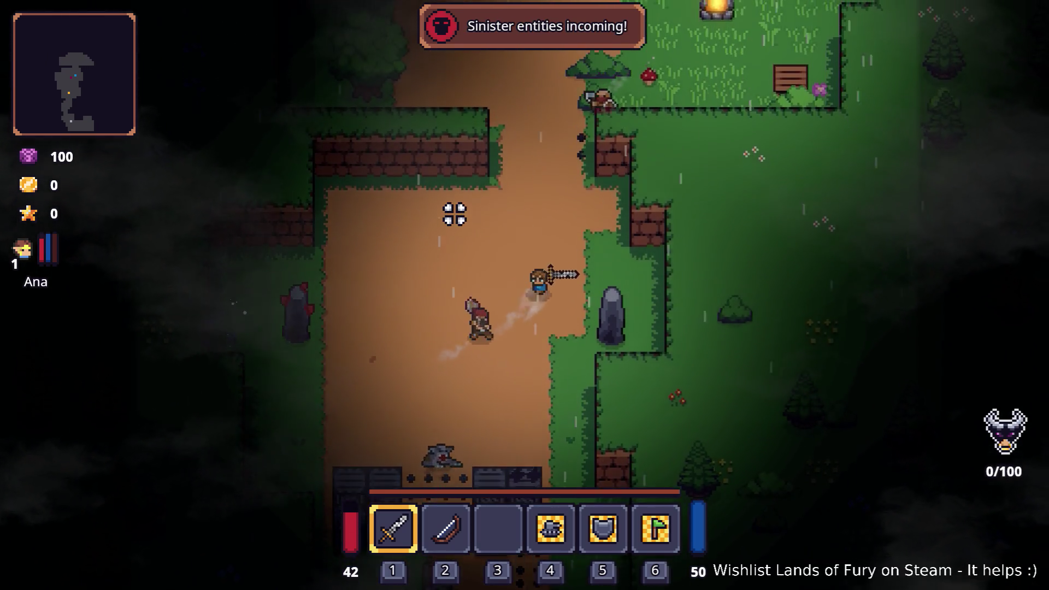
pyautogui.press('w')
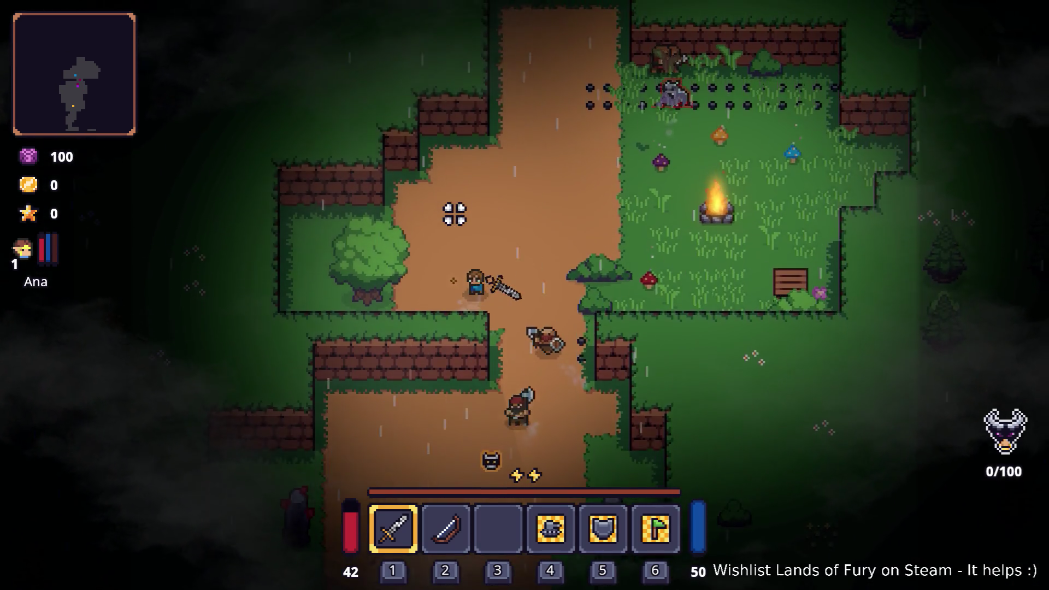
pyautogui.press('d')
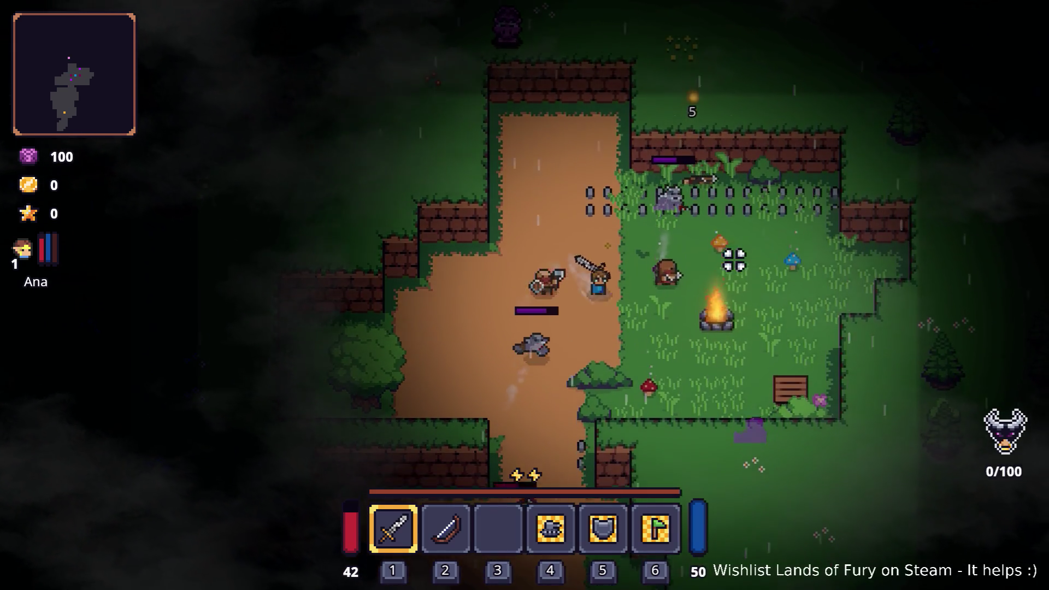
pyautogui.press('s')
pyautogui.press('s')
pyautogui.press('a')
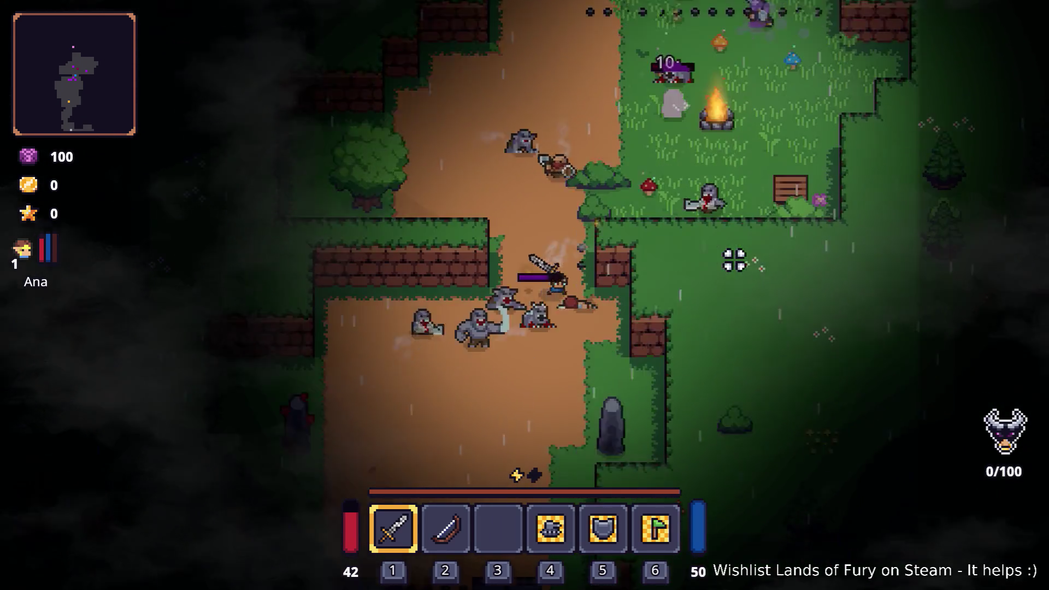
pyautogui.press('s')
pyautogui.press('d')
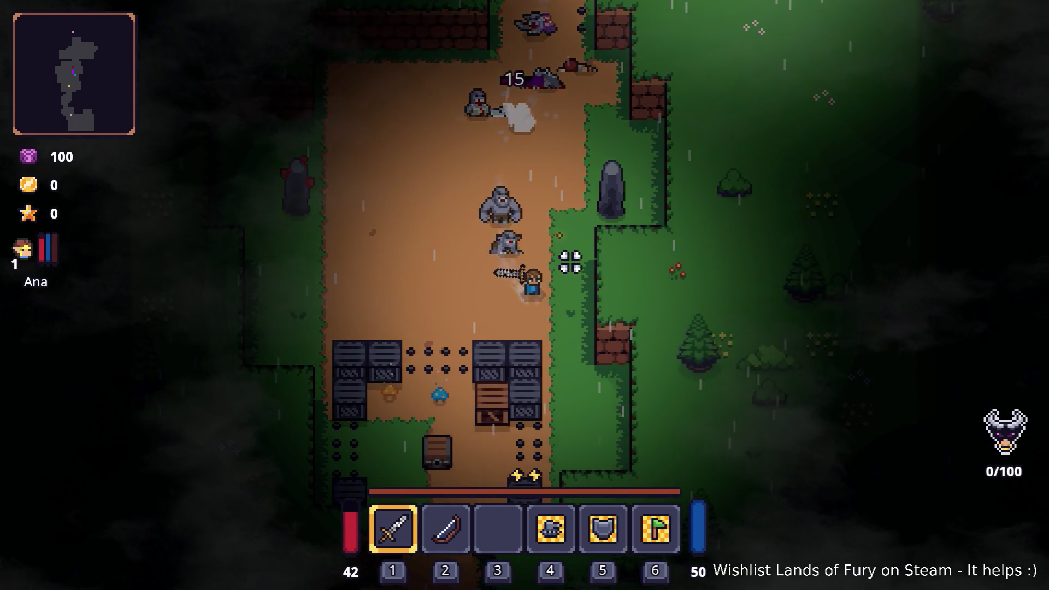
pyautogui.press('a')
pyautogui.press('s')
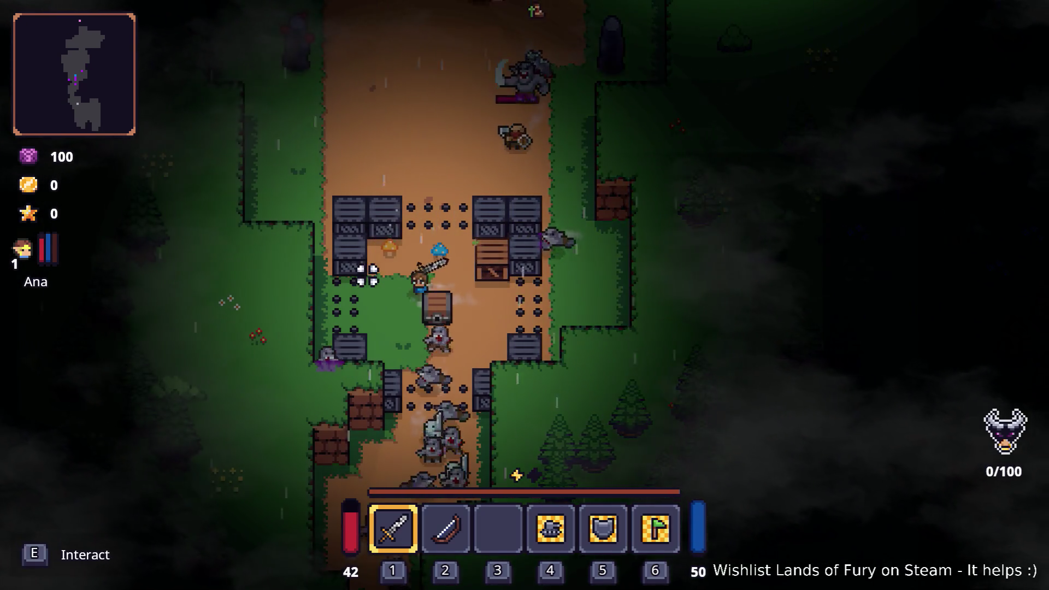
# Step: Walk up above the crates, then retreat down the path and across the clearing away from enemies
pyautogui.press('w')
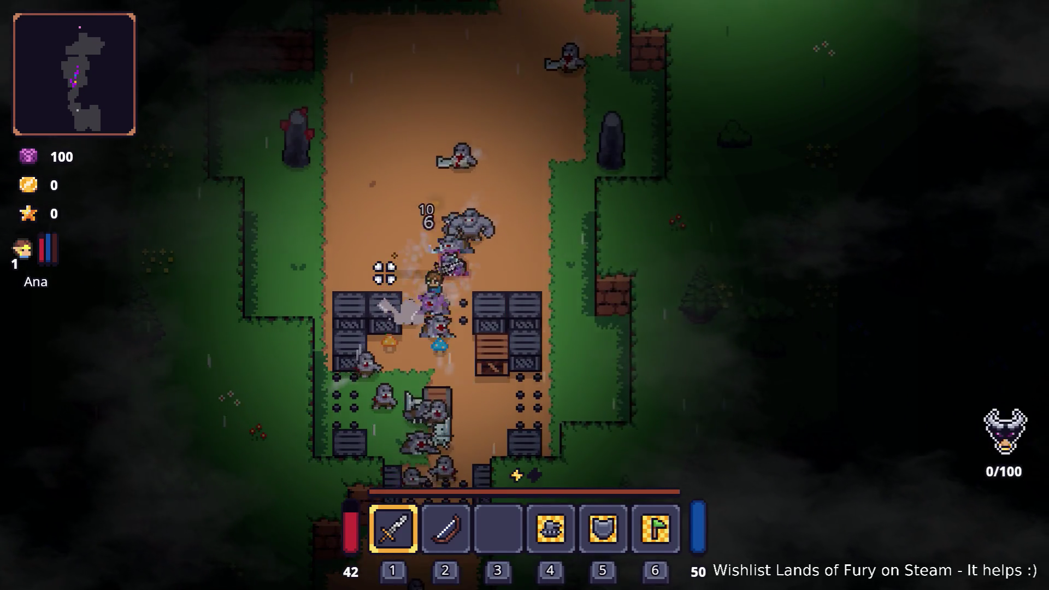
pyautogui.press('w')
pyautogui.press('d')
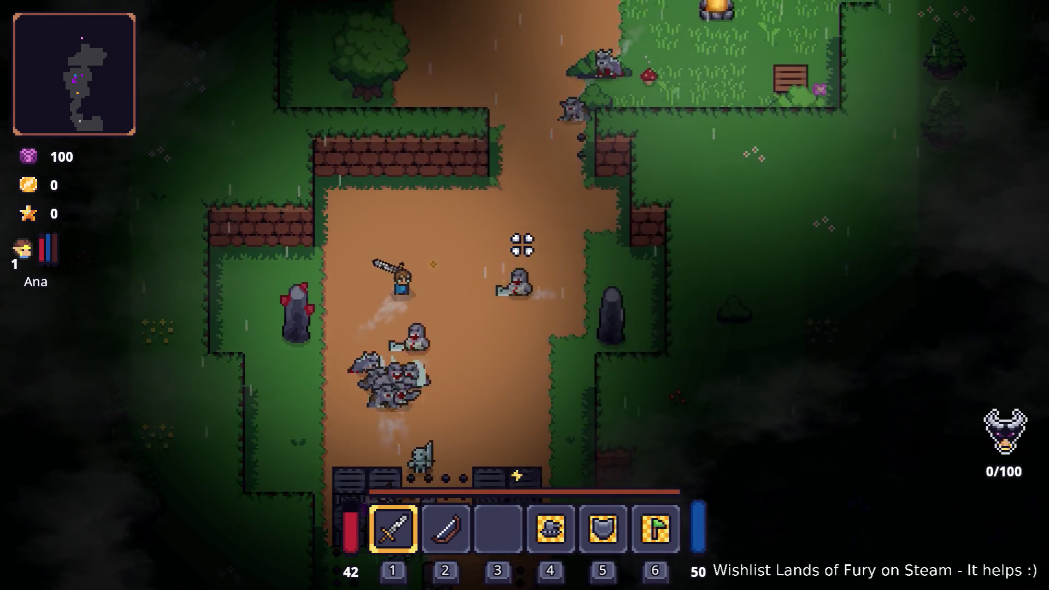
pyautogui.press('d')
pyautogui.press('w')
pyautogui.press('s')
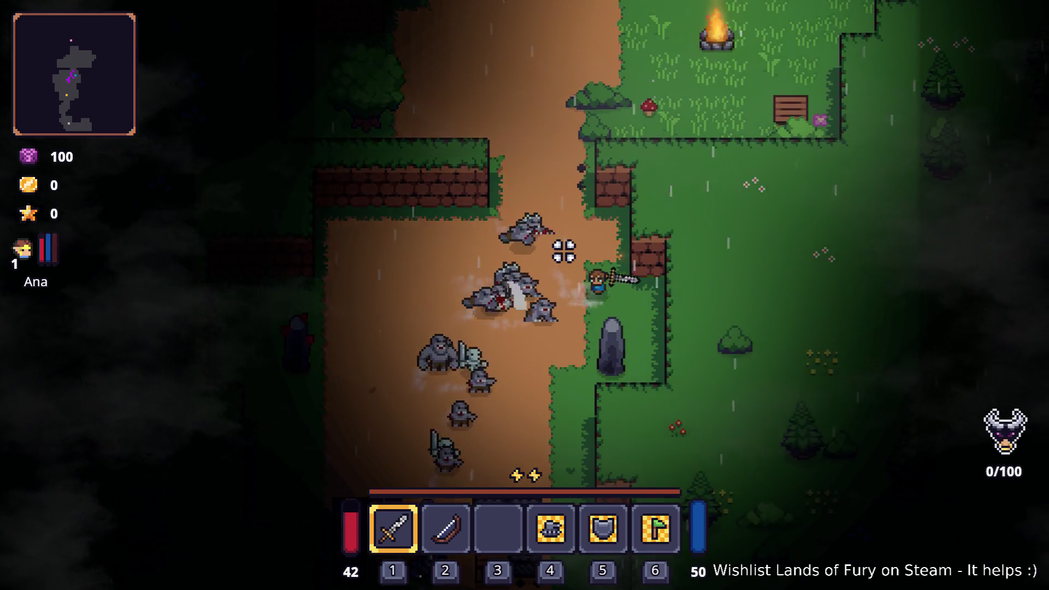
pyautogui.press('d')
pyautogui.press('s')
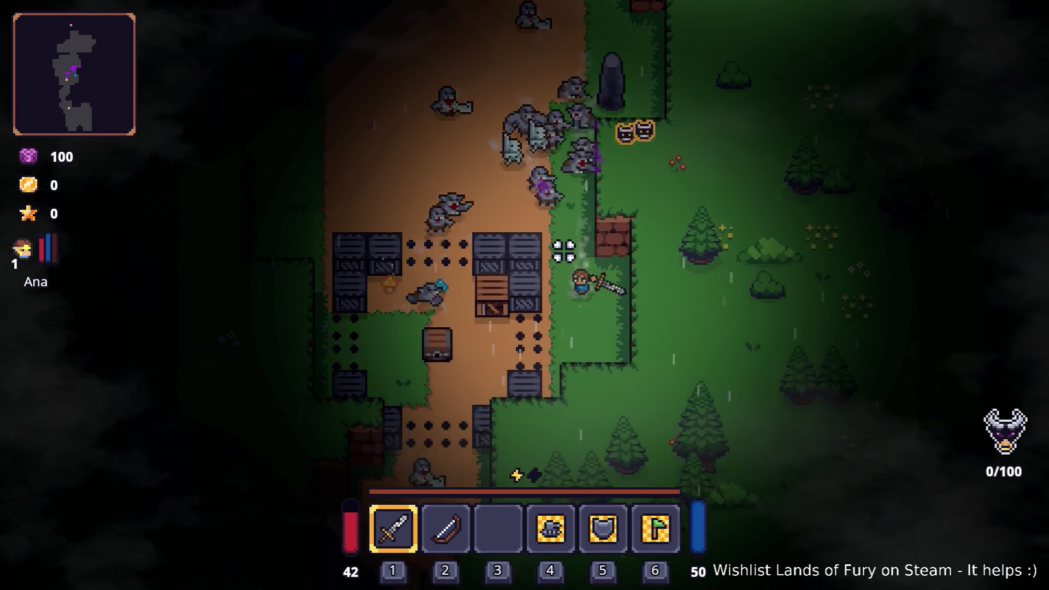
pyautogui.press('a')
pyautogui.press('a')
pyautogui.press('w')
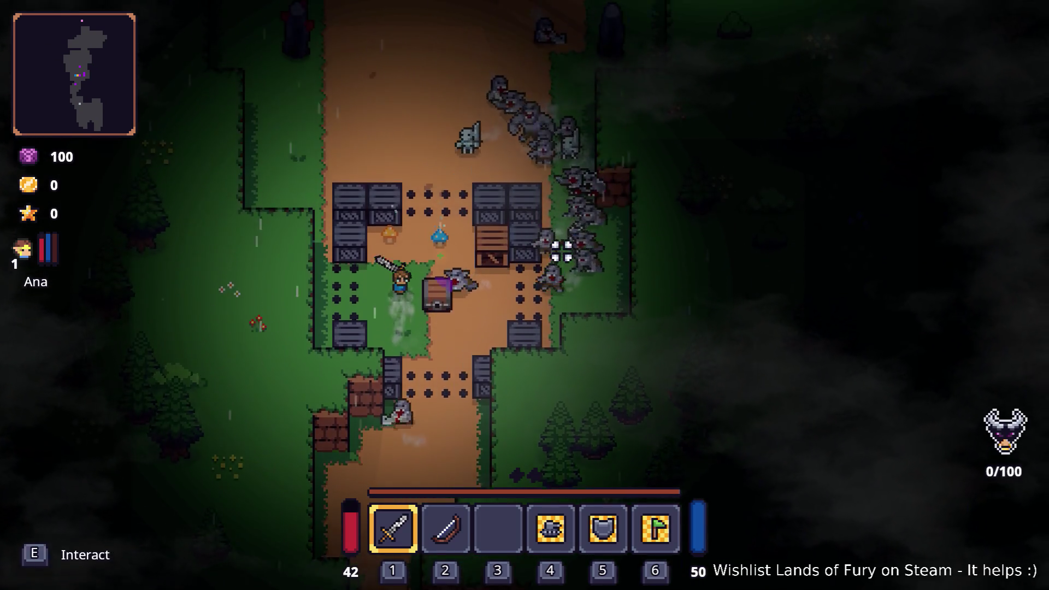
pyautogui.press('s')
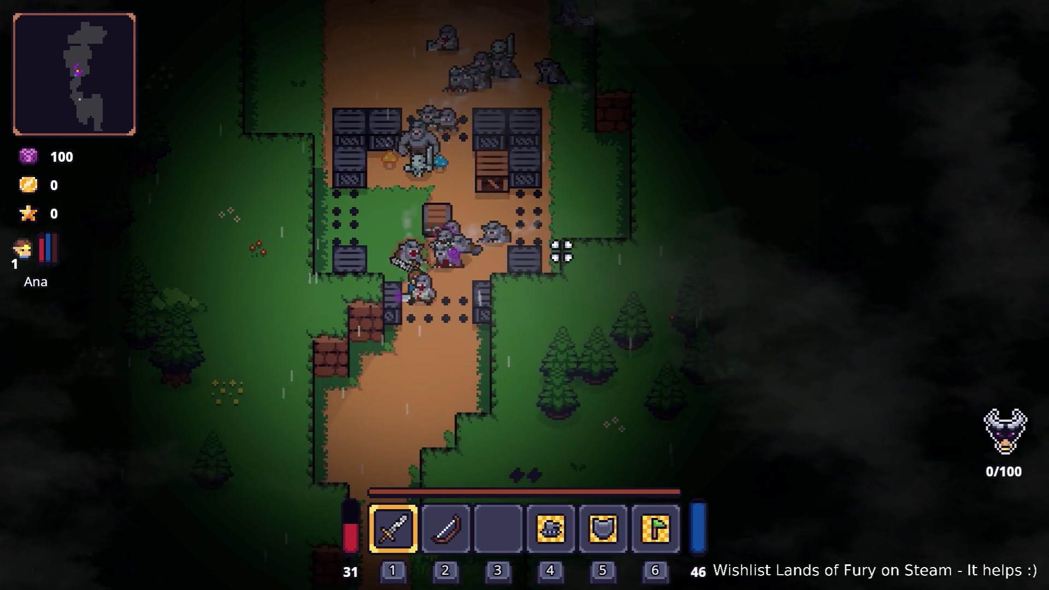
pyautogui.press('s')
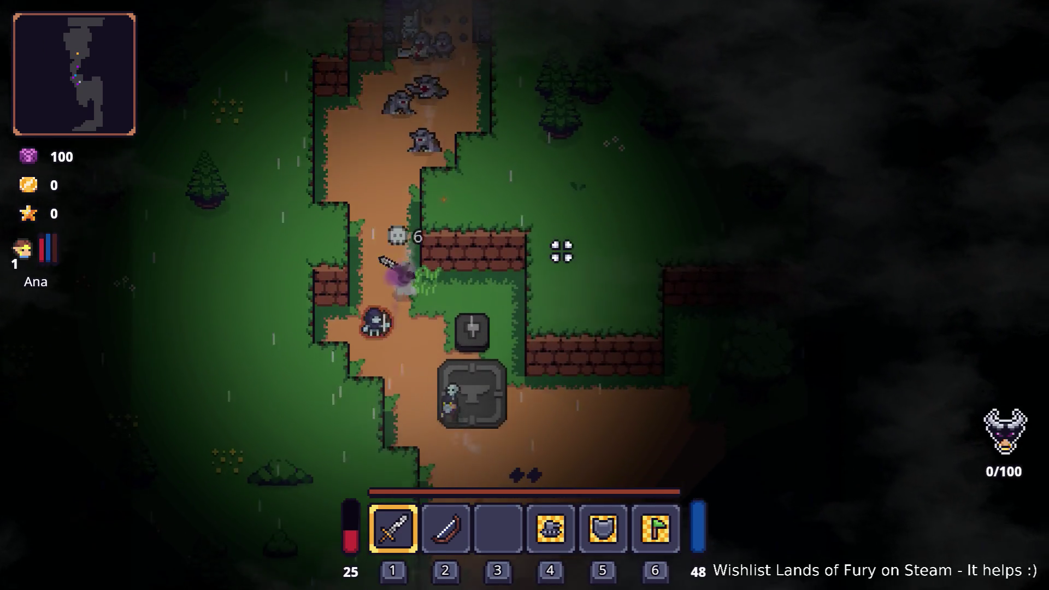
pyautogui.press('d')
pyautogui.press('s')
pyautogui.press('d')
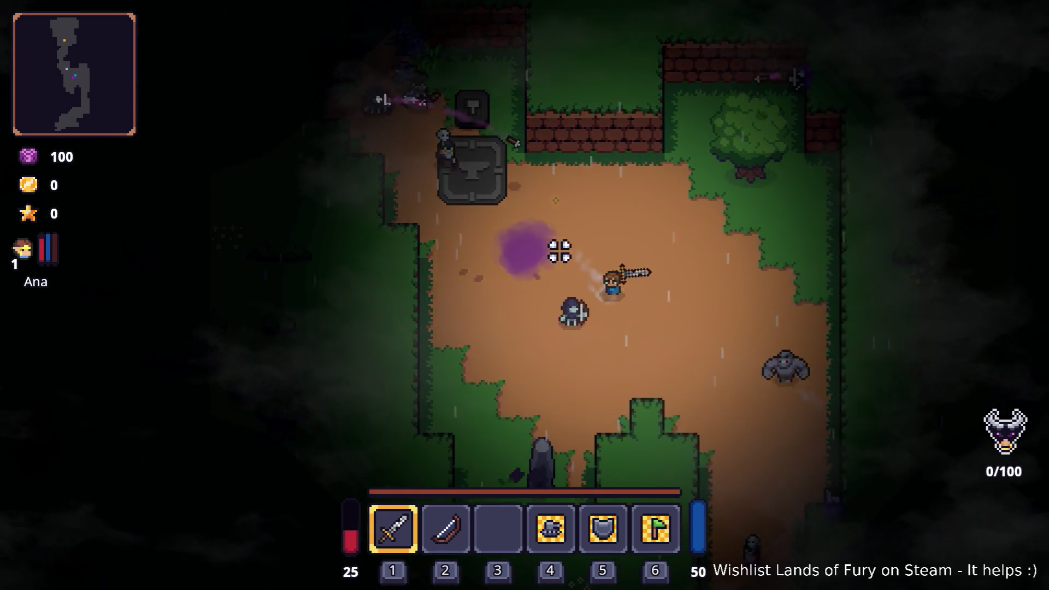
pyautogui.press('s')
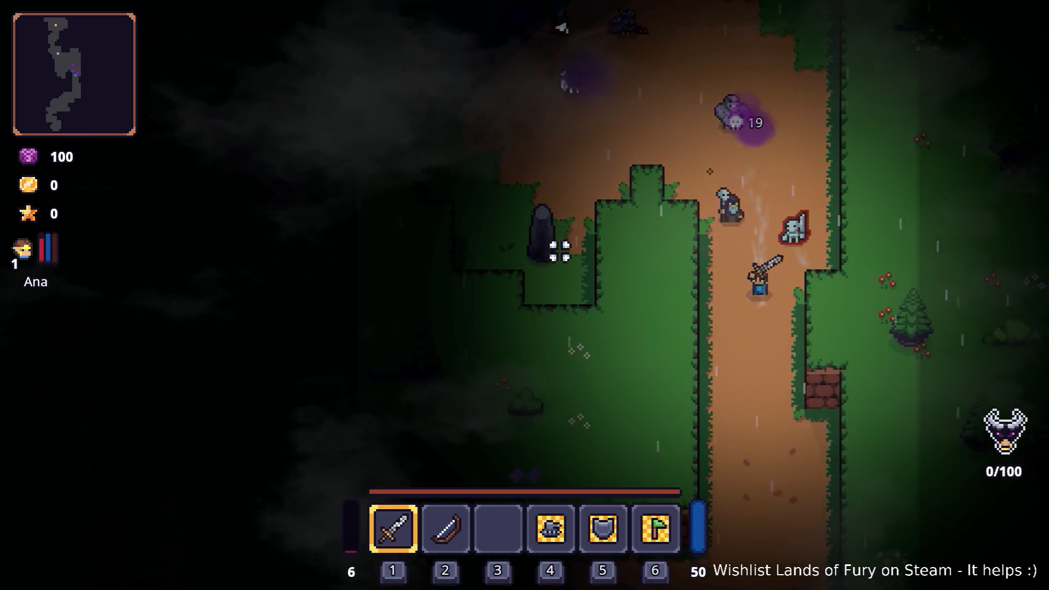
pyautogui.press('s')
pyautogui.press('a')
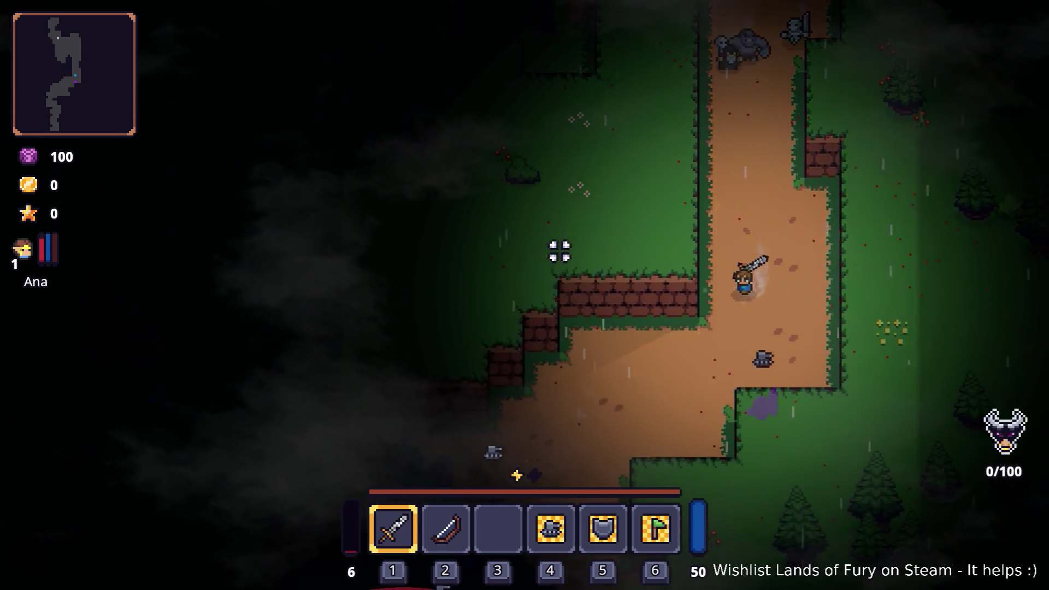
pyautogui.press('s')
pyautogui.press('a')
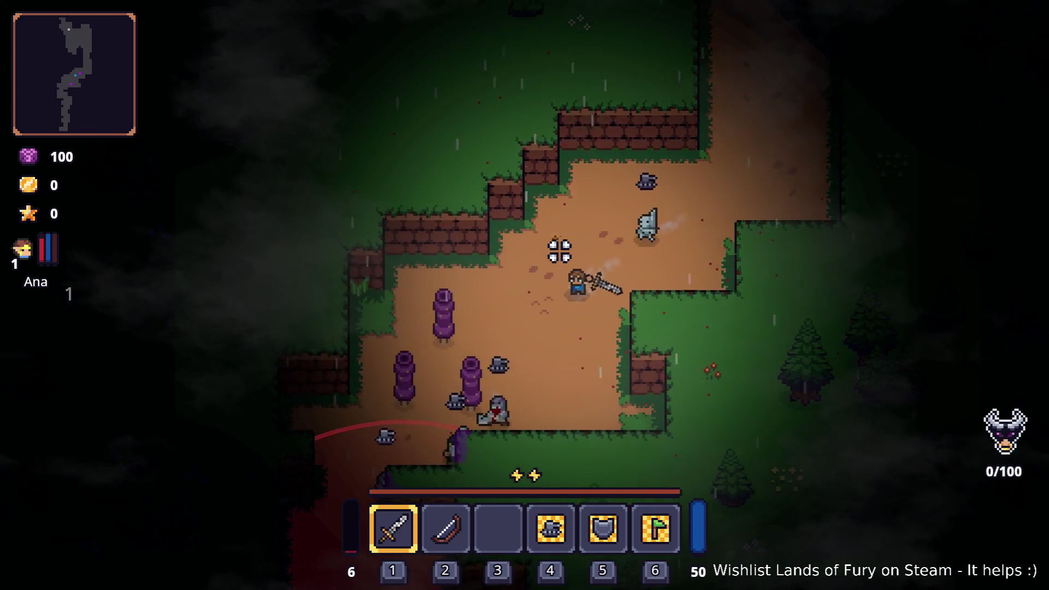
pyautogui.press('a')
pyautogui.press('s')
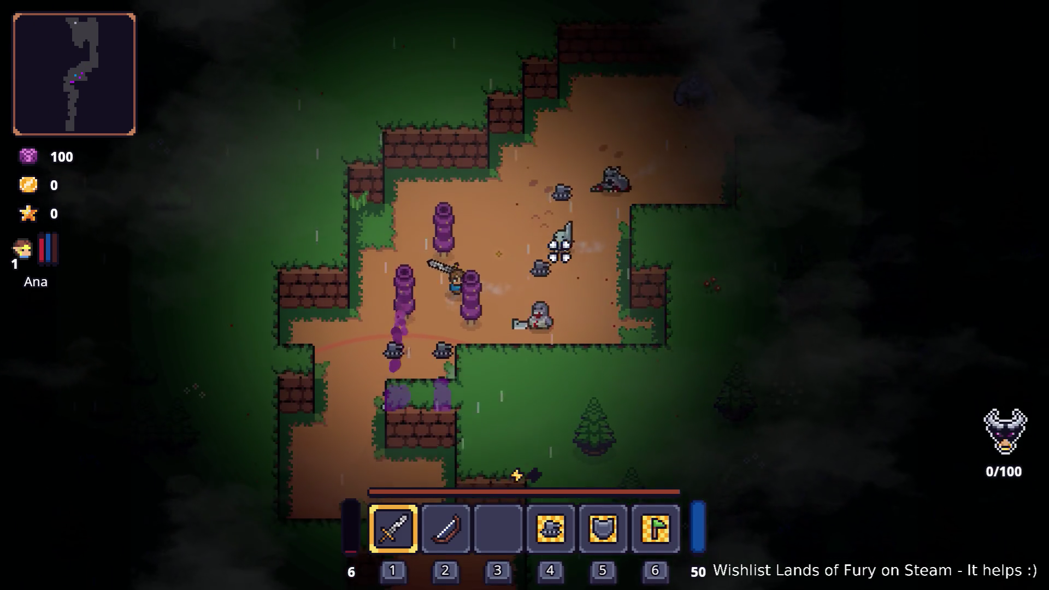
# Step: Keep heading south past the wall, skeletons and campfire toward the fence
pyautogui.press('s')
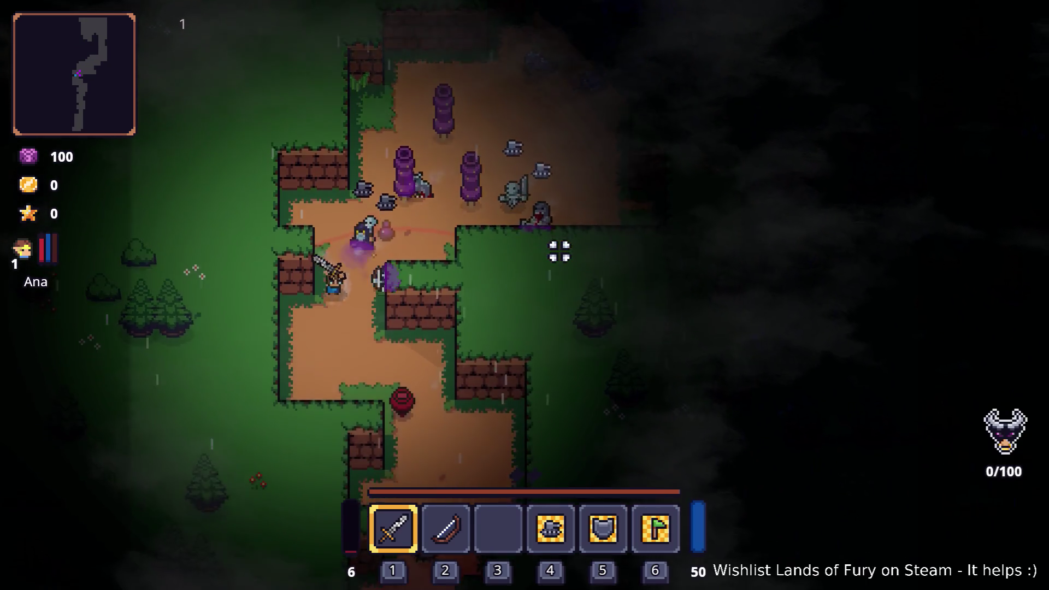
pyautogui.press('d')
pyautogui.press('s')
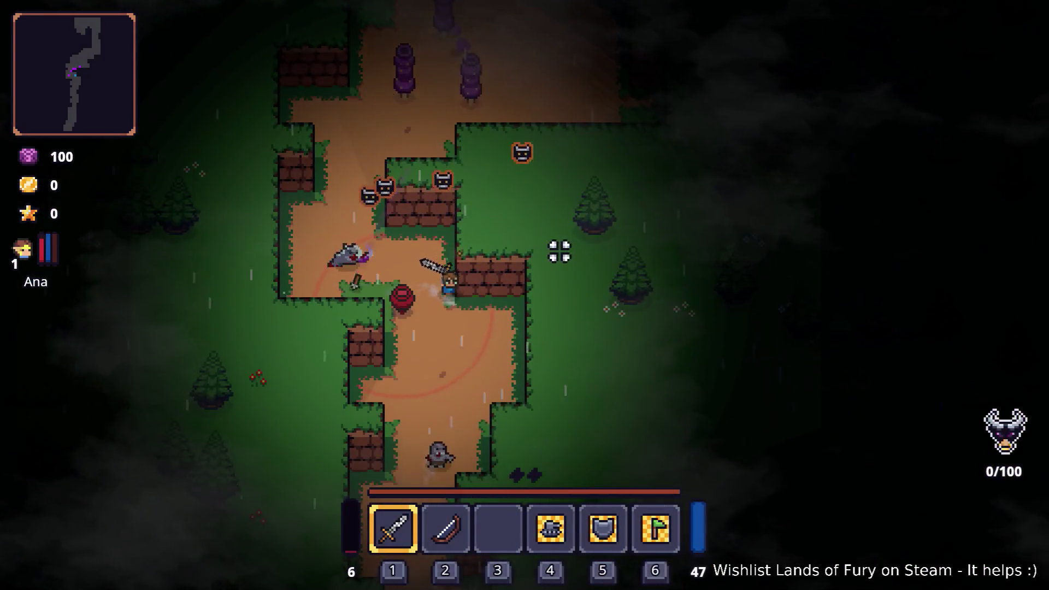
pyautogui.press('s')
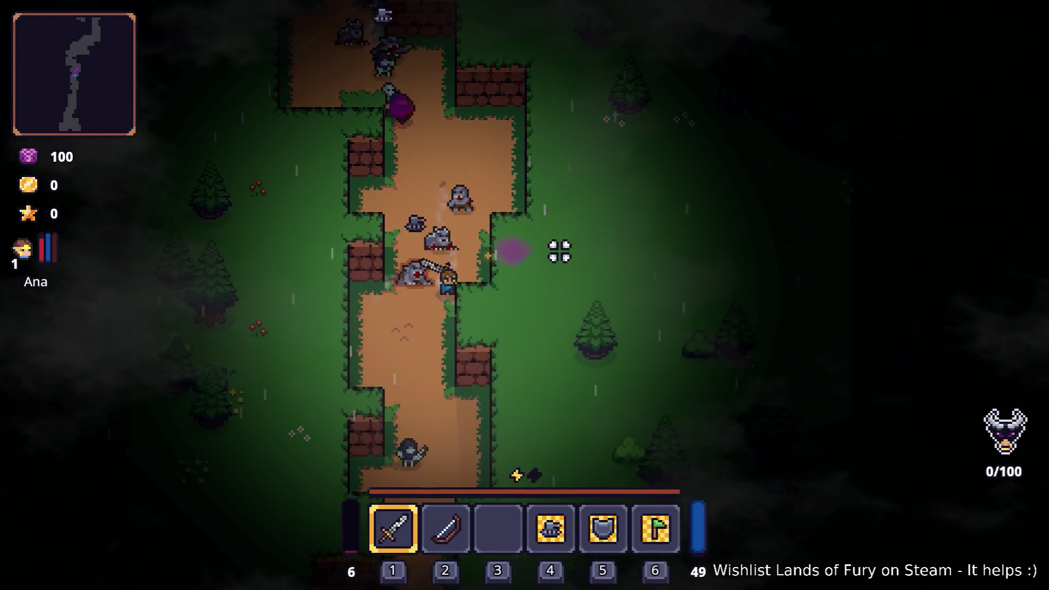
pyautogui.press('s')
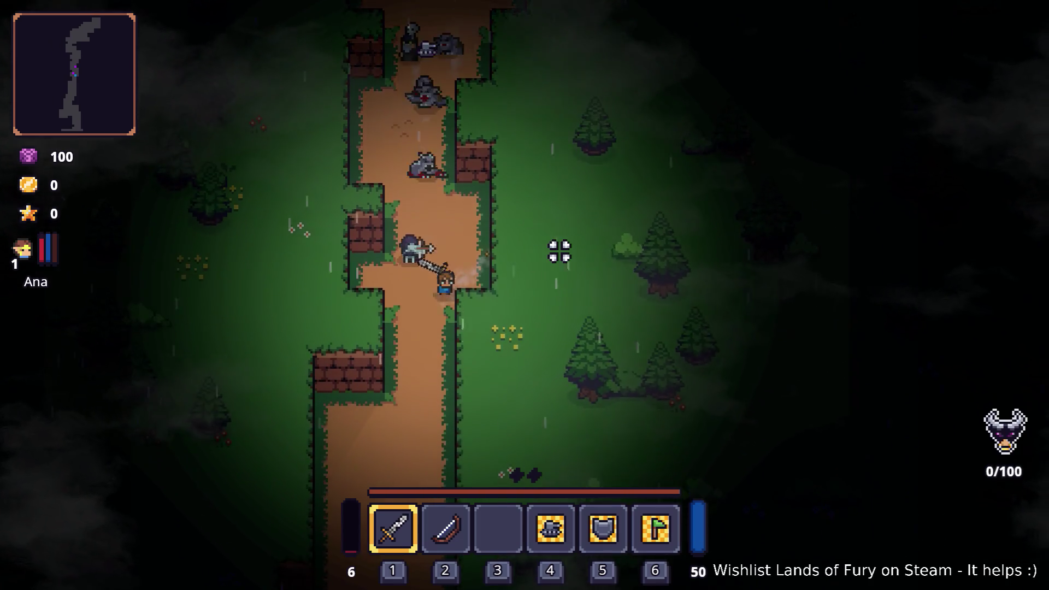
pyautogui.press('s')
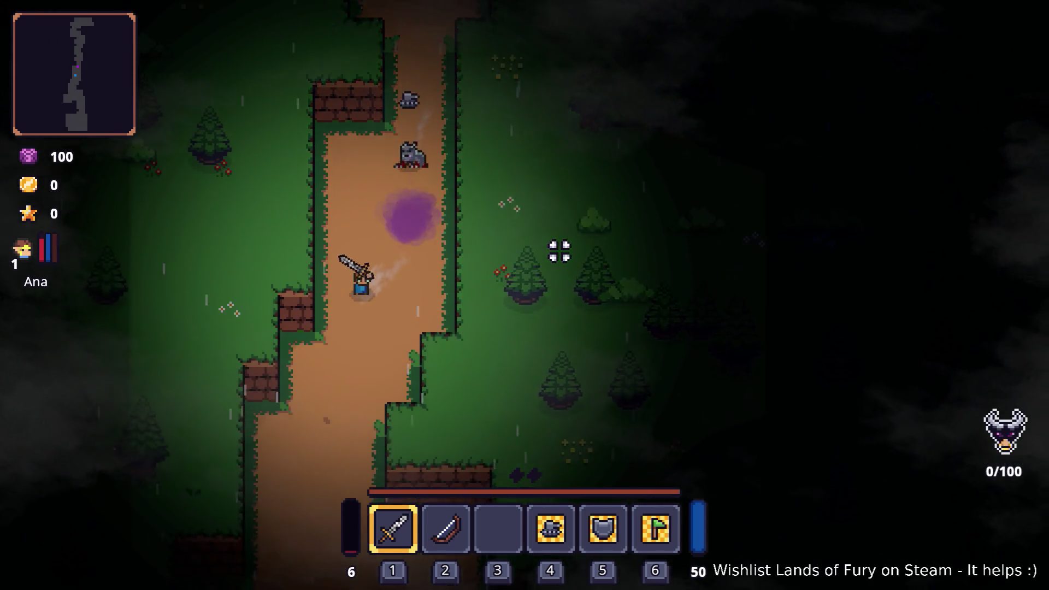
pyautogui.press('d')
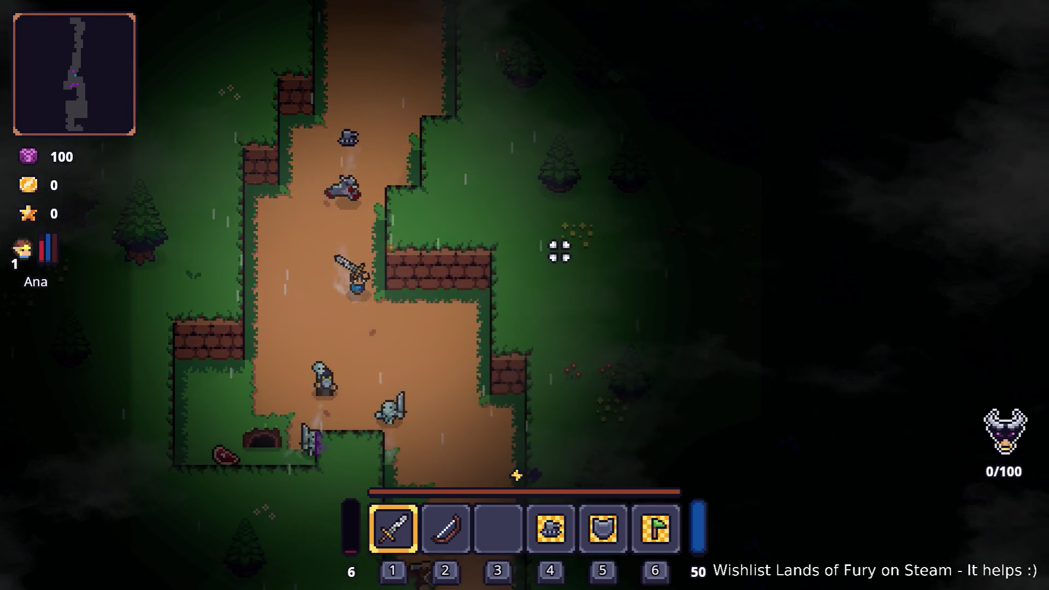
pyautogui.press('s')
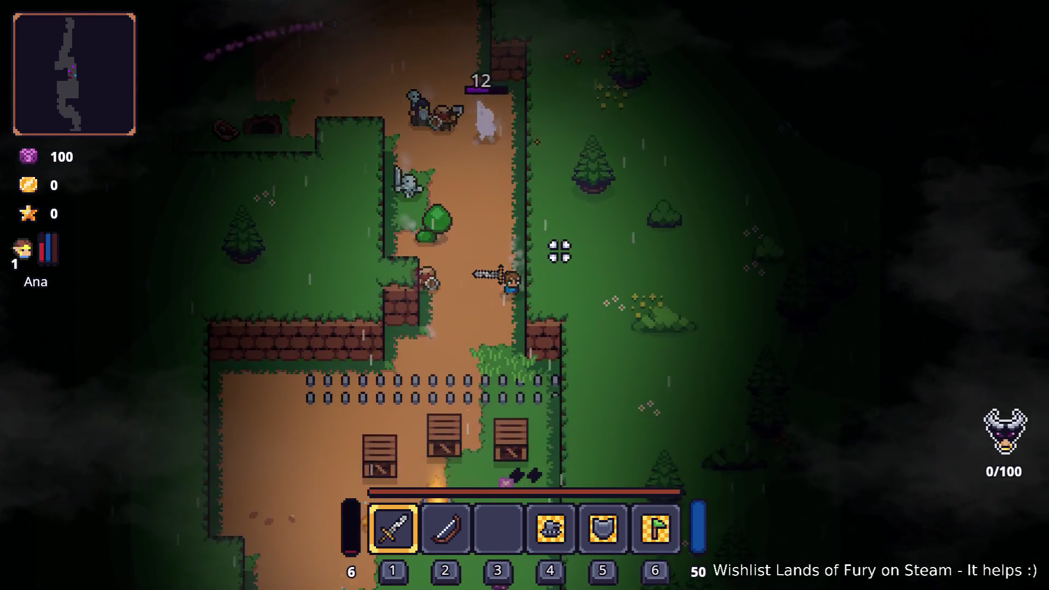
pyautogui.press('a')
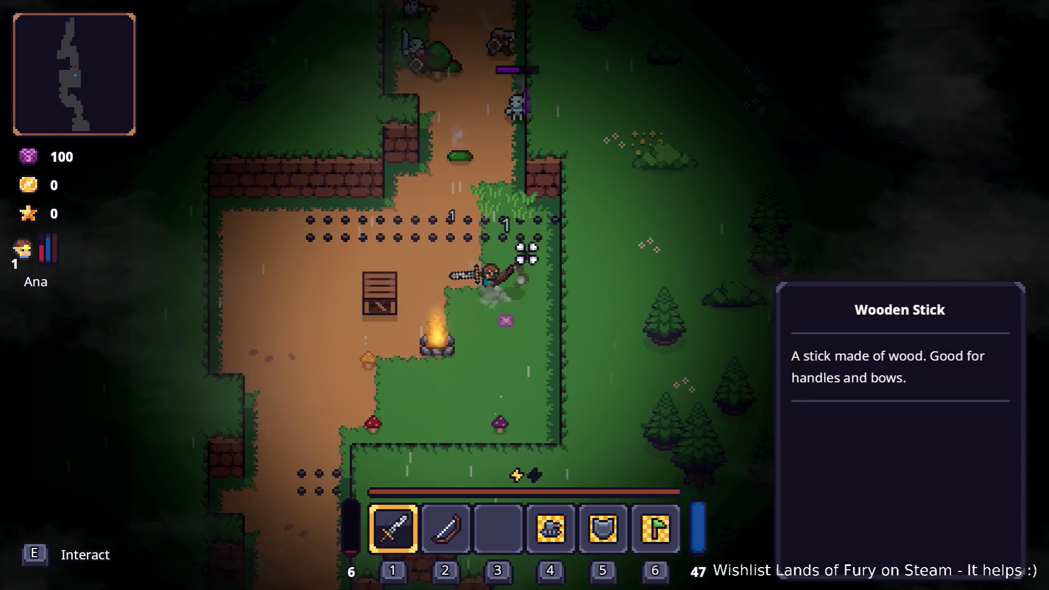
pyautogui.press('s')
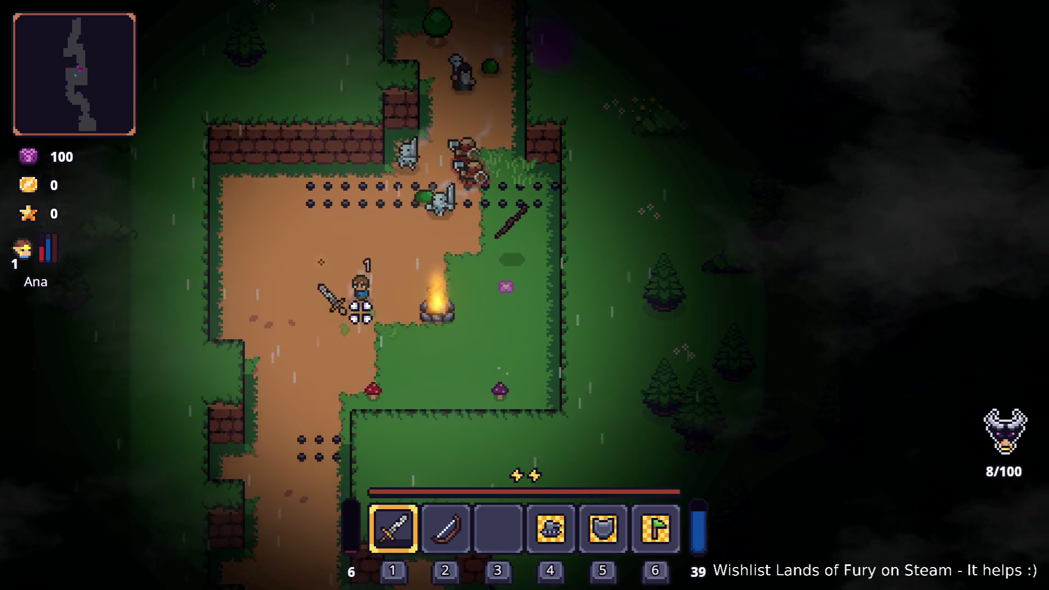
pyautogui.press('d')
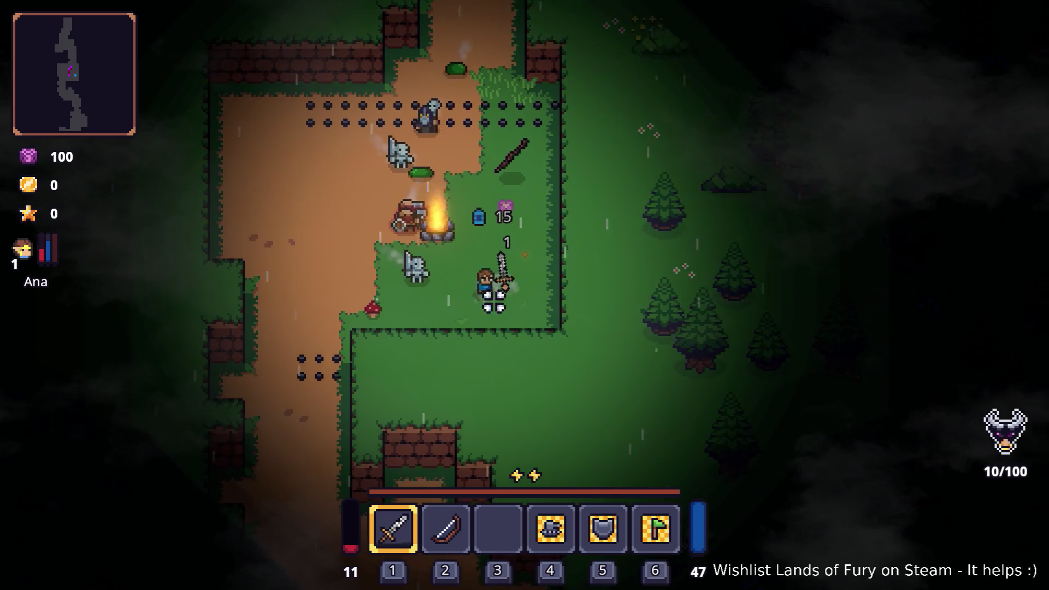
pyautogui.press('a')
# Step: Open the inventory grid, dismiss the program switcher, and close the inventory
pyautogui.press('i')
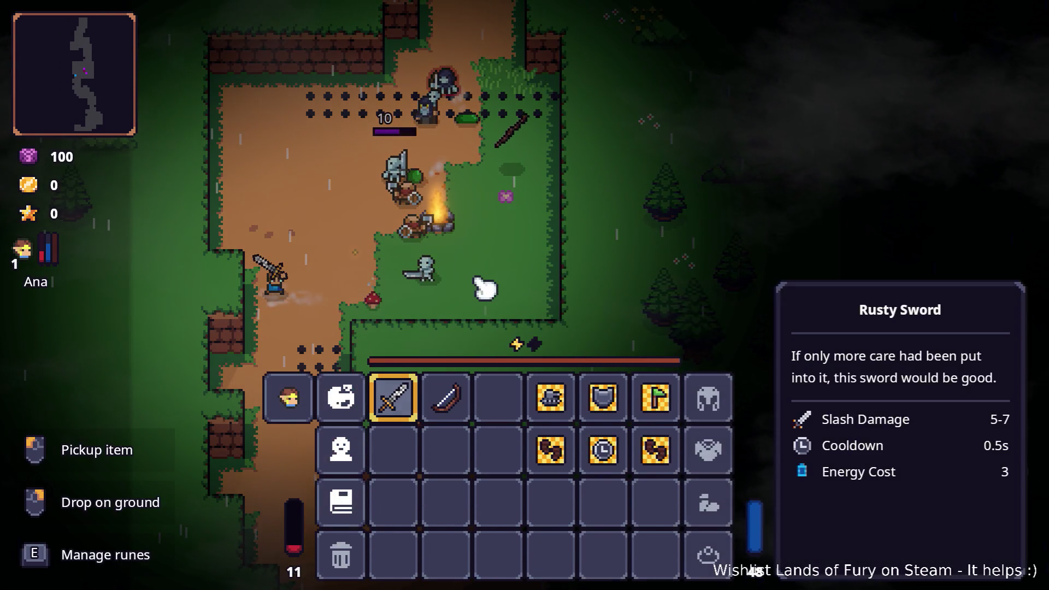
pyautogui.hotkey('alt', 'Tab')
pyautogui.press('Escape')
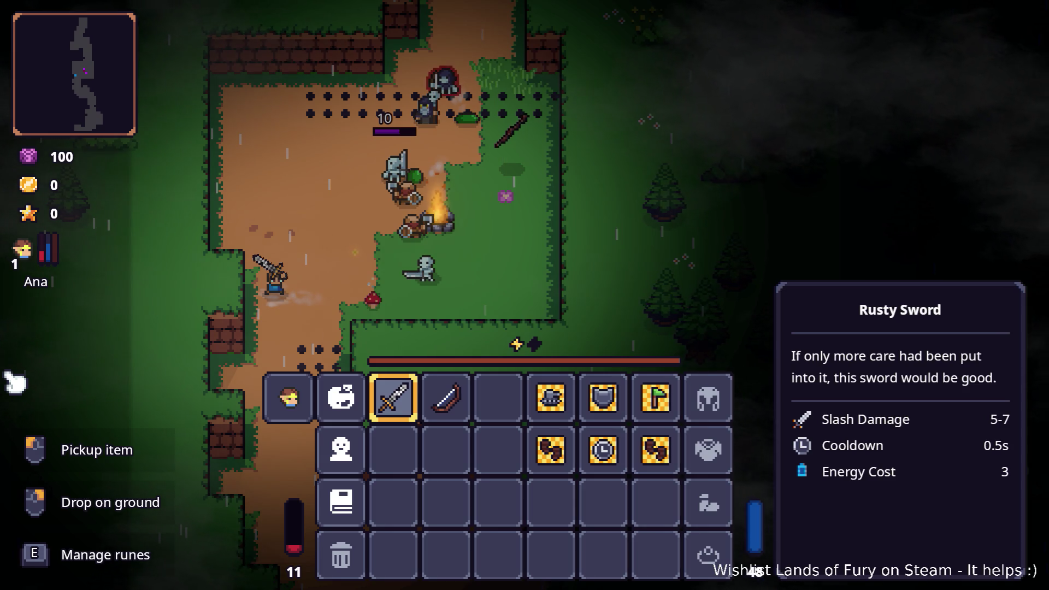
pyautogui.press('i')
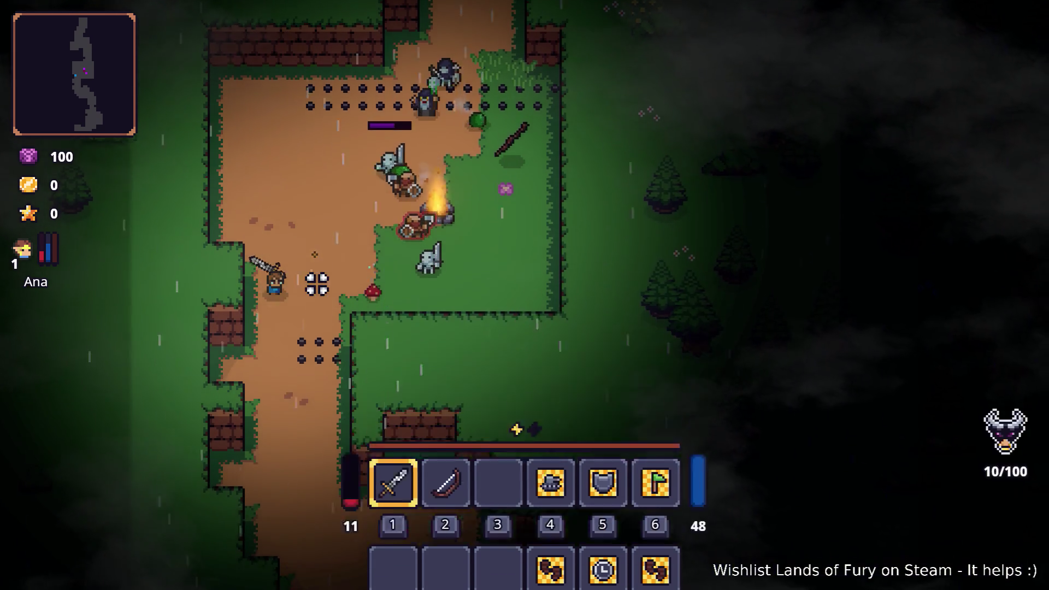
# Step: Walk down and kill the golem for 113 gold, then fight back up the path
pyautogui.press('s')
pyautogui.press('d')
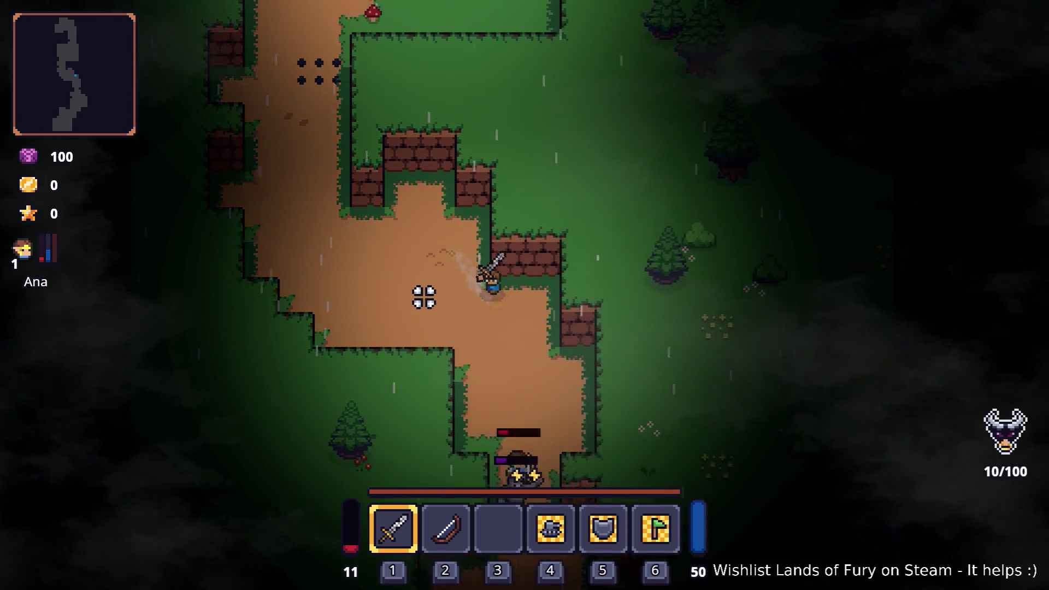
pyautogui.press('a')
pyautogui.press('s')
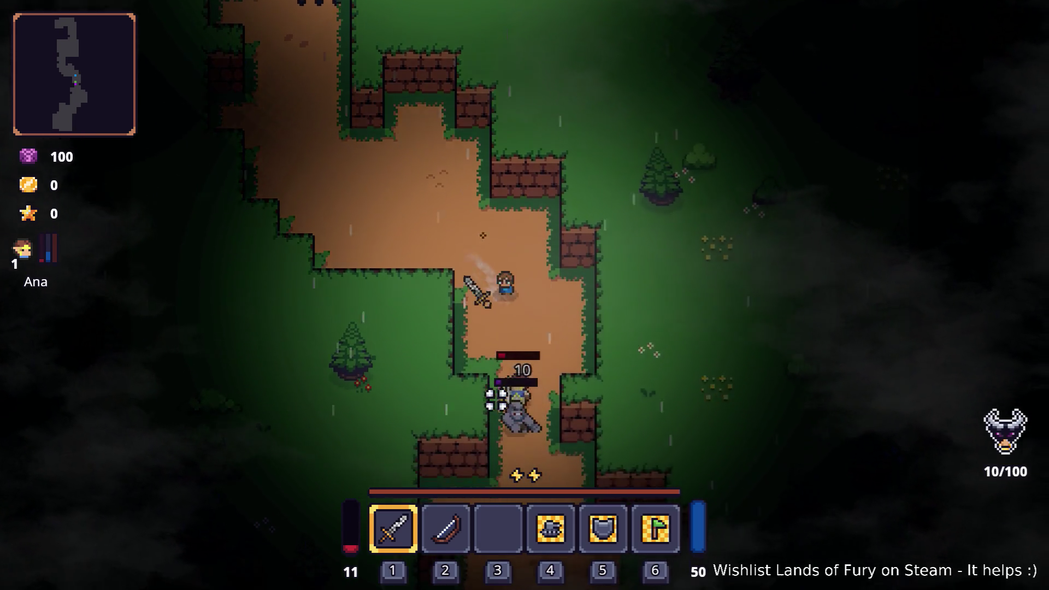
pyautogui.click(497, 430)
pyautogui.press('w')
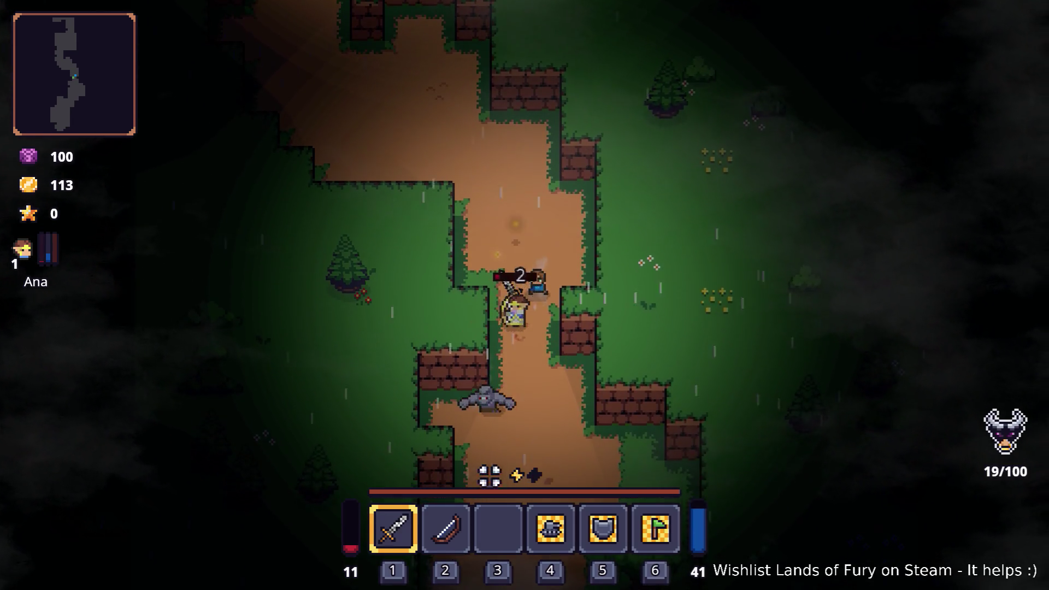
pyautogui.press('w')
pyautogui.press('a')
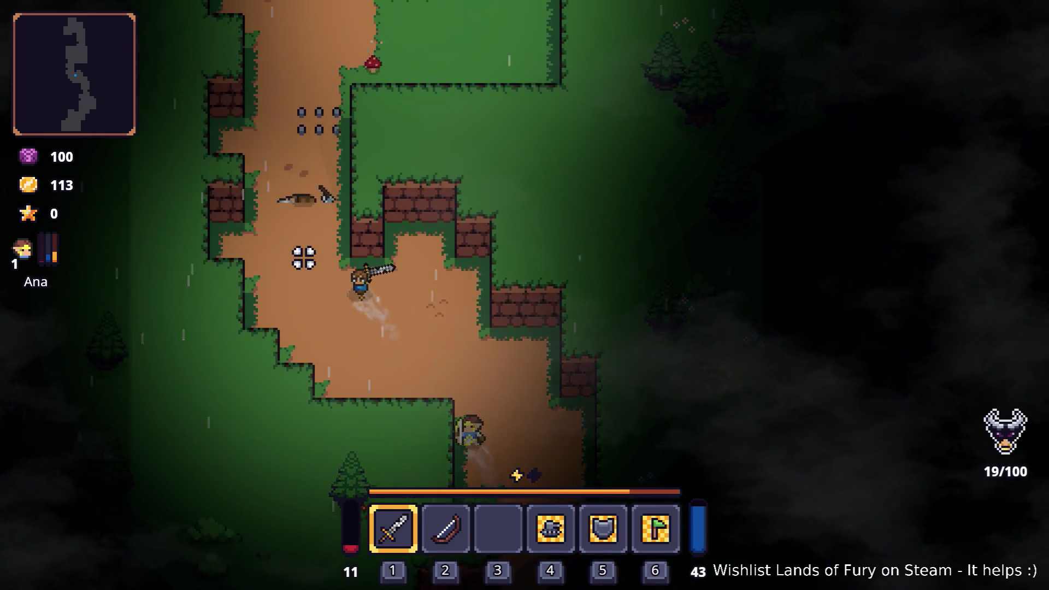
pyautogui.press('w')
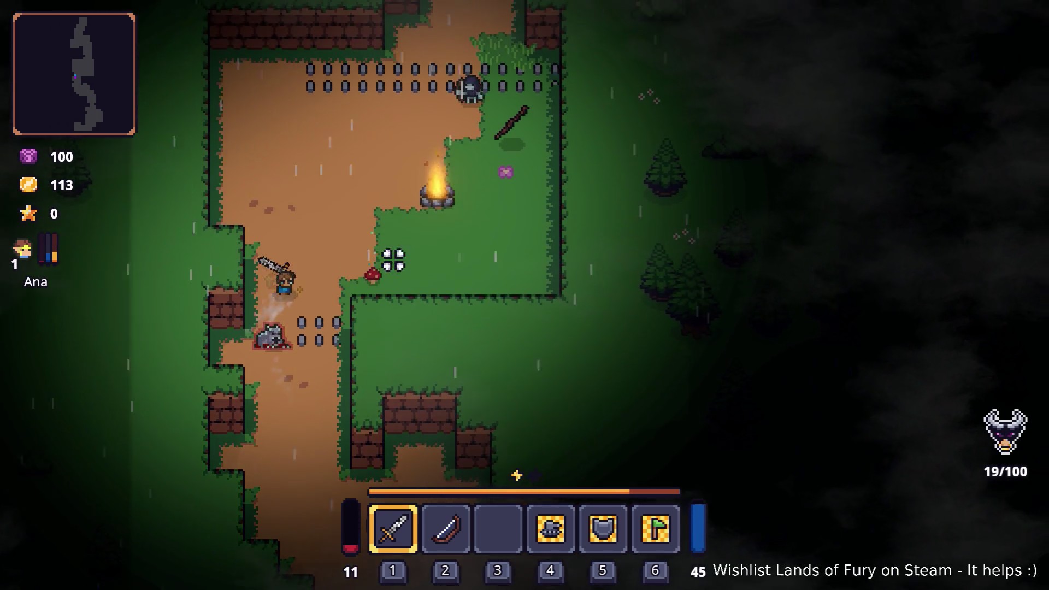
pyautogui.click(417, 285)
# Step: Head up past the campfire, check the Rusty Sword in the inventory, and push toward the wolves
pyautogui.press('d')
pyautogui.press('w')
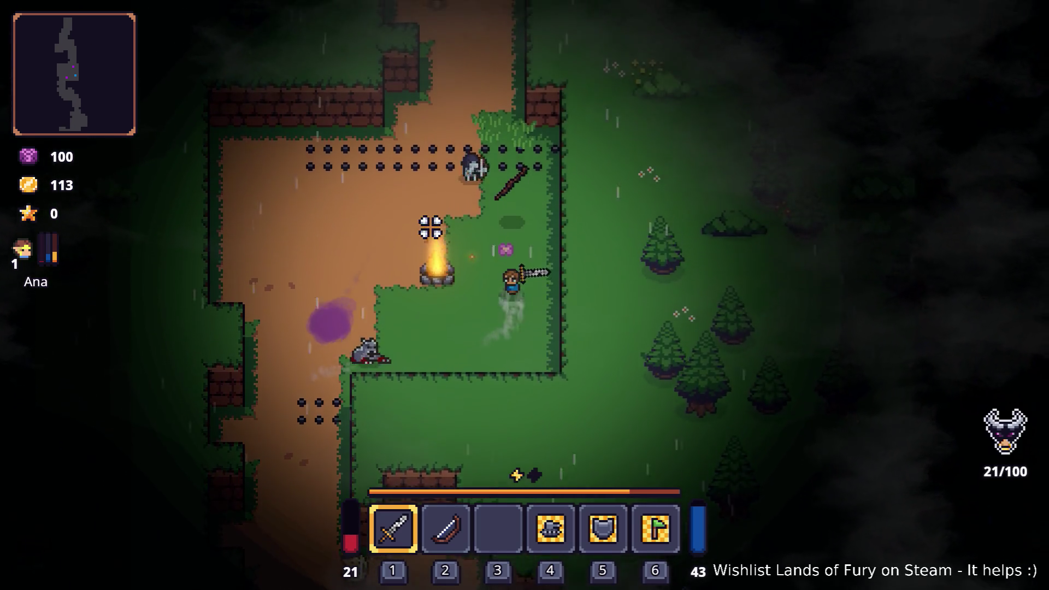
pyautogui.press('w')
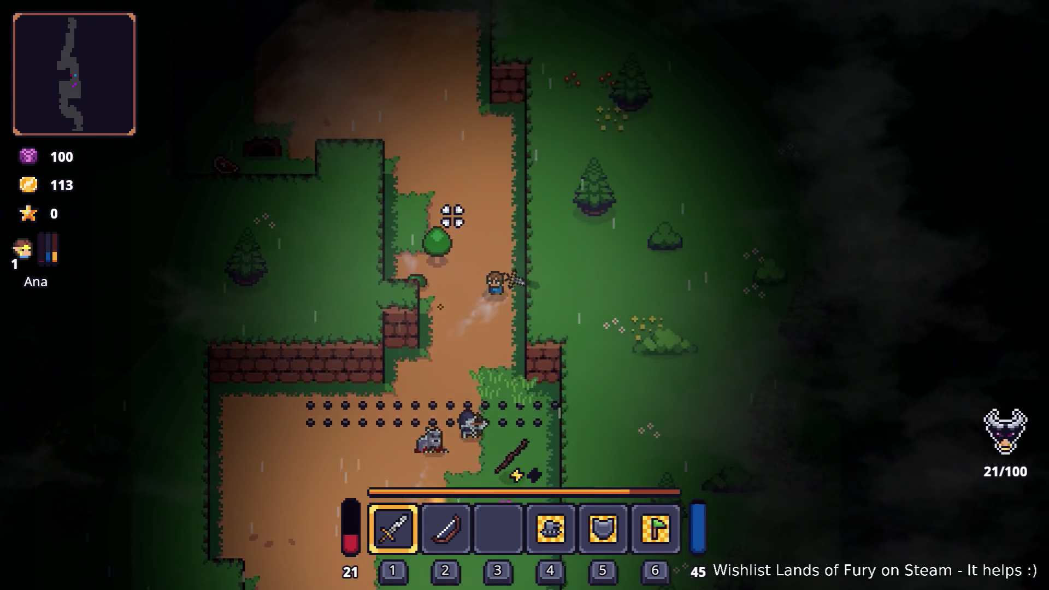
pyautogui.press('w')
pyautogui.press('a')
pyautogui.press('i')
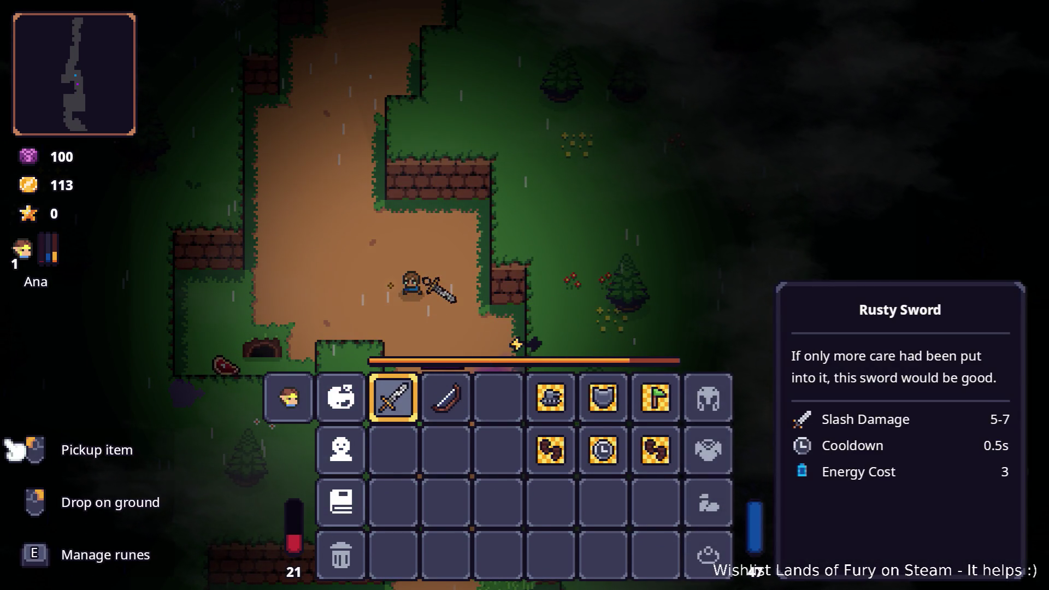
pyautogui.press('i')
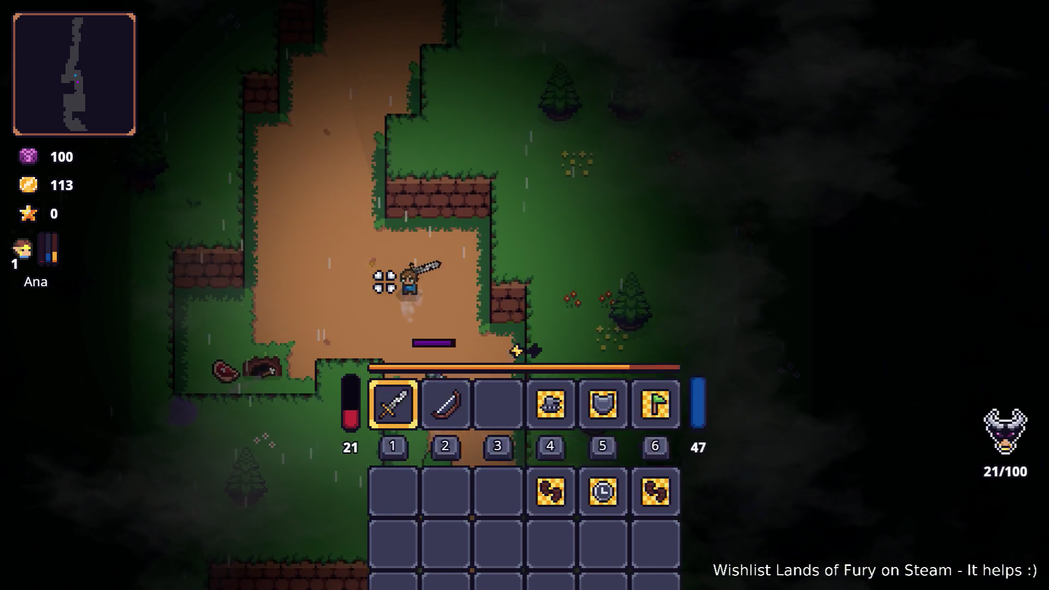
pyautogui.press('w')
pyautogui.press('a')
pyautogui.press('w')
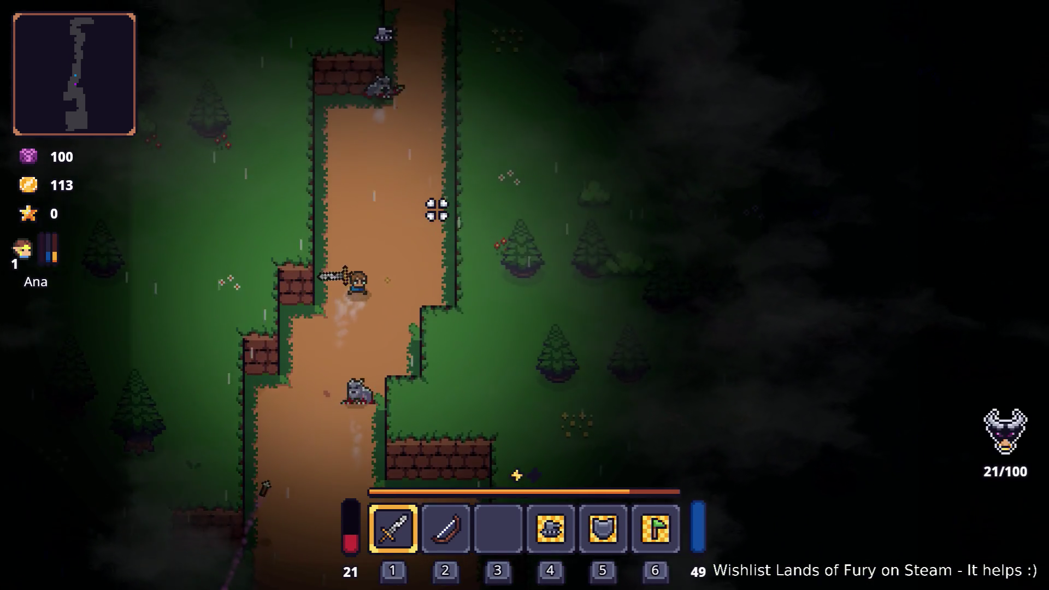
pyautogui.press('d')
pyautogui.press('w')
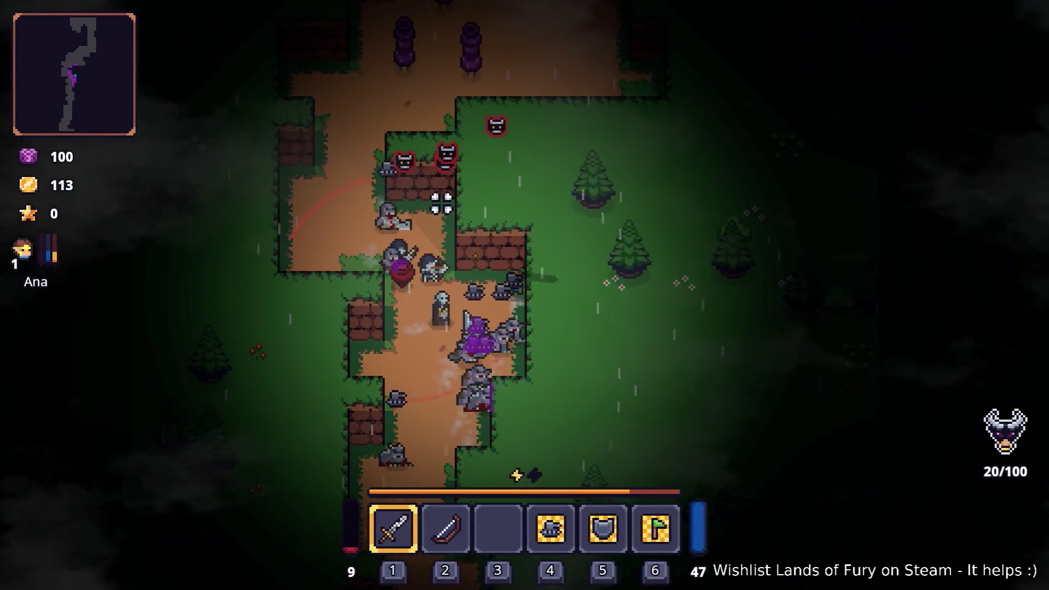
# Step: Walk up and right along the path past the wolves
pyautogui.press('w')
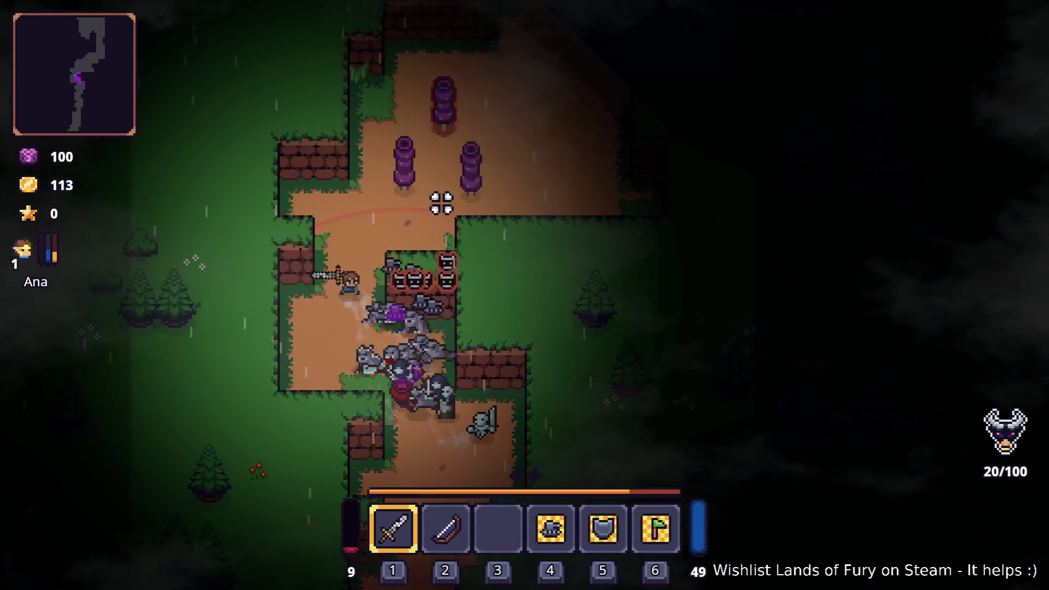
pyautogui.press('w')
pyautogui.press('d')
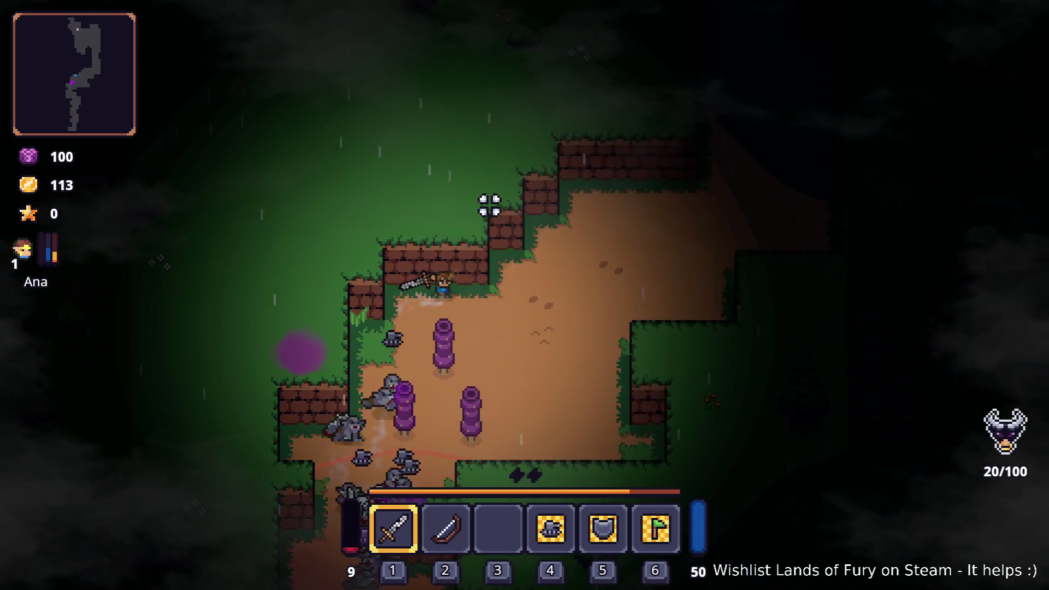
pyautogui.press('d')
pyautogui.press('w')
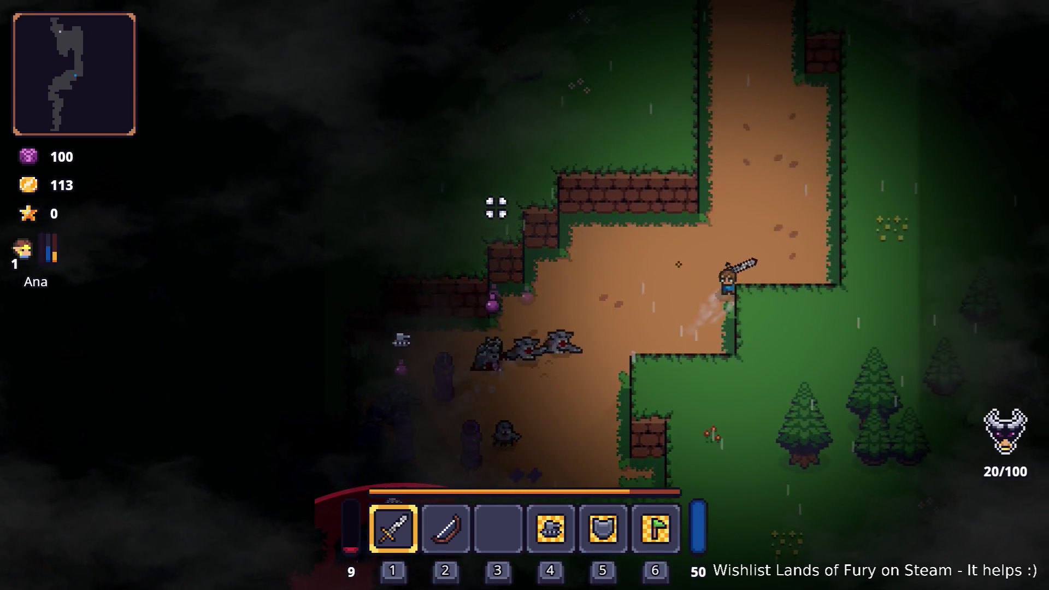
# Step: Open the inventory, pause the game, and quit Lands of Fury to the desktop
pyautogui.press('Tab')
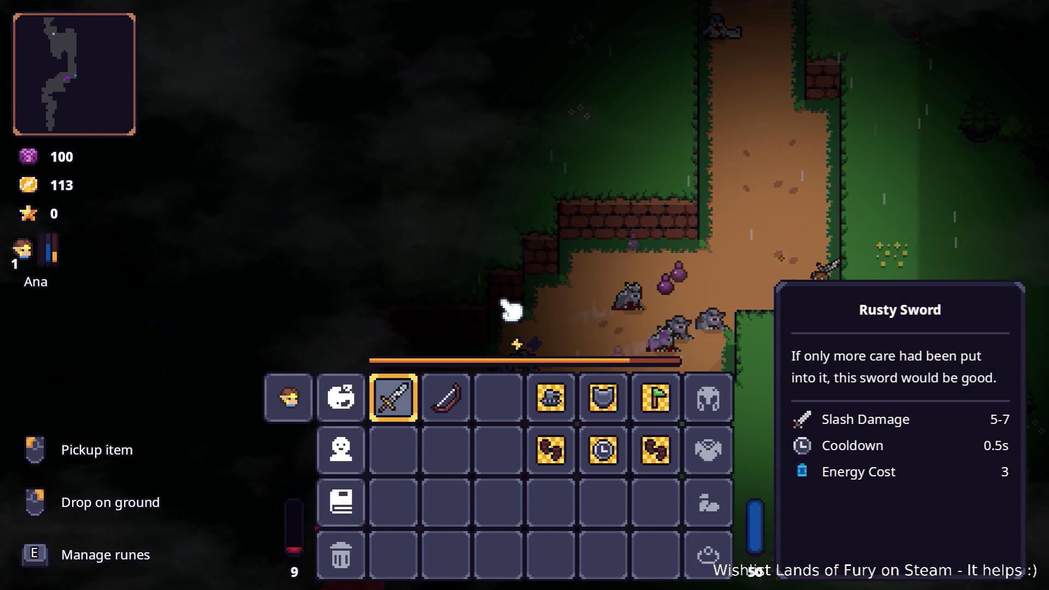
pyautogui.press('Escape')
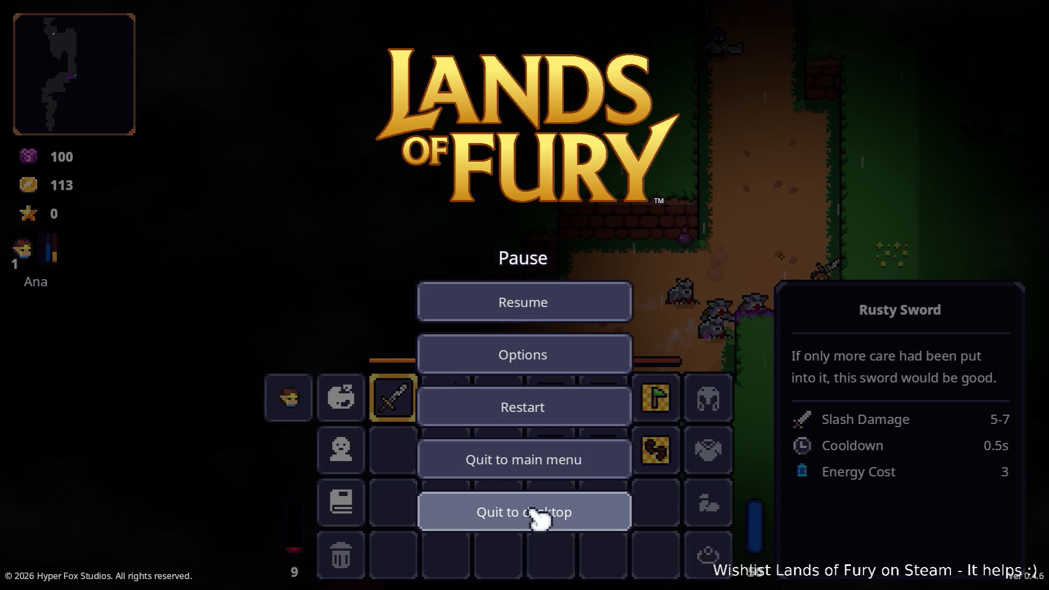
pyautogui.click(538, 517)
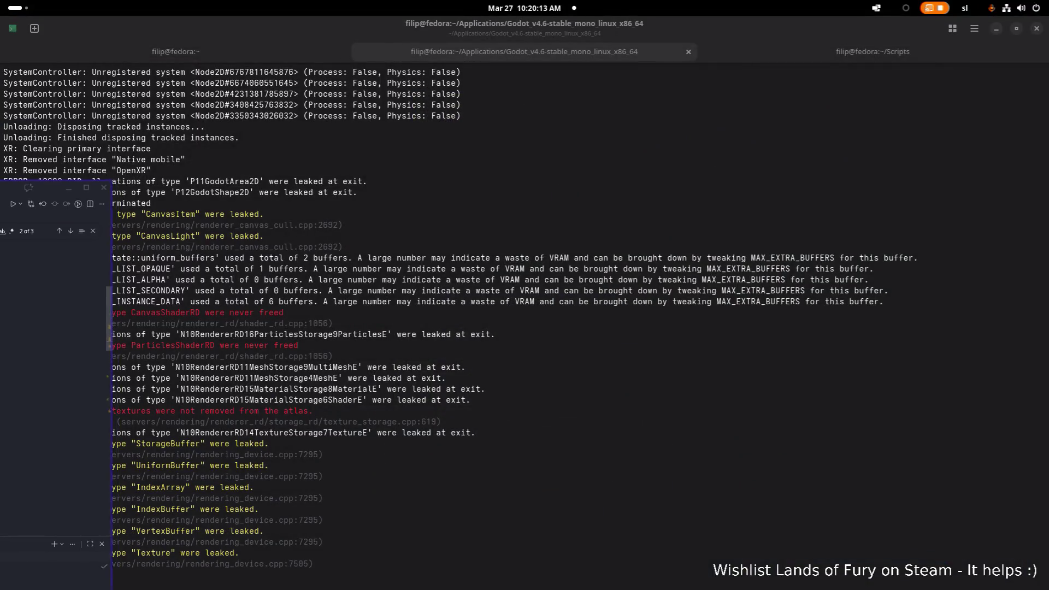
# Step: Check the capture.sh terminal output in Visual Studio Code: 9.8M .nettrace and 1.8M speedscope JSON written
pyautogui.hotkey('alt', 'Tab')
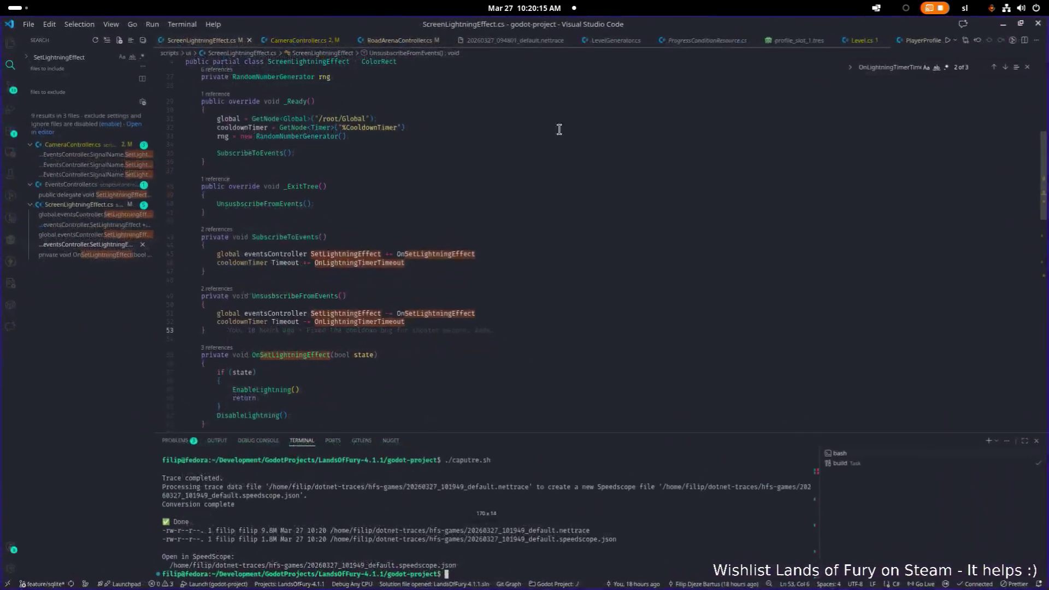
pyautogui.hotkey('alt', 'Tab')
pyautogui.press('Escape')
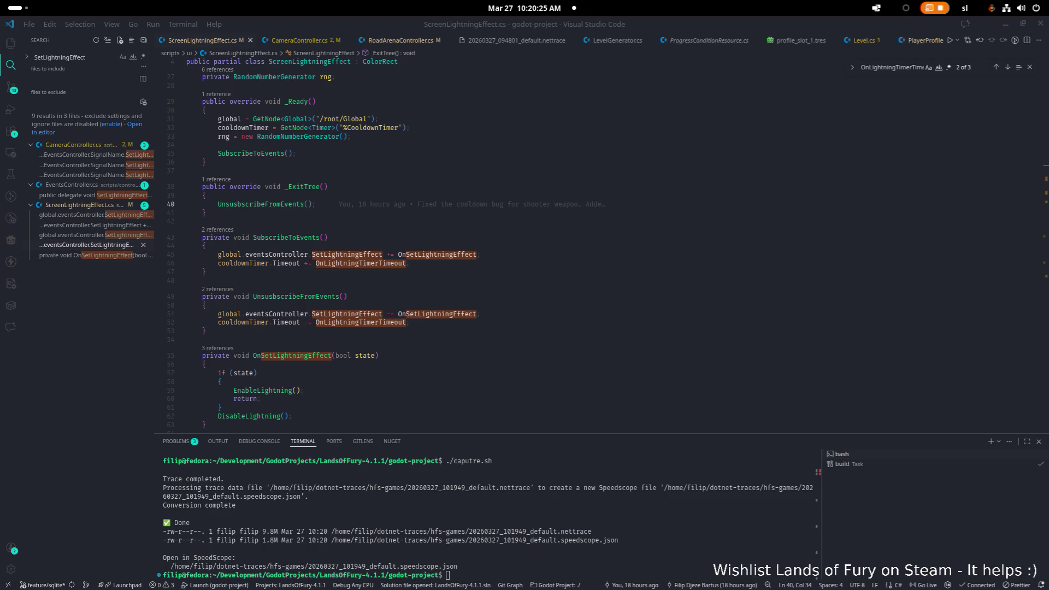
pyautogui.hotkey('alt', 'Tab')
pyautogui.hotkey('alt', 'shift', 'Tab')
pyautogui.hotkey('alt', '`')
pyautogui.hotkey('alt', '`')
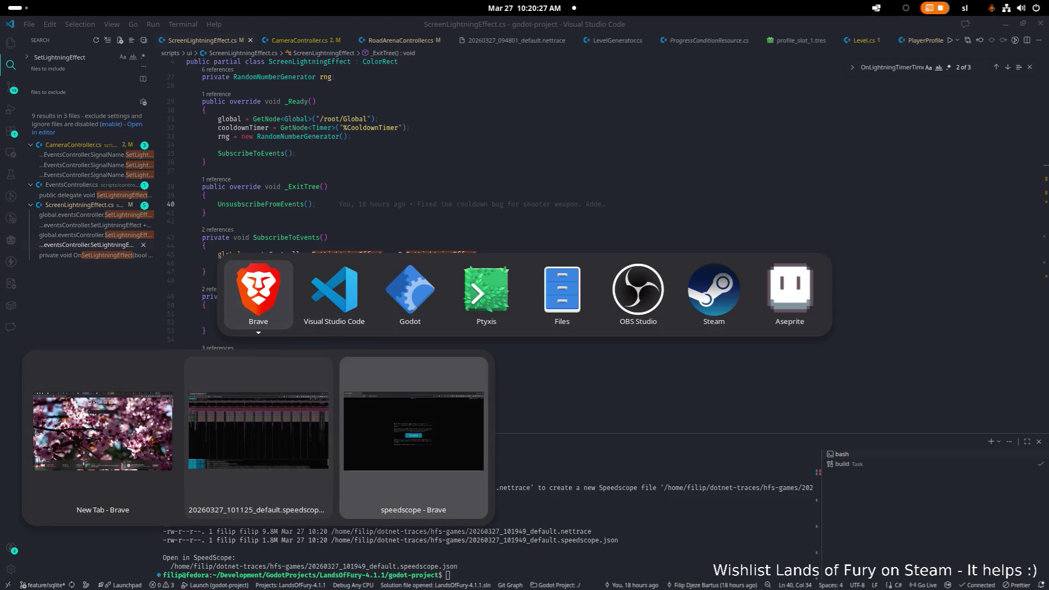
# Step: Import 20260327_101949_default.speedscope.json into speedscope in Brave and show the Sandwich view
pyautogui.hotkey('alt', 'shift', '`')
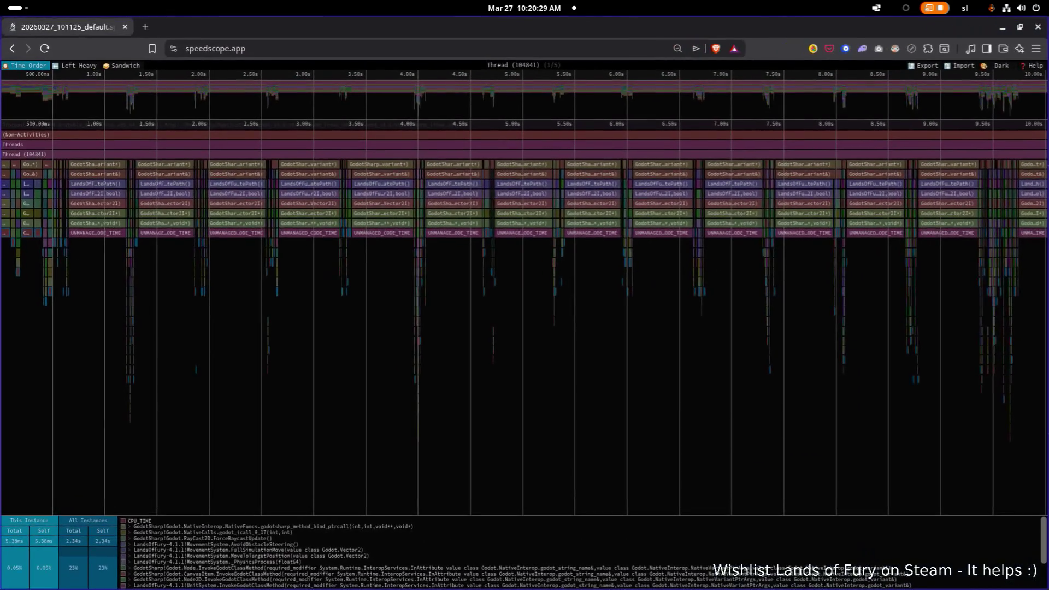
pyautogui.click(965, 66)
pyautogui.scroll(-10, 557, 262)
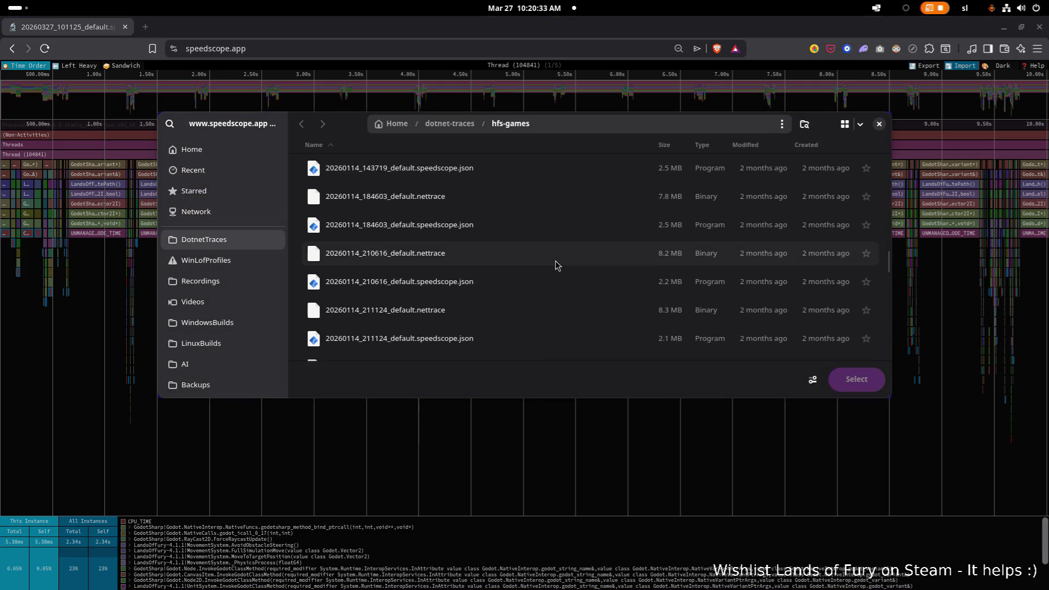
pyautogui.doubleClick(482, 337)
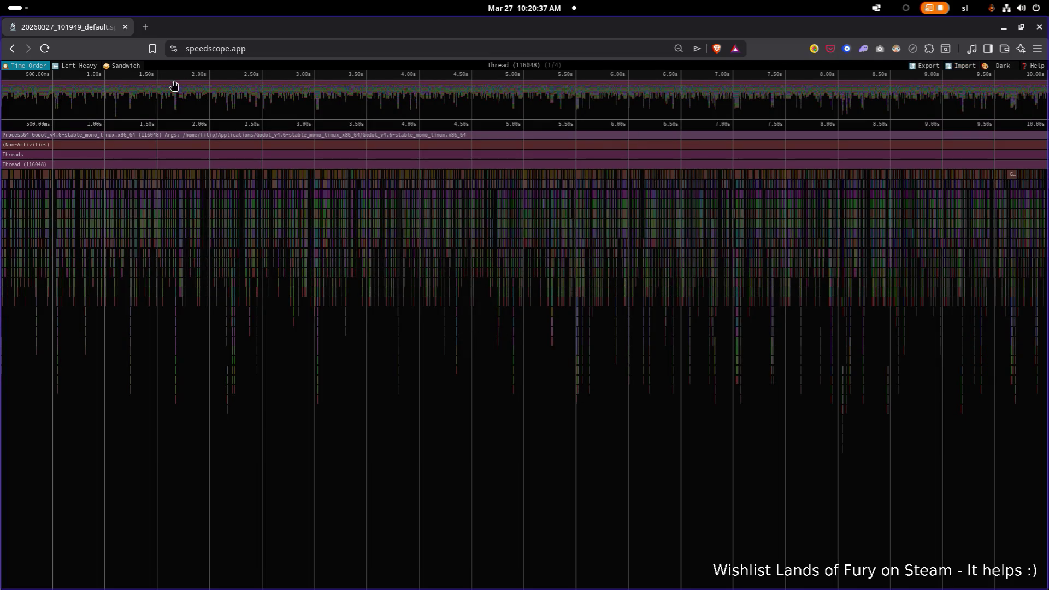
pyautogui.click(120, 68)
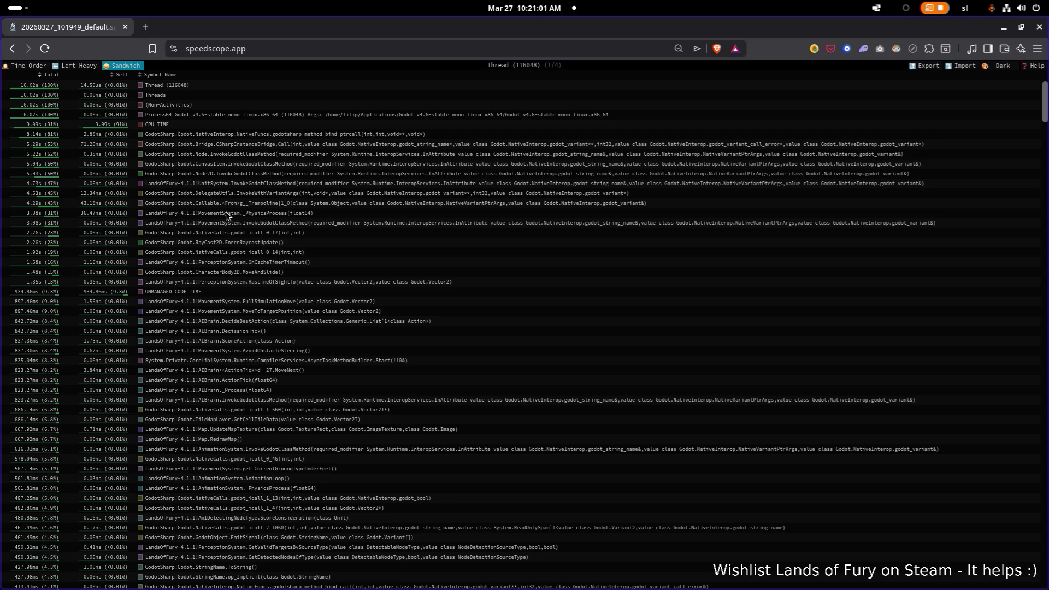
# Step: Select MovementSystem._PhysicsProcess (3.88s, 38%) to show its callers and callees
pyautogui.click(222, 216)
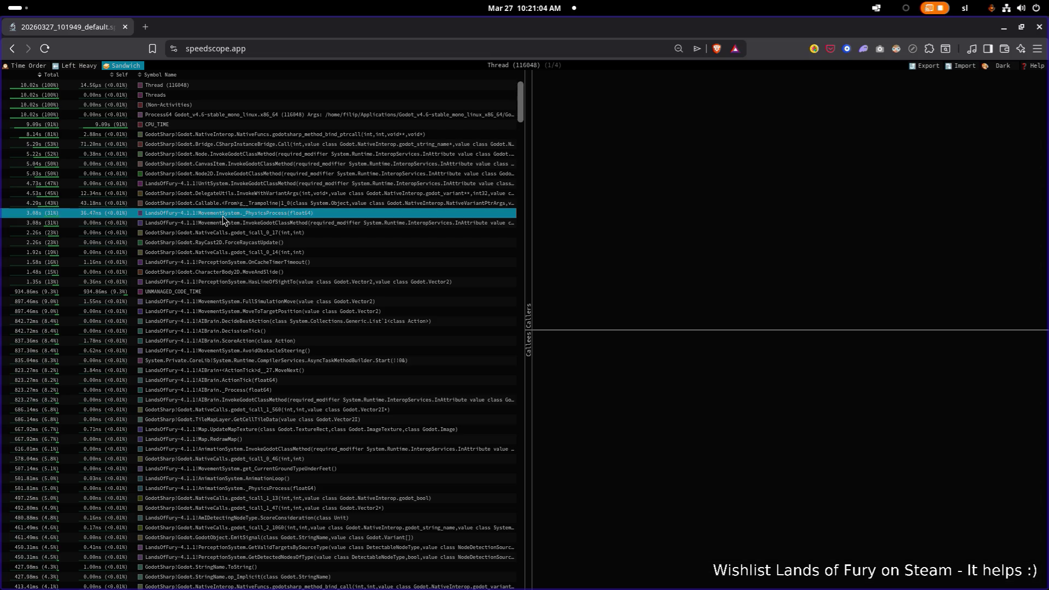